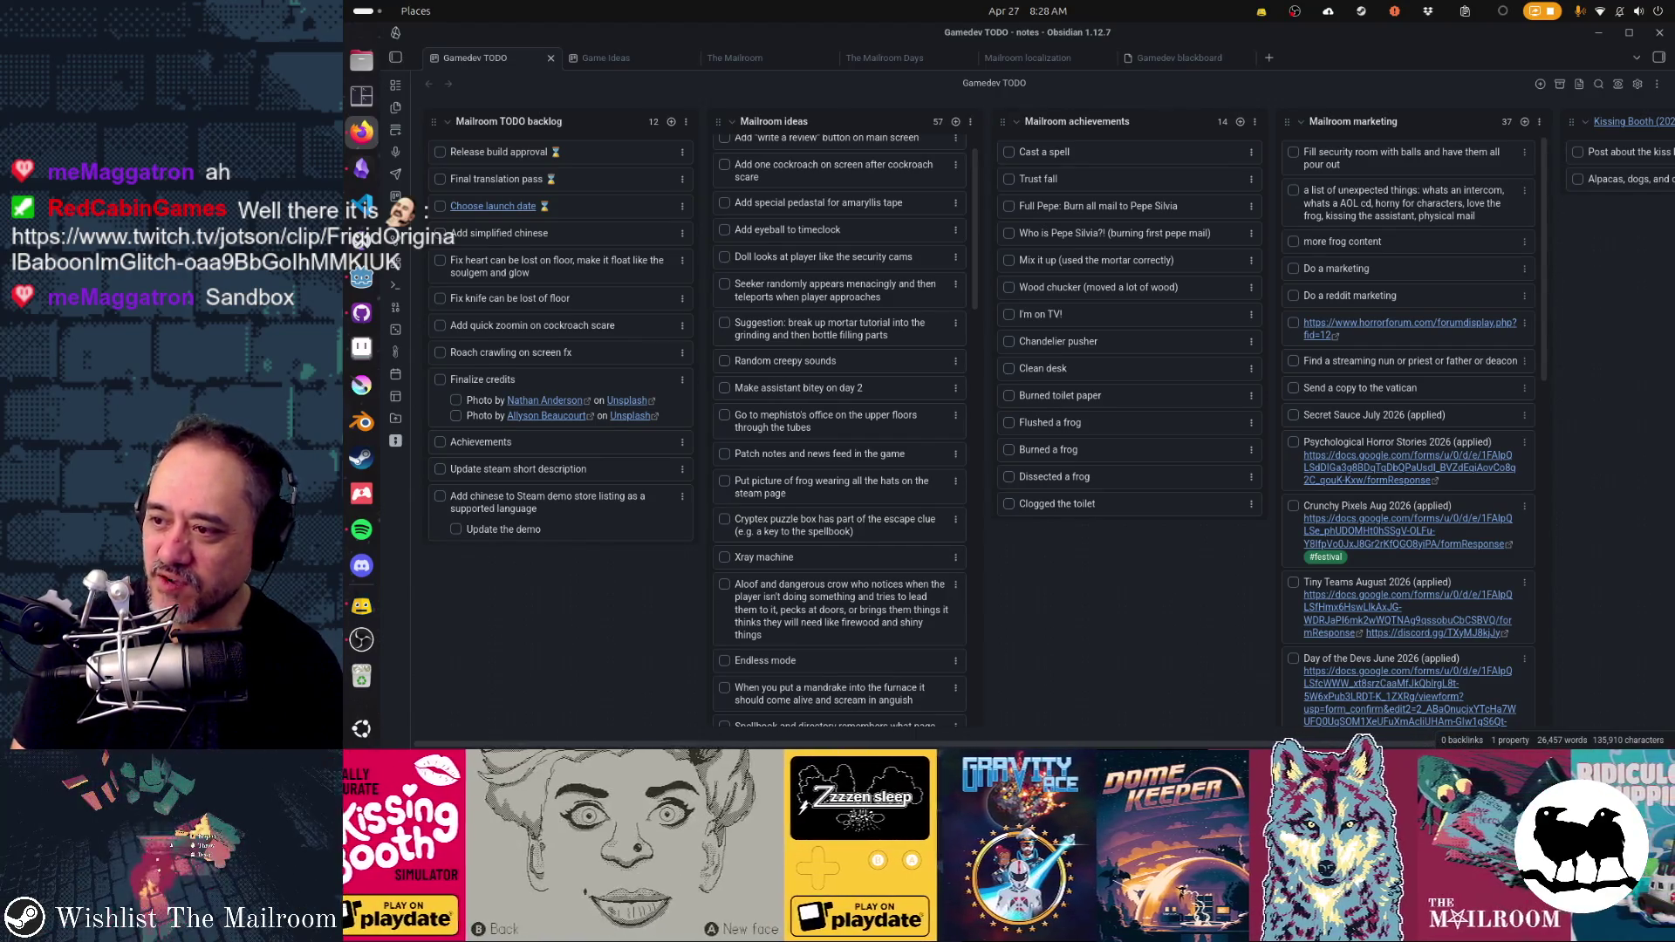
- Bring the Firefox window playing the Twitch clip to the front
left_click(361, 131)
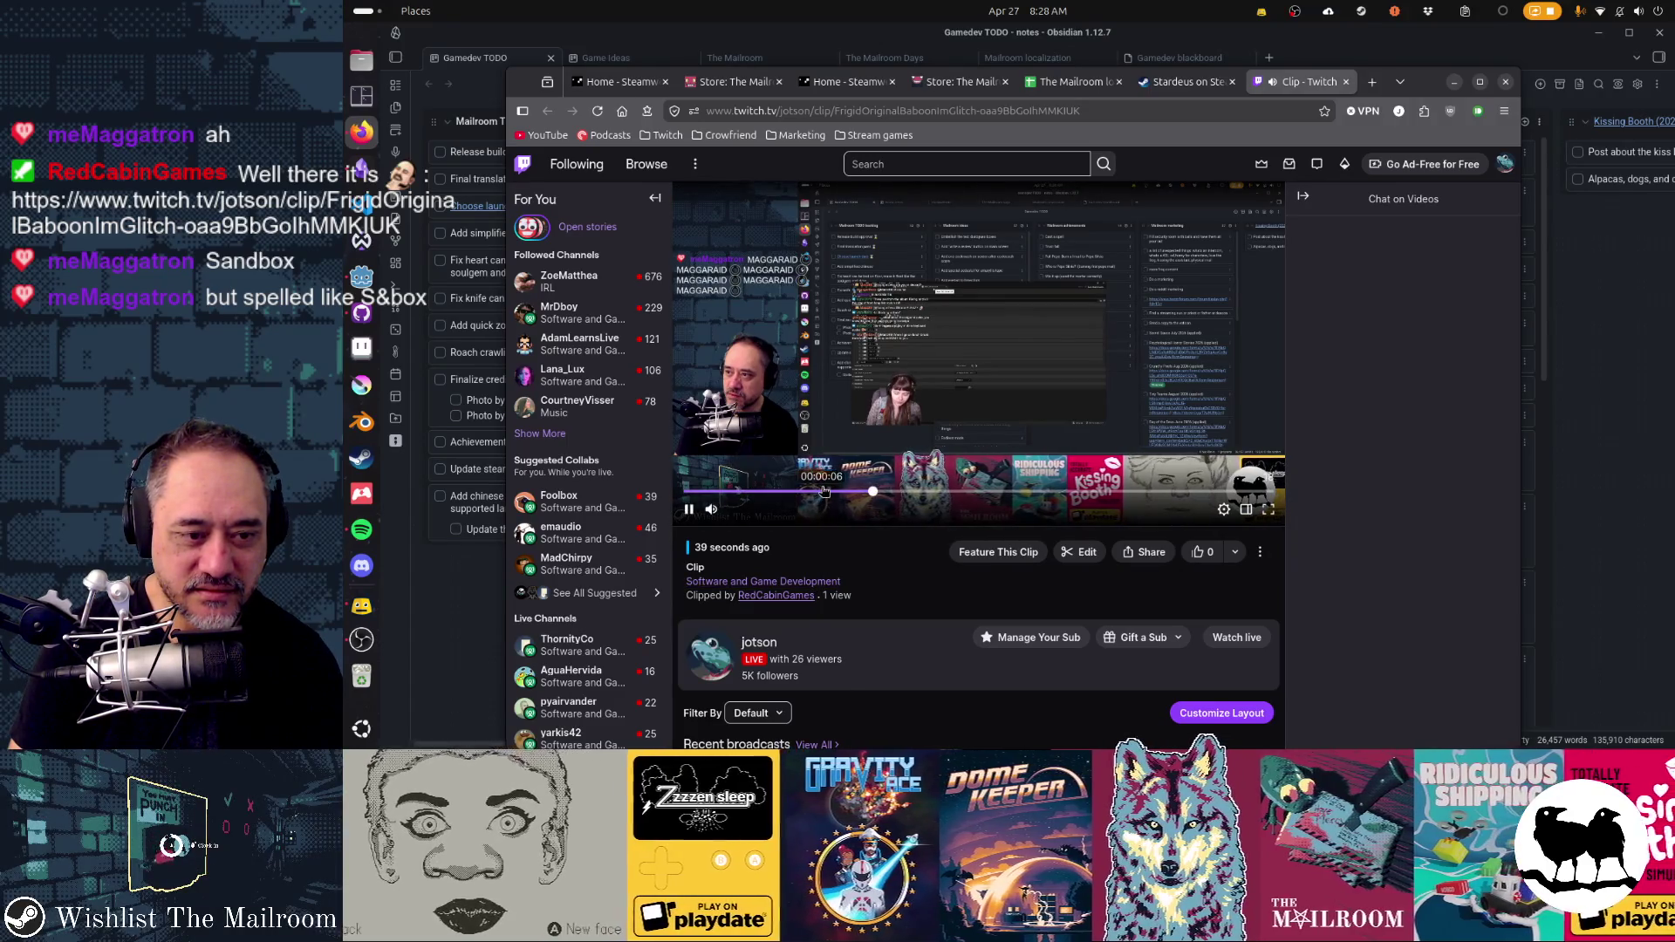
- Replay the Twitch clip from near its start three times, then minimize Firefox
left_click(824, 491)
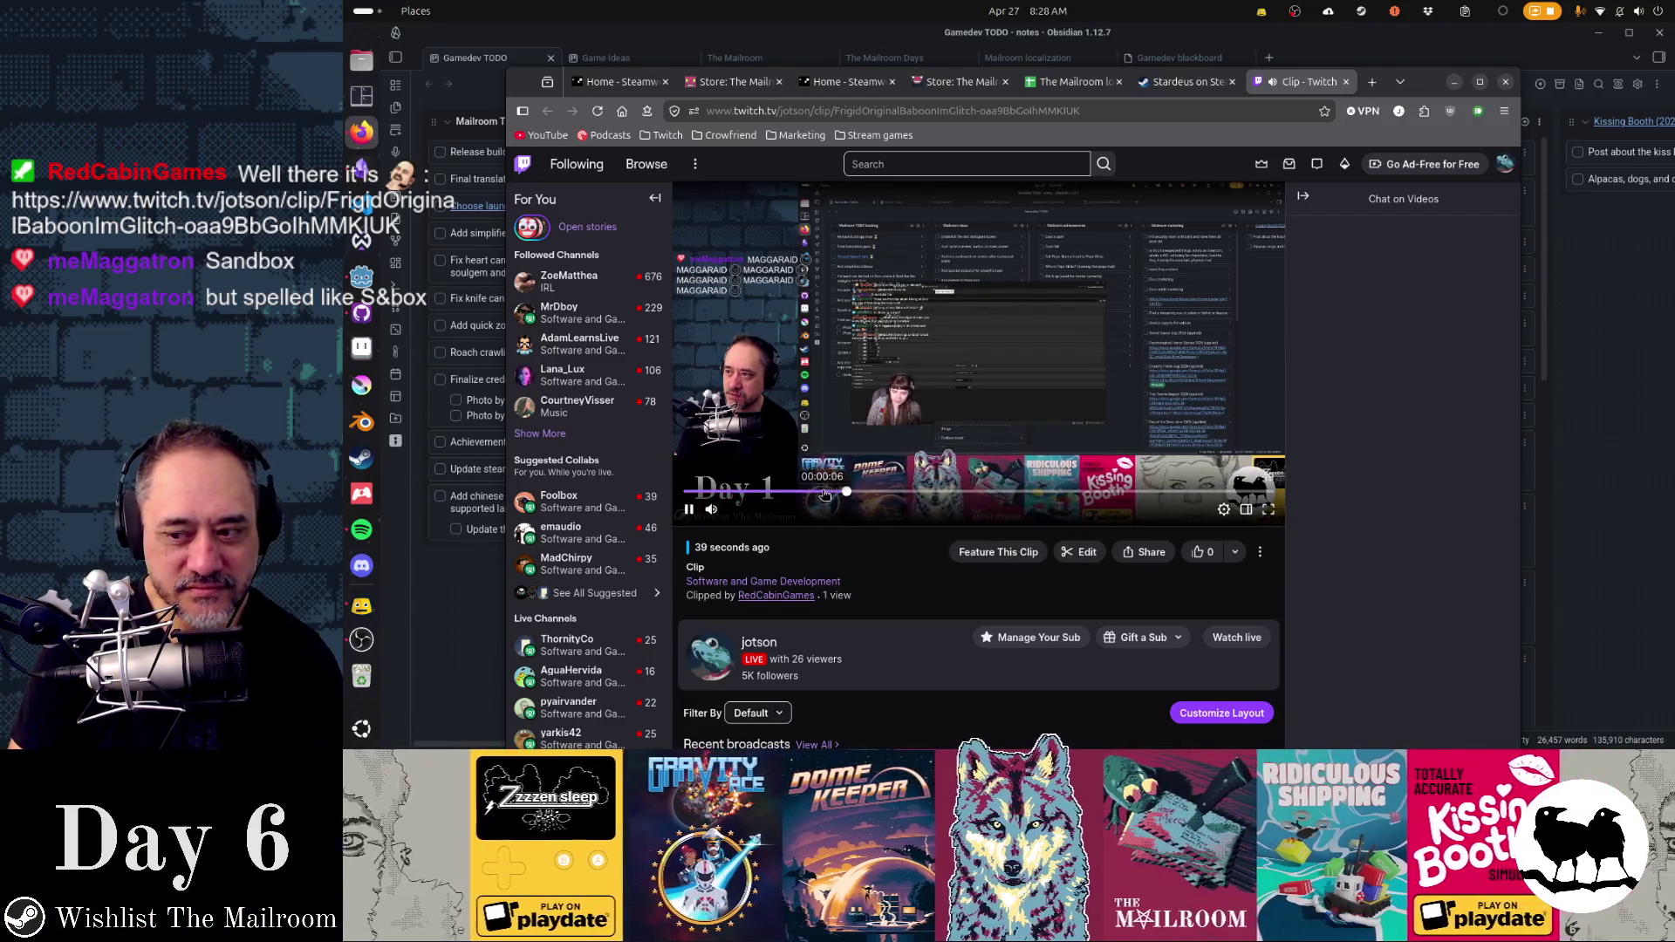
left_click(824, 493)
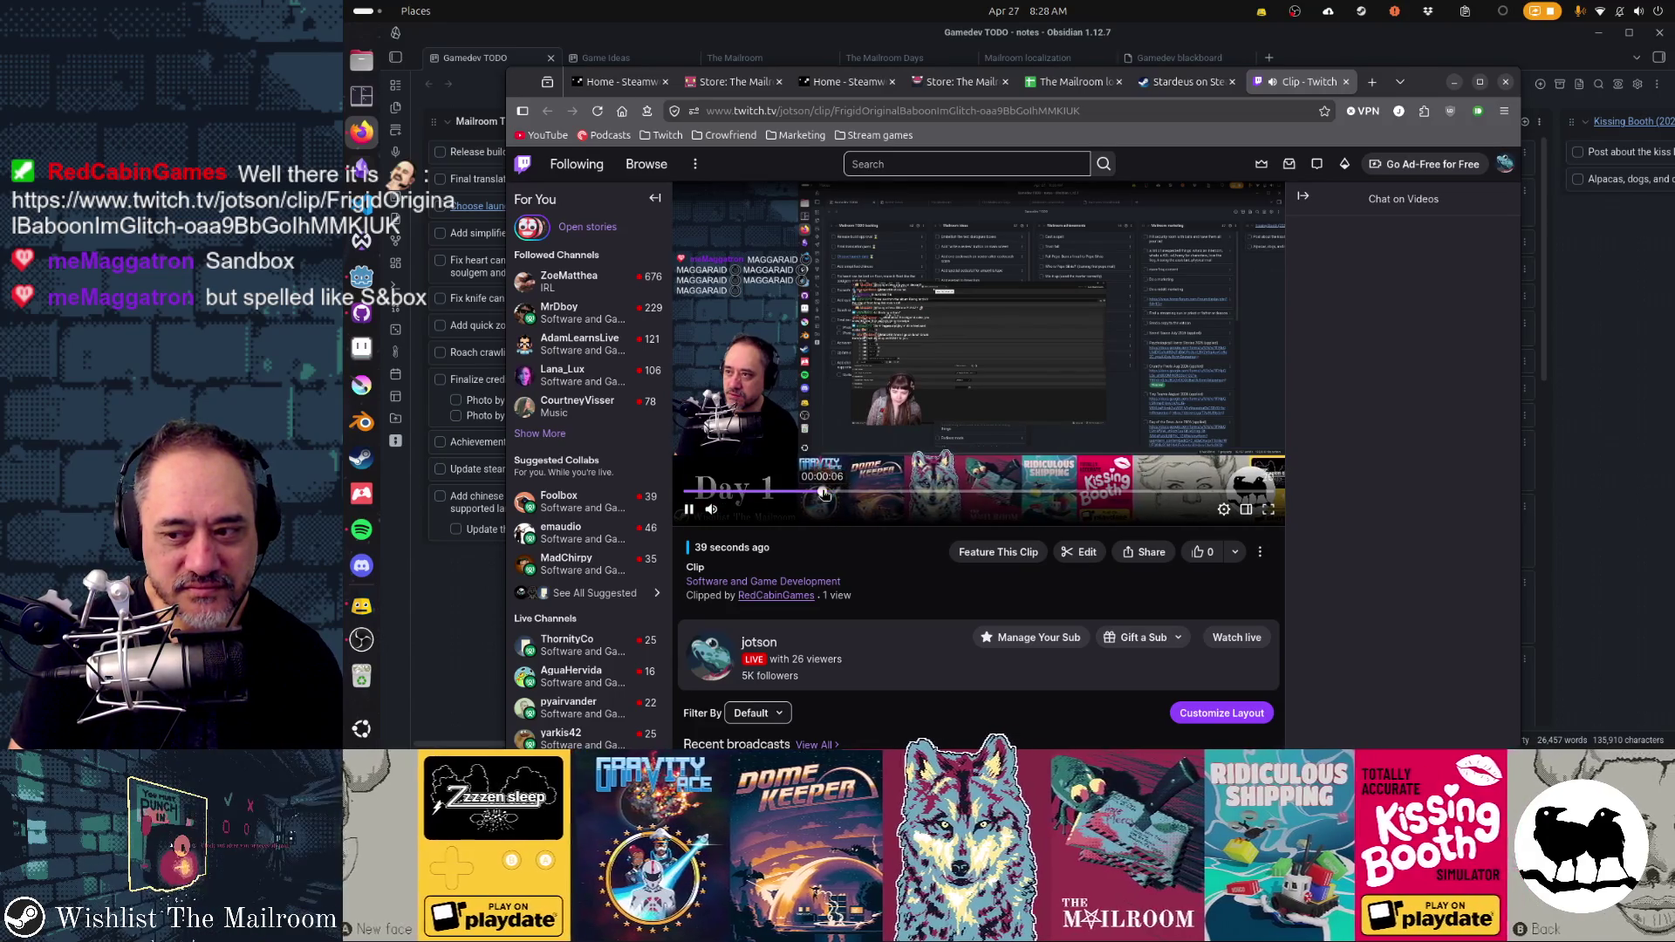
left_click(824, 492)
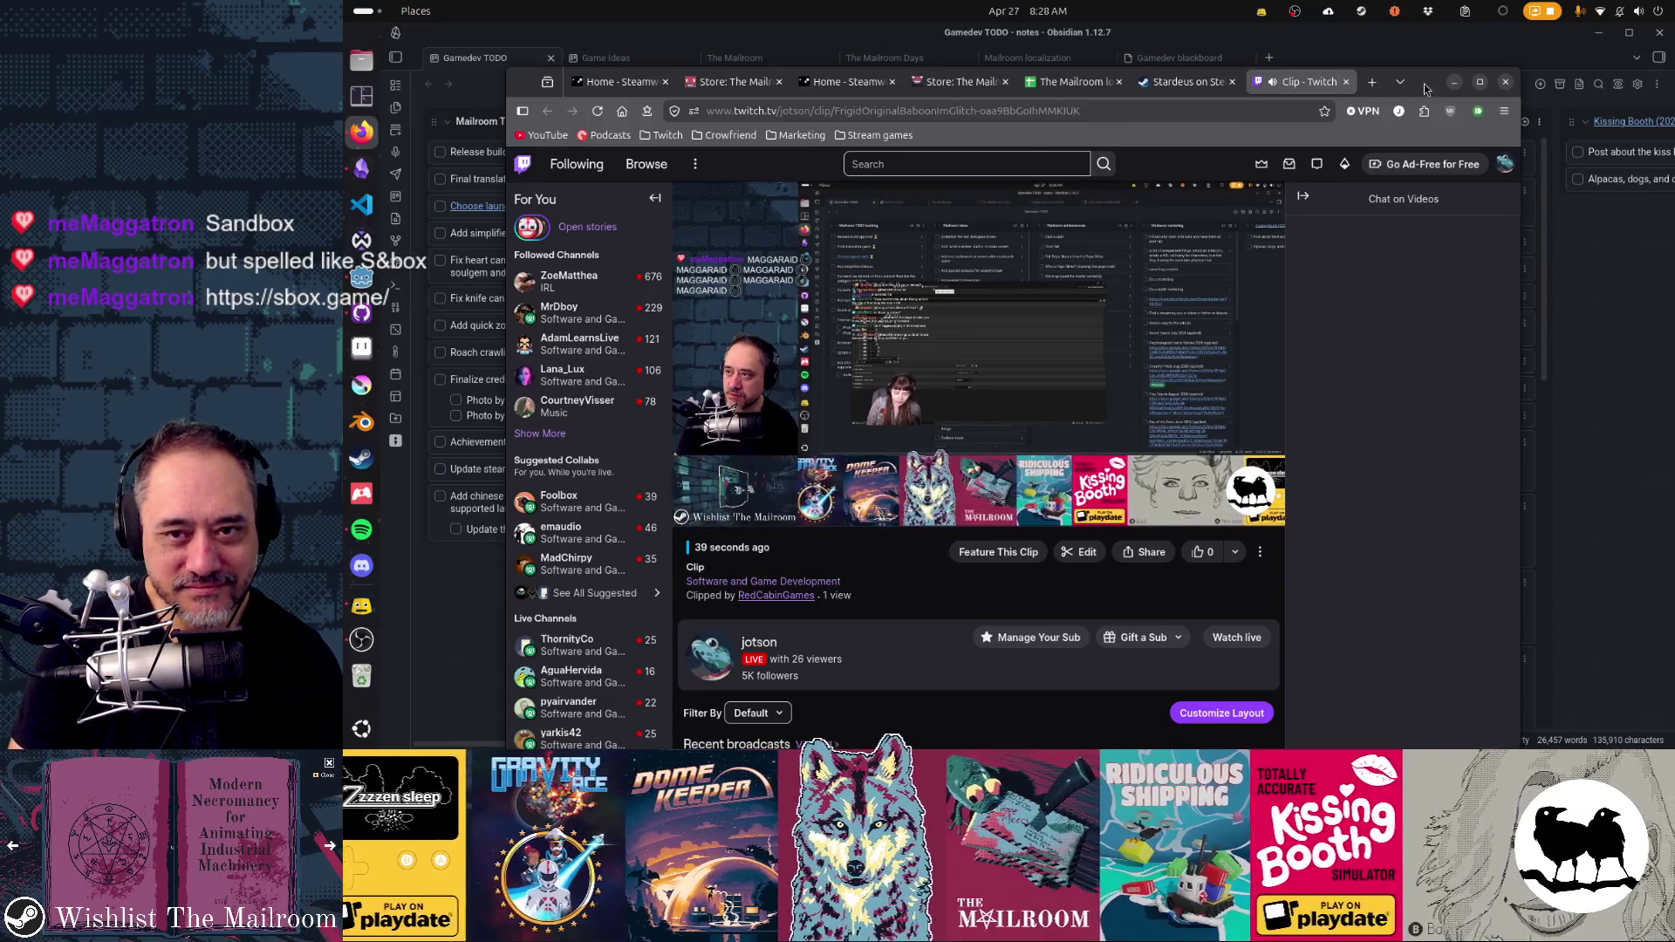
left_click(1453, 81)
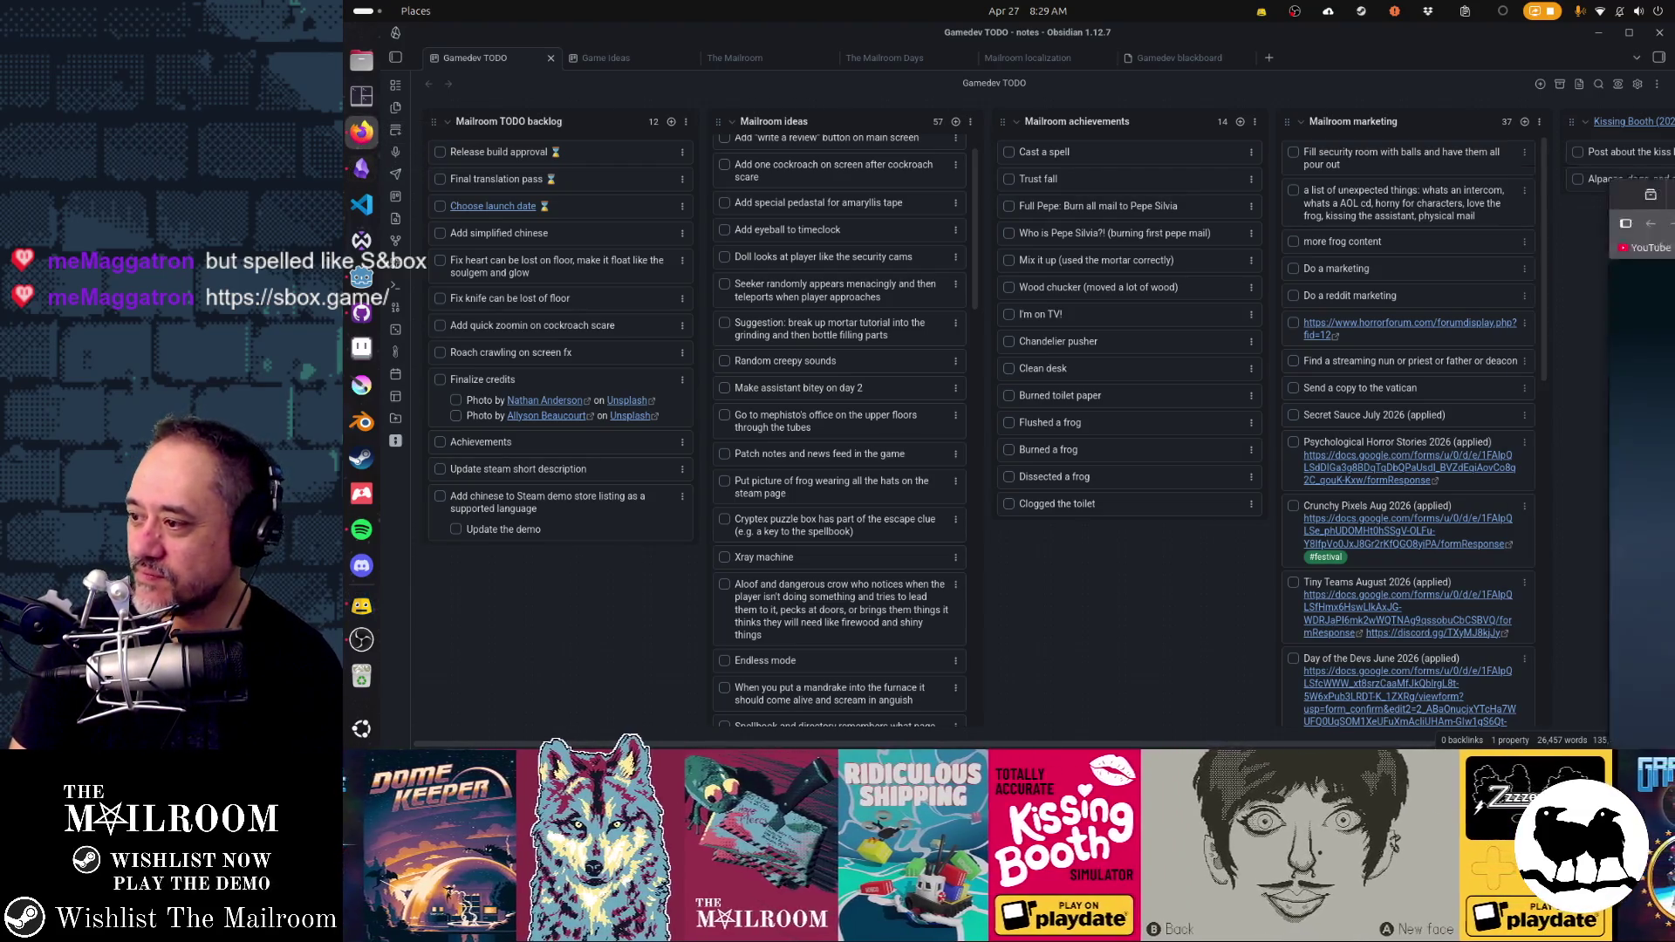
- Switch to the Firefox window showing the sbox.game home page
key("alt+Tab")
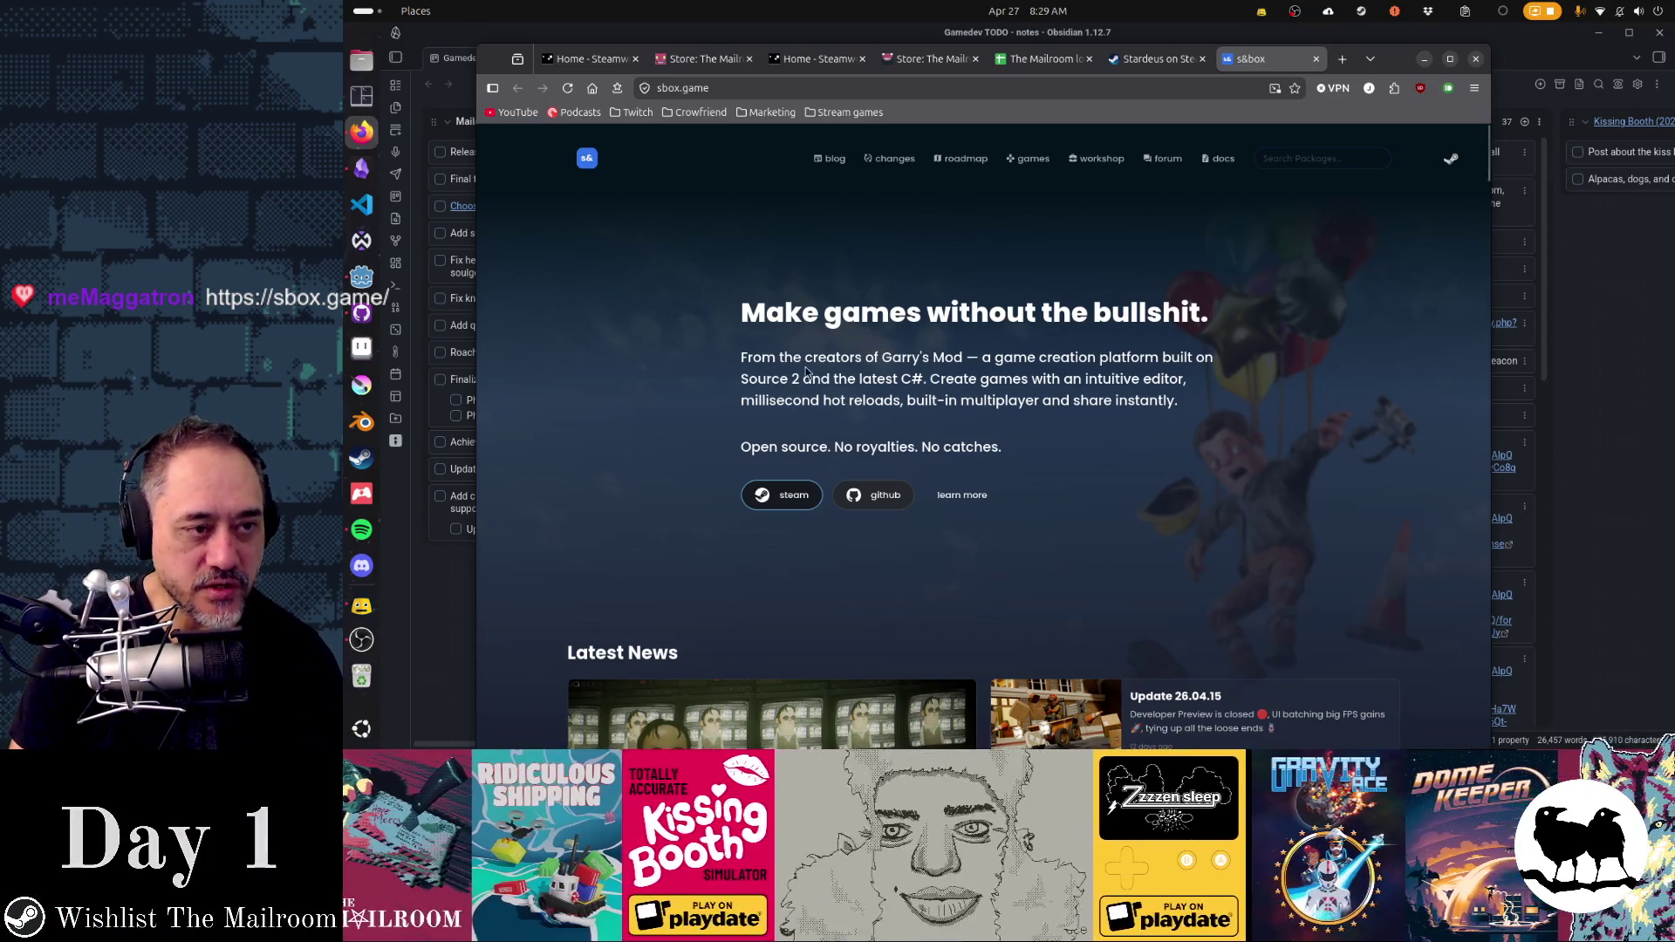
scroll(1189, 393, "down", 6)
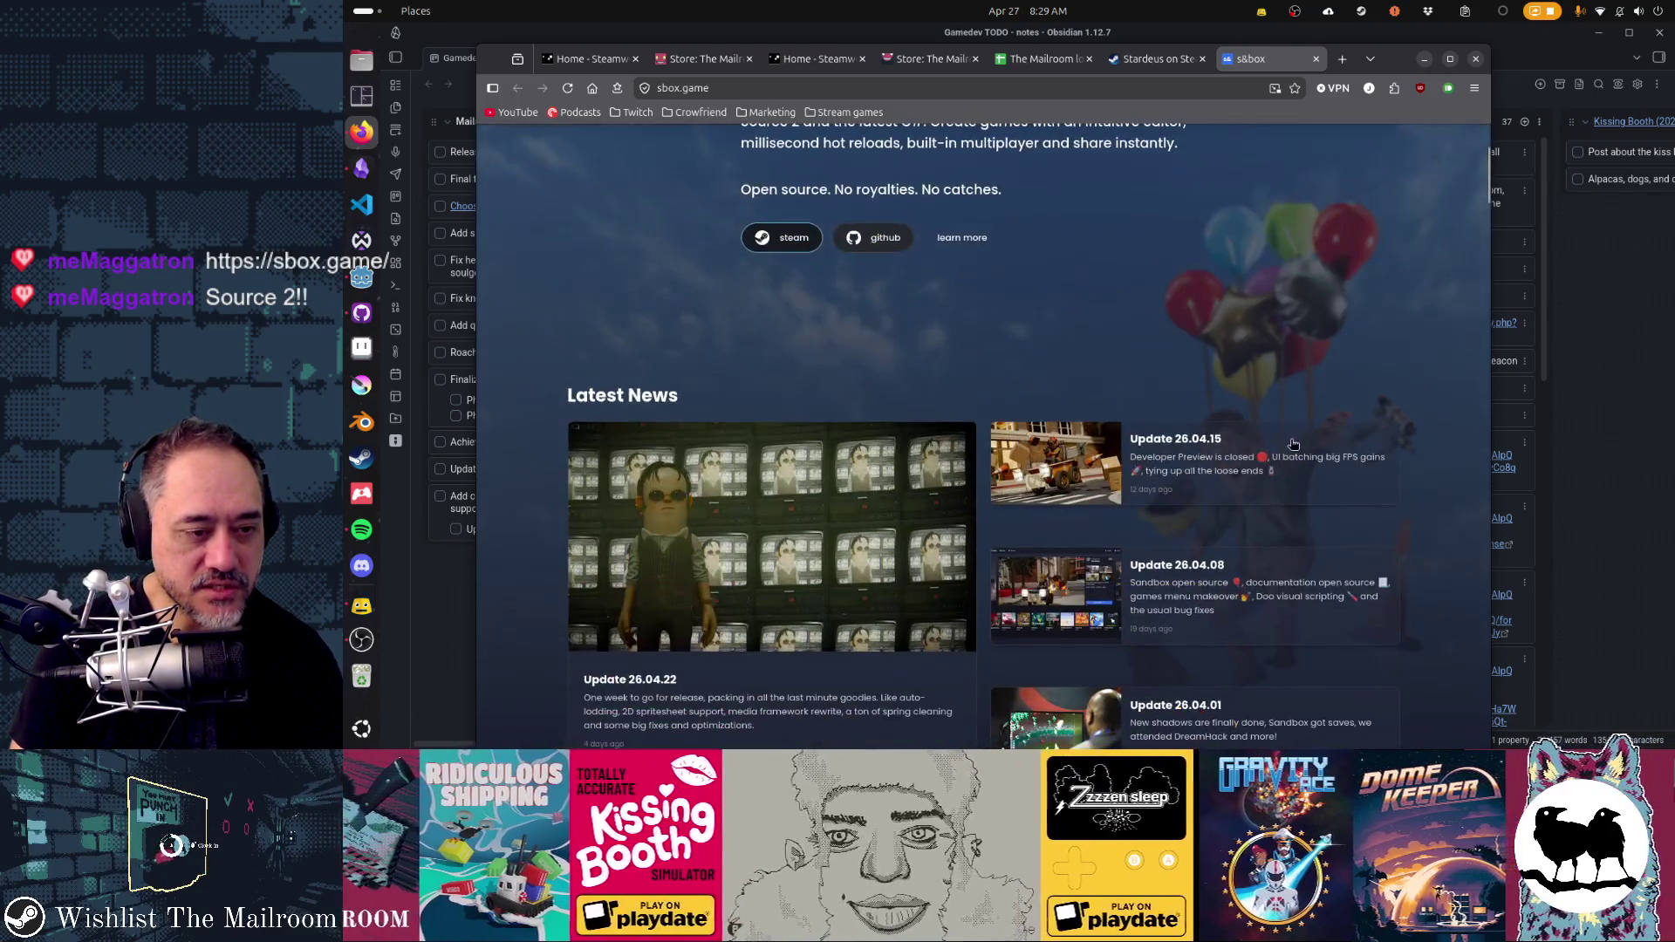
scroll(1382, 432, "down", 4)
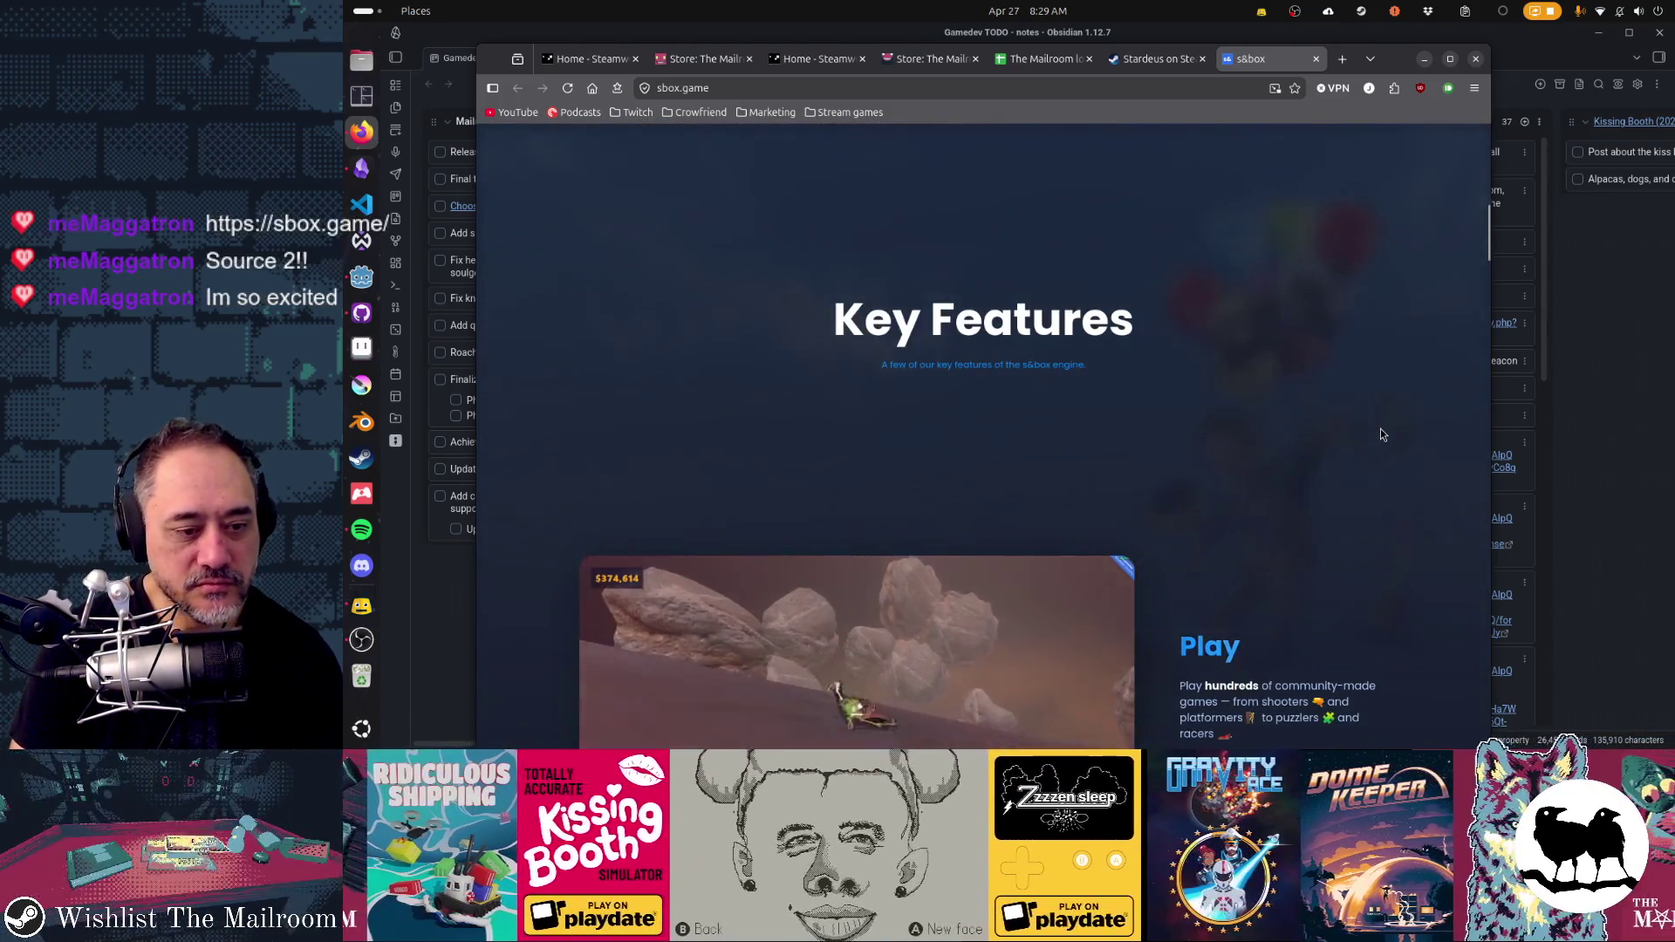
scroll(1382, 433, "down", 2)
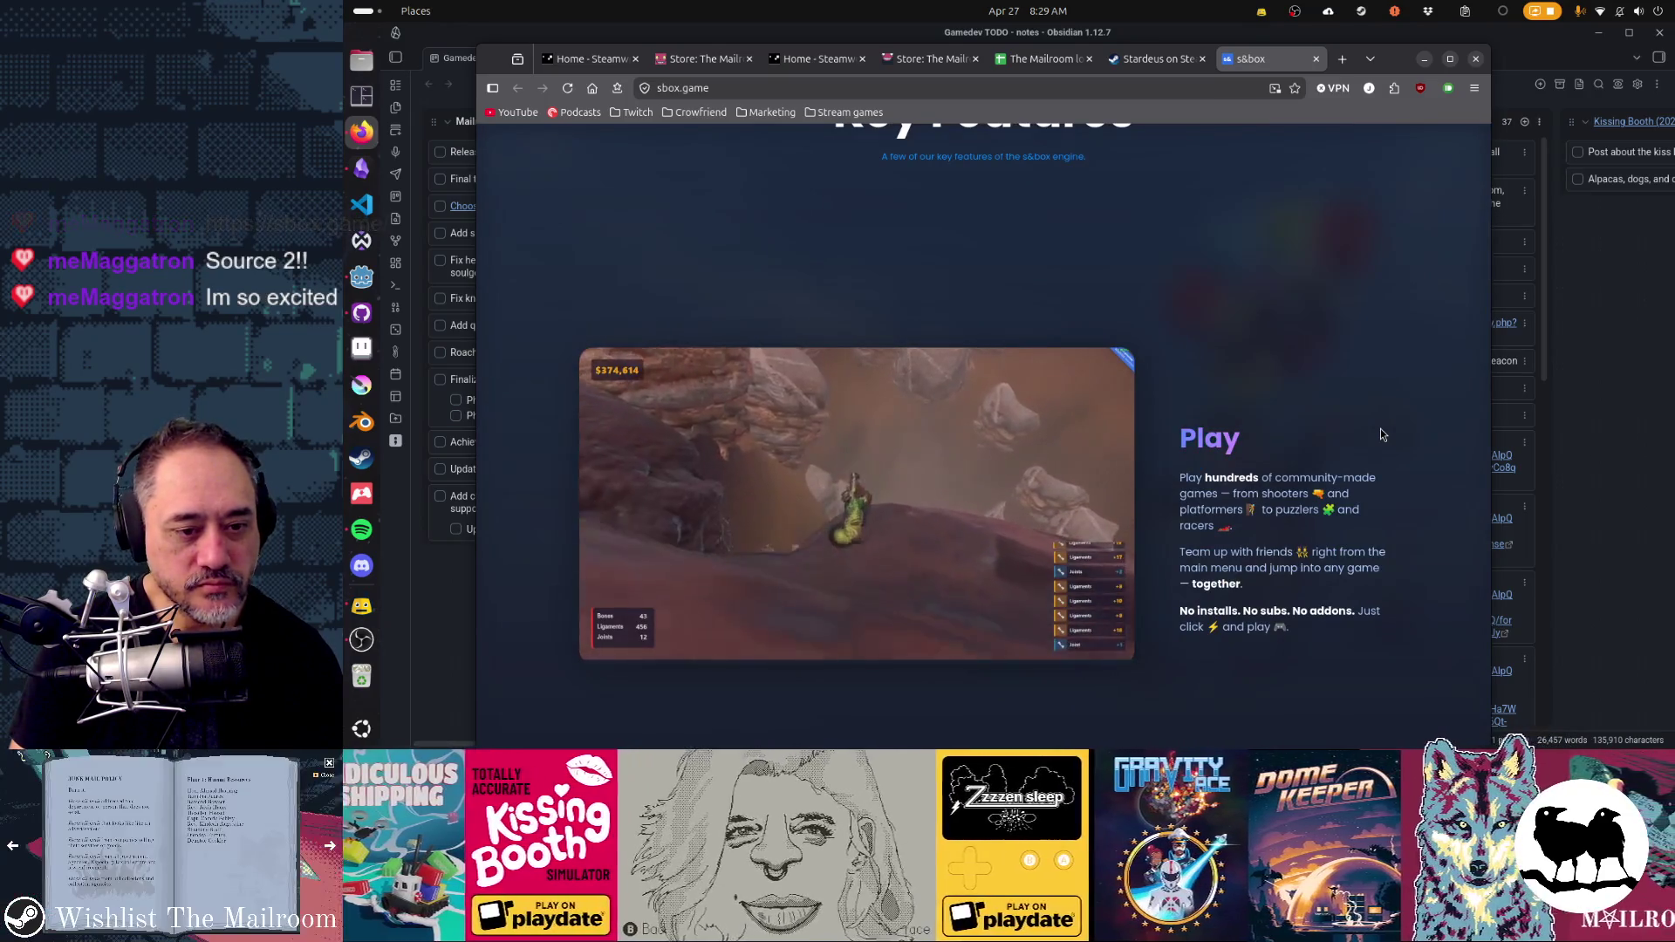
scroll(1380, 433, "down", 2)
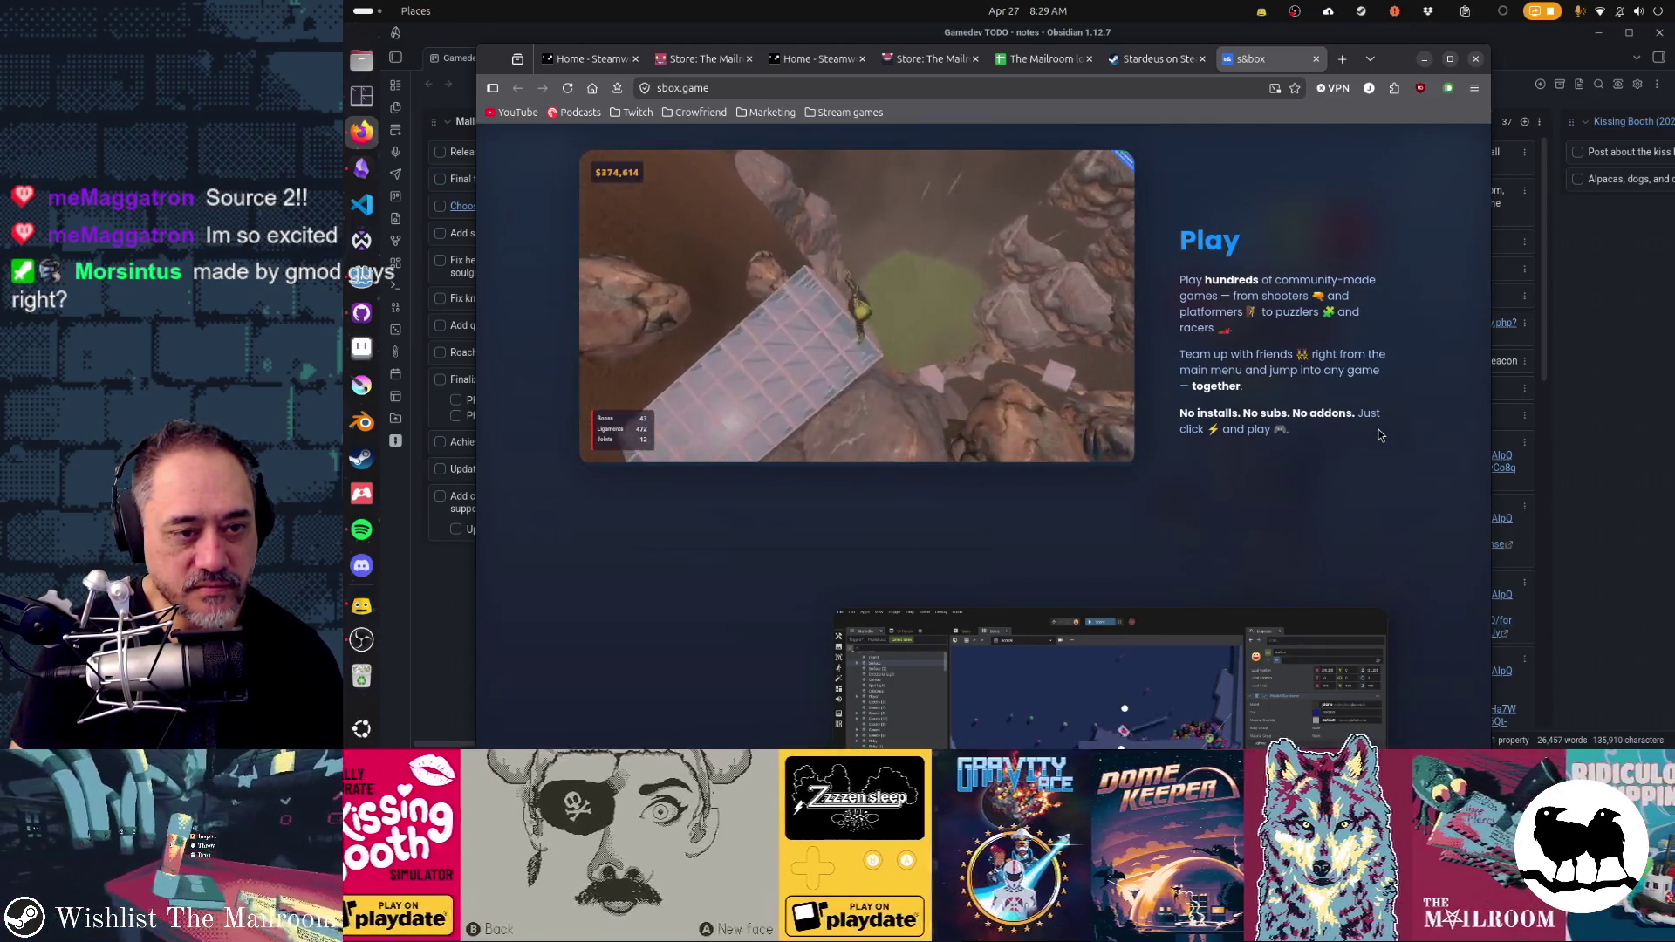
scroll(1380, 434, "down", 4)
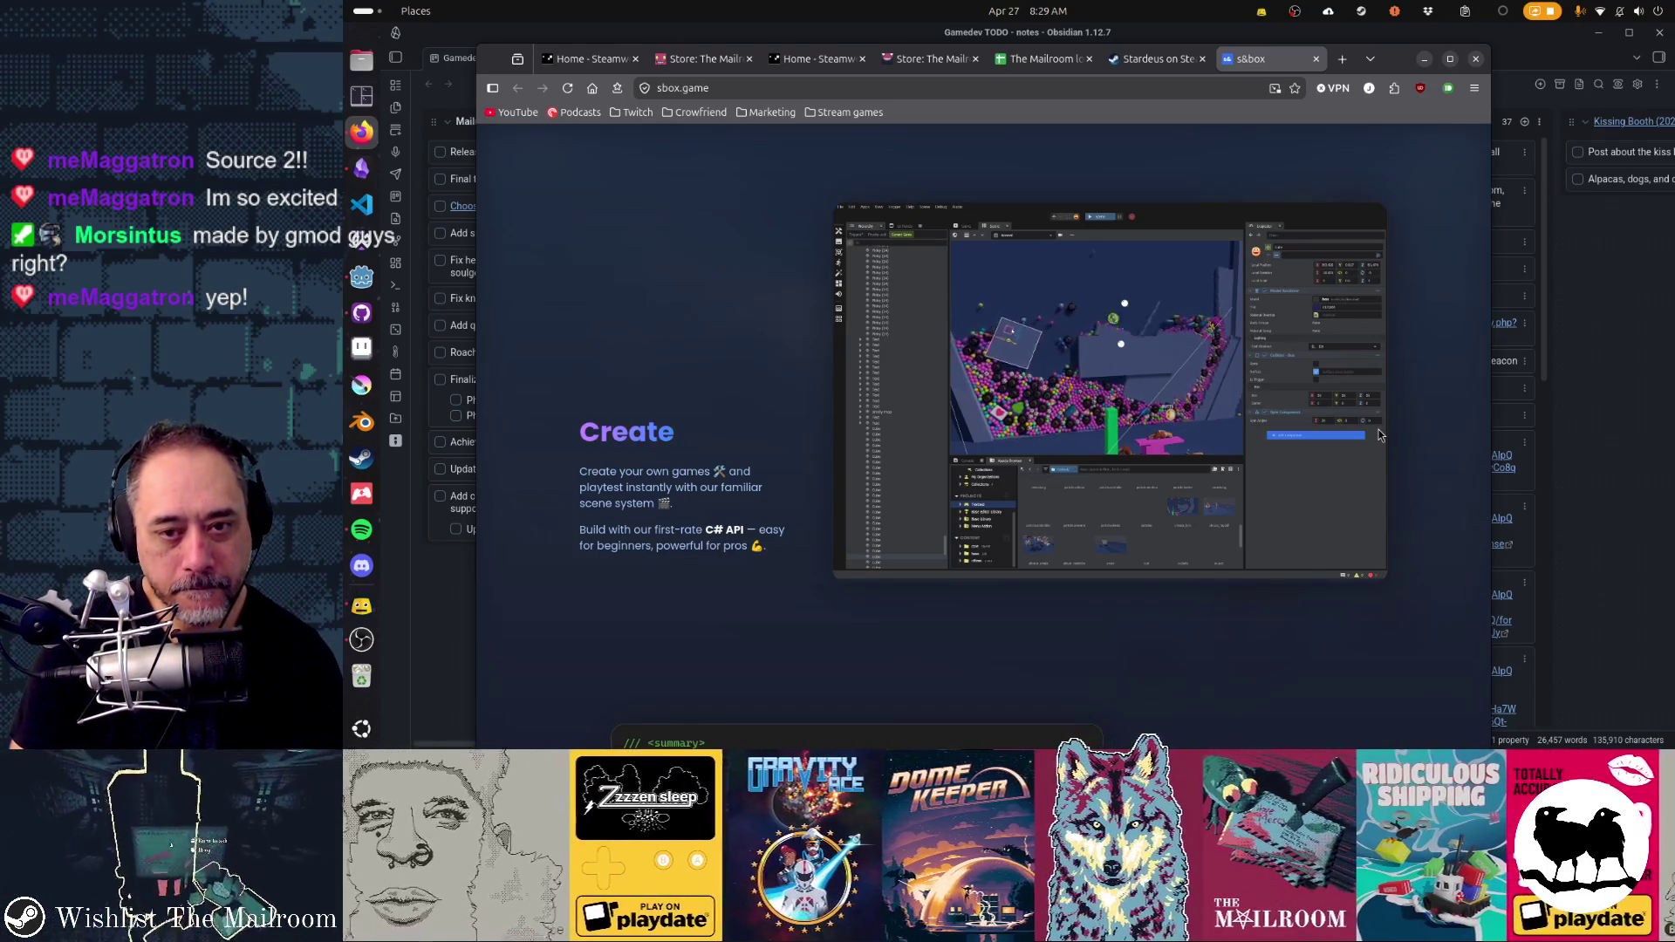
scroll(1378, 435, "down", 5)
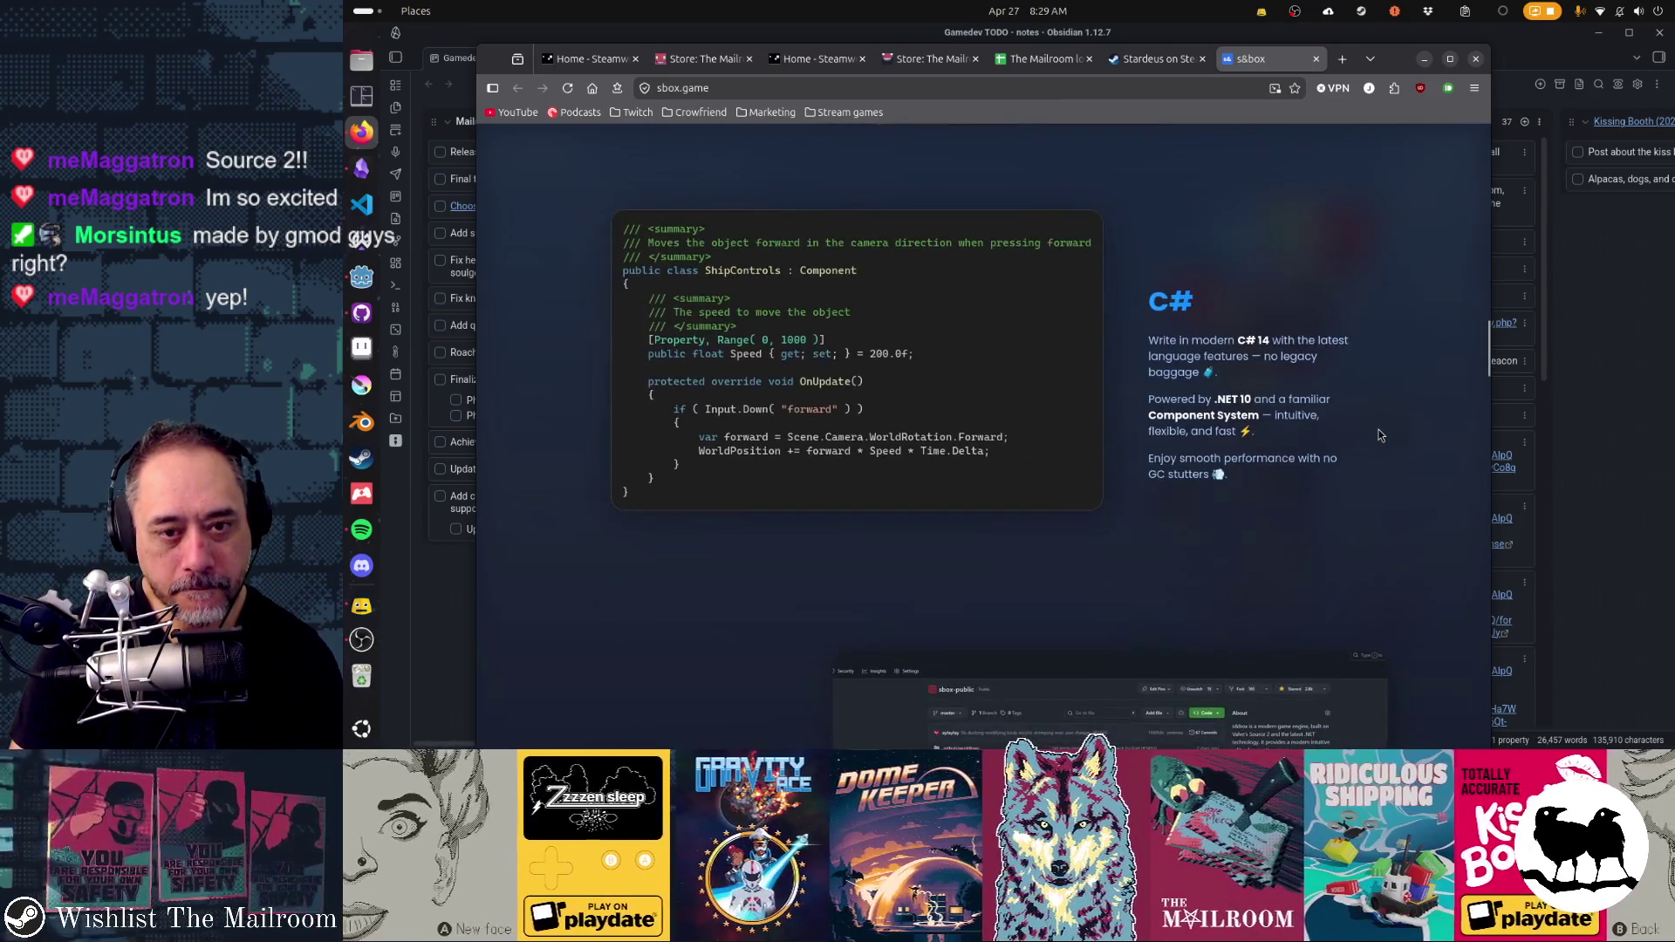
scroll(1378, 434, "down", 4)
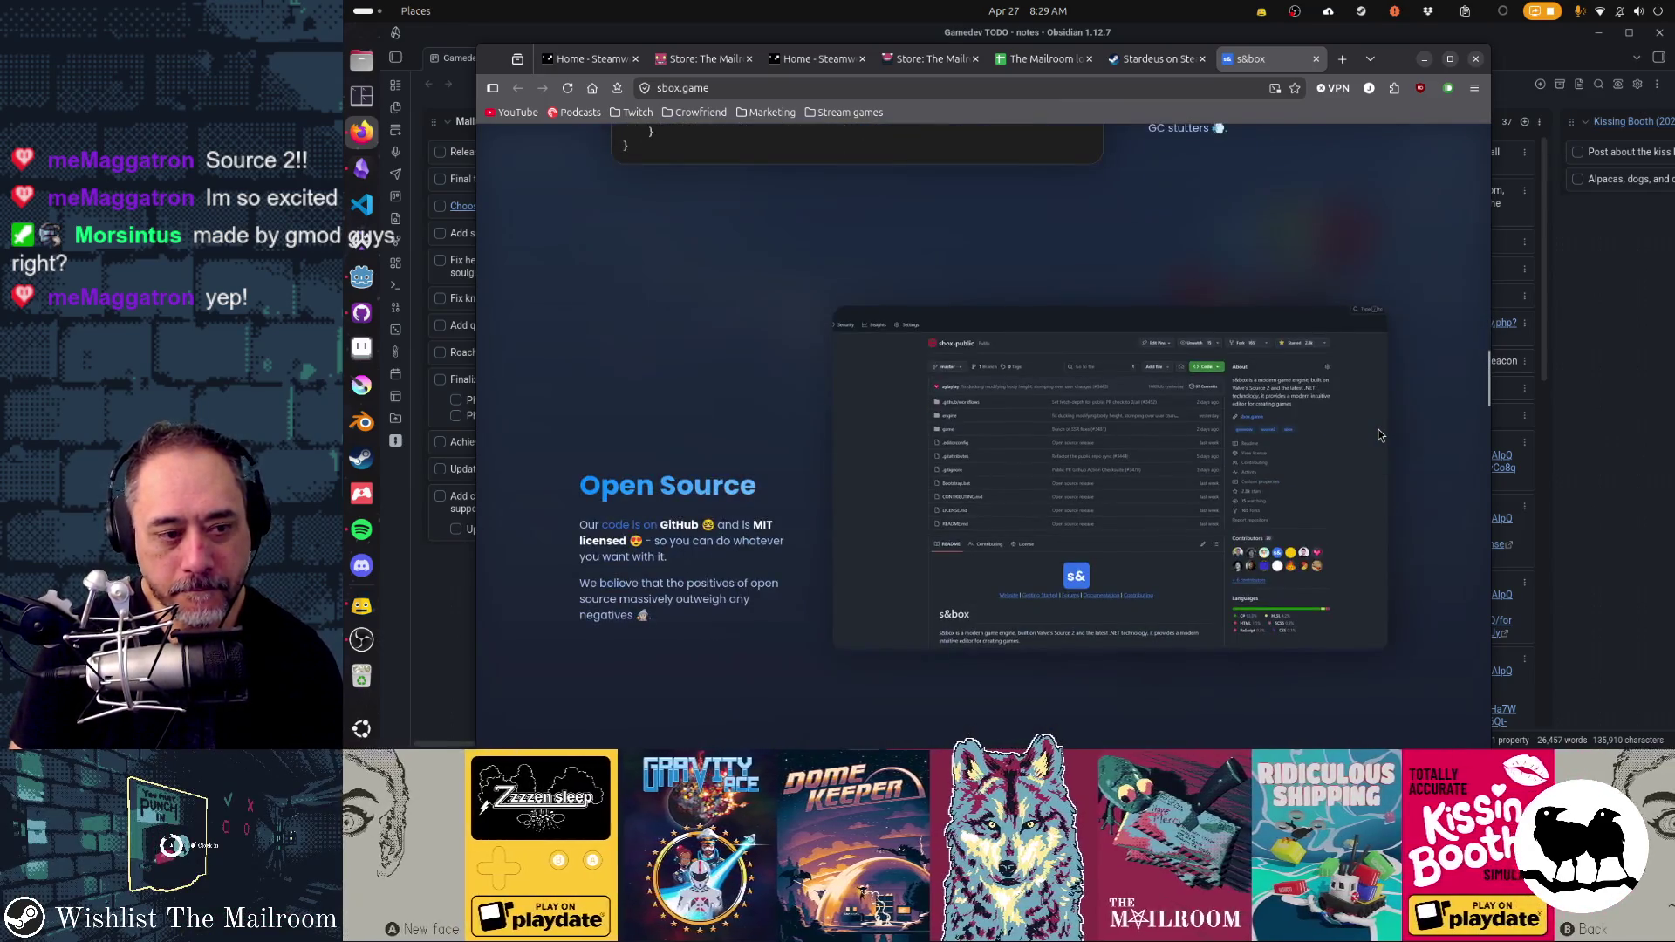
scroll(1378, 434, "down", 3)
scroll(1378, 435, "down", 3)
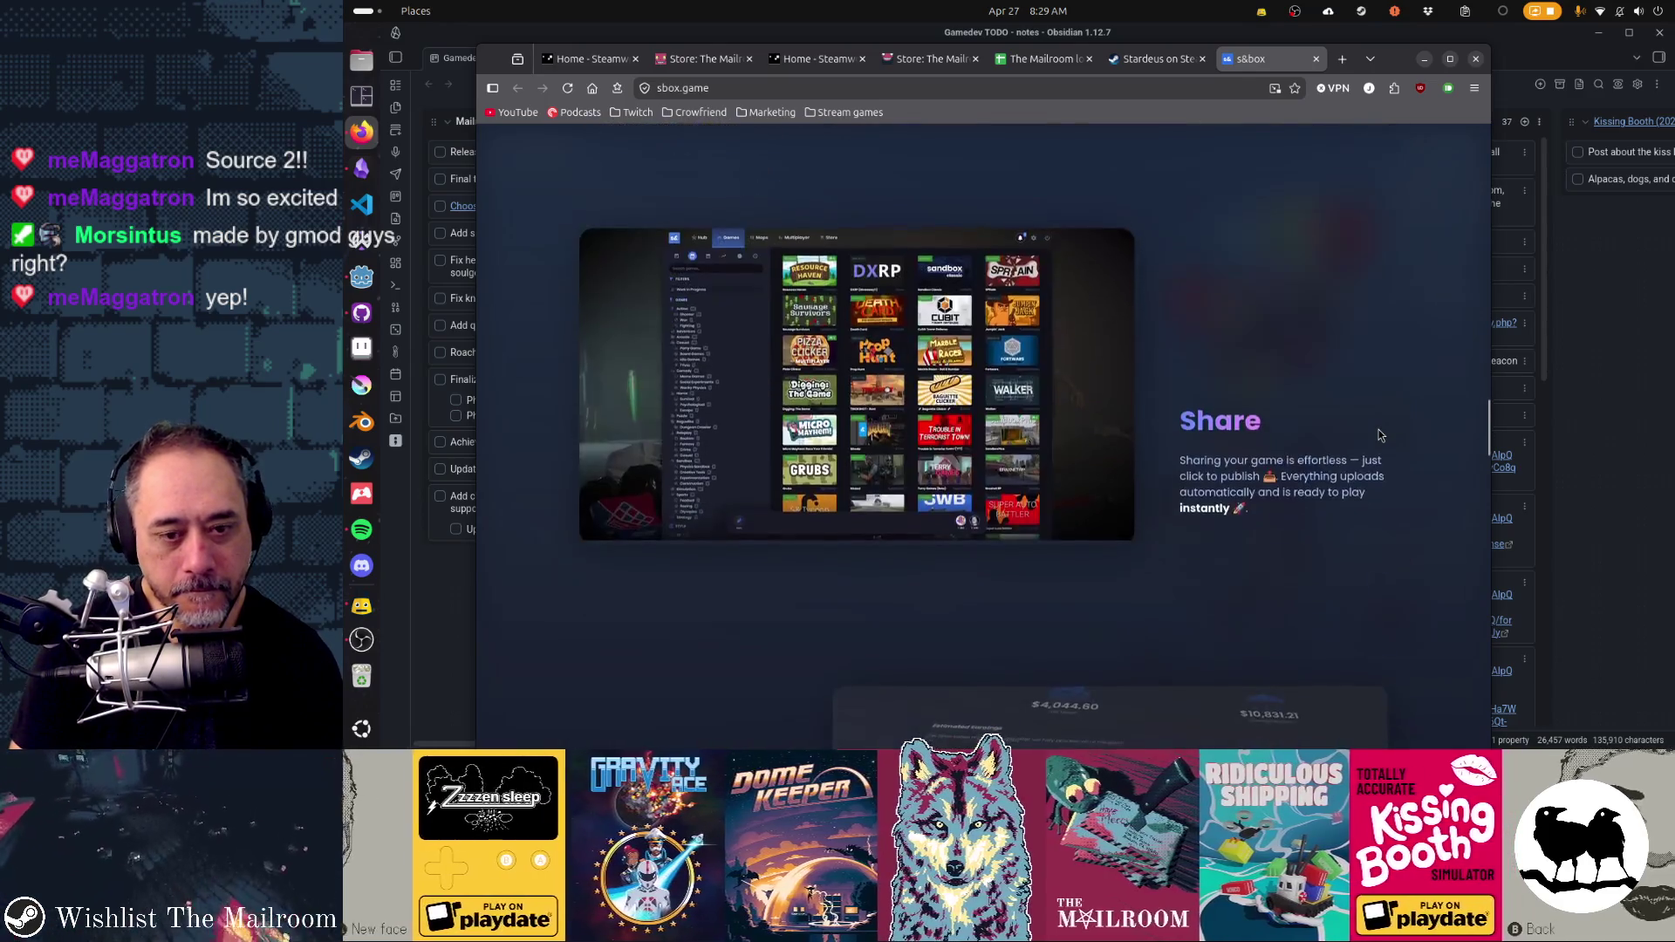
scroll(1378, 435, "down", 4)
scroll(1383, 431, "up", 5)
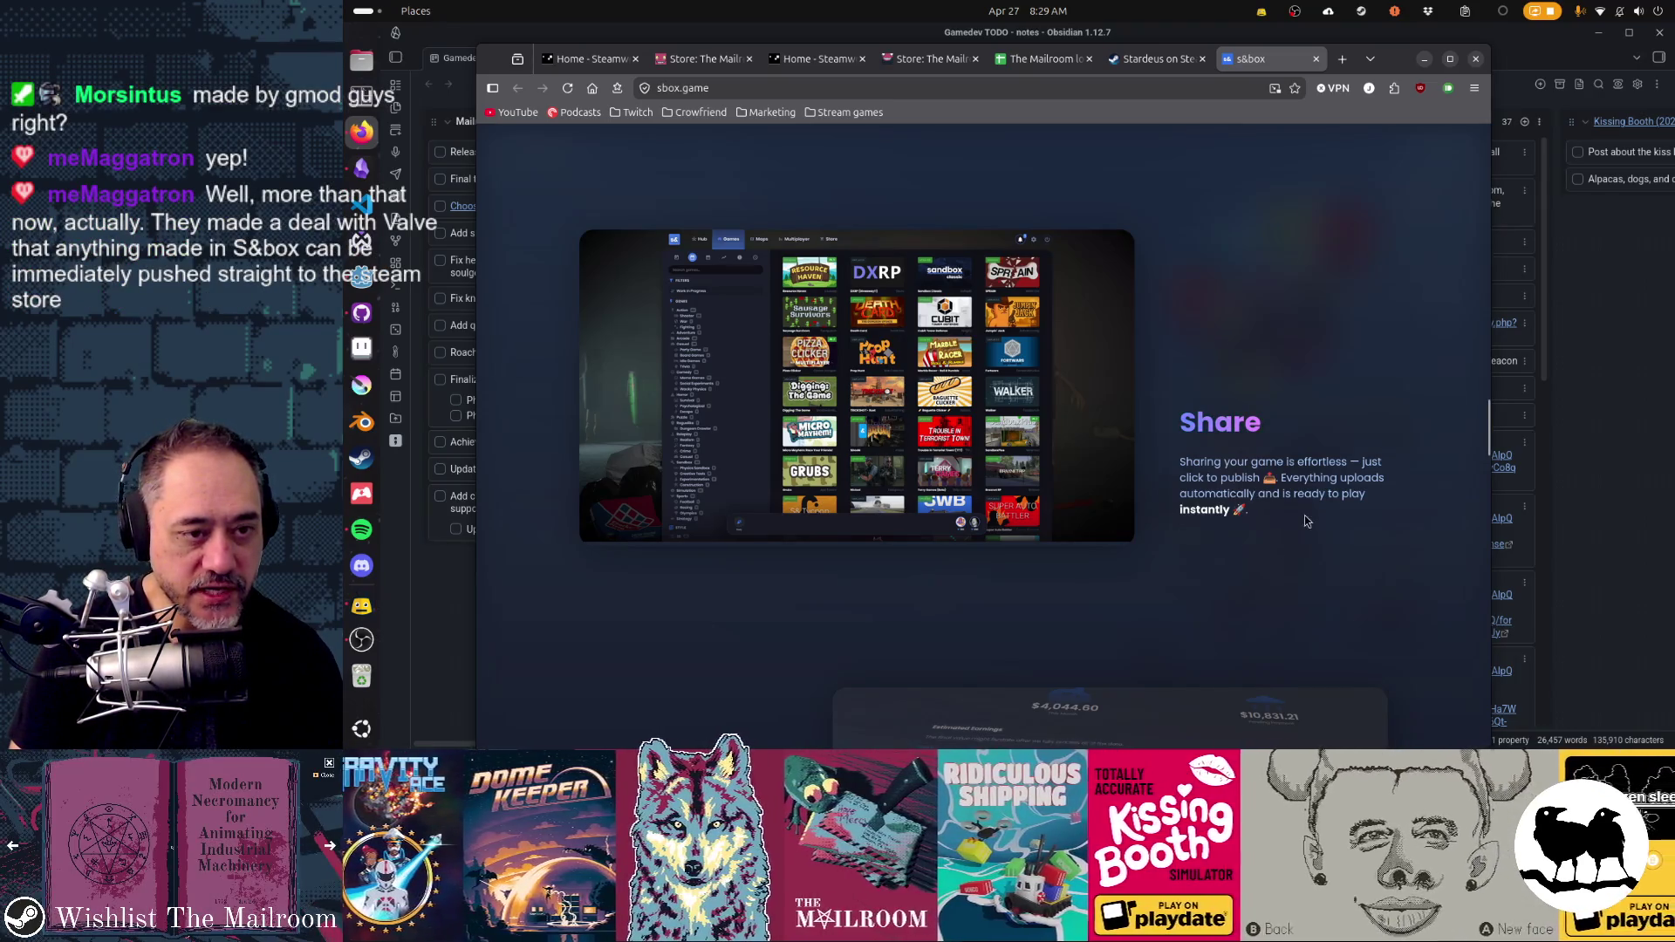
scroll(1306, 518, "down", 5)
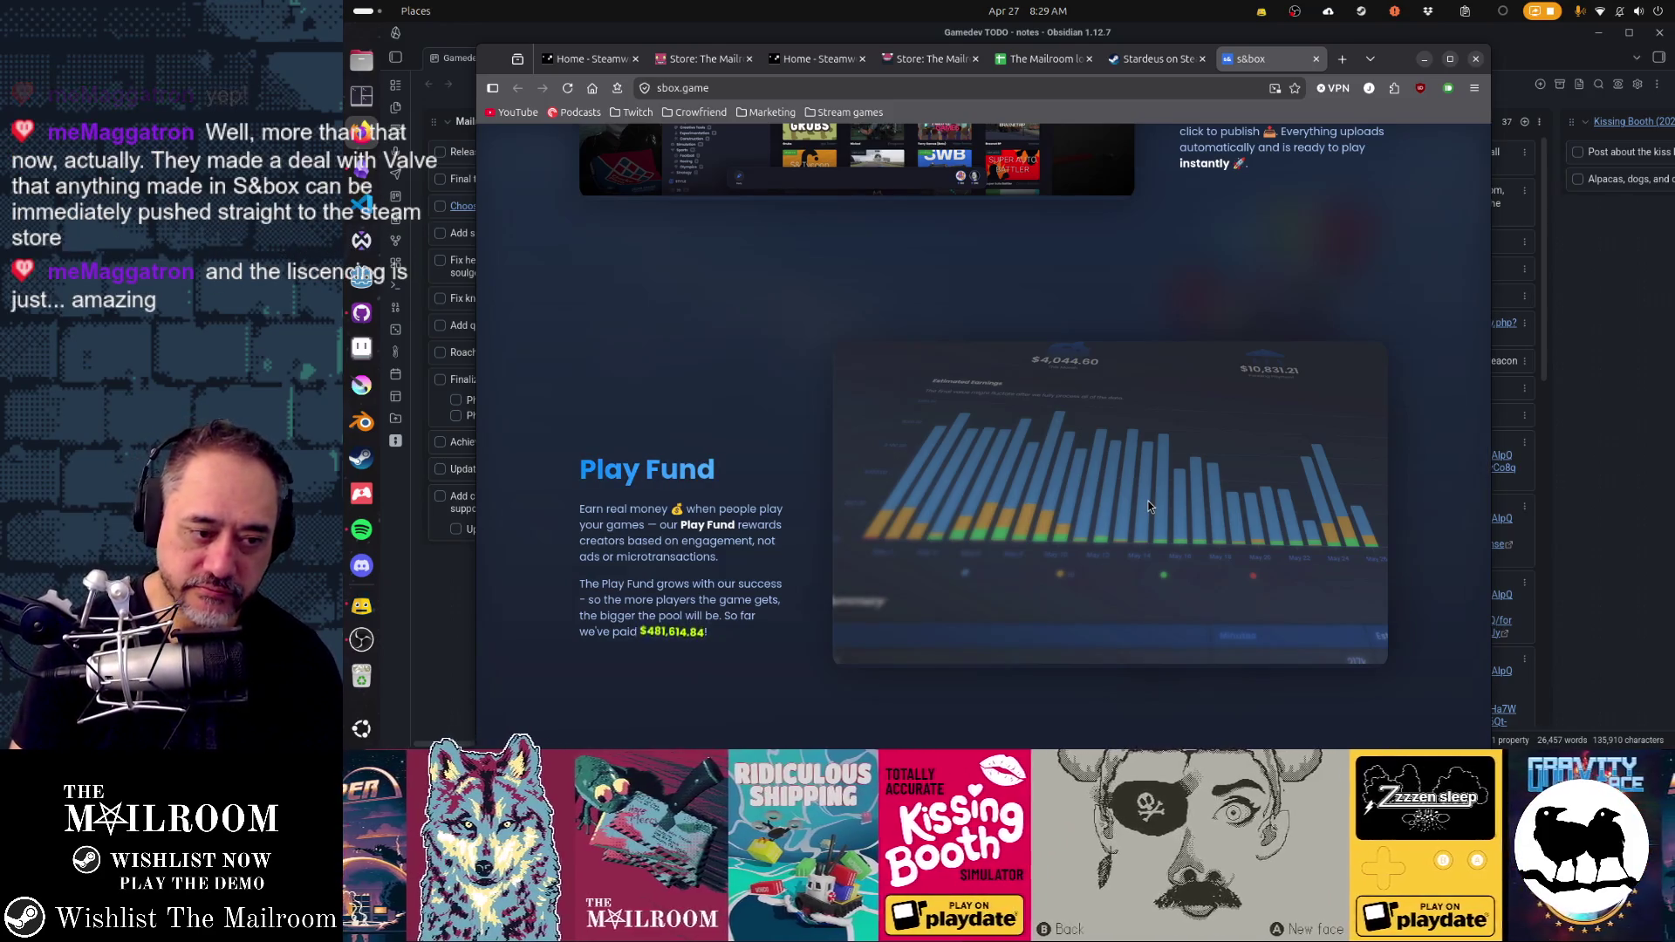
scroll(587, 584, "down", 3)
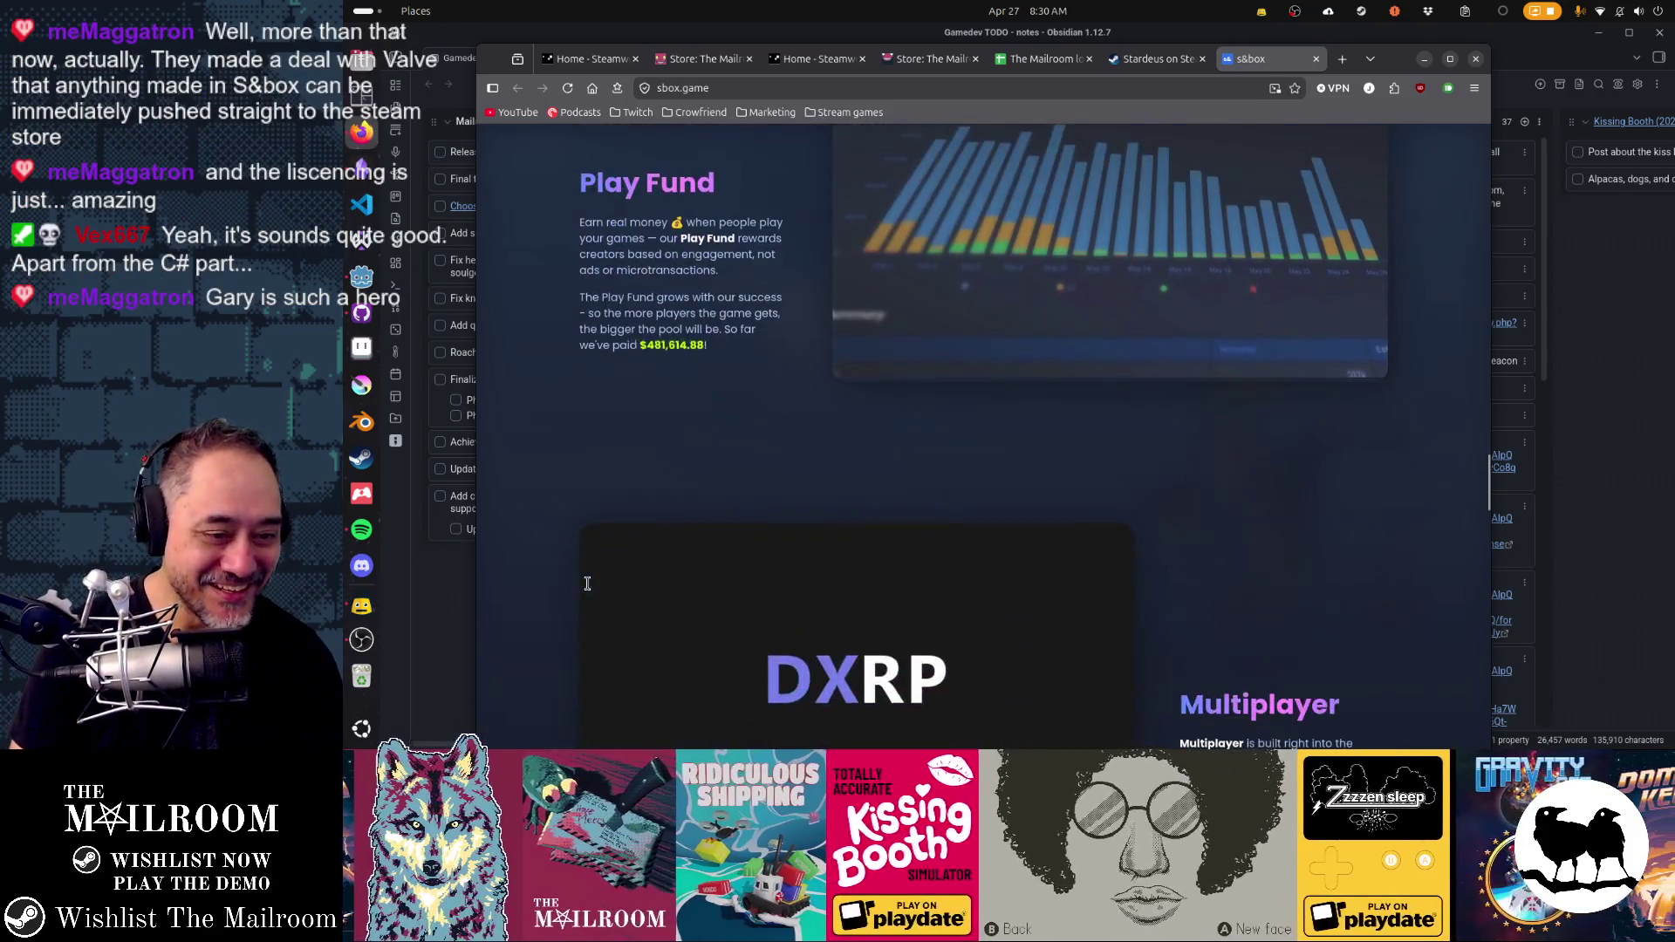
scroll(1254, 587, "down", 9)
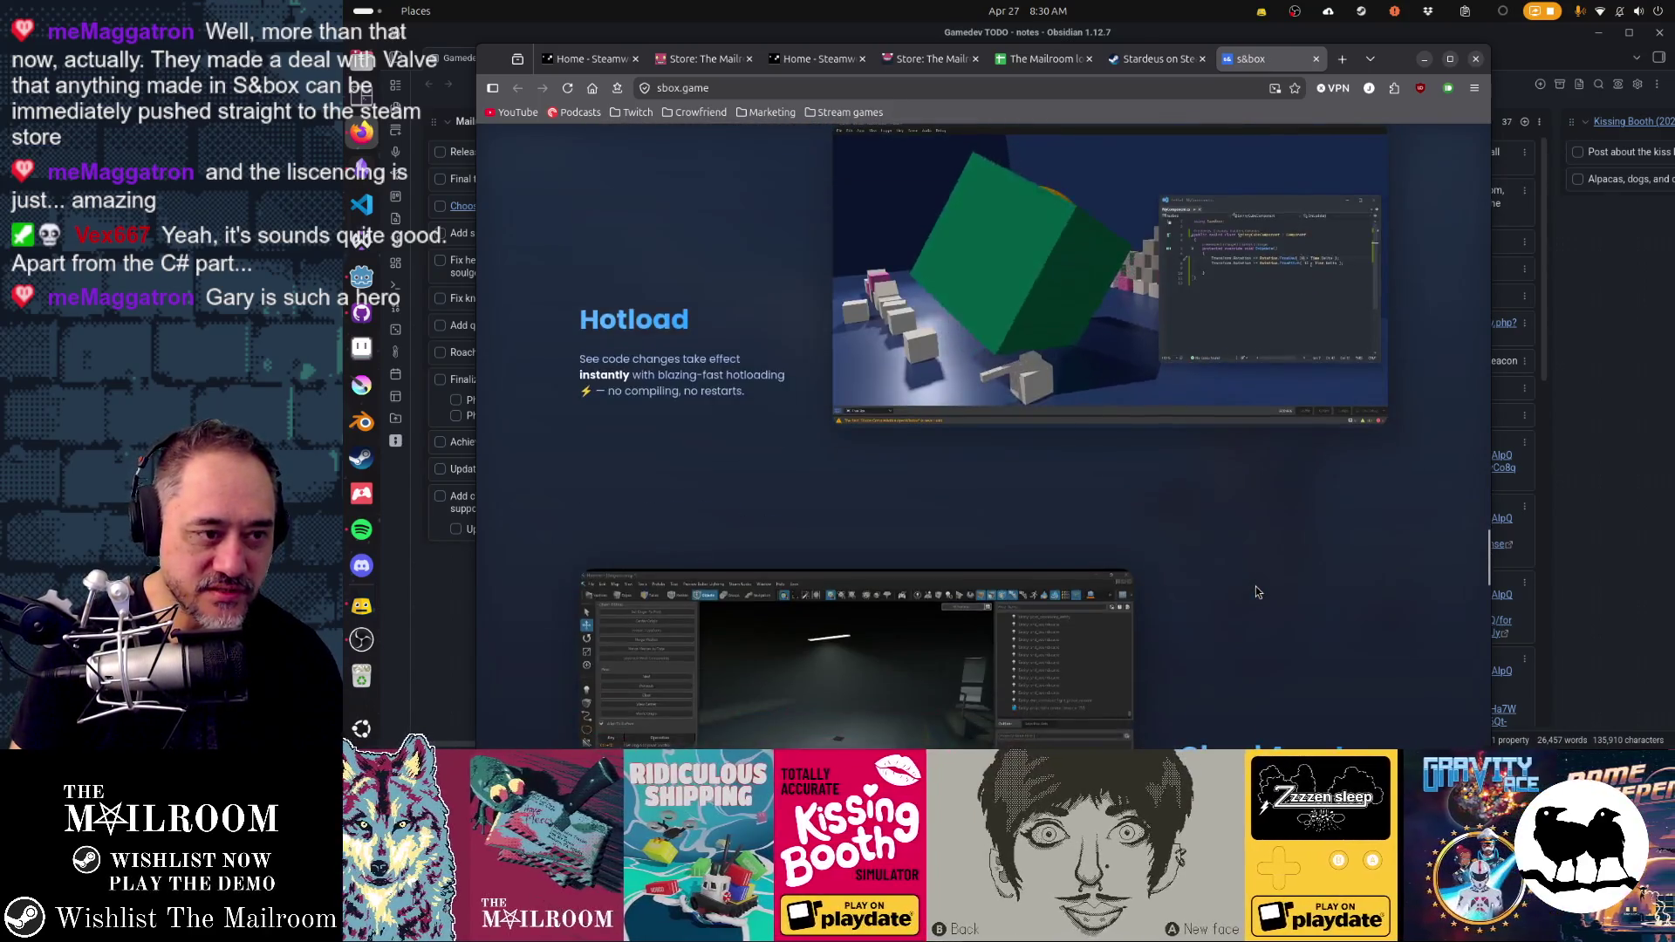
scroll(1255, 591, "down", 15)
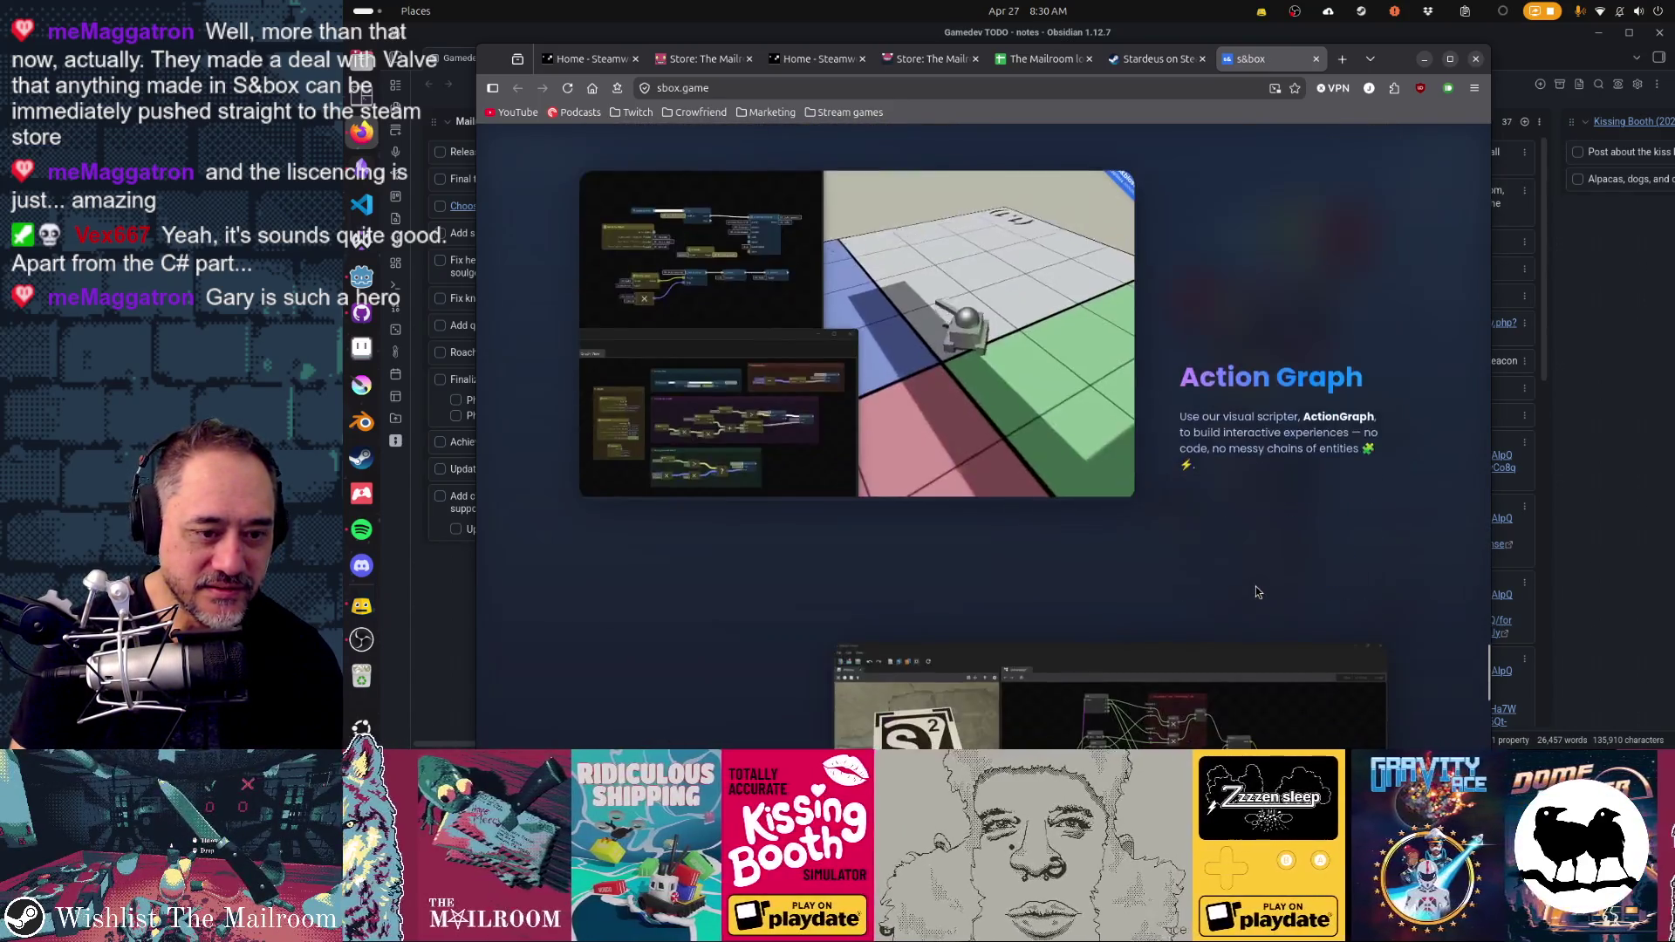
scroll(1254, 586, "down", 5)
scroll(1254, 586, "down", 5)
scroll(1254, 586, "up", 5)
scroll(1256, 591, "up", 20)
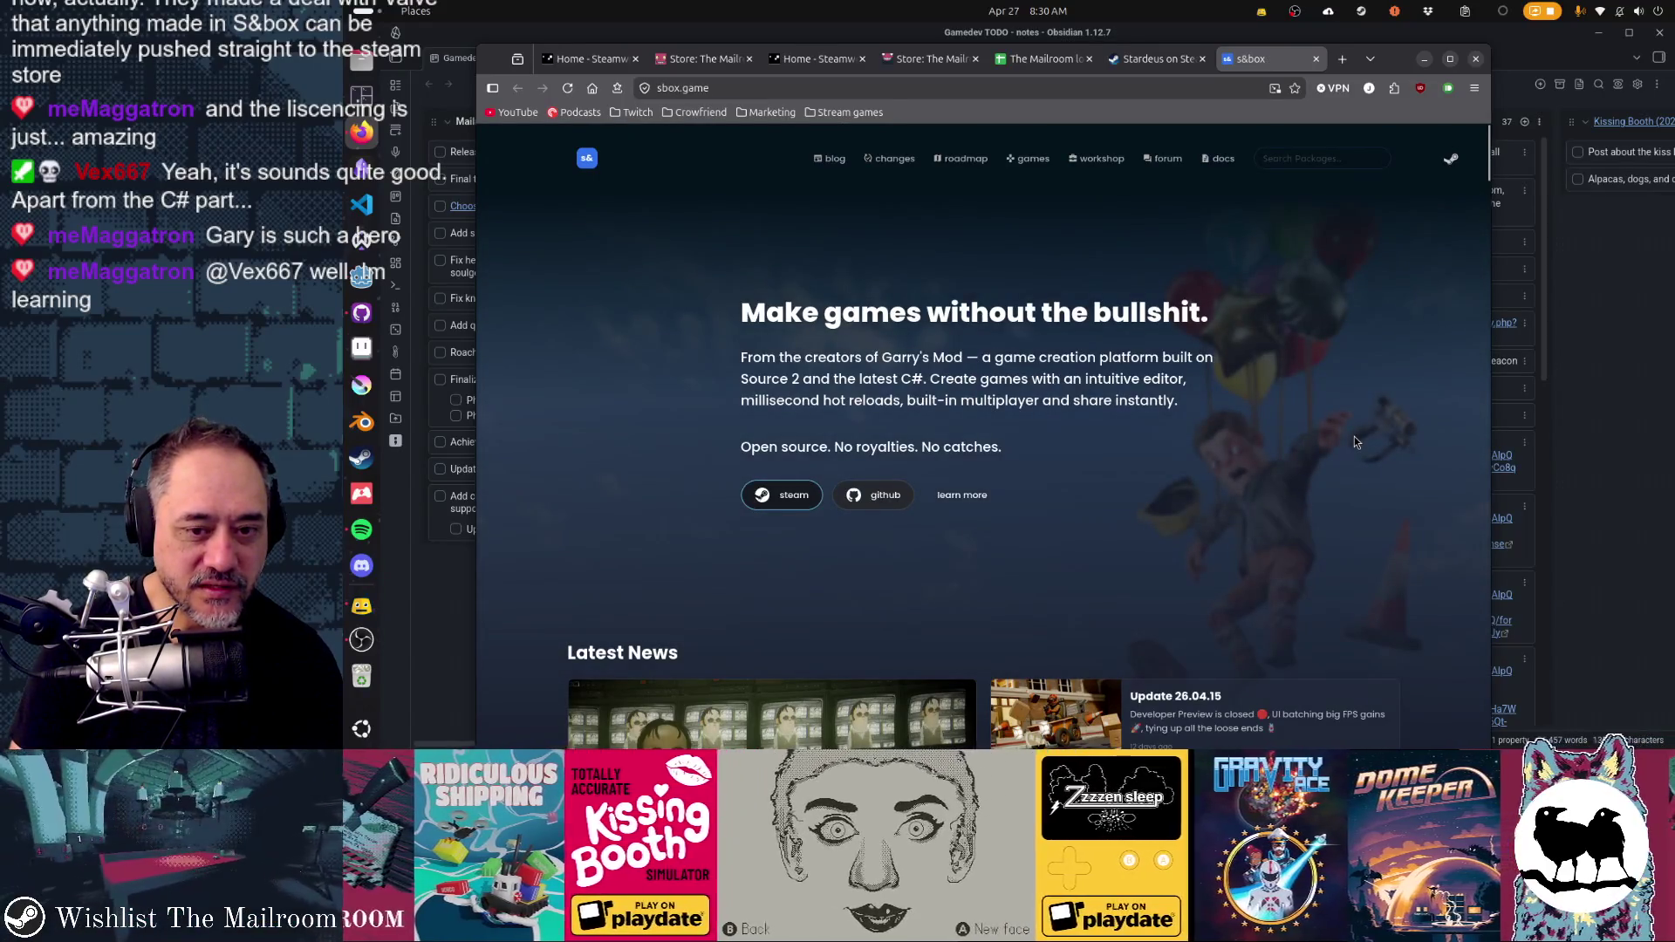
scroll(1354, 441, "down", 8)
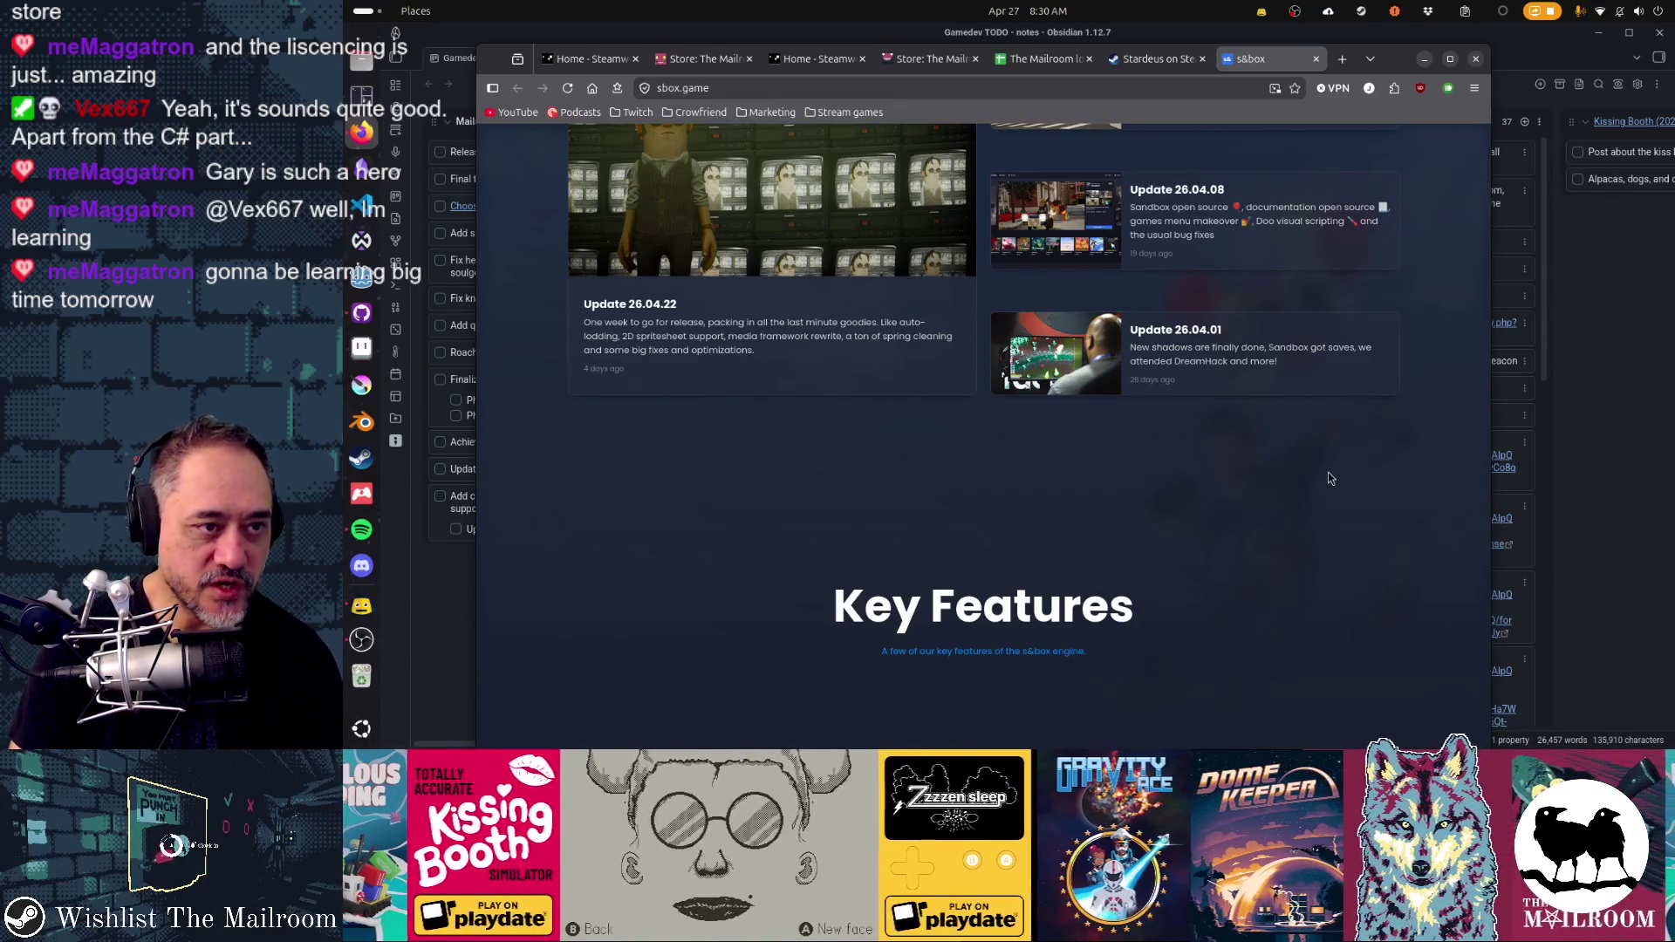
scroll(959, 488, "up", 7)
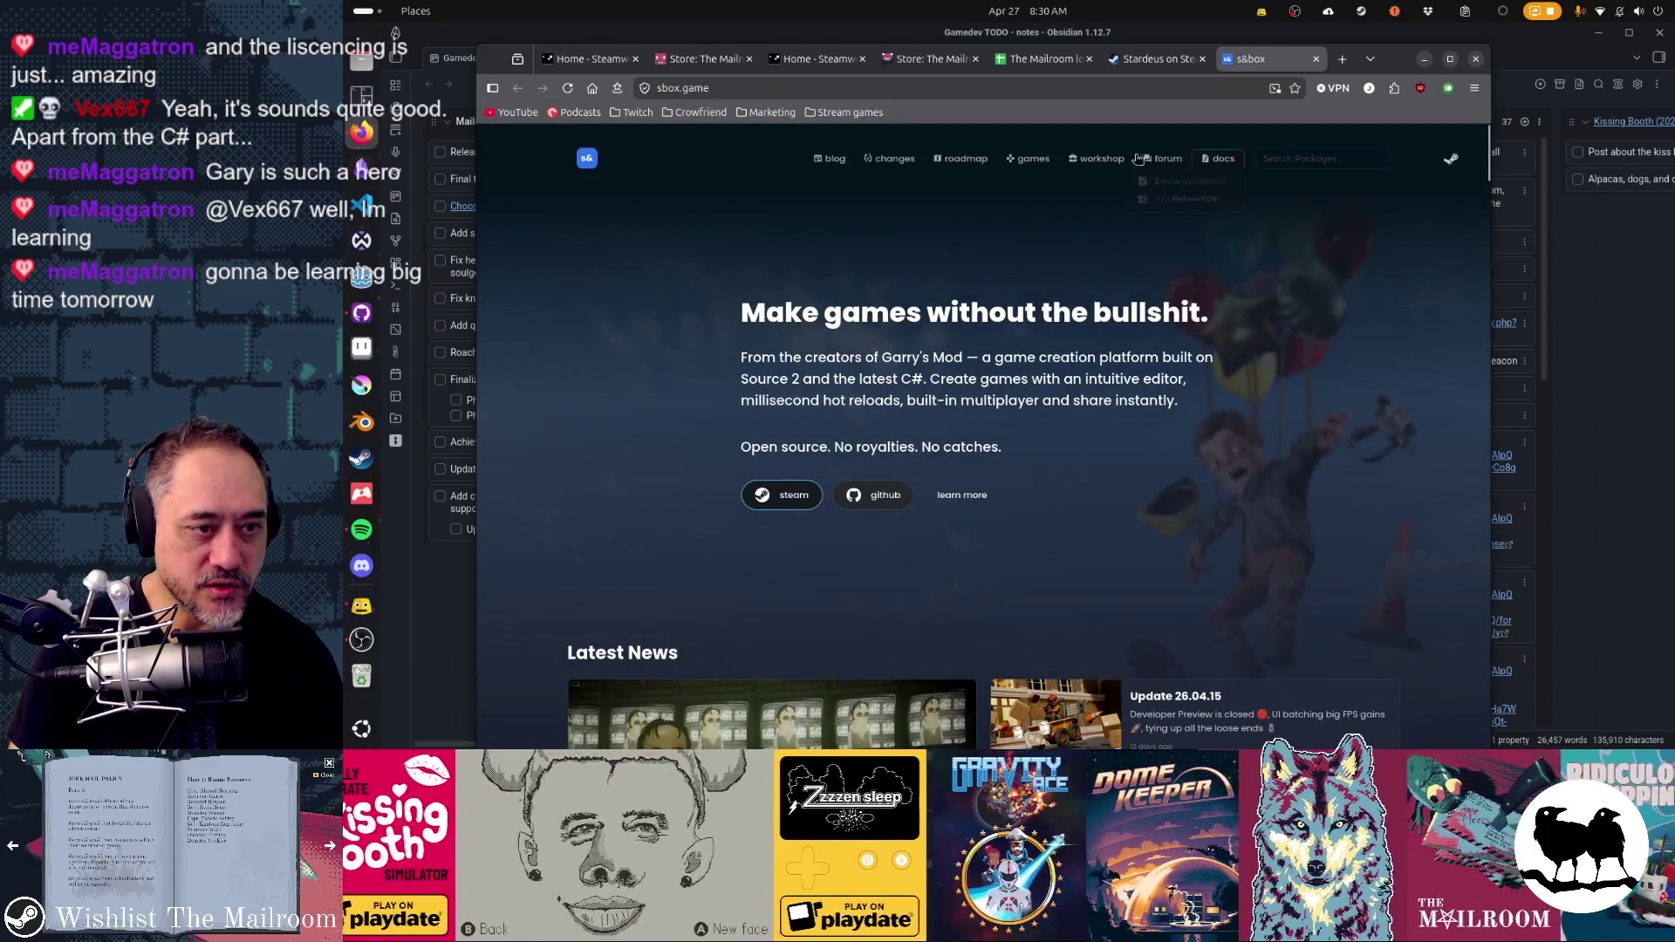
scroll(1221, 377, "down", 5)
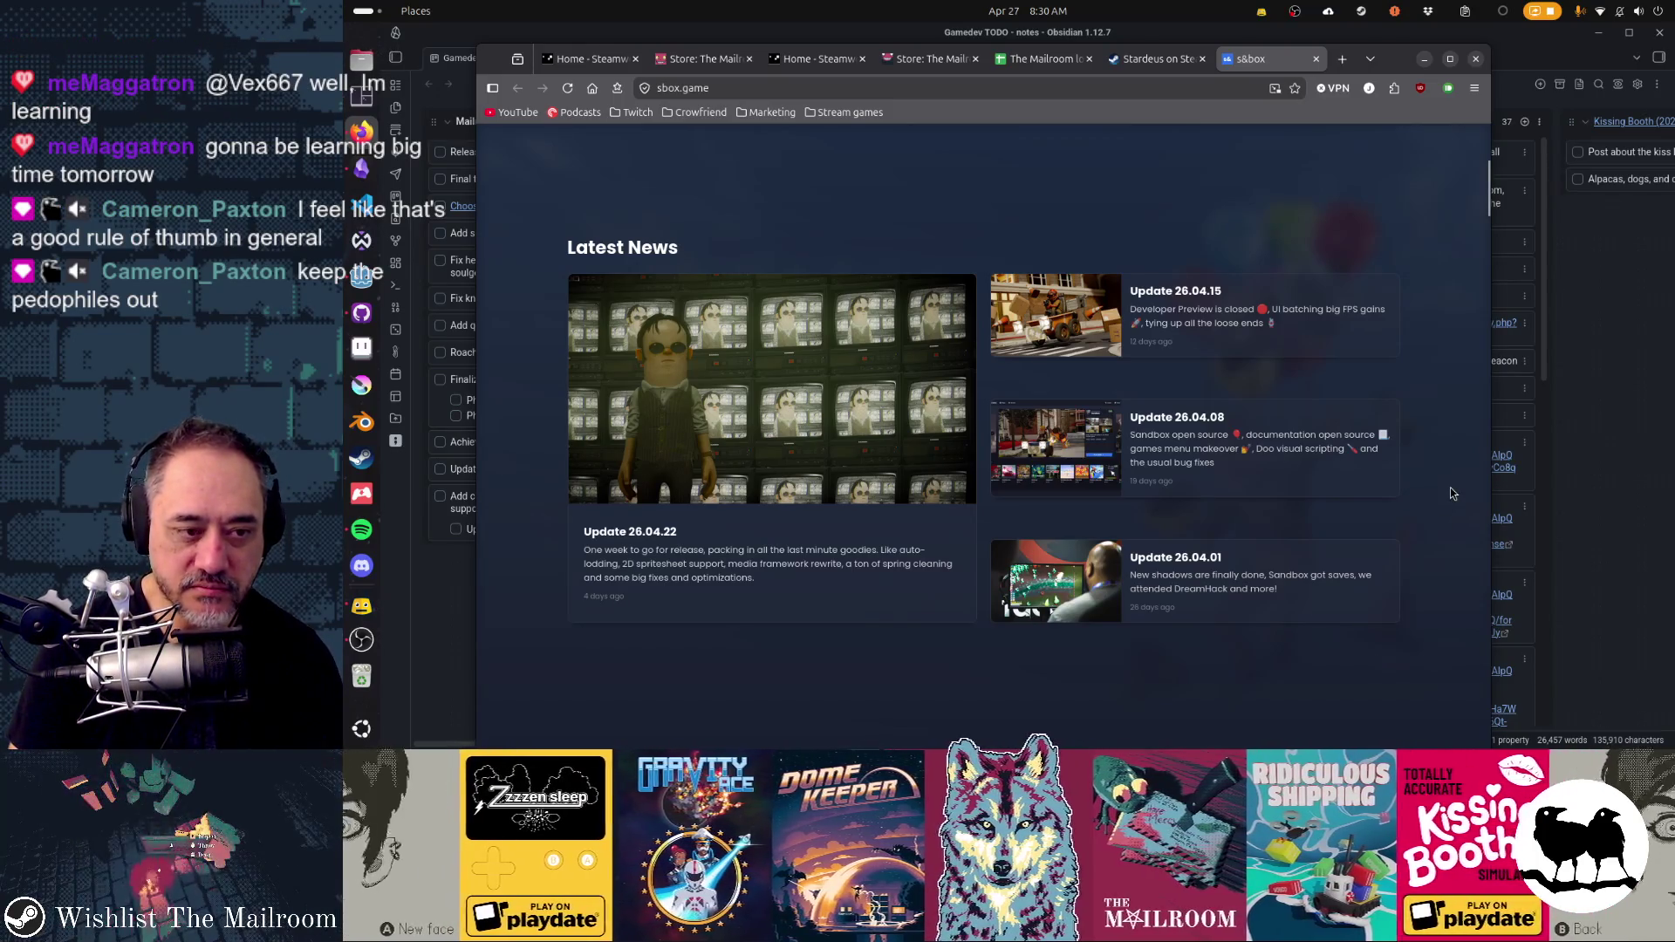
scroll(1450, 493, "down", 2)
scroll(1450, 494, "down", 5)
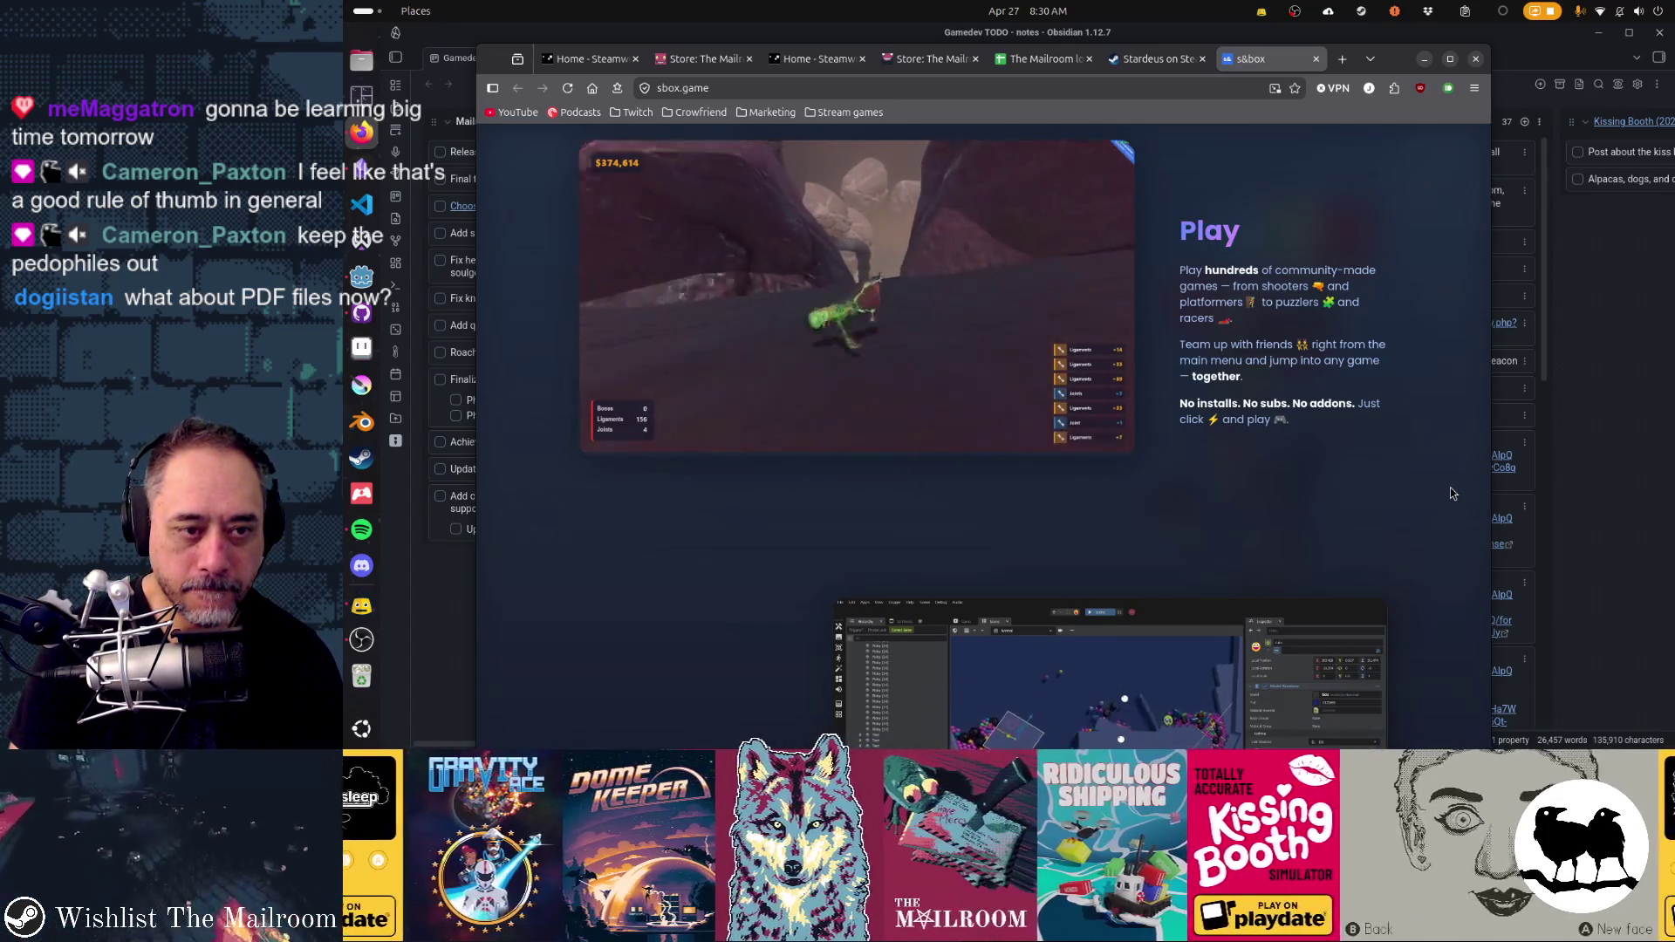
scroll(1450, 494, "down", 5)
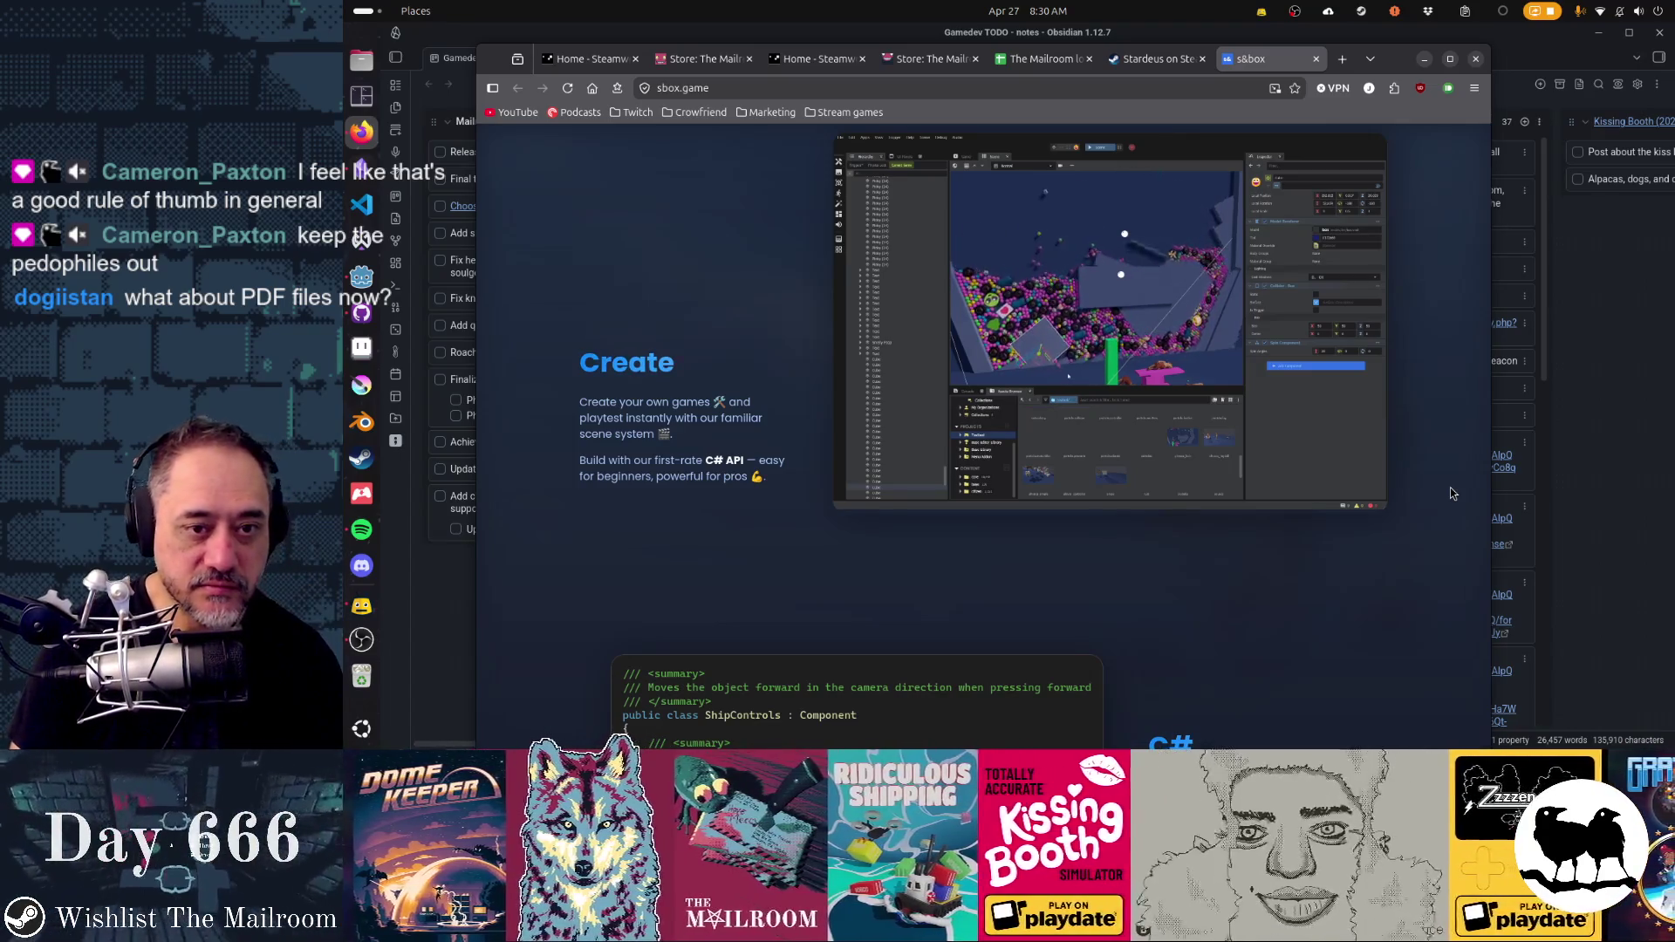
scroll(1450, 491, "down", 5)
scroll(1449, 491, "down", 5)
scroll(1450, 491, "down", 4)
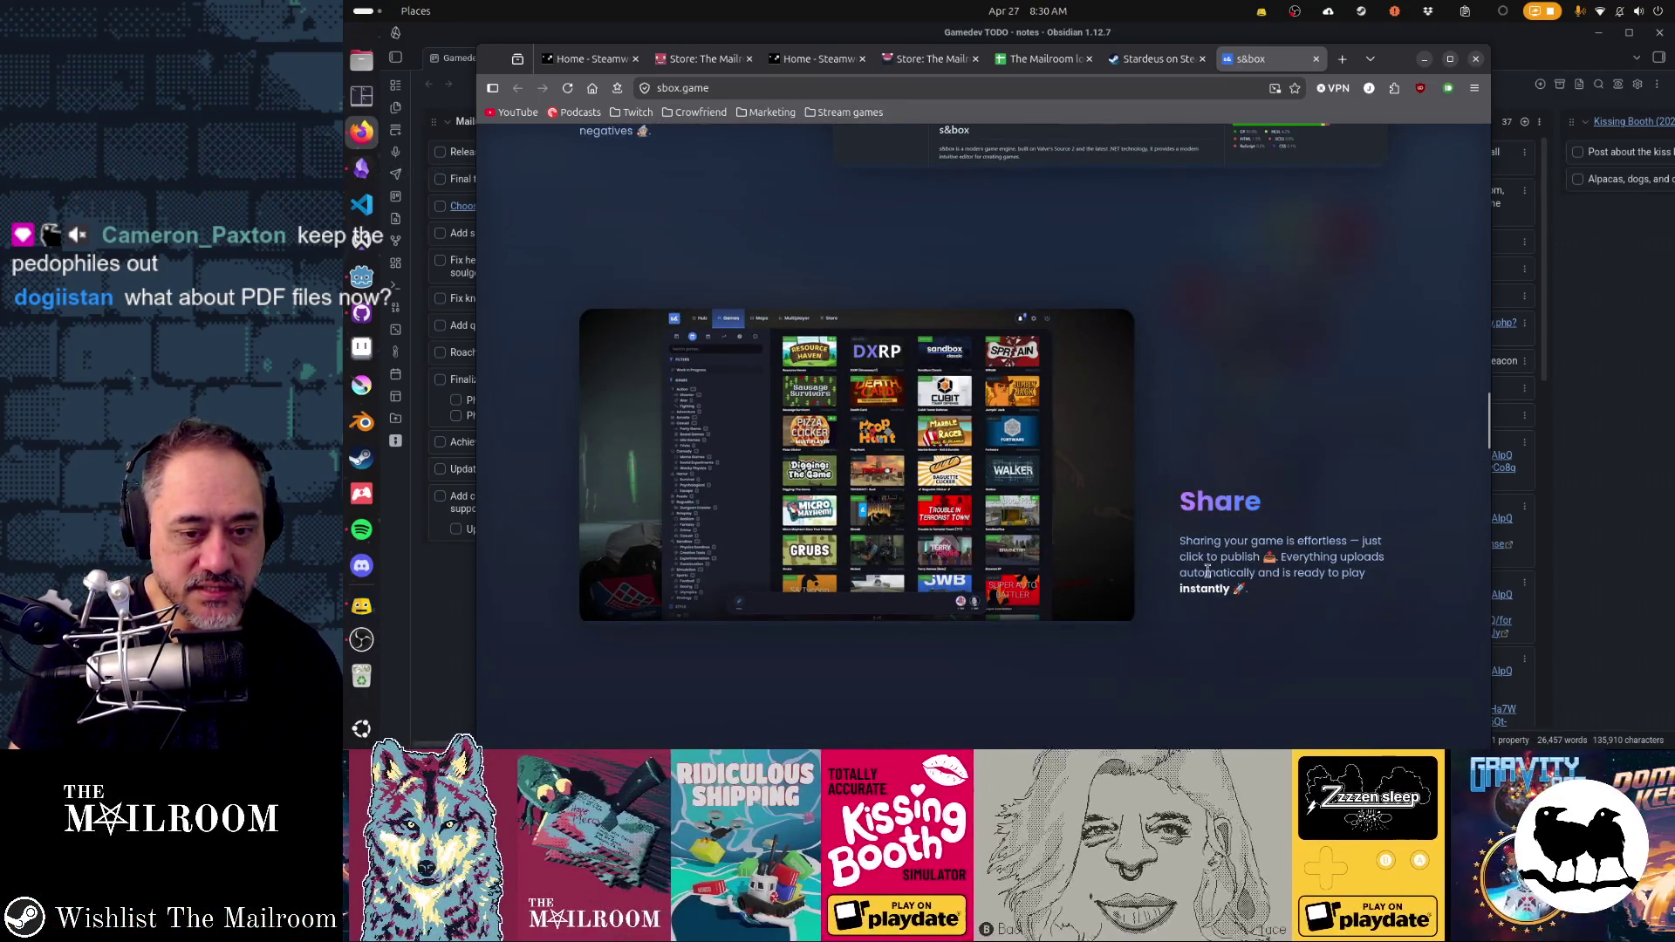
scroll(1313, 567, "down", 5)
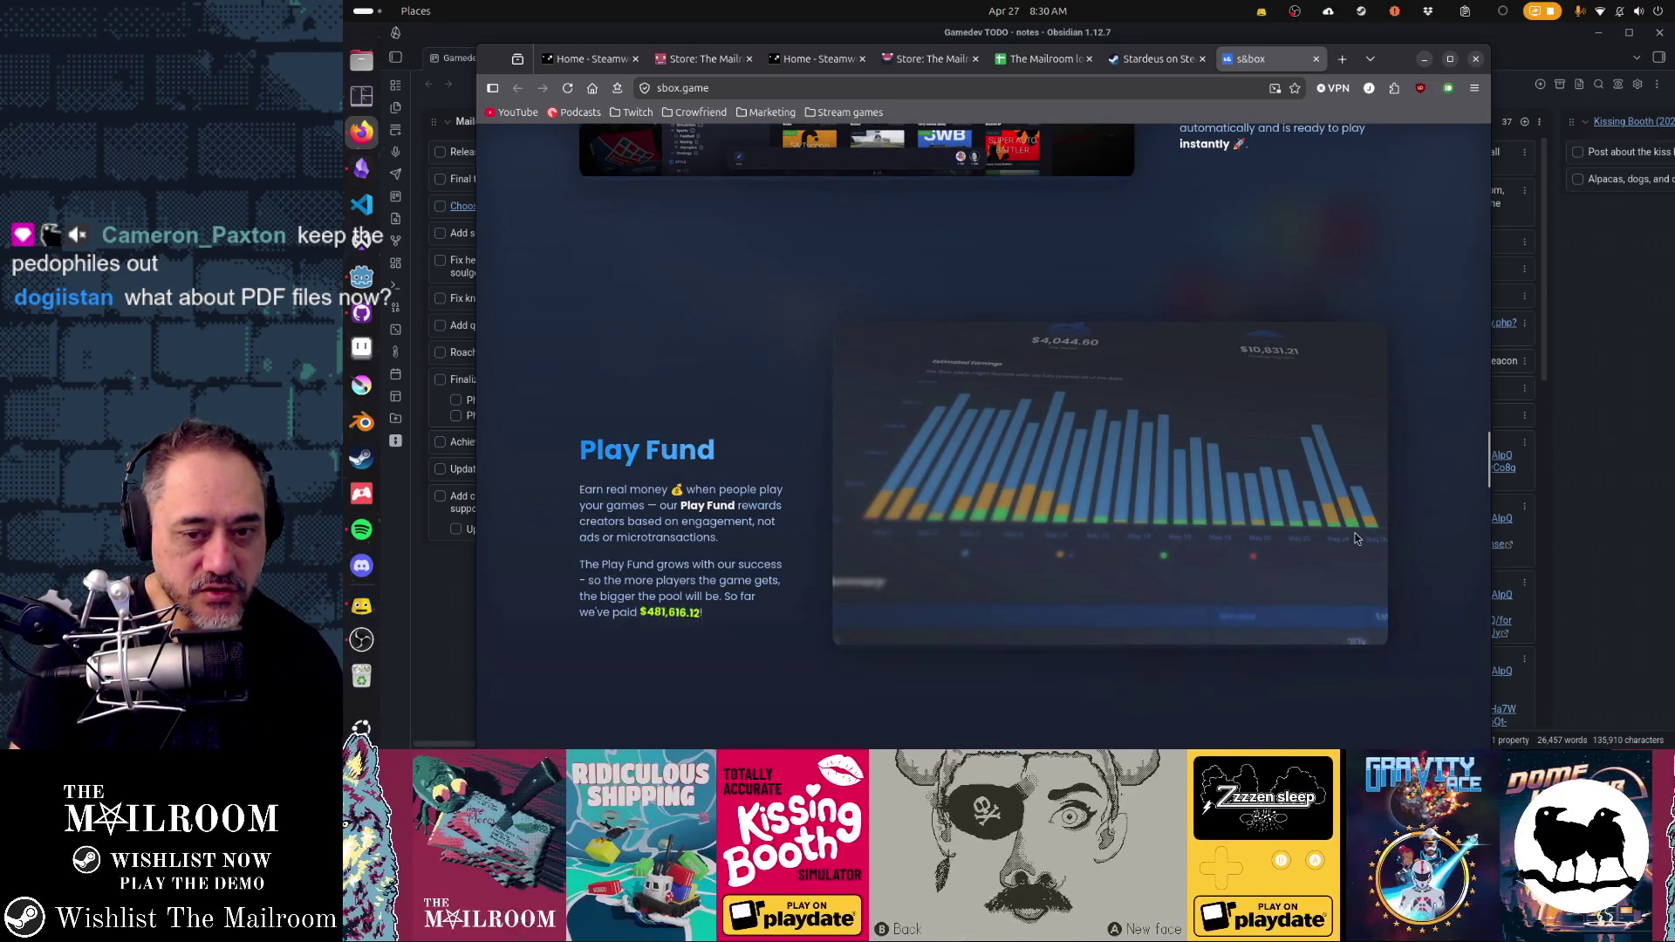
scroll(1412, 577, "up", 1)
scroll(1410, 573, "down", 1)
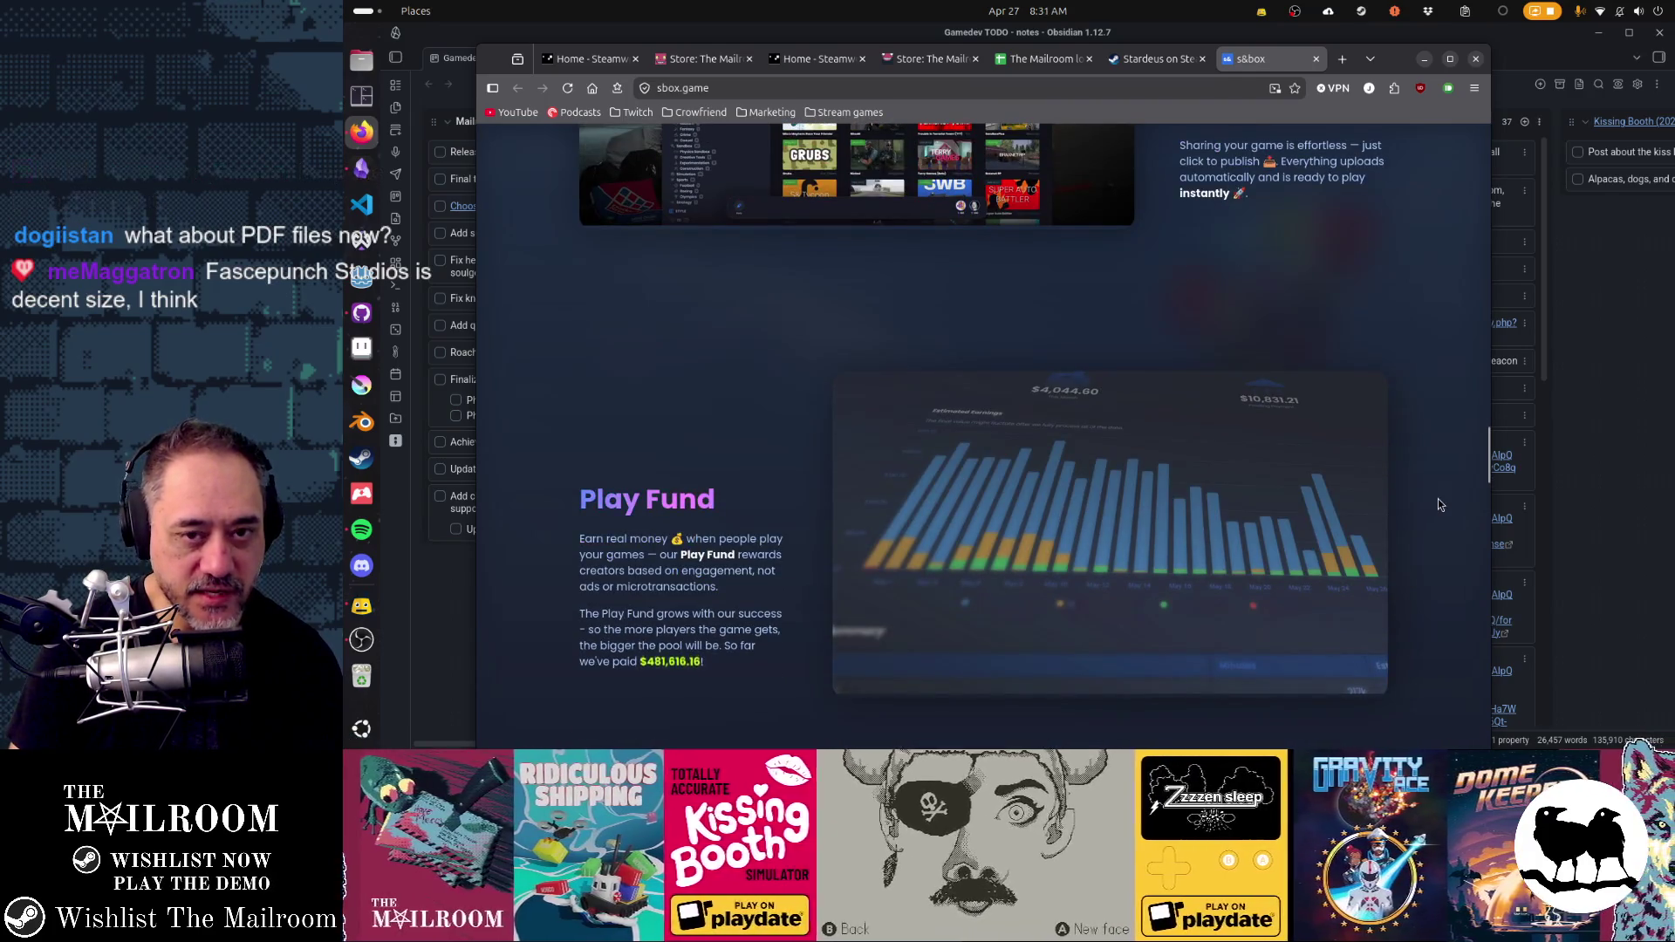
scroll(1438, 504, "up", 1)
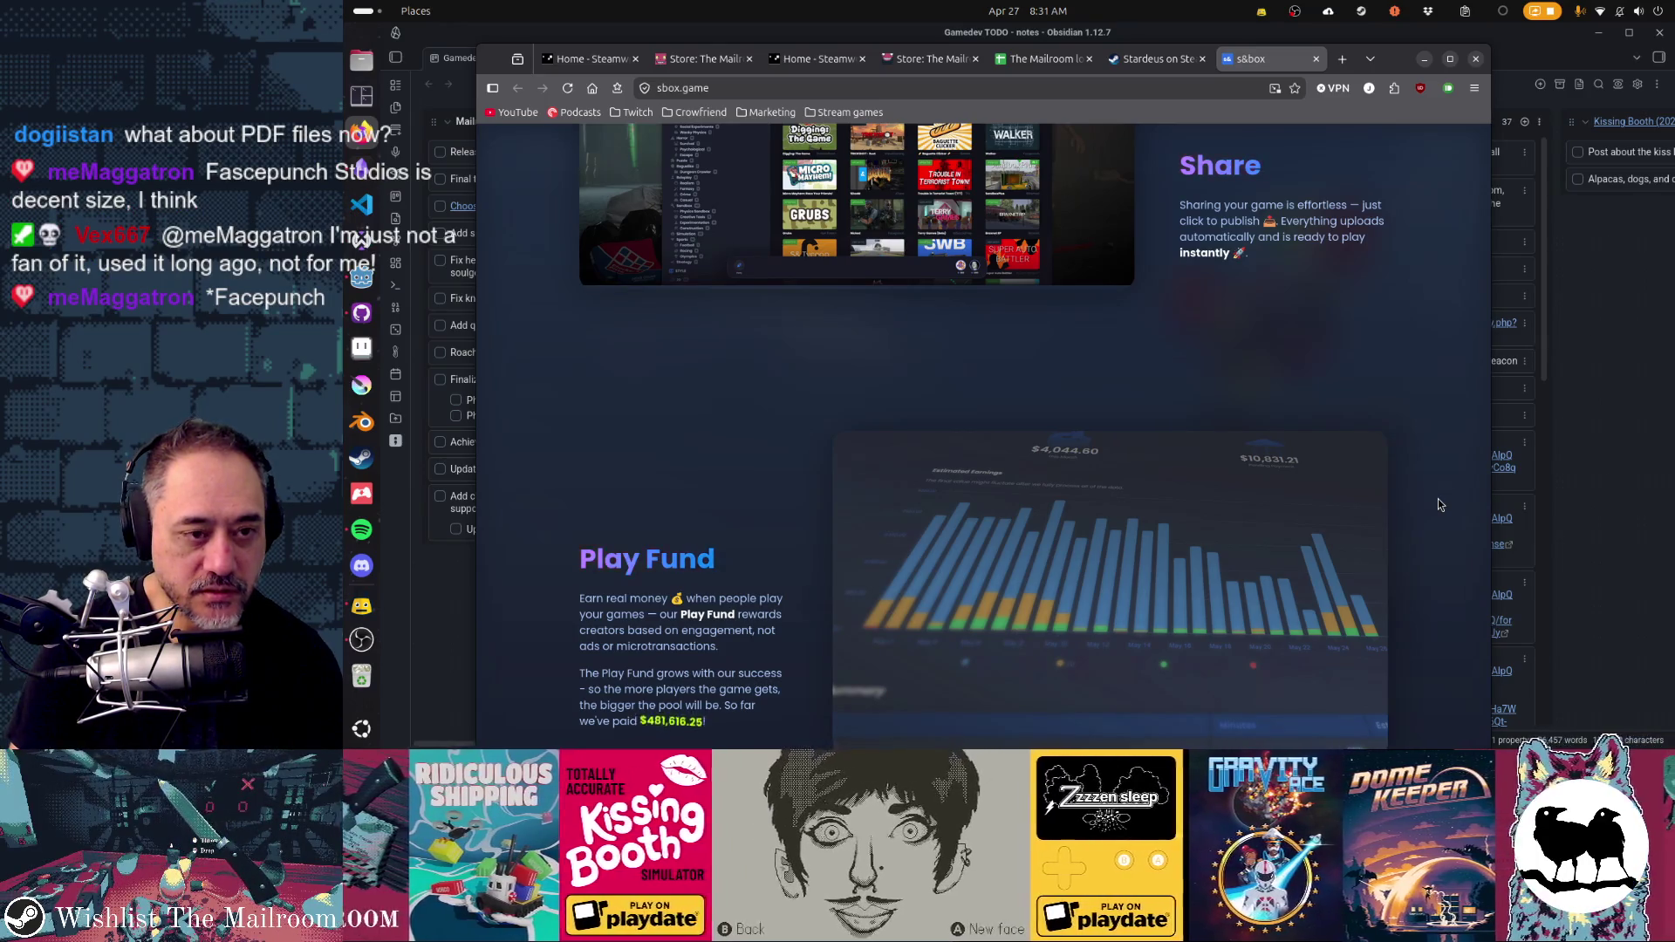
scroll(1437, 504, "up", 5)
scroll(1438, 504, "up", 10)
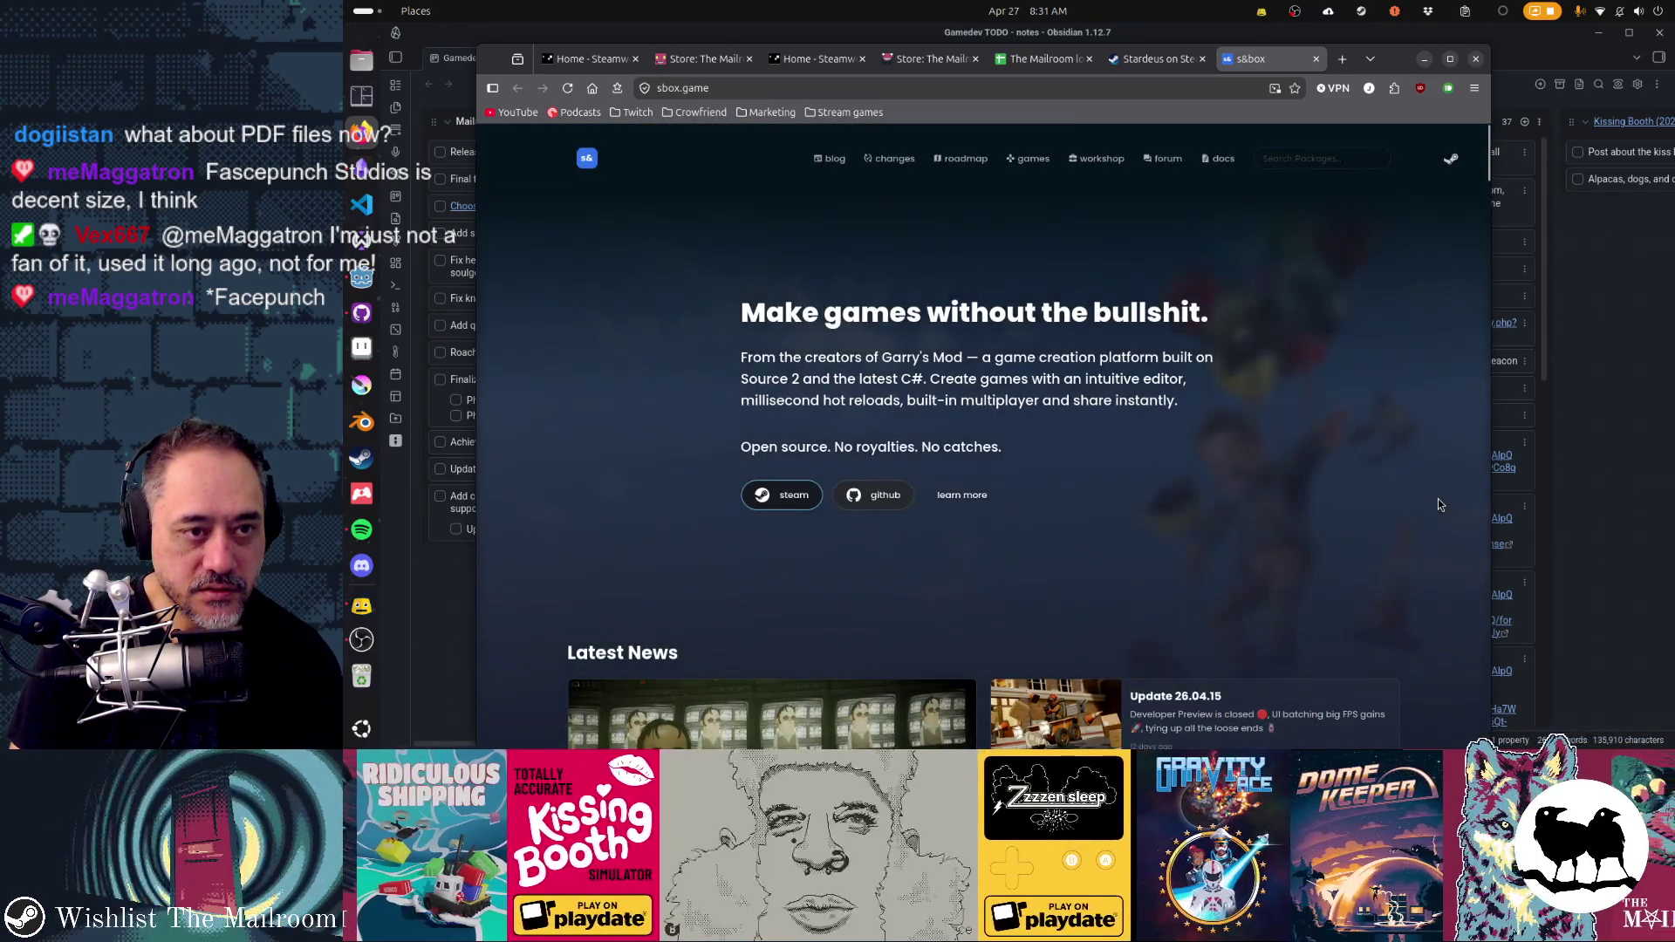
scroll(1437, 504, "down", 8)
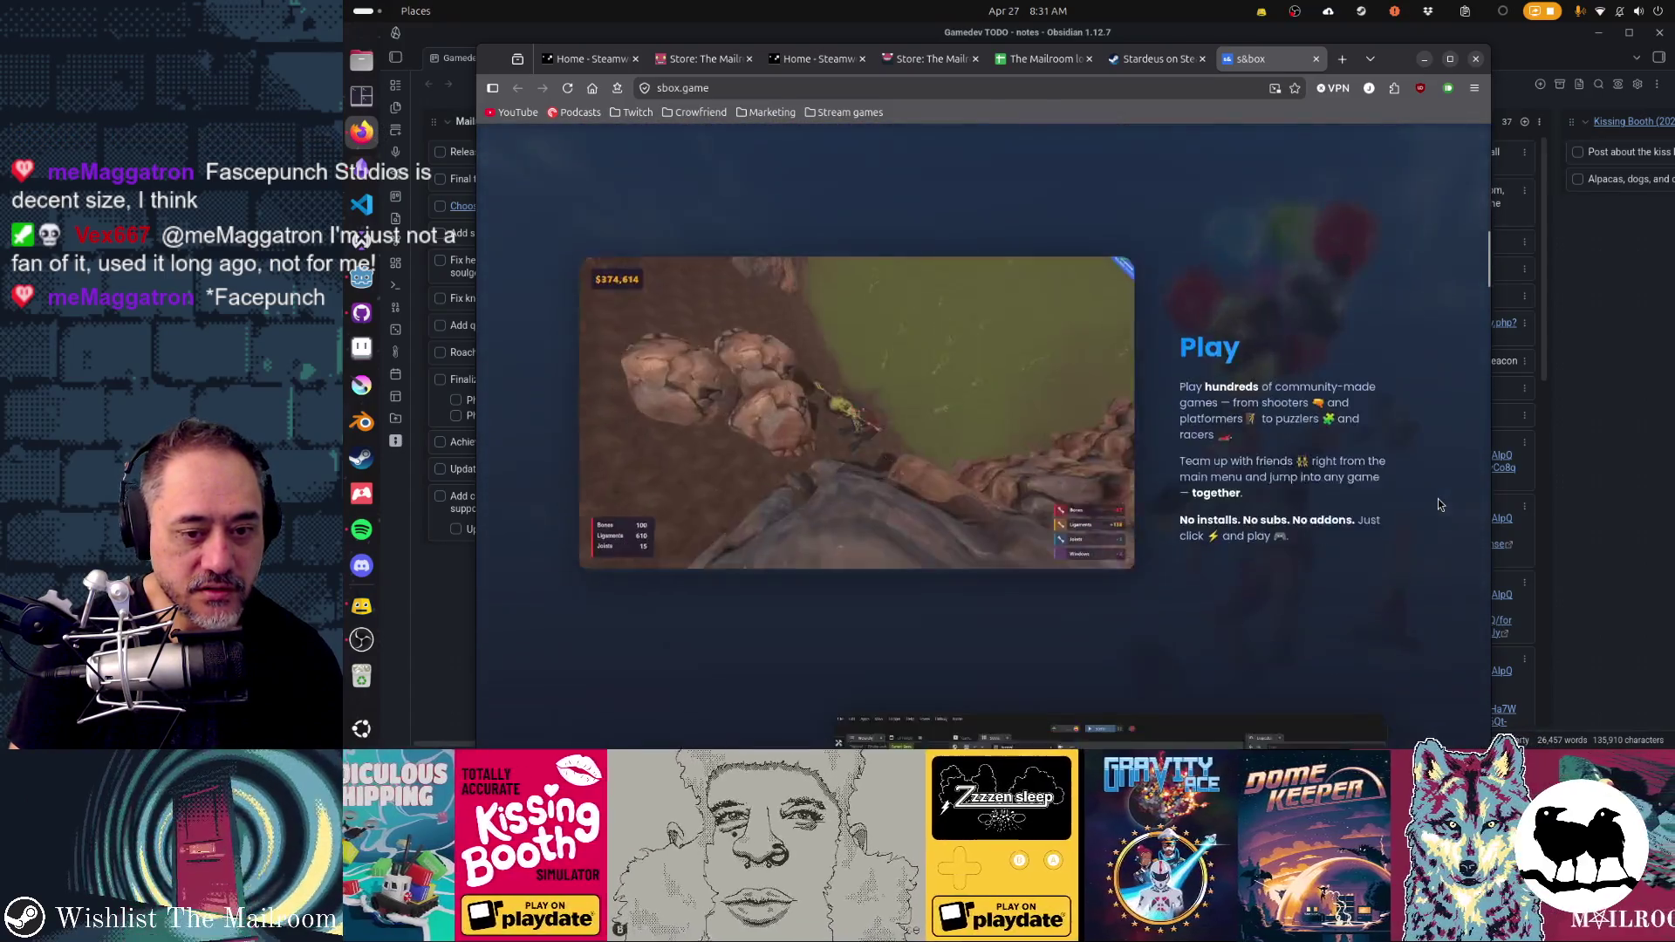
scroll(1437, 504, "down", 6)
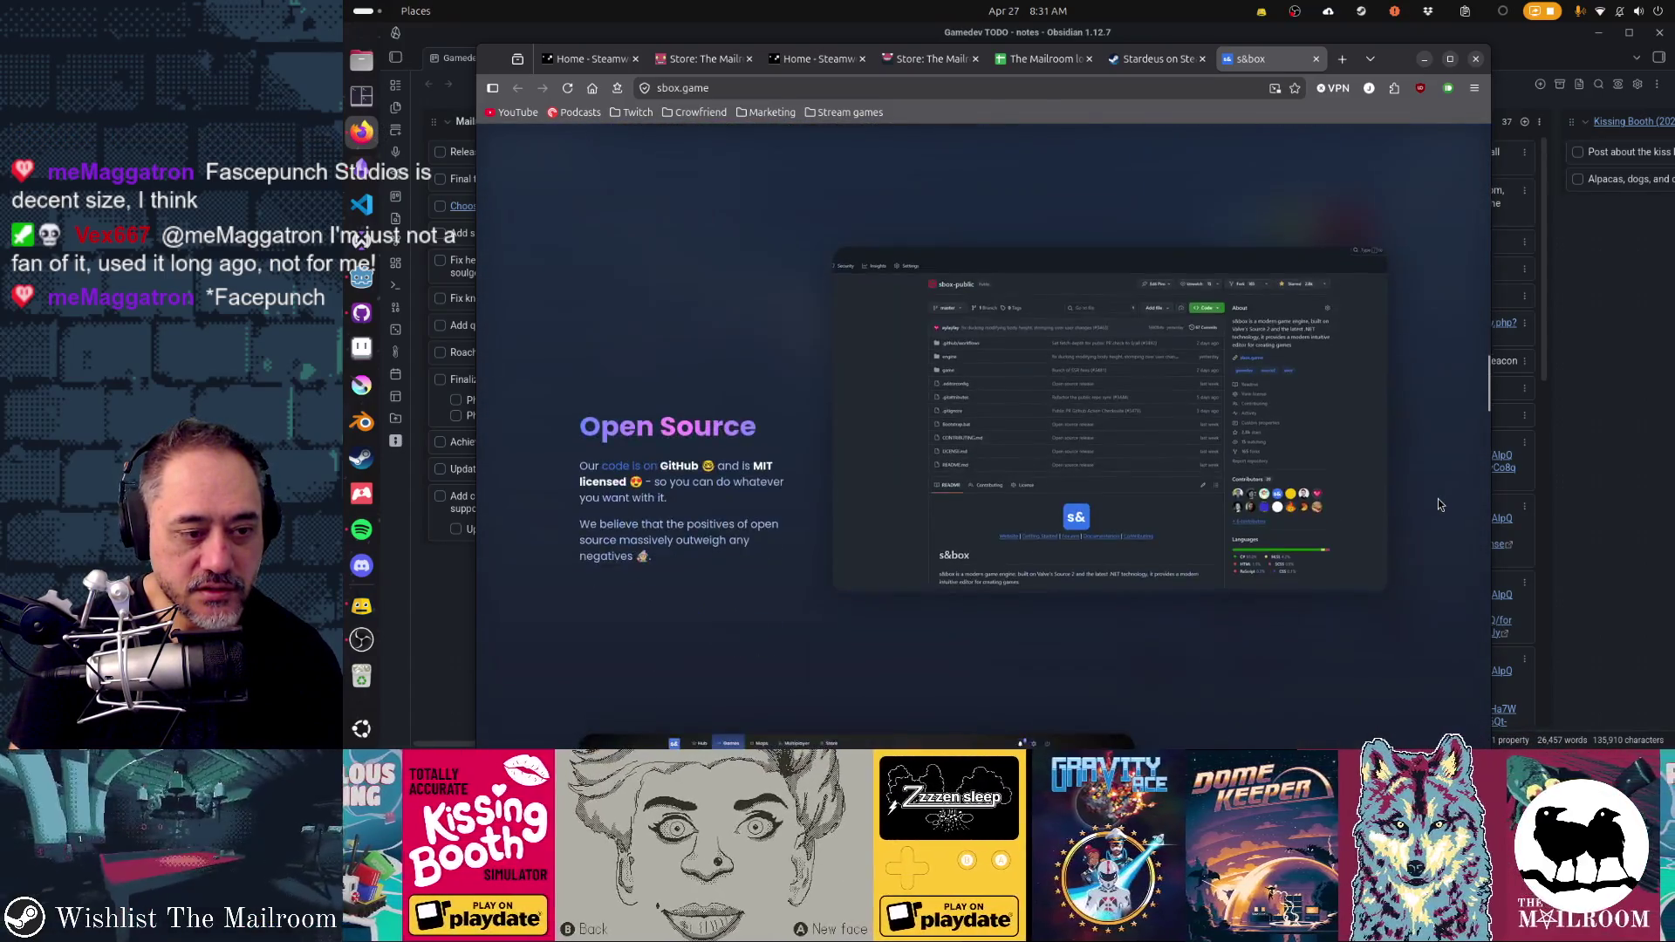
scroll(1439, 505, "down", 5)
scroll(1439, 504, "up", 2)
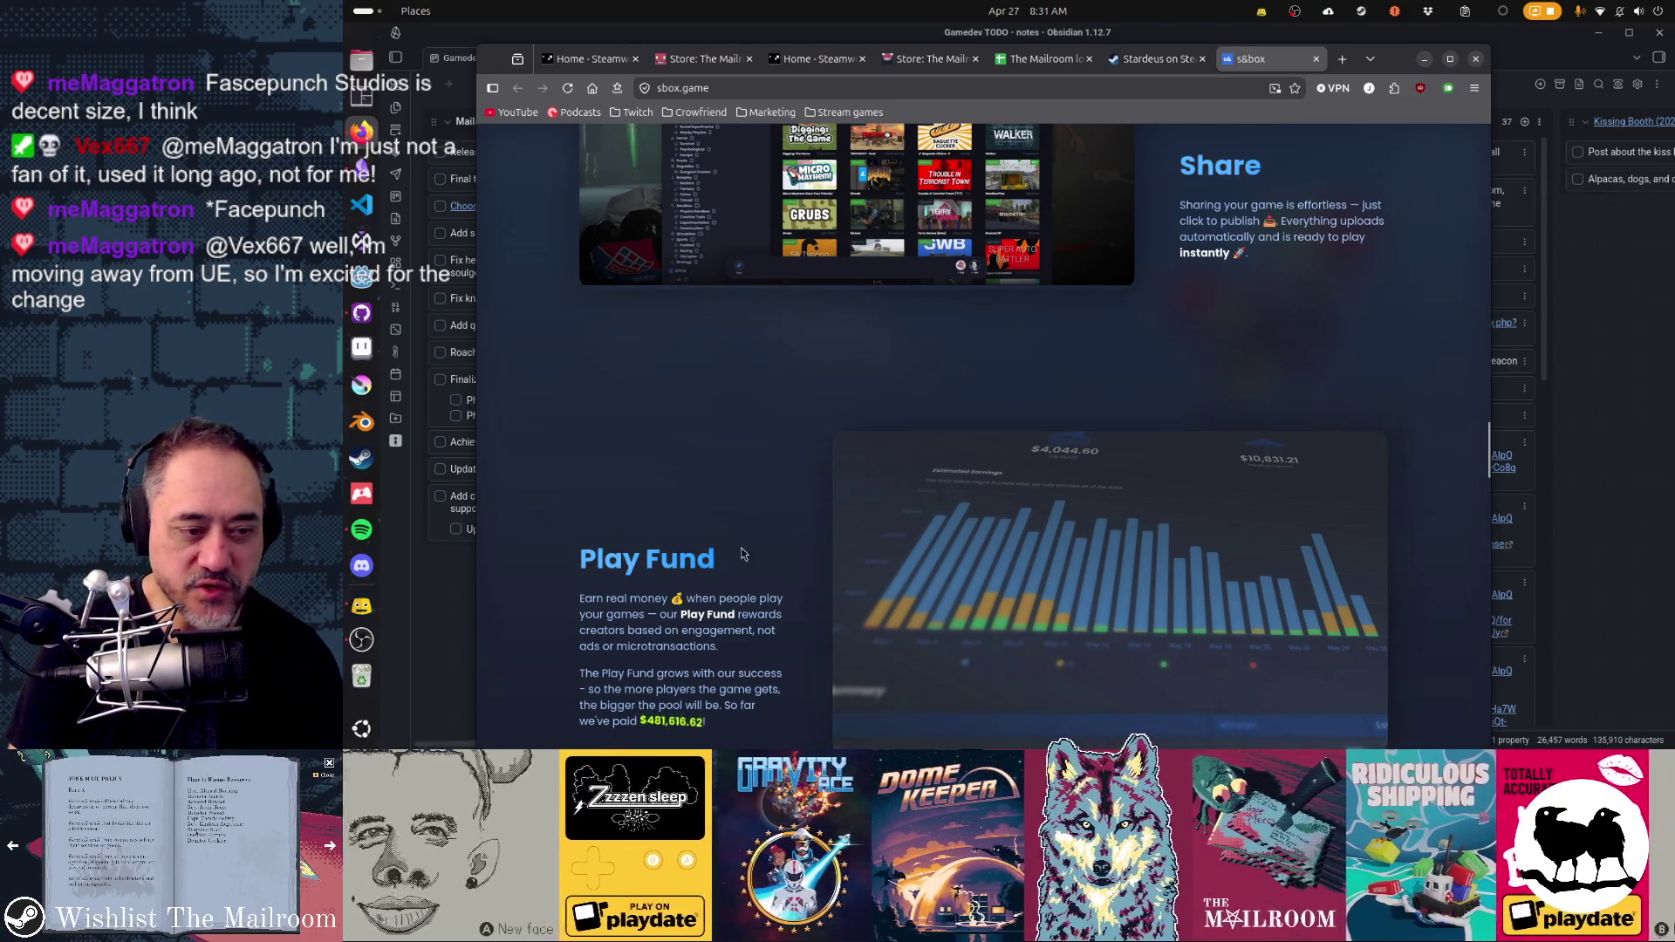
scroll(1436, 453, "up", 15)
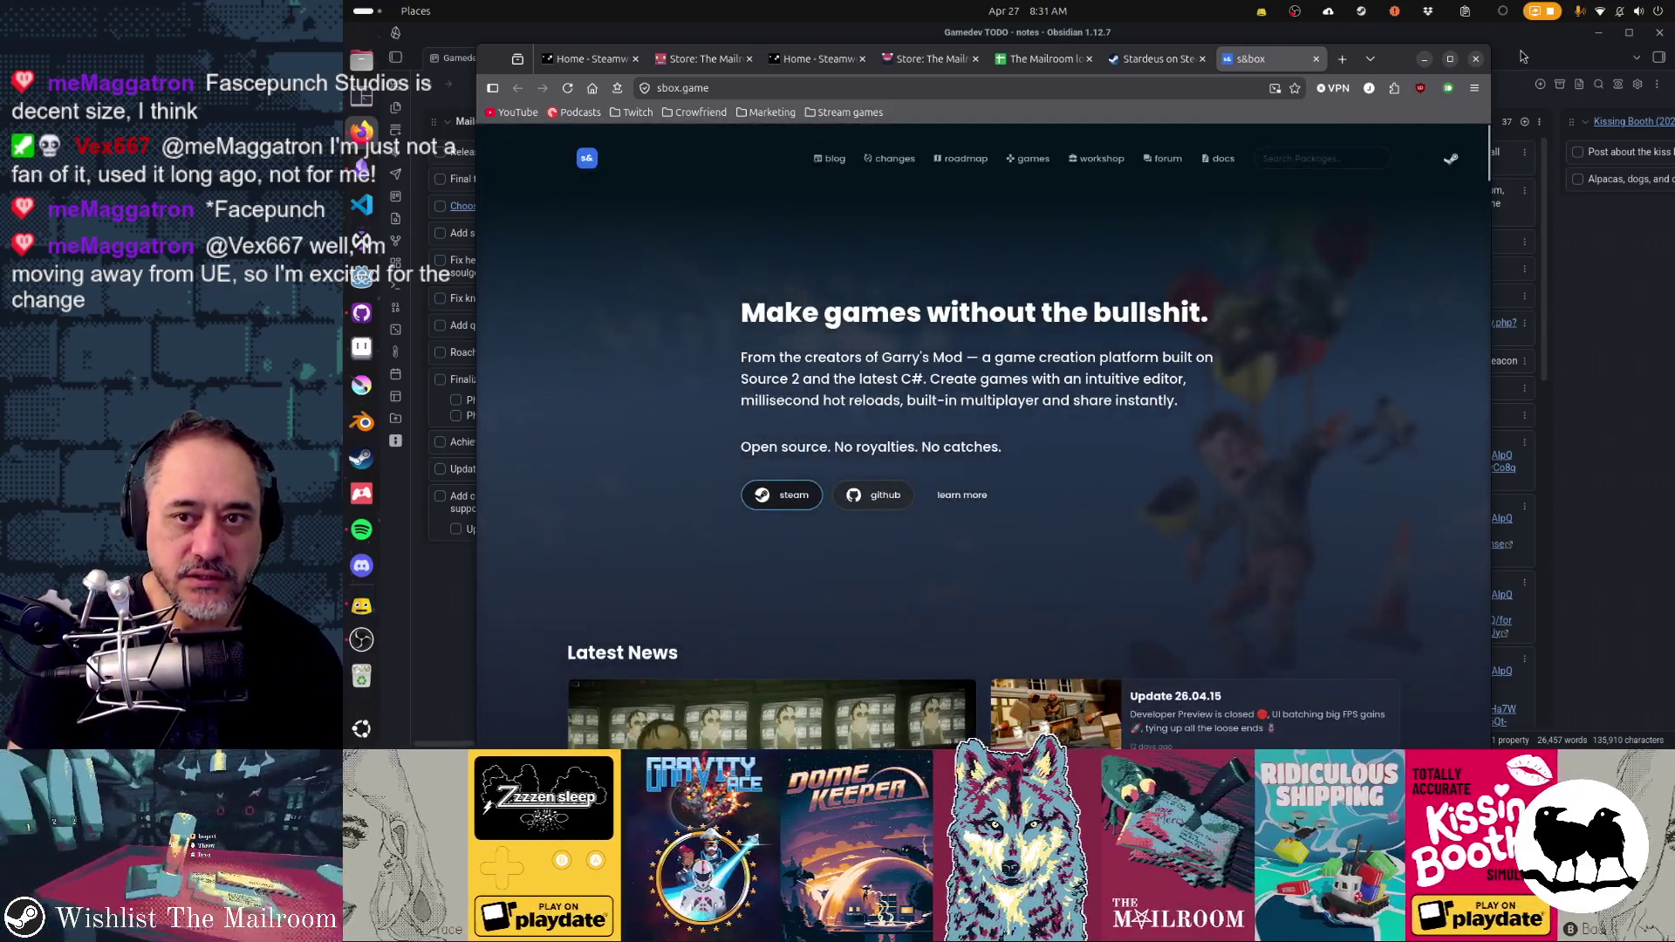
left_click(1522, 56)
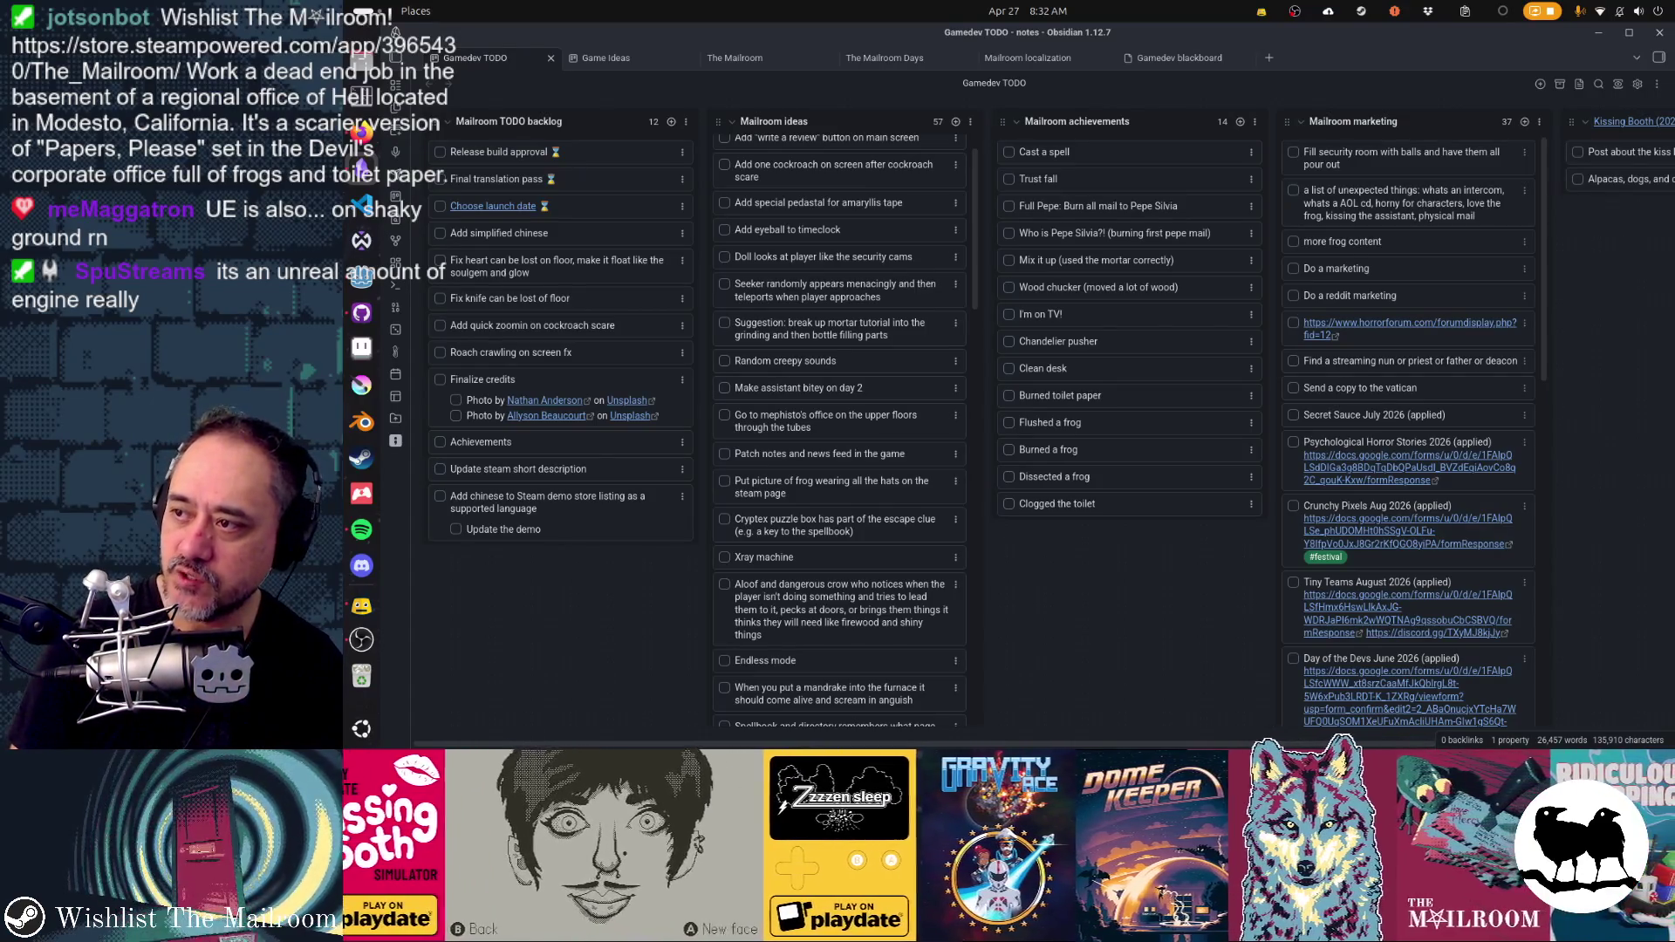
left_click(361, 606)
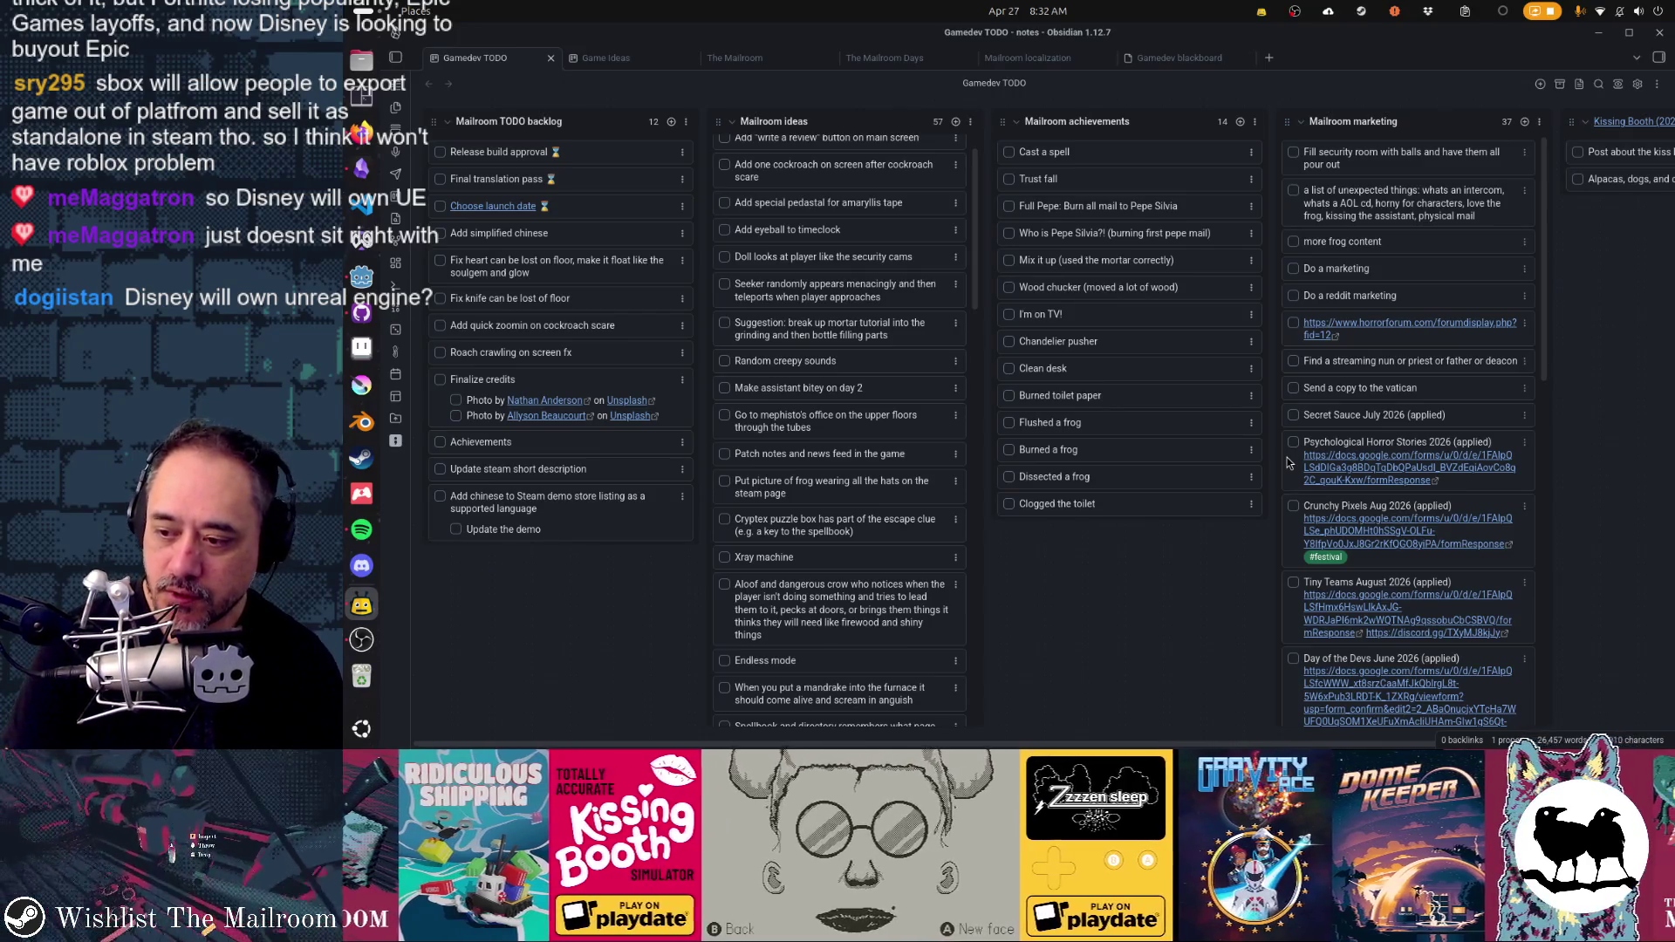
left_click(361, 131)
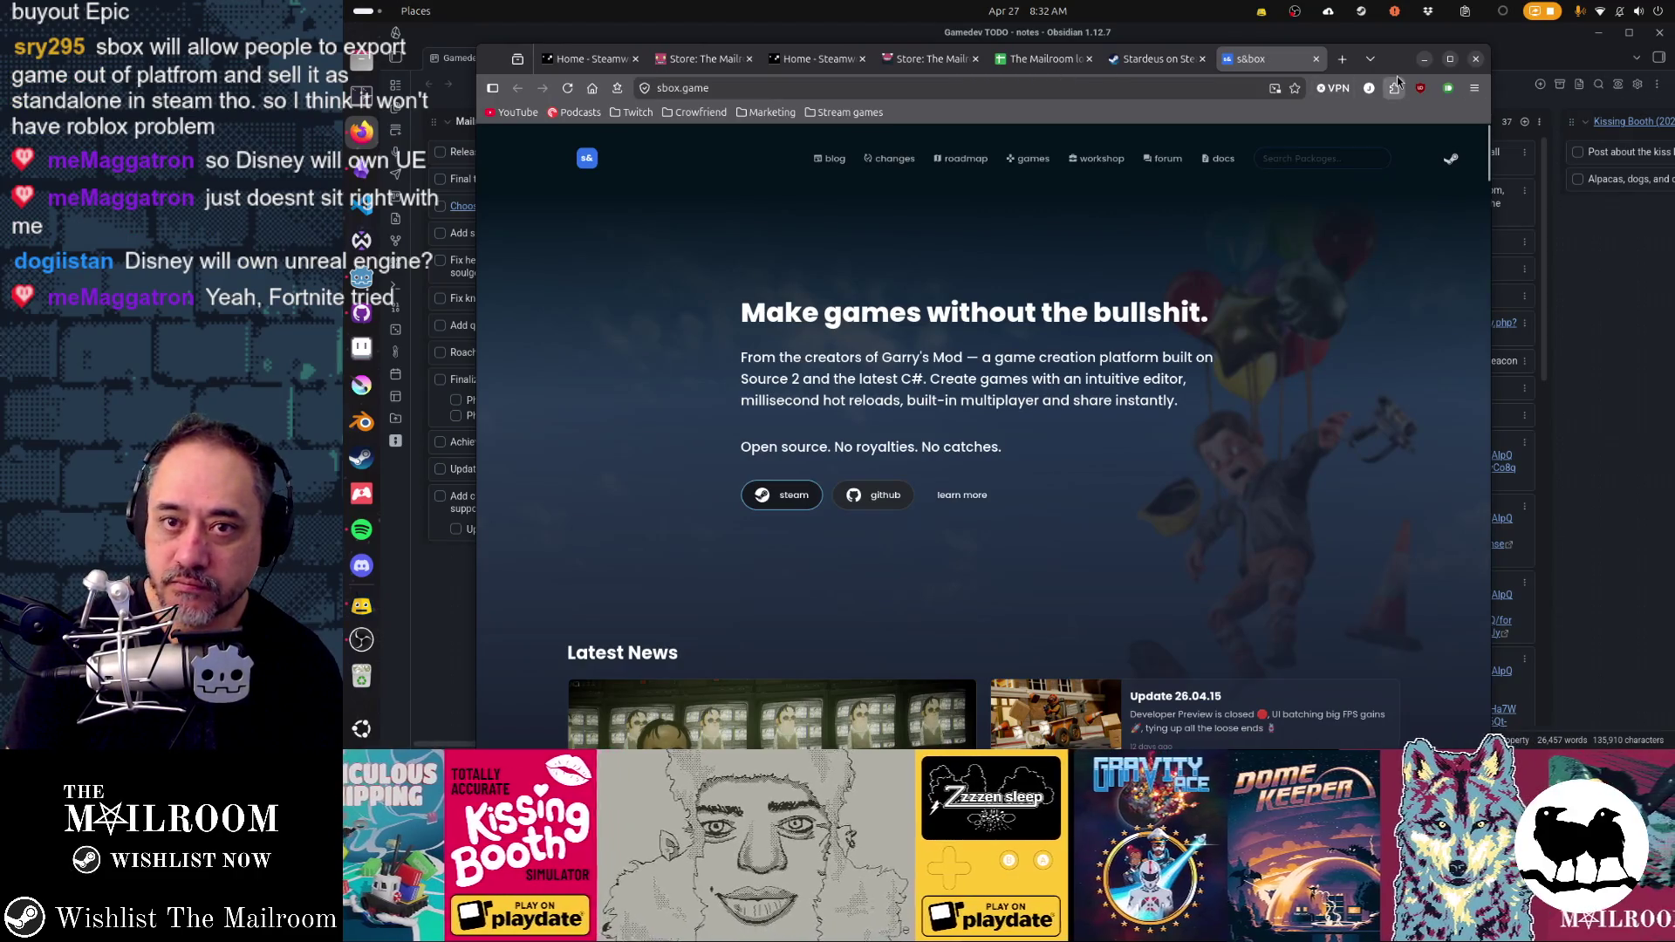
- Minimize the sbox.game browser window to reveal the Gamedev TODO board
left_click(1423, 59)
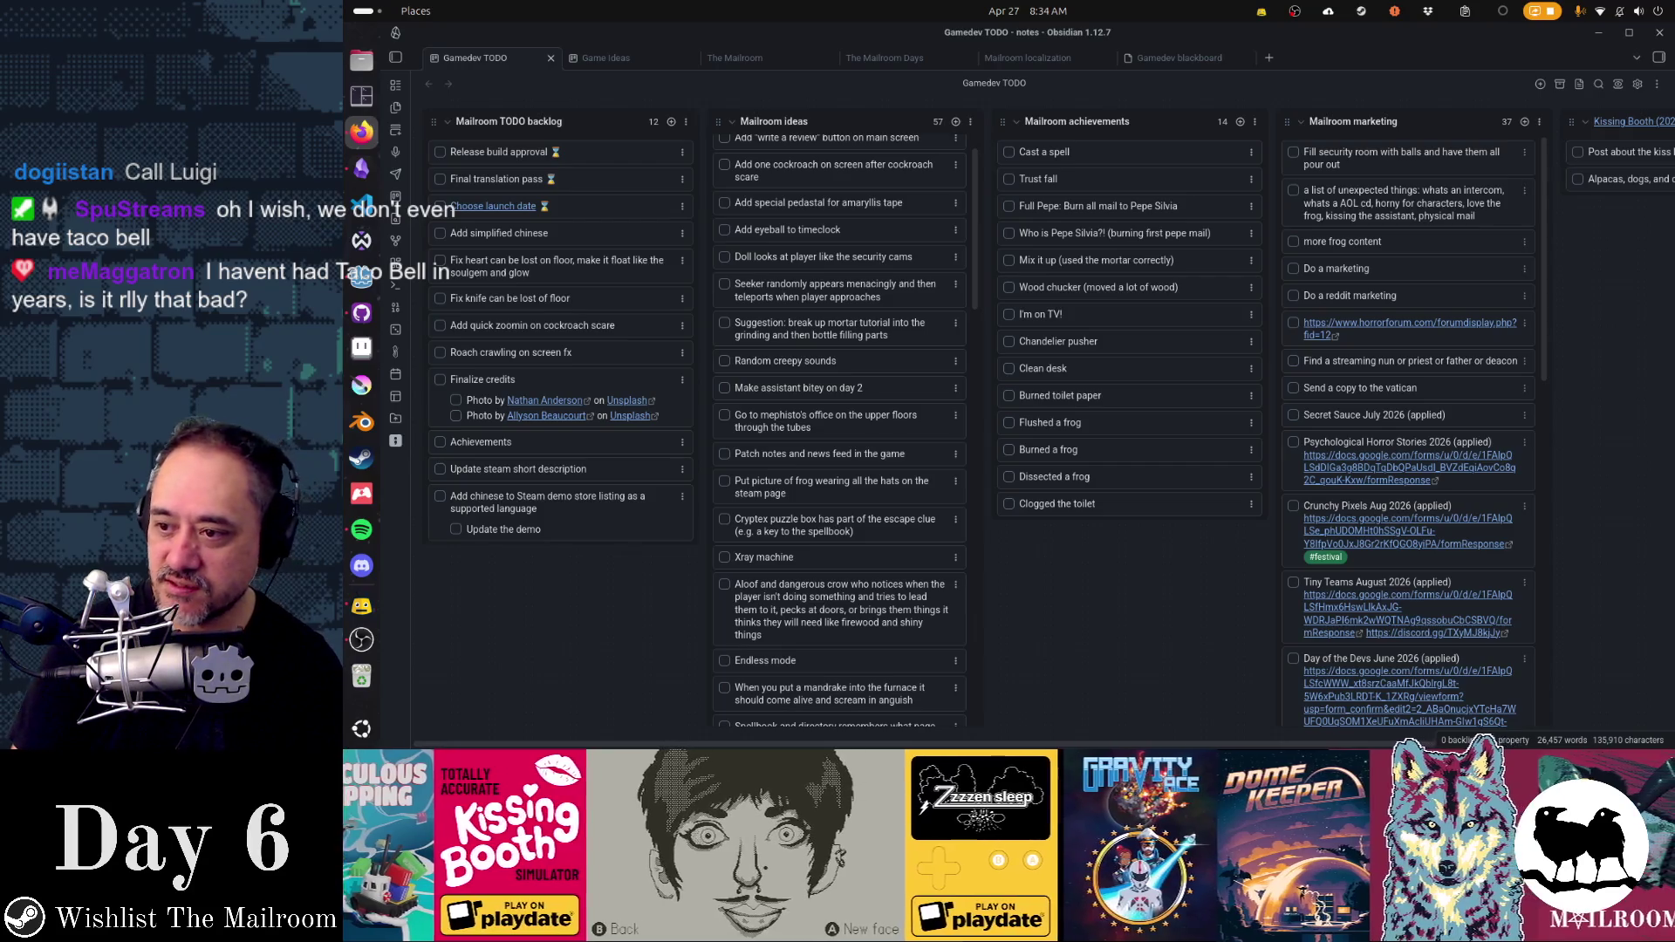
- Switch to the Firefox window showing the neocities.org home page
key("alt+Tab")
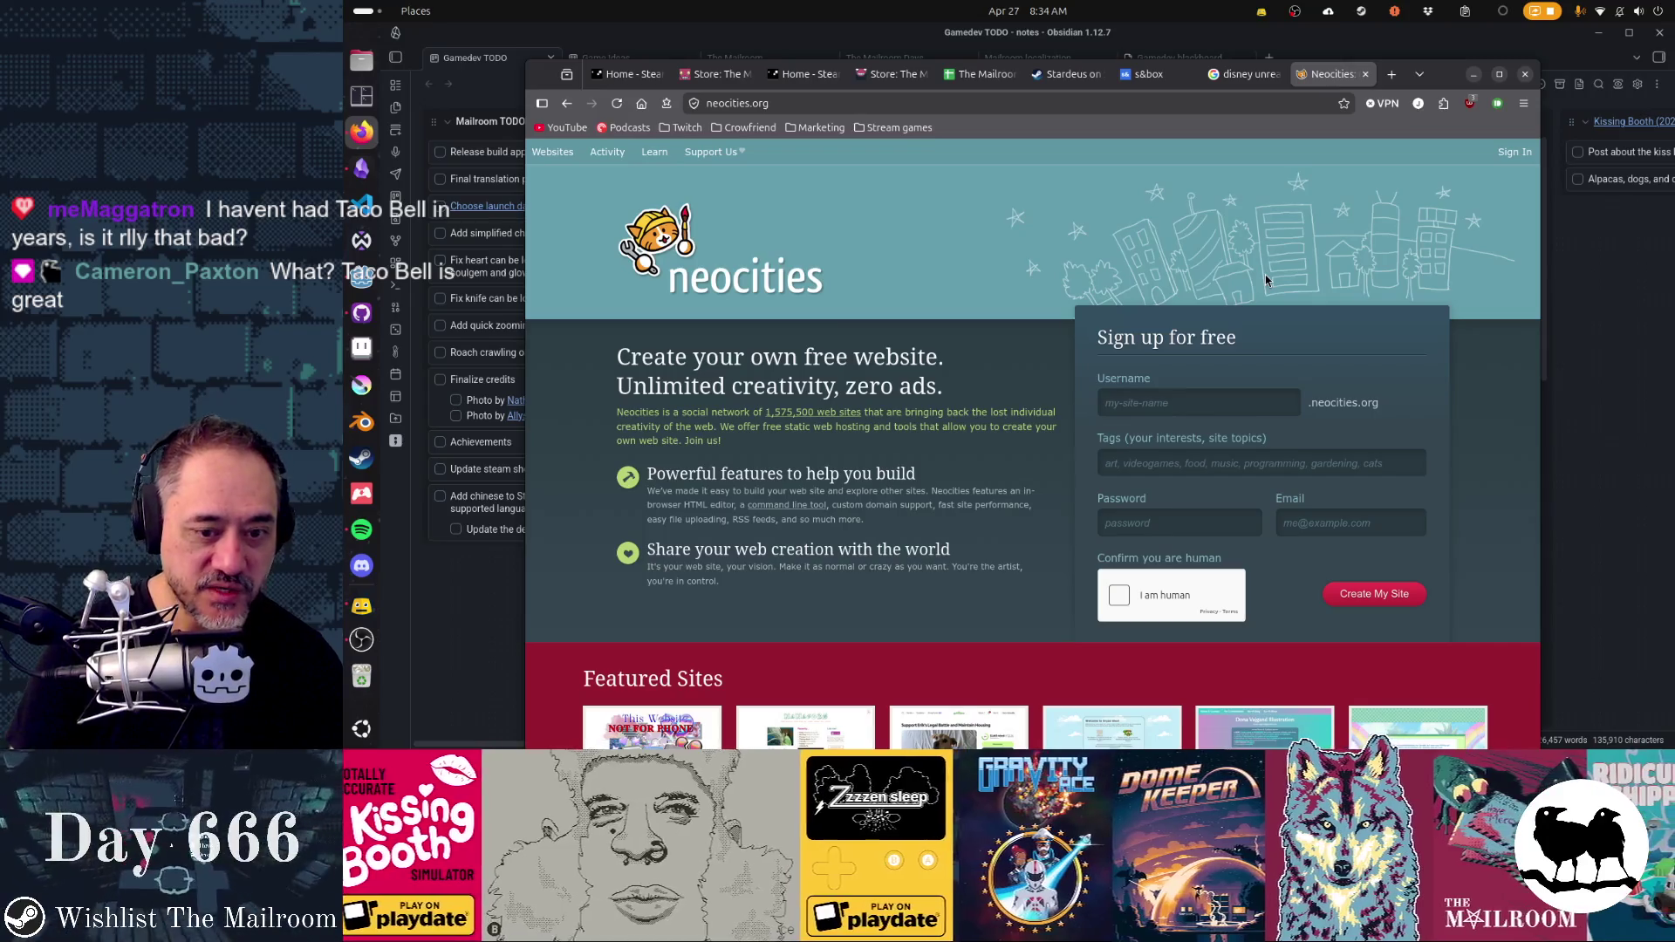
scroll(1267, 279, "down", 3)
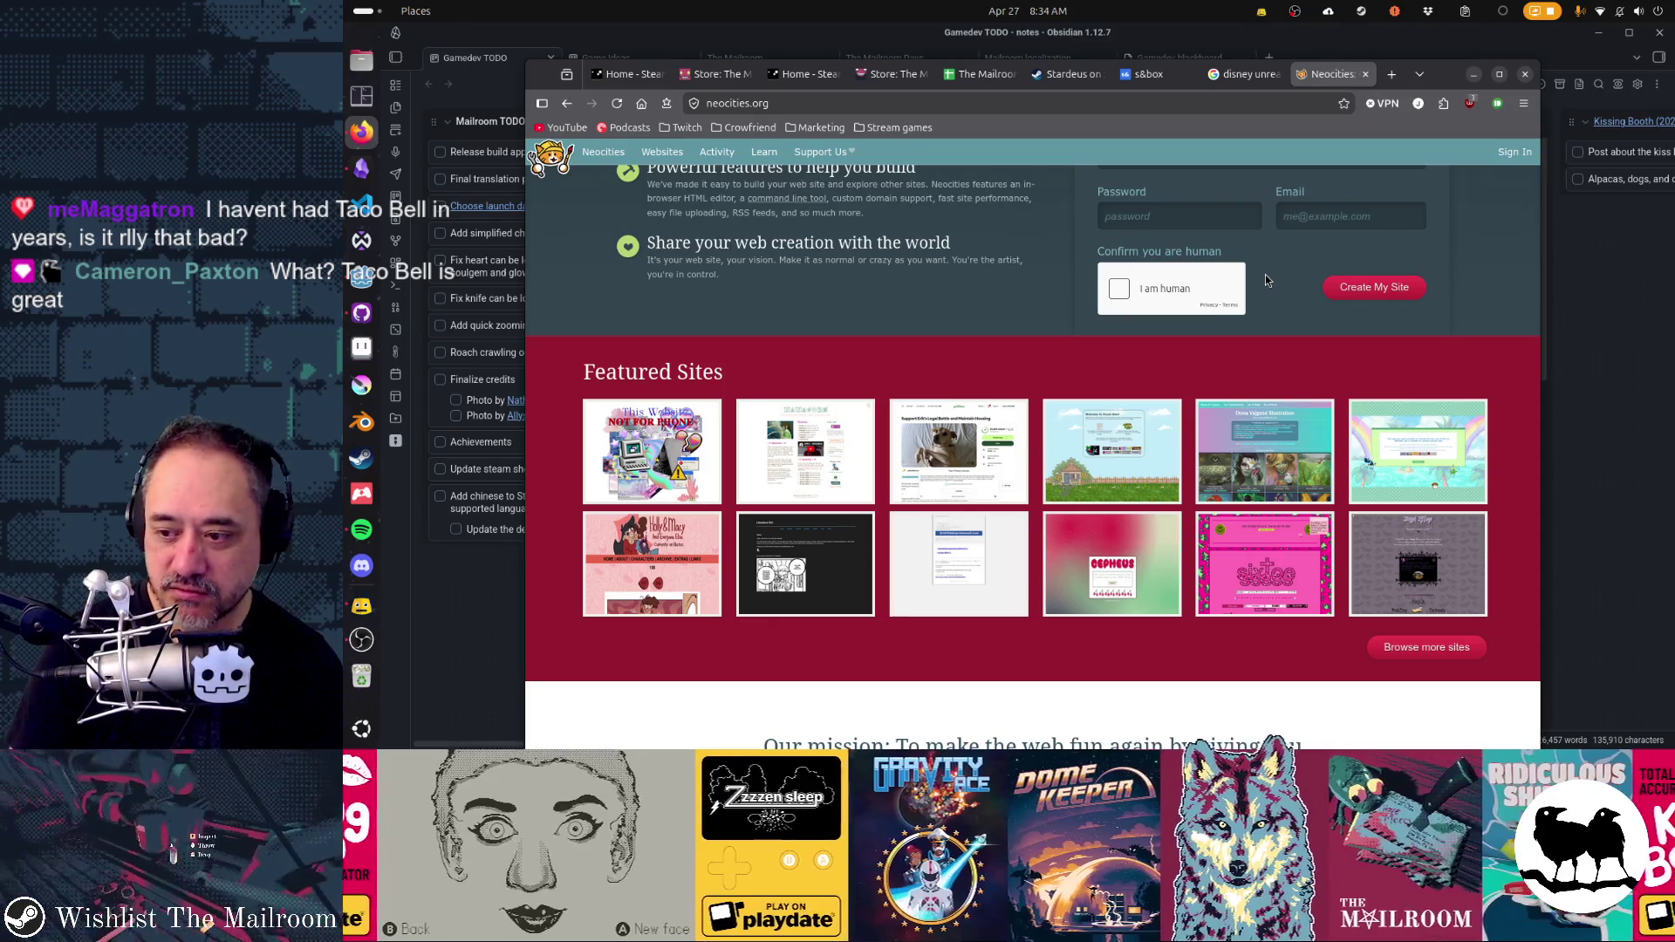
scroll(1266, 279, "down", 2)
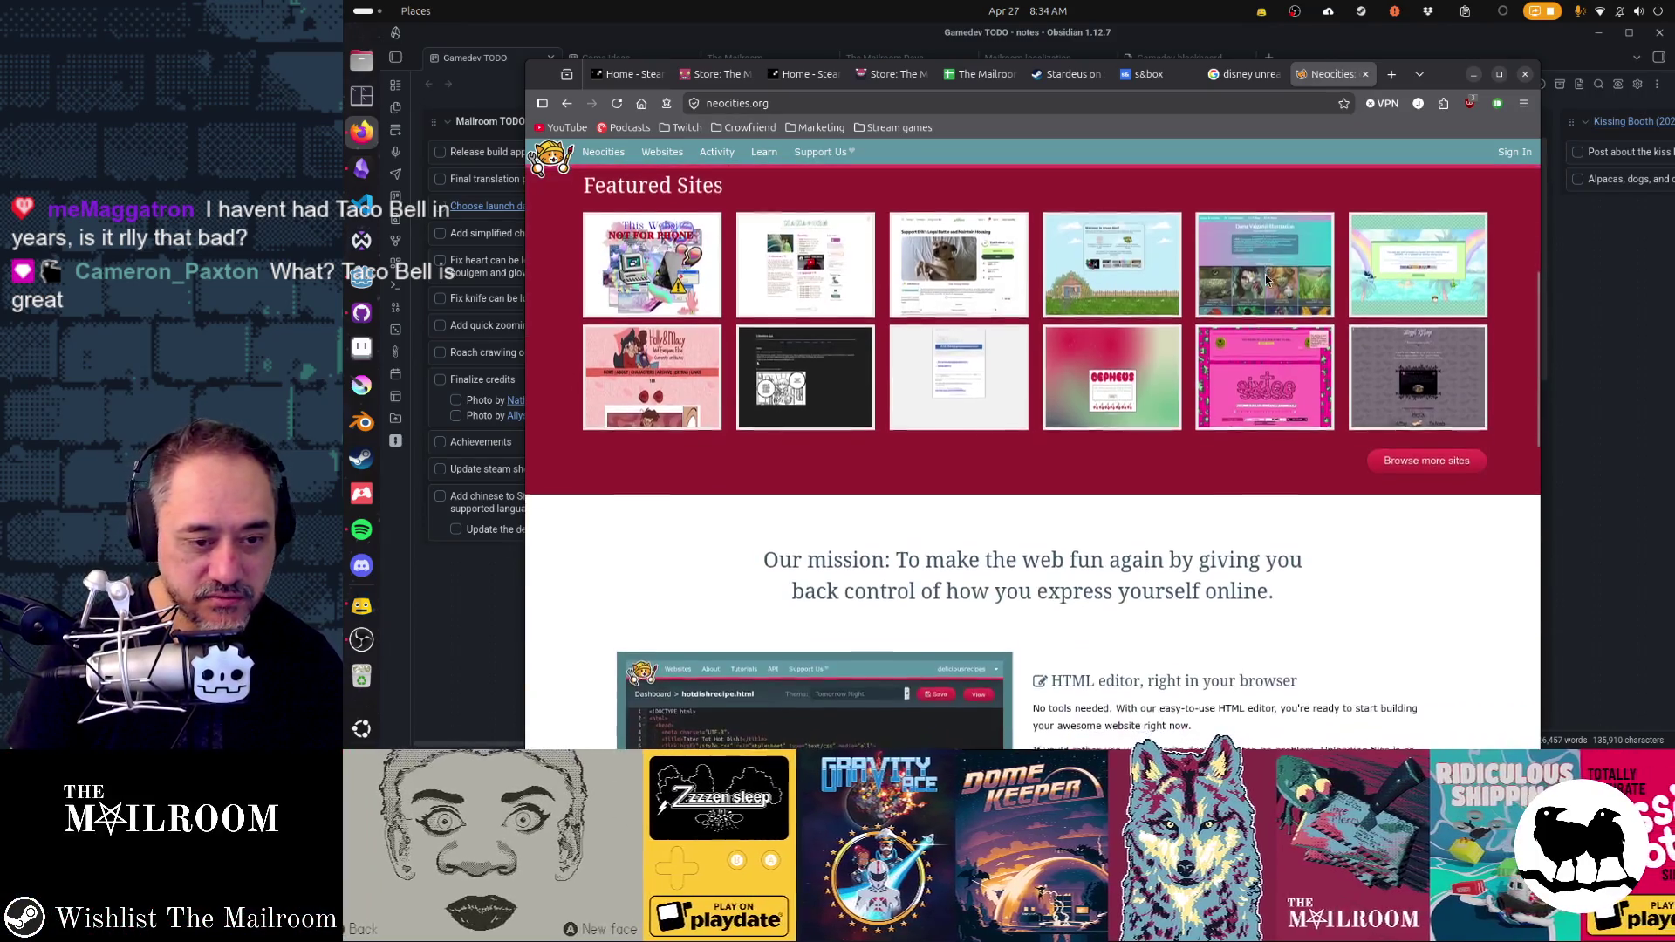
scroll(1267, 279, "down", 2)
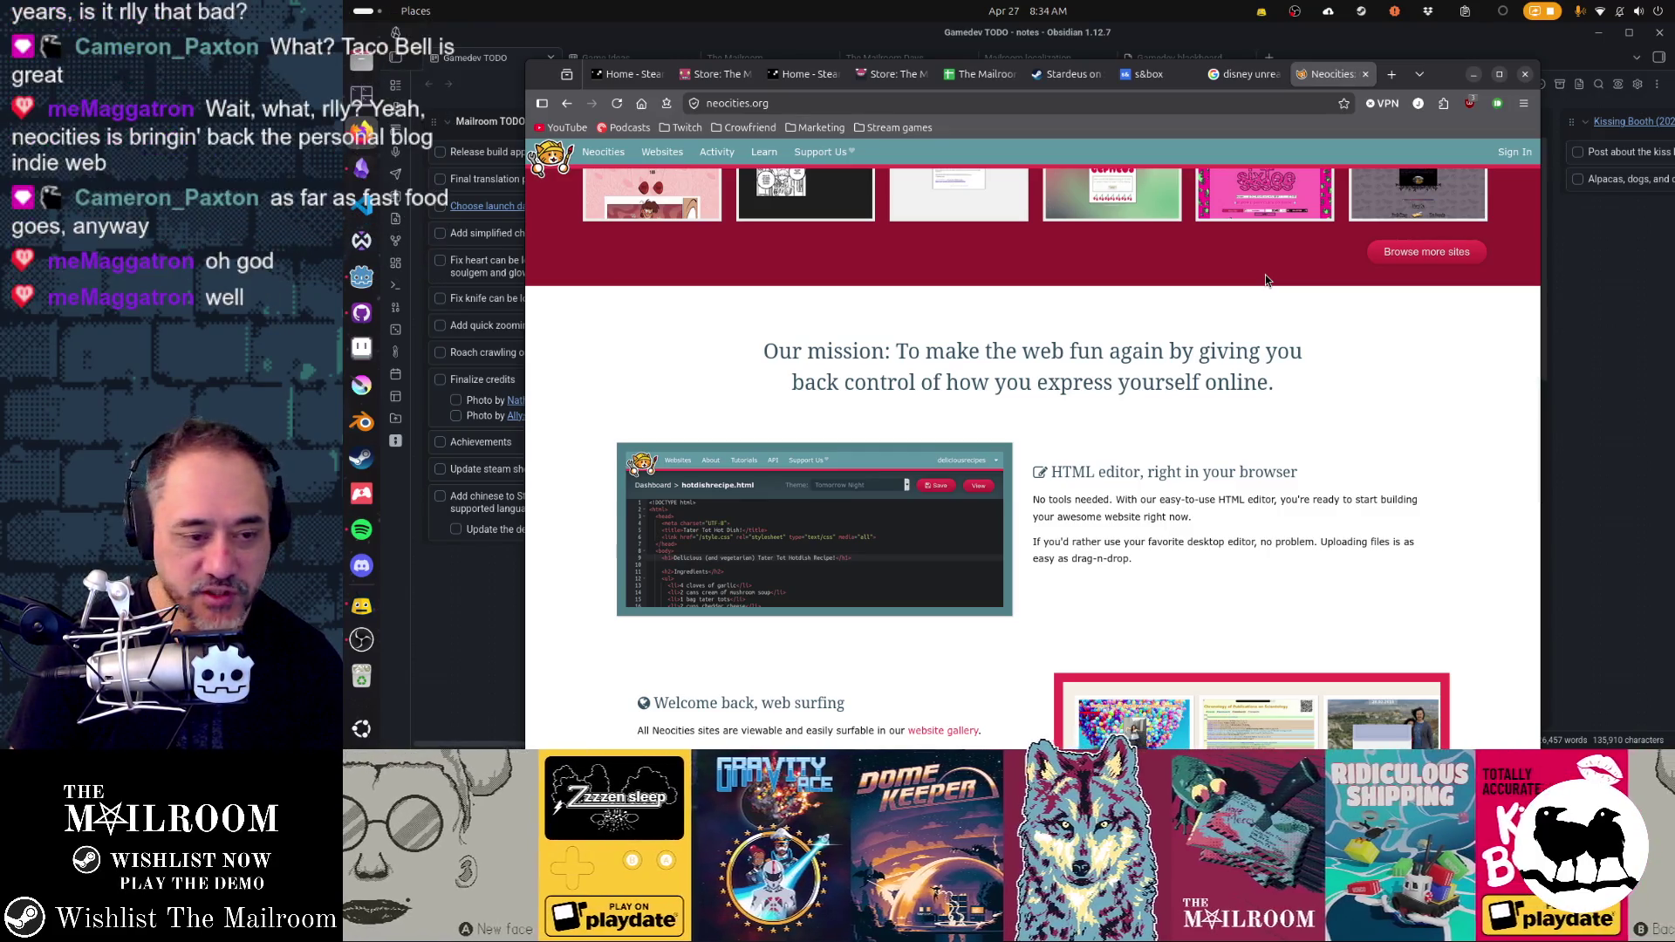
scroll(1266, 278, "down", 3)
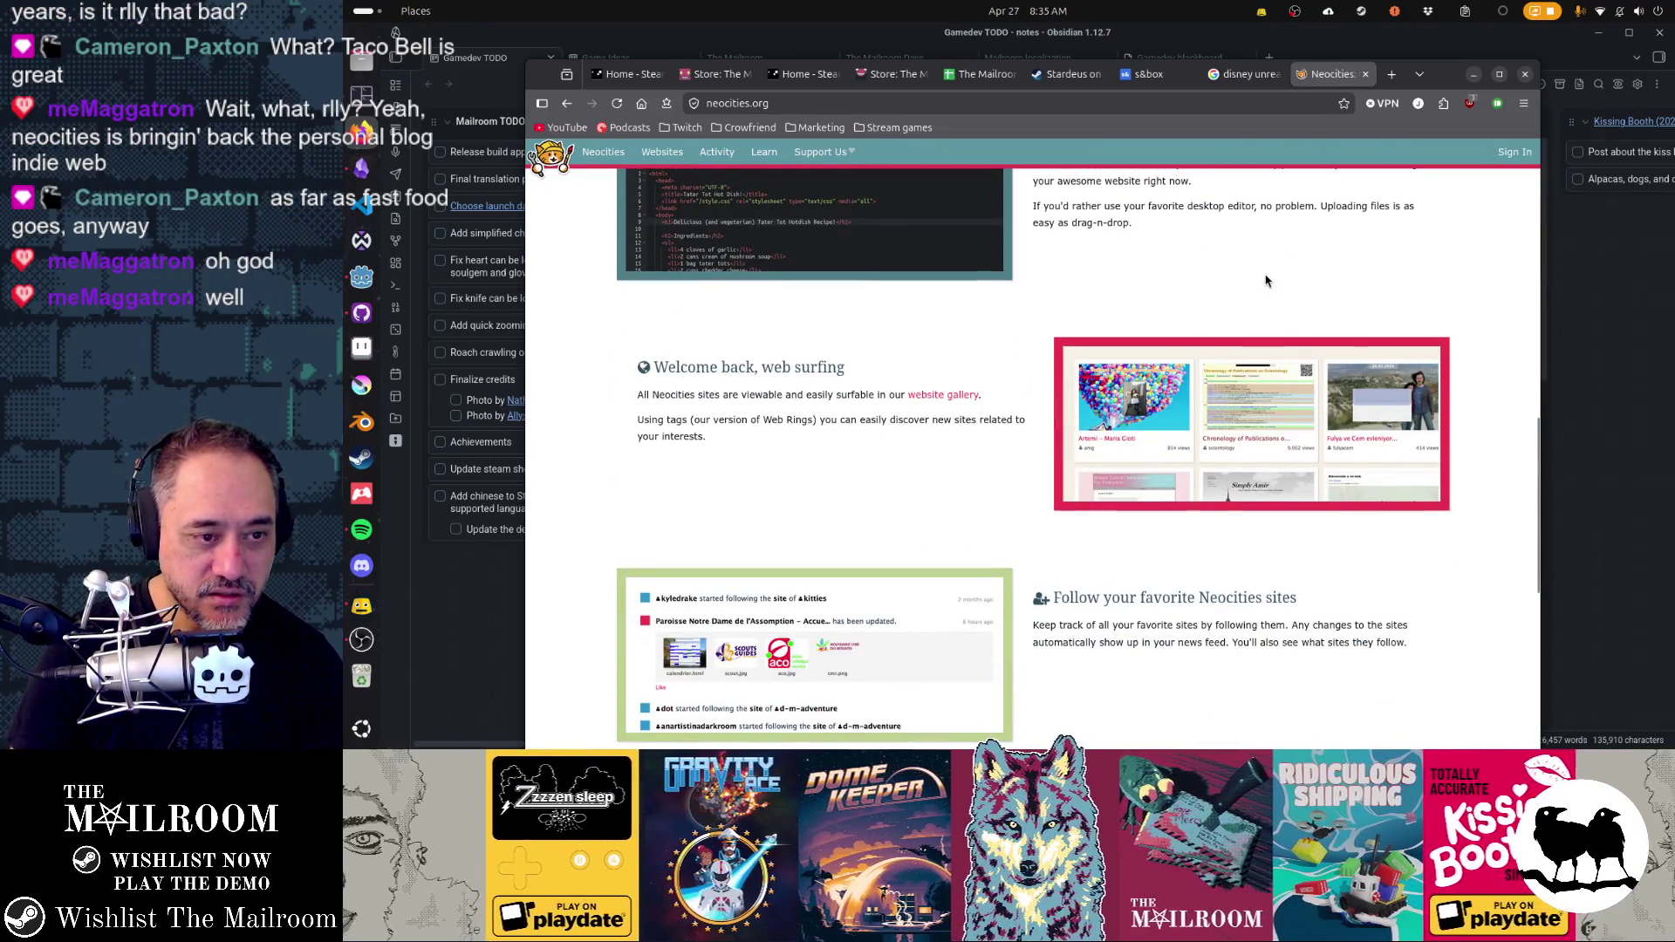
scroll(1265, 280, "down", 5)
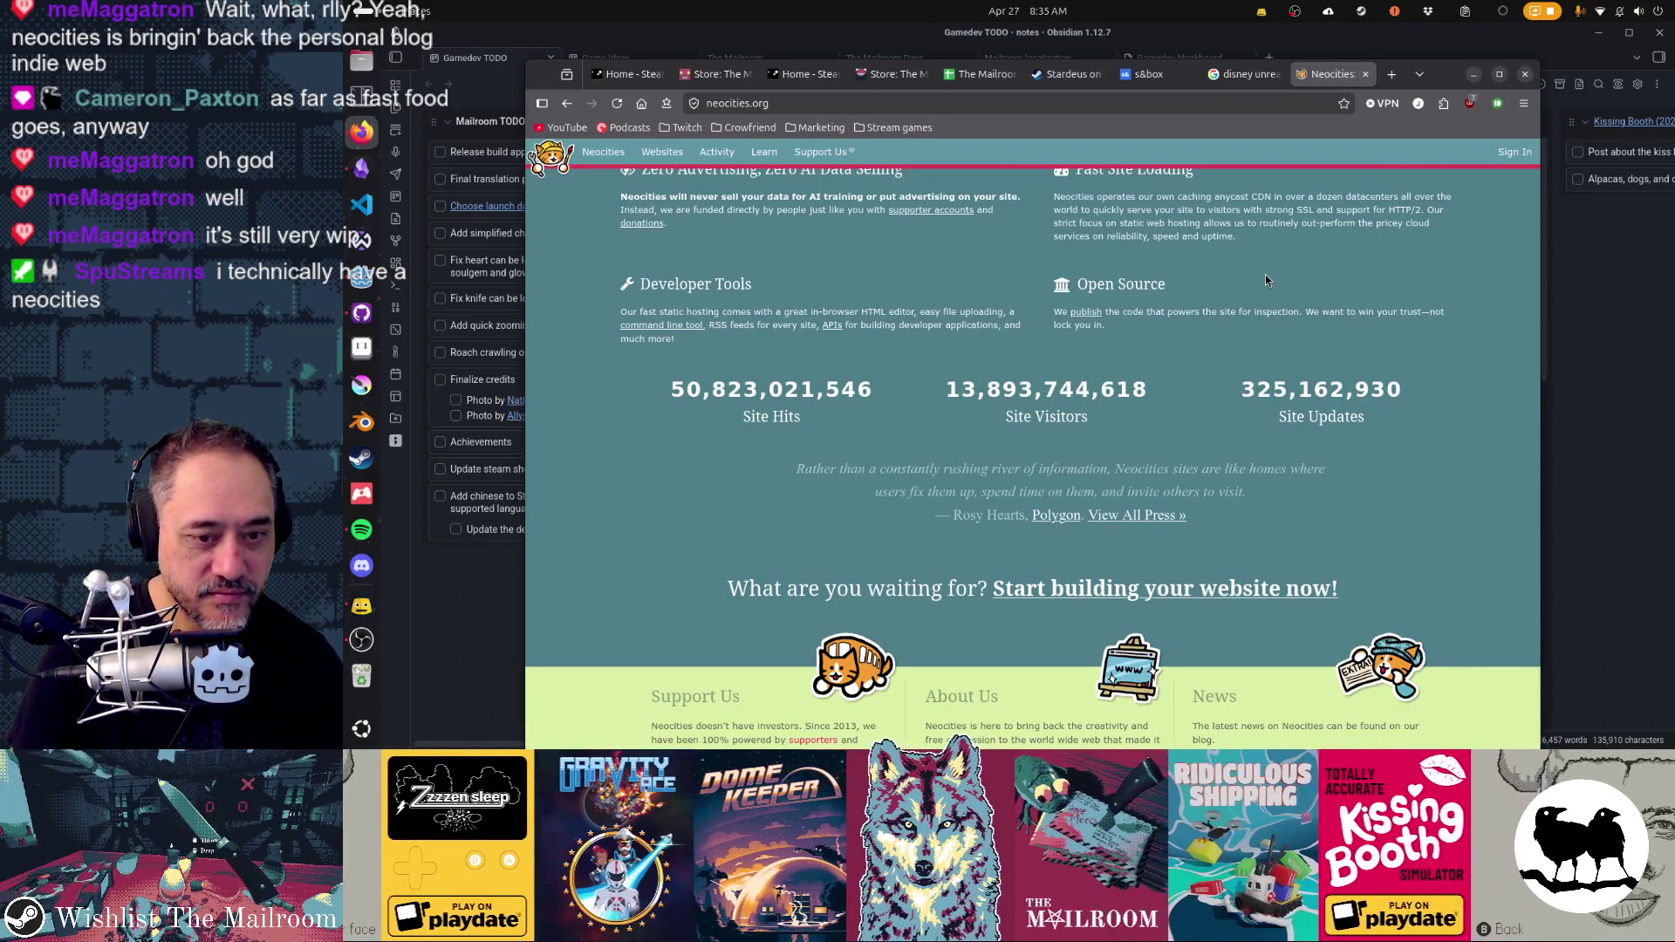
scroll(1264, 275, "up", 10)
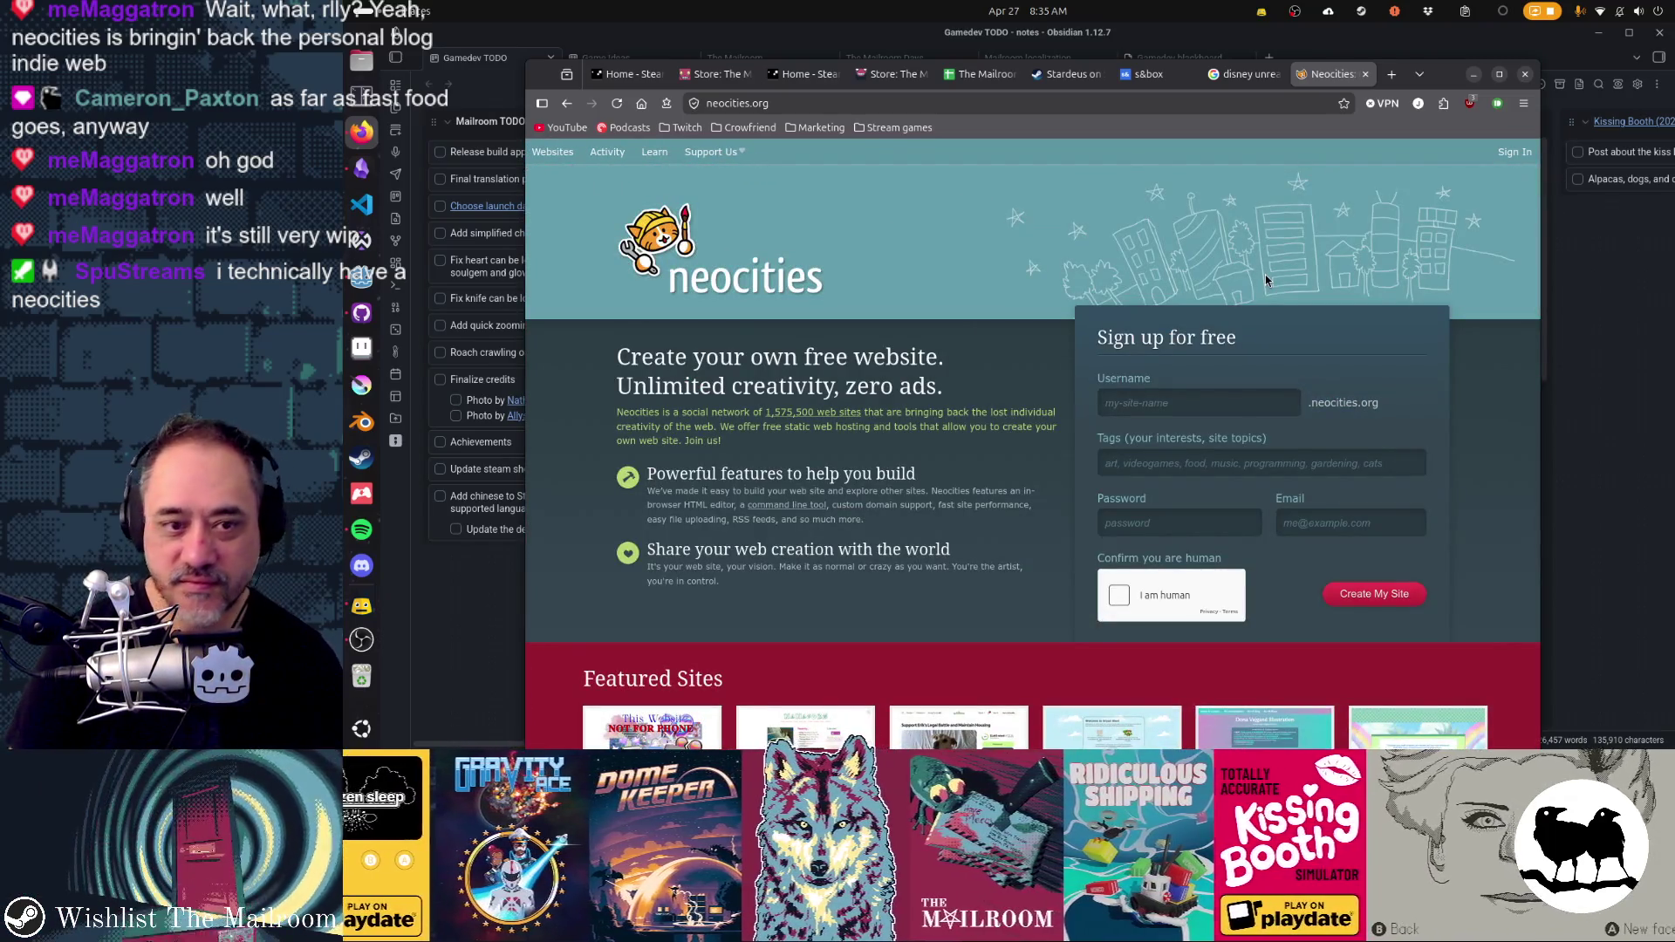
left_click(965, 104)
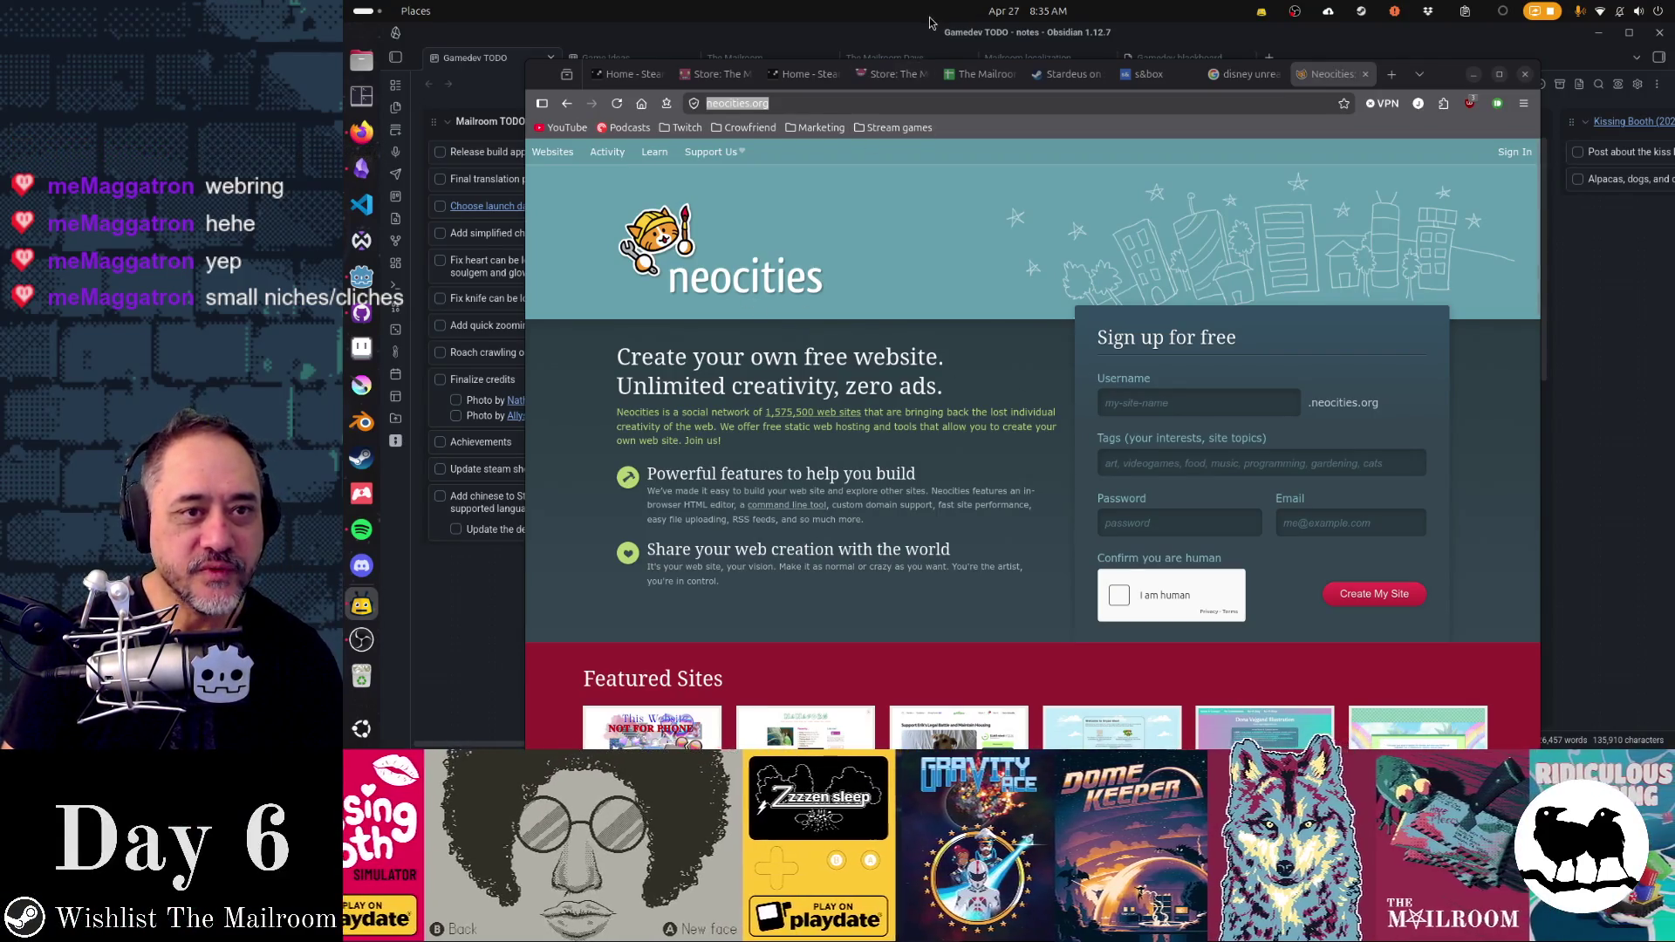
left_click(361, 131)
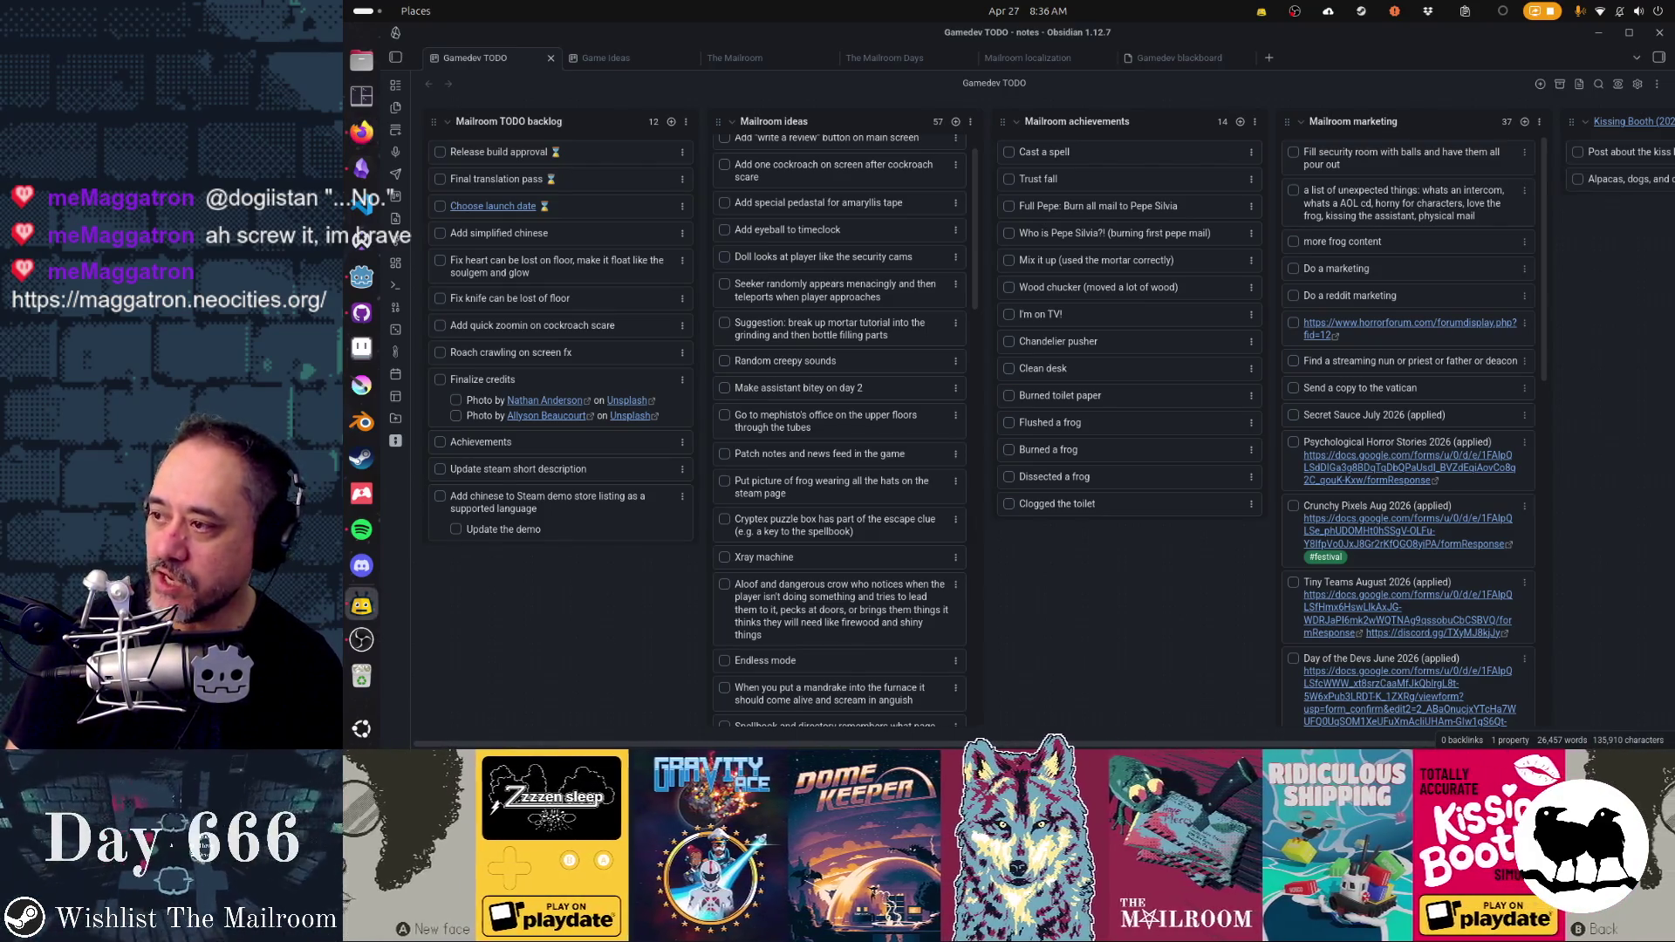
- Mark 'Add simplified chinese' and 'Update steam short description' as done on the board
key("alt+Tab")
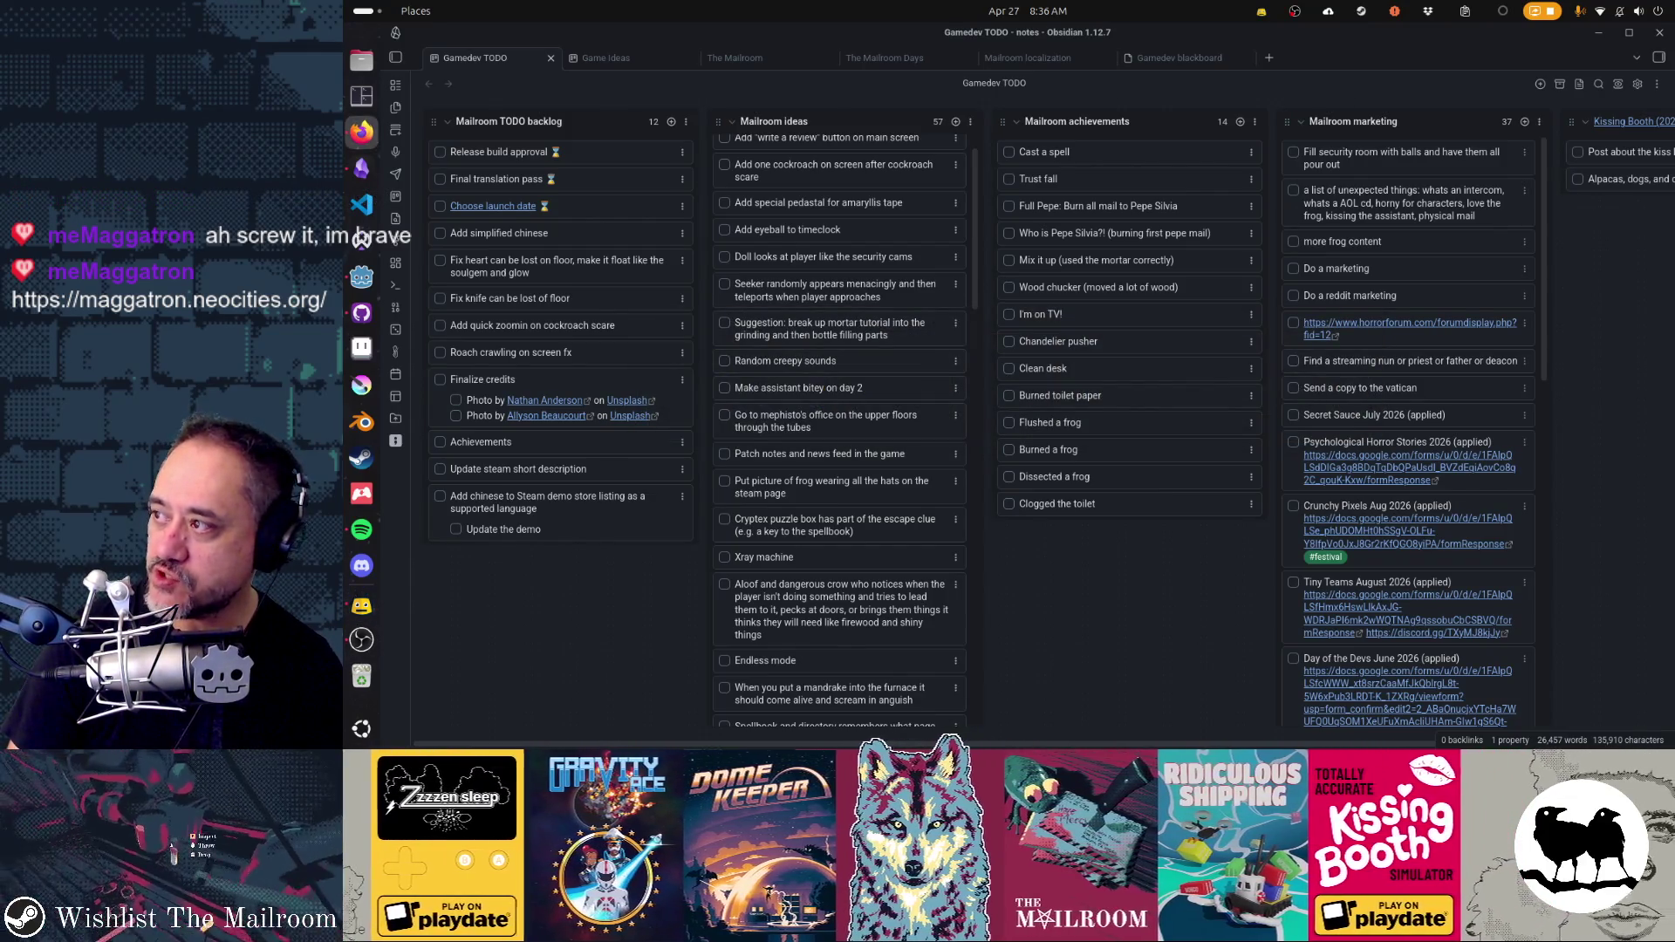
key("alt+Tab")
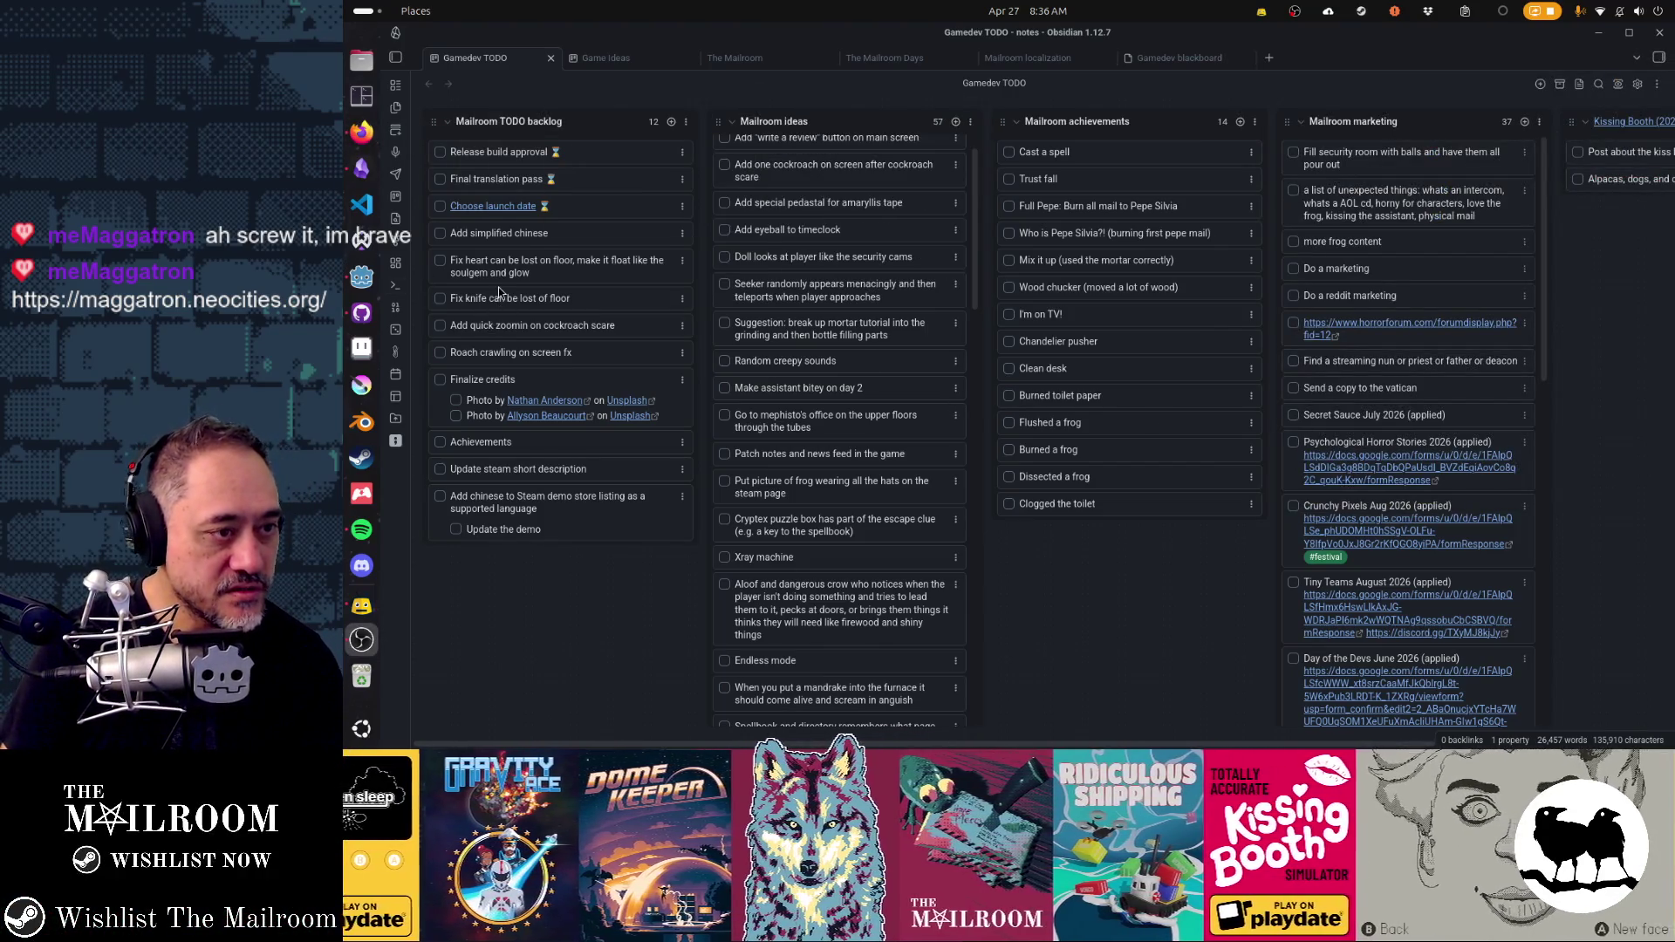
left_click(441, 234)
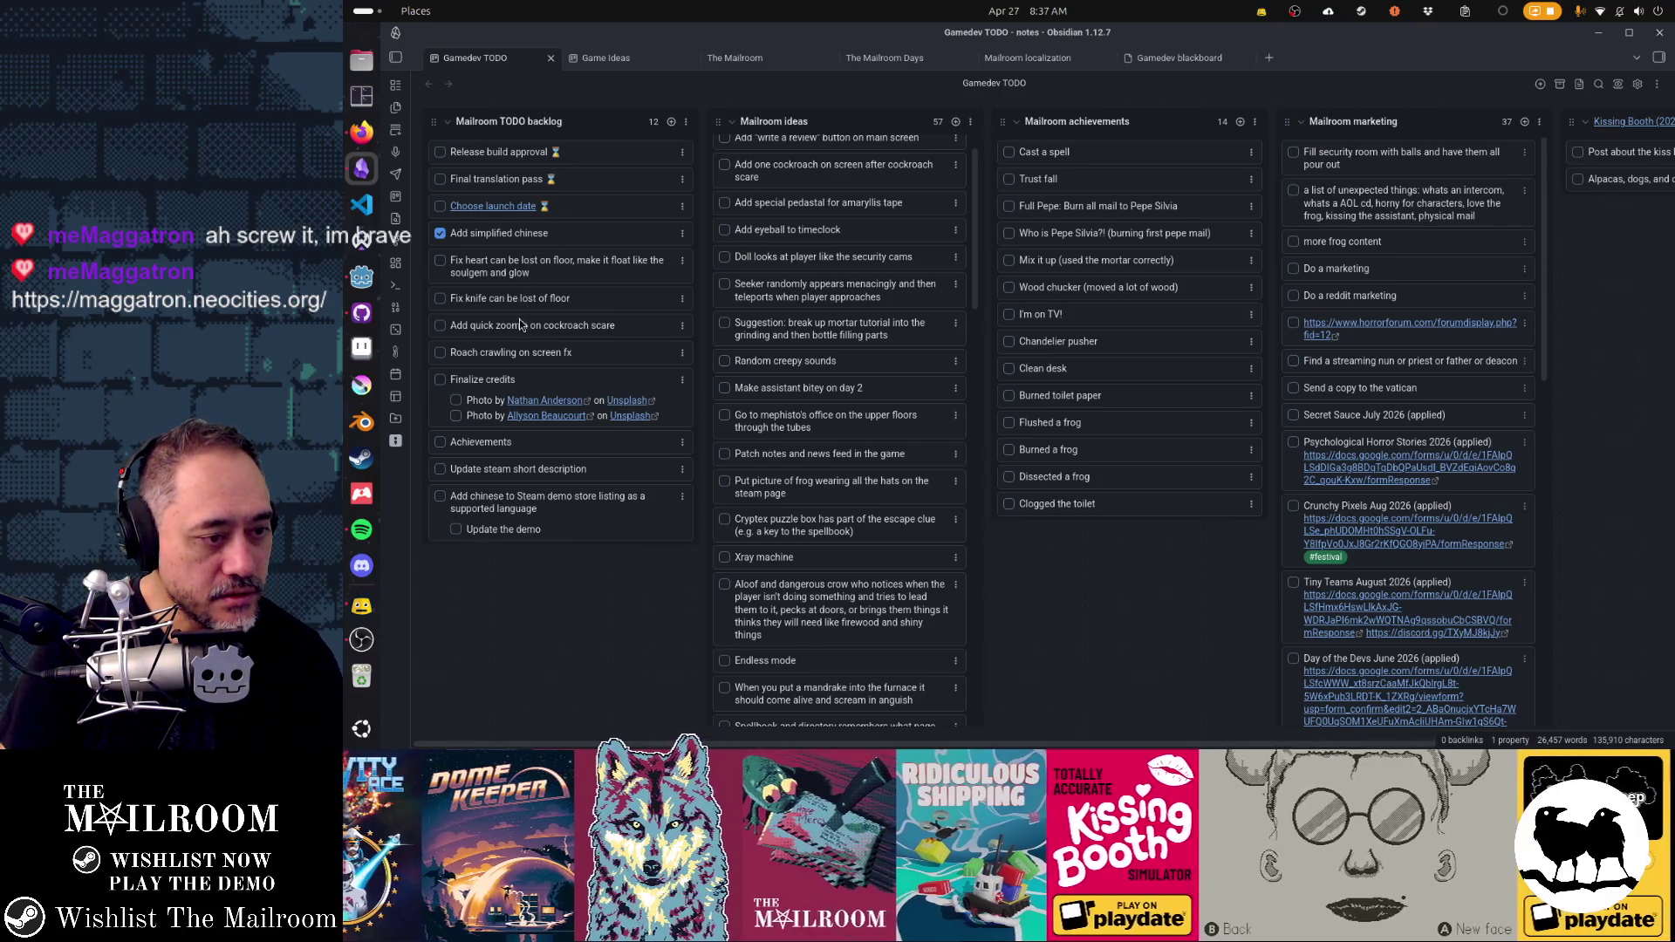
left_click(441, 469)
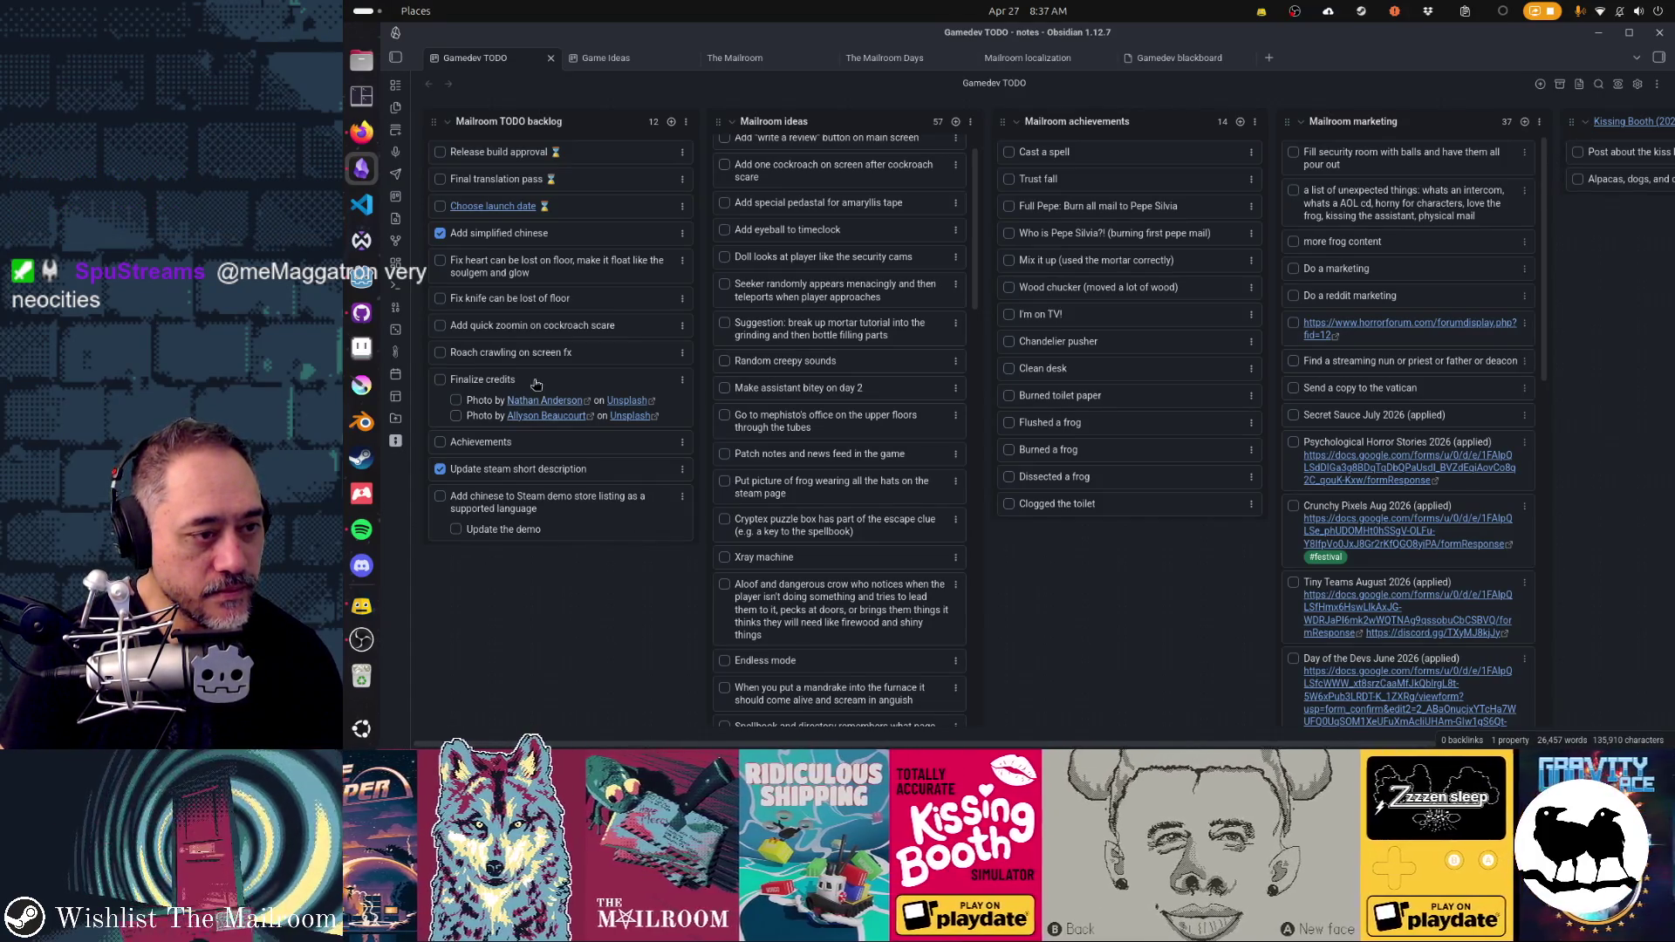
- Move the cockroach zoom-in and 'Roach crawling on screen fx' cards higher in the backlog
left_click_drag(524, 327, 526, 260)
left_click_drag(547, 352, 544, 289)
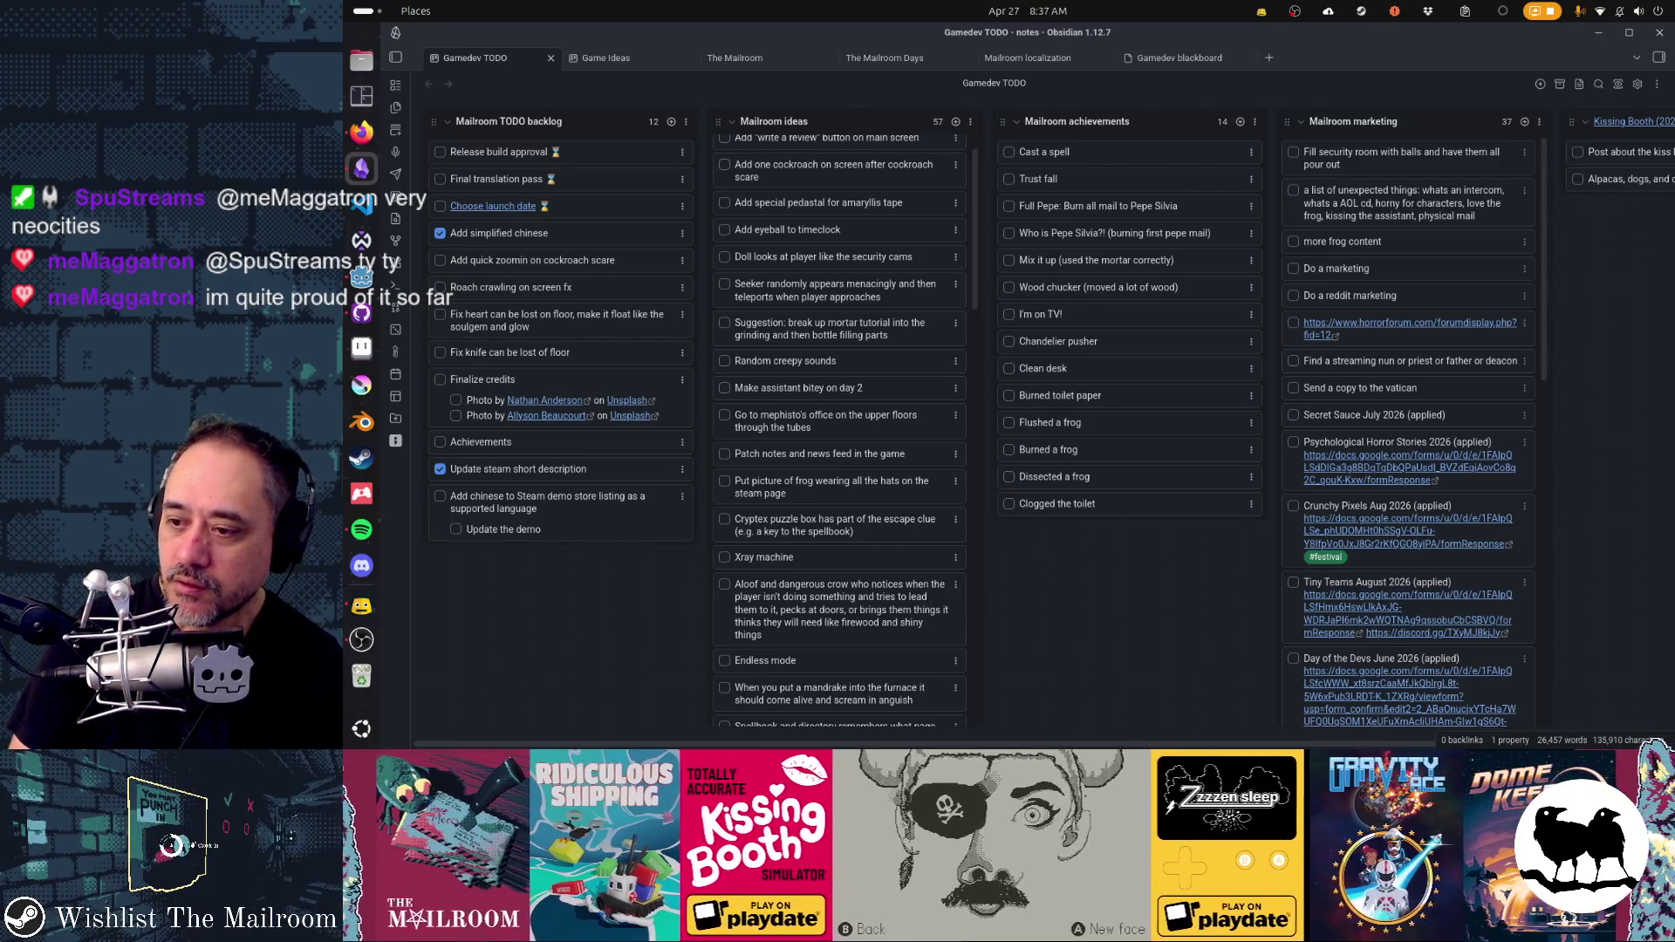
left_click(357, 135)
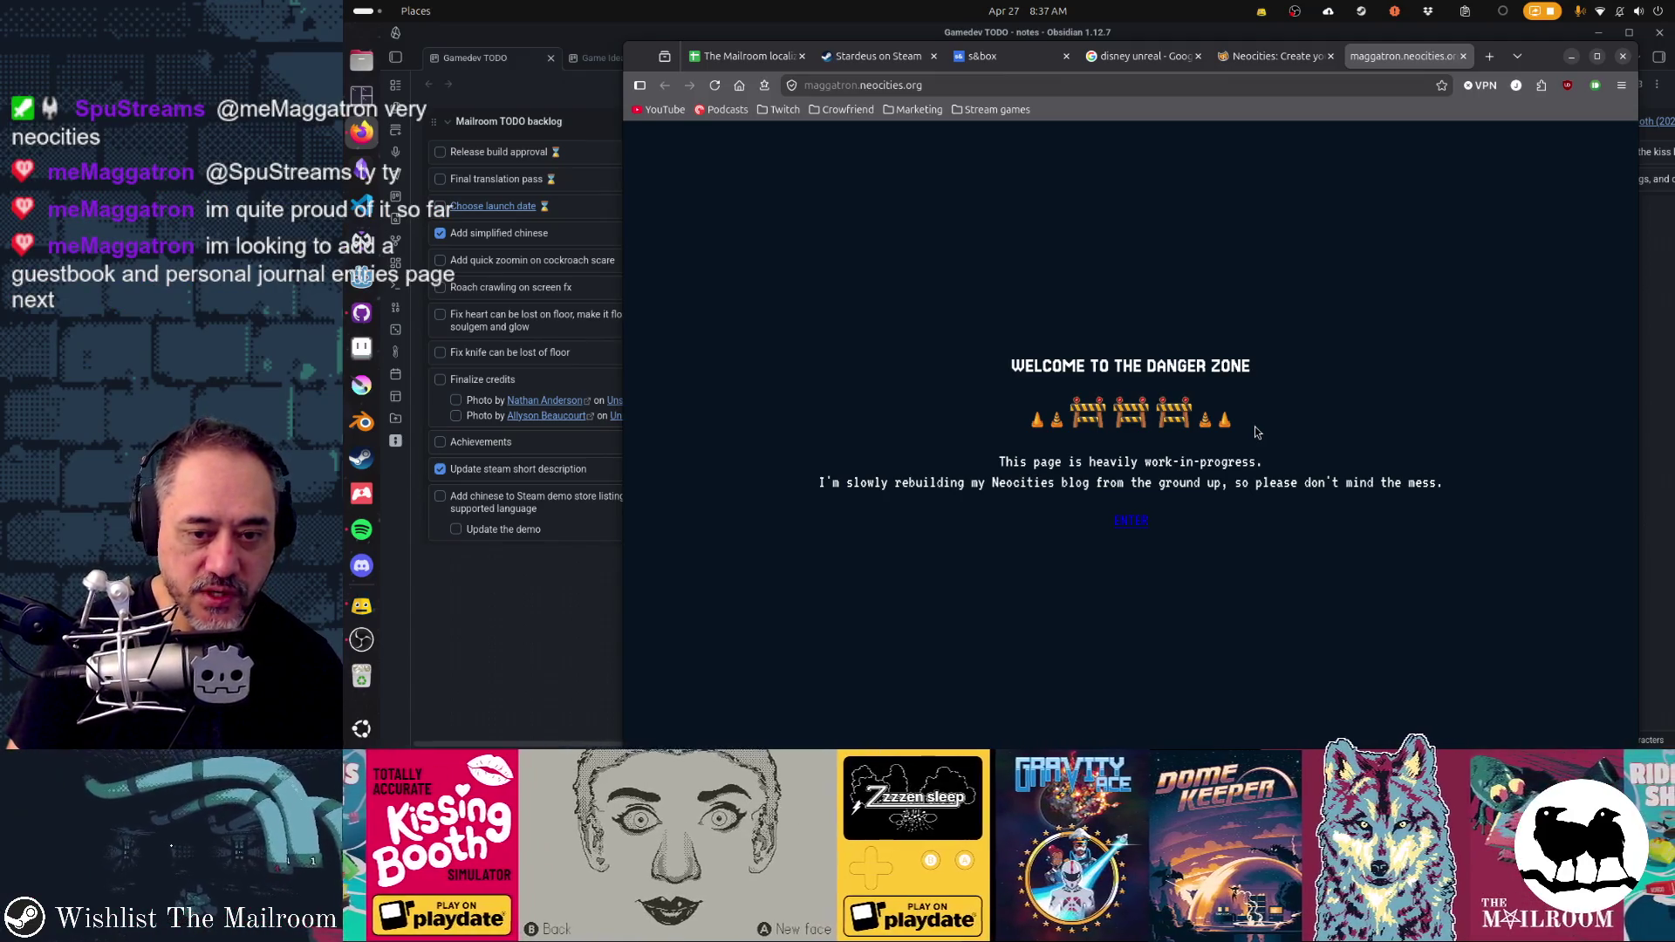
- Follow the ENTER link on the Danger Zone page to Maggatron's Homepage
left_click(1131, 524)
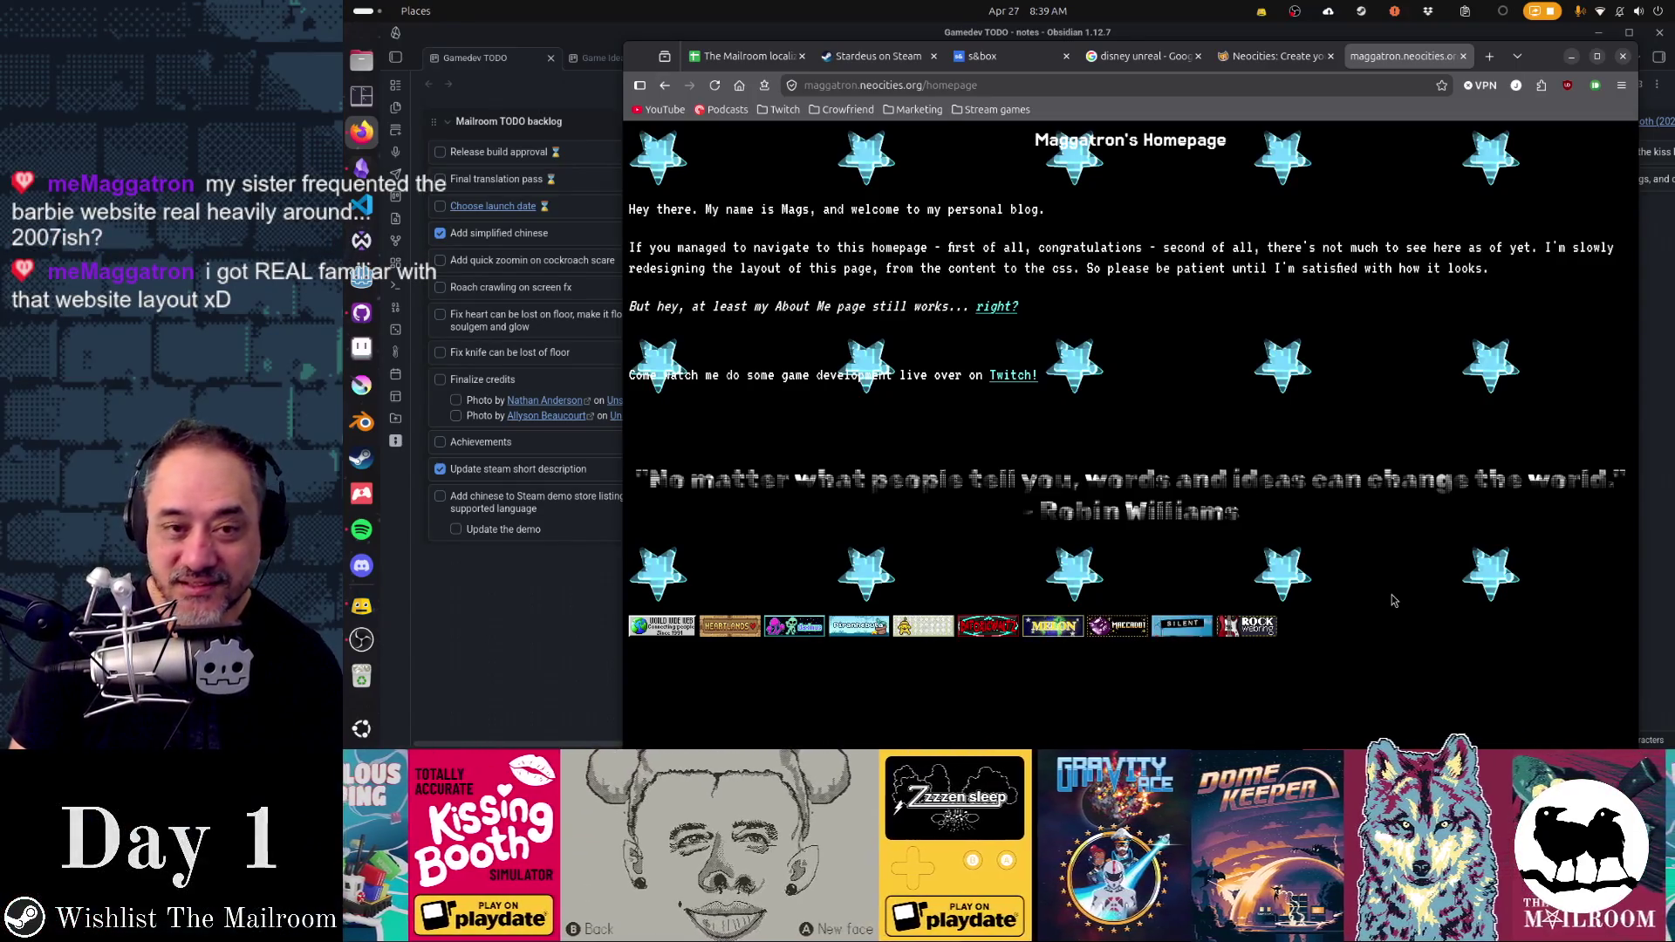
- Load barbie.com in a new browser tab
left_click(1489, 55)
type("babri")
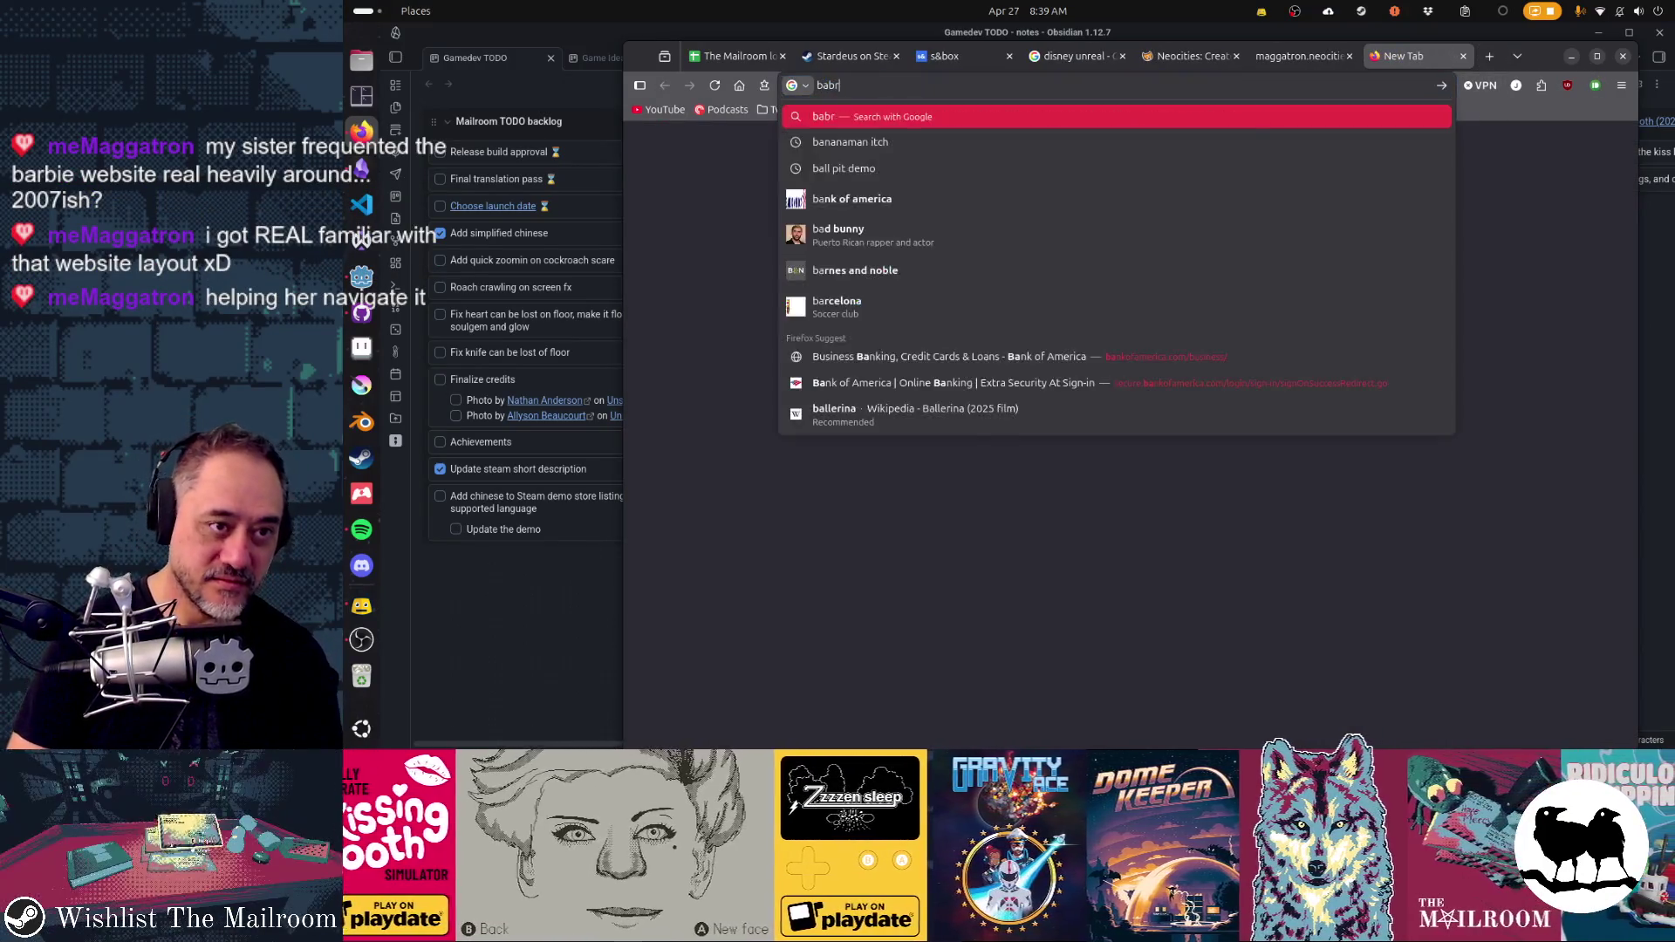
key("BackSpace")
key("BackSpace")
key("BackSpace")
type("rbie.com")
key("Return")
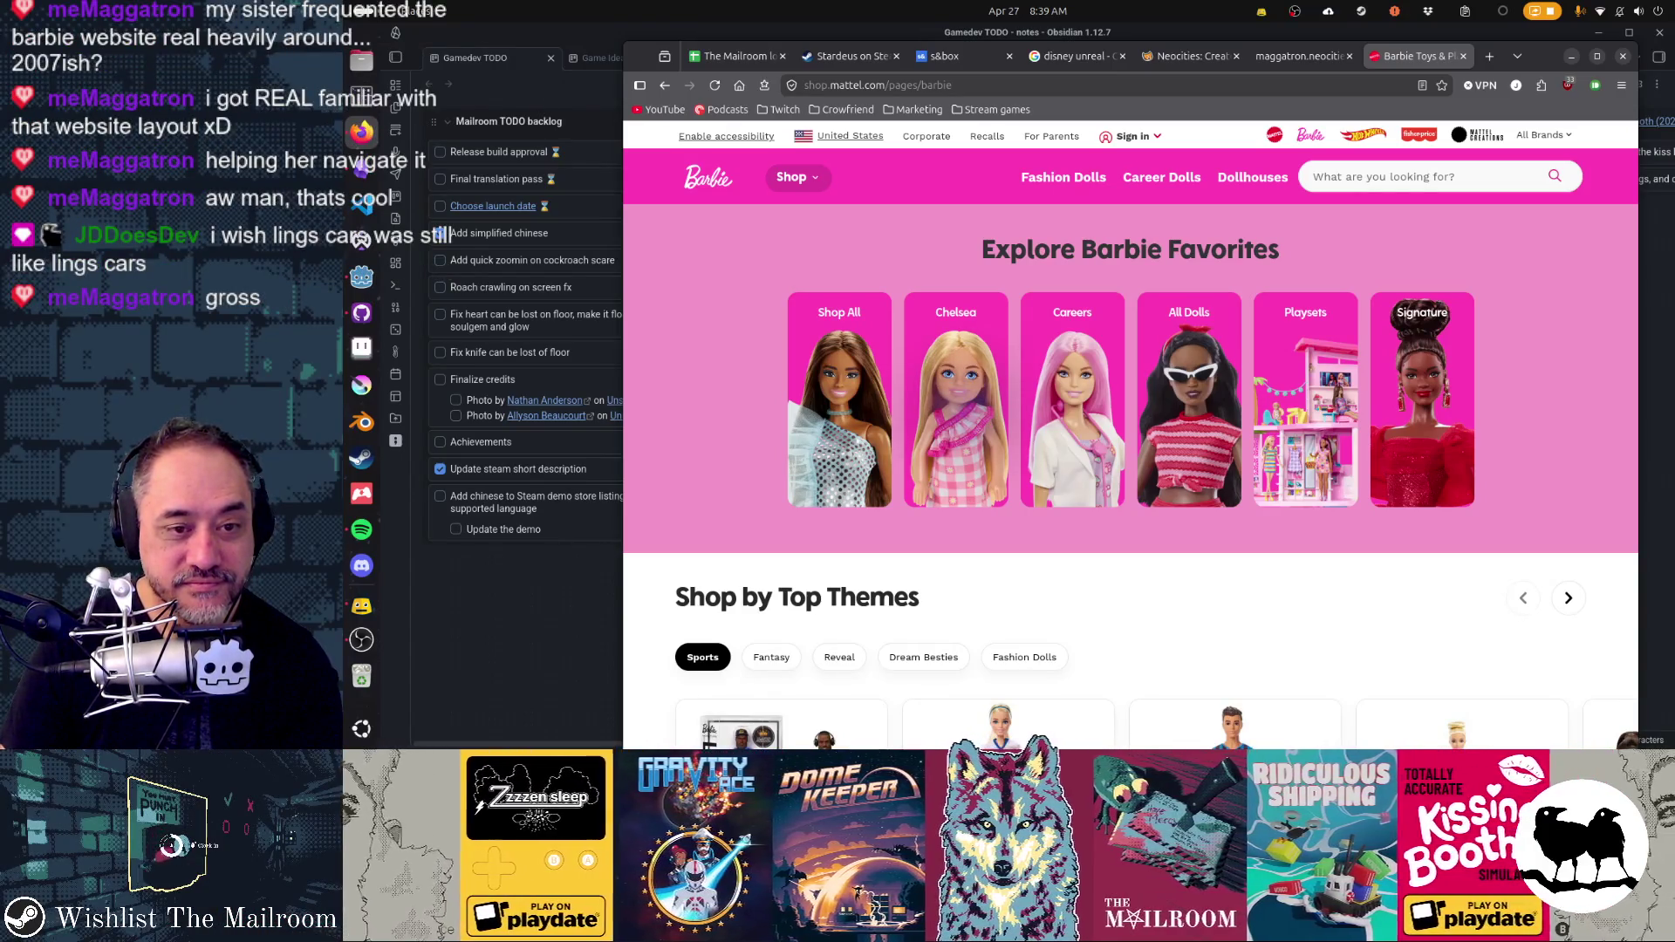
- Scroll through the Barbie page, return to the top, and open the Shop categories menu
scroll(1566, 248, "down", 4)
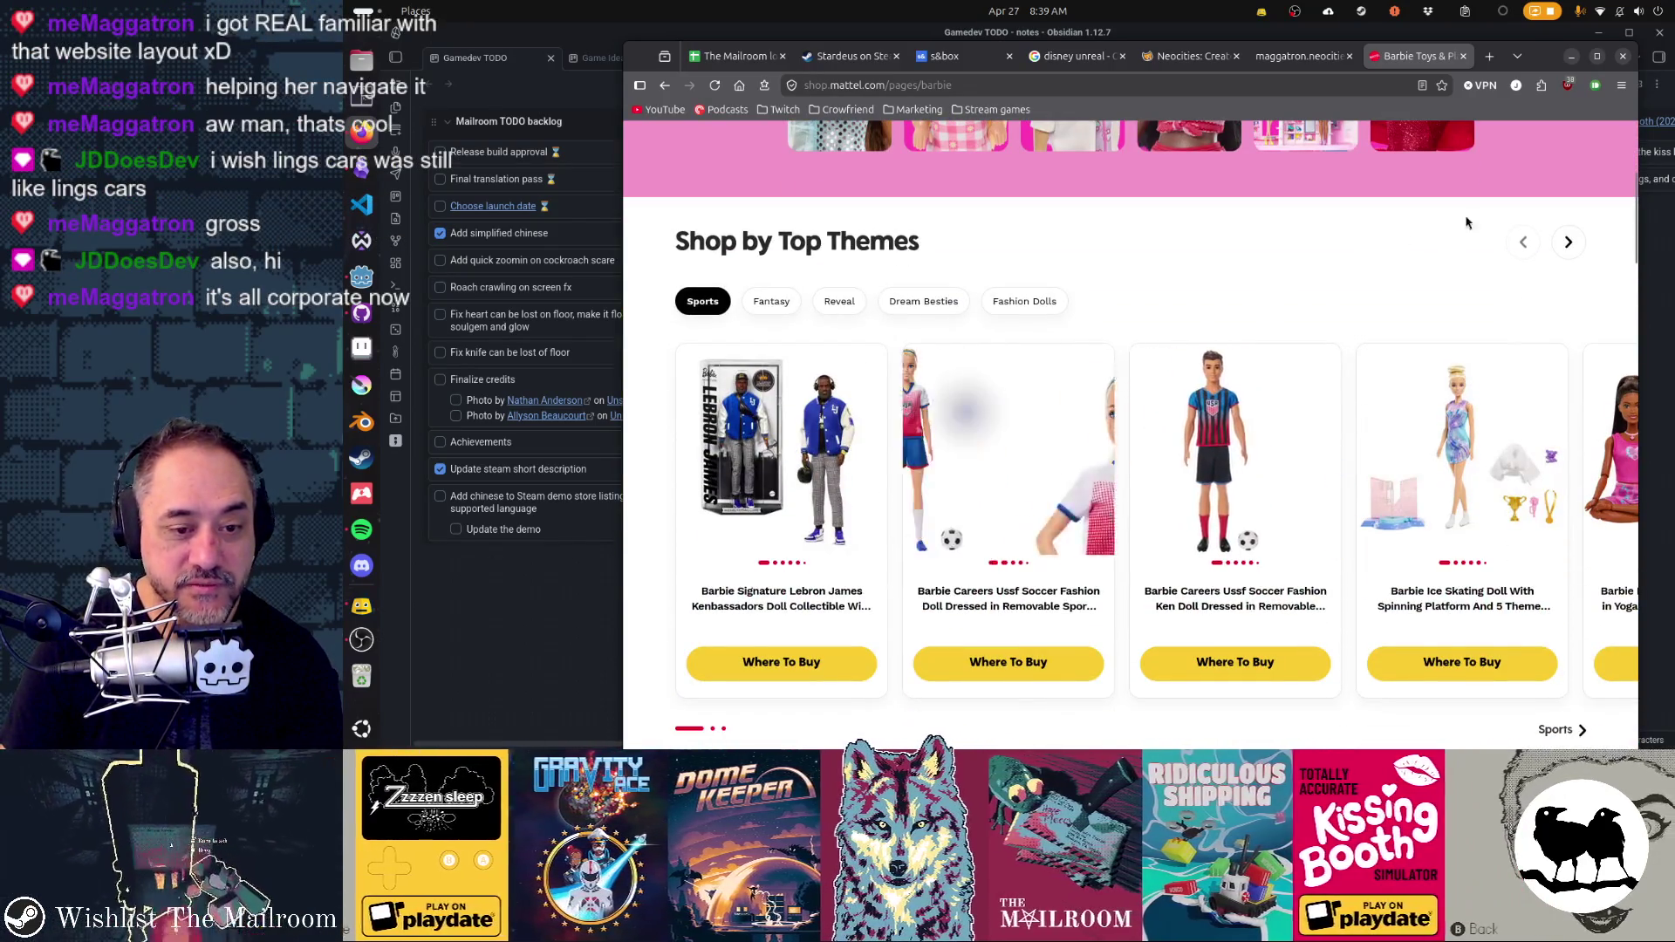
scroll(1400, 234, "down", 3)
scroll(1484, 217, "down", 4)
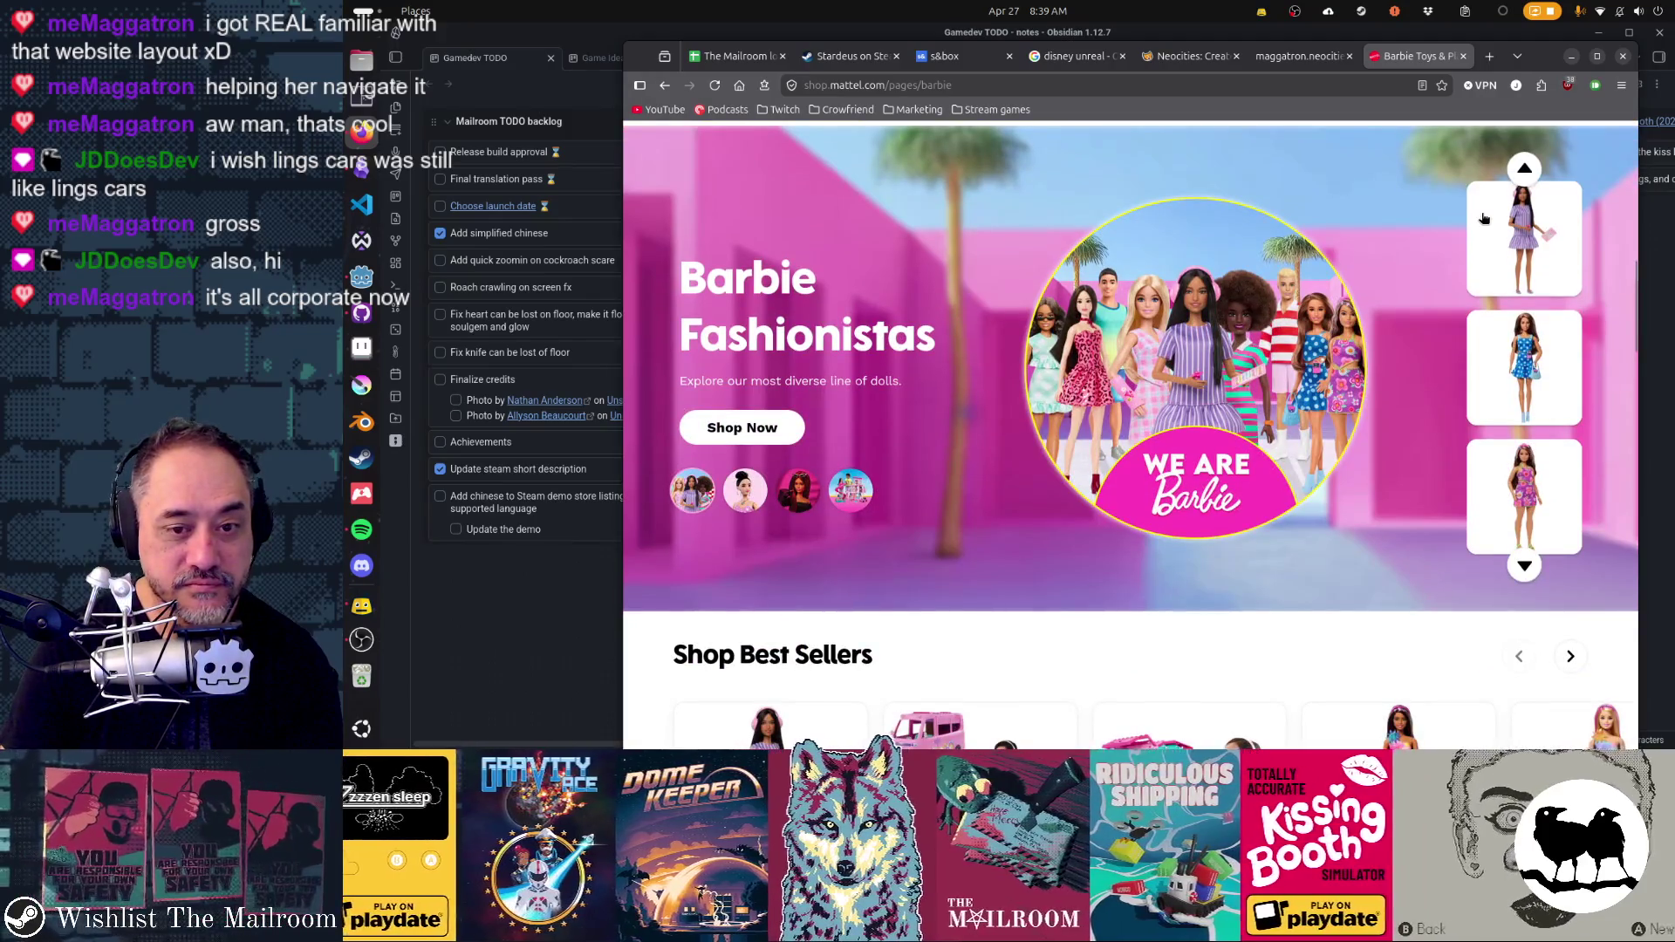
scroll(1484, 219, "down", 4)
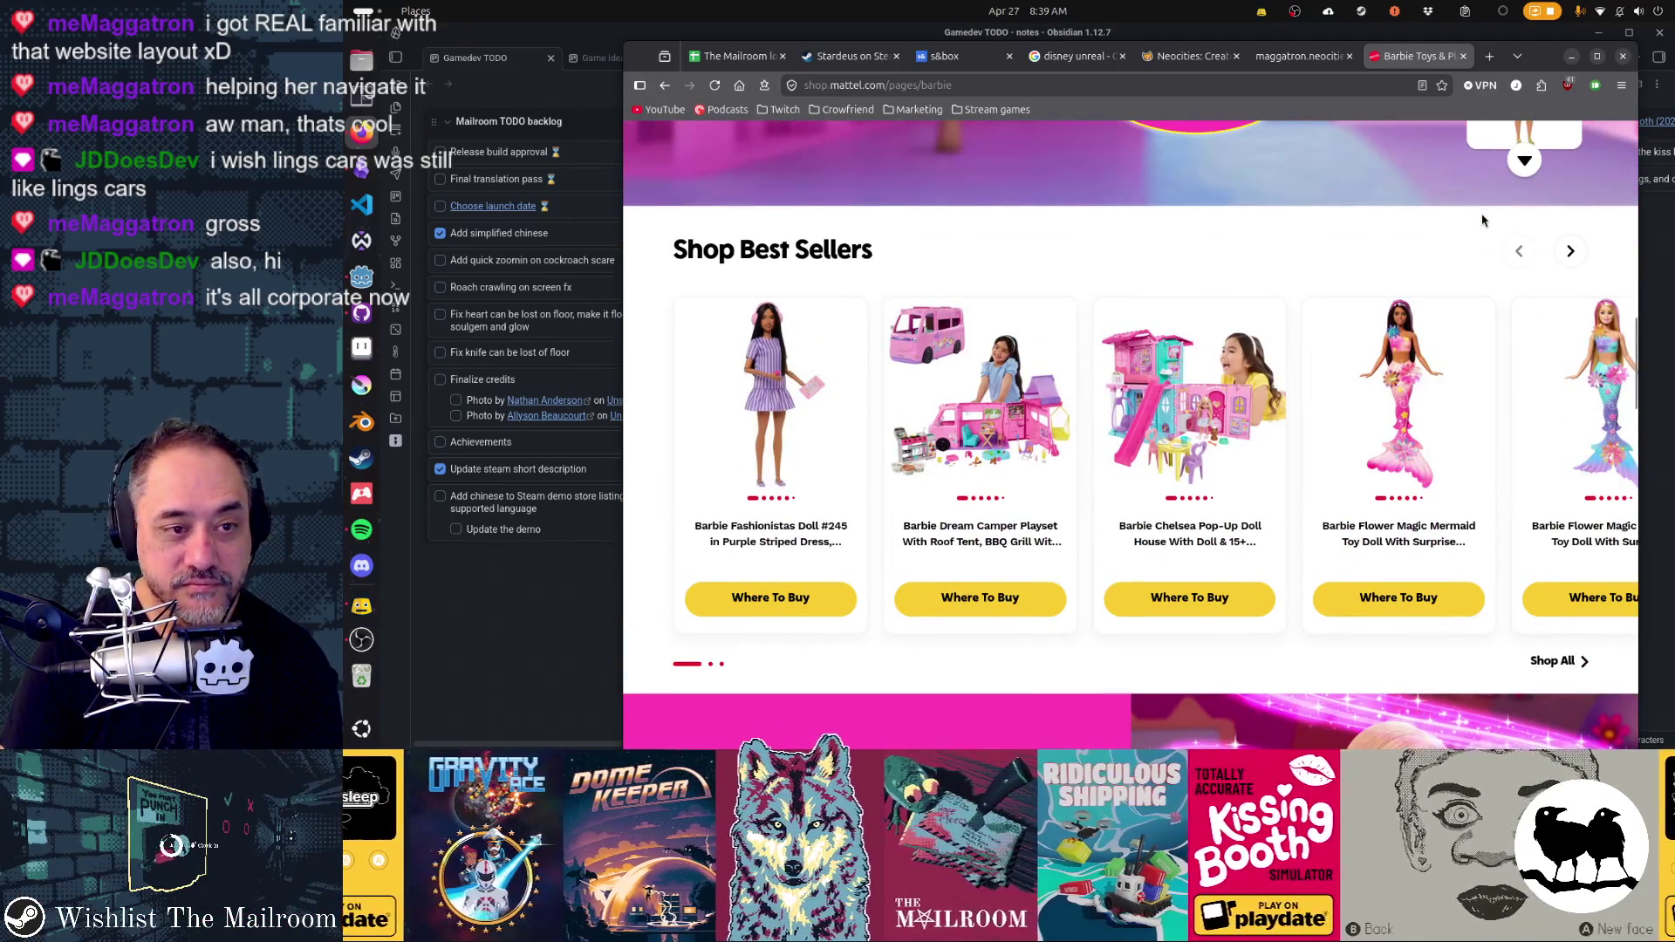
scroll(1482, 220, "down", 5)
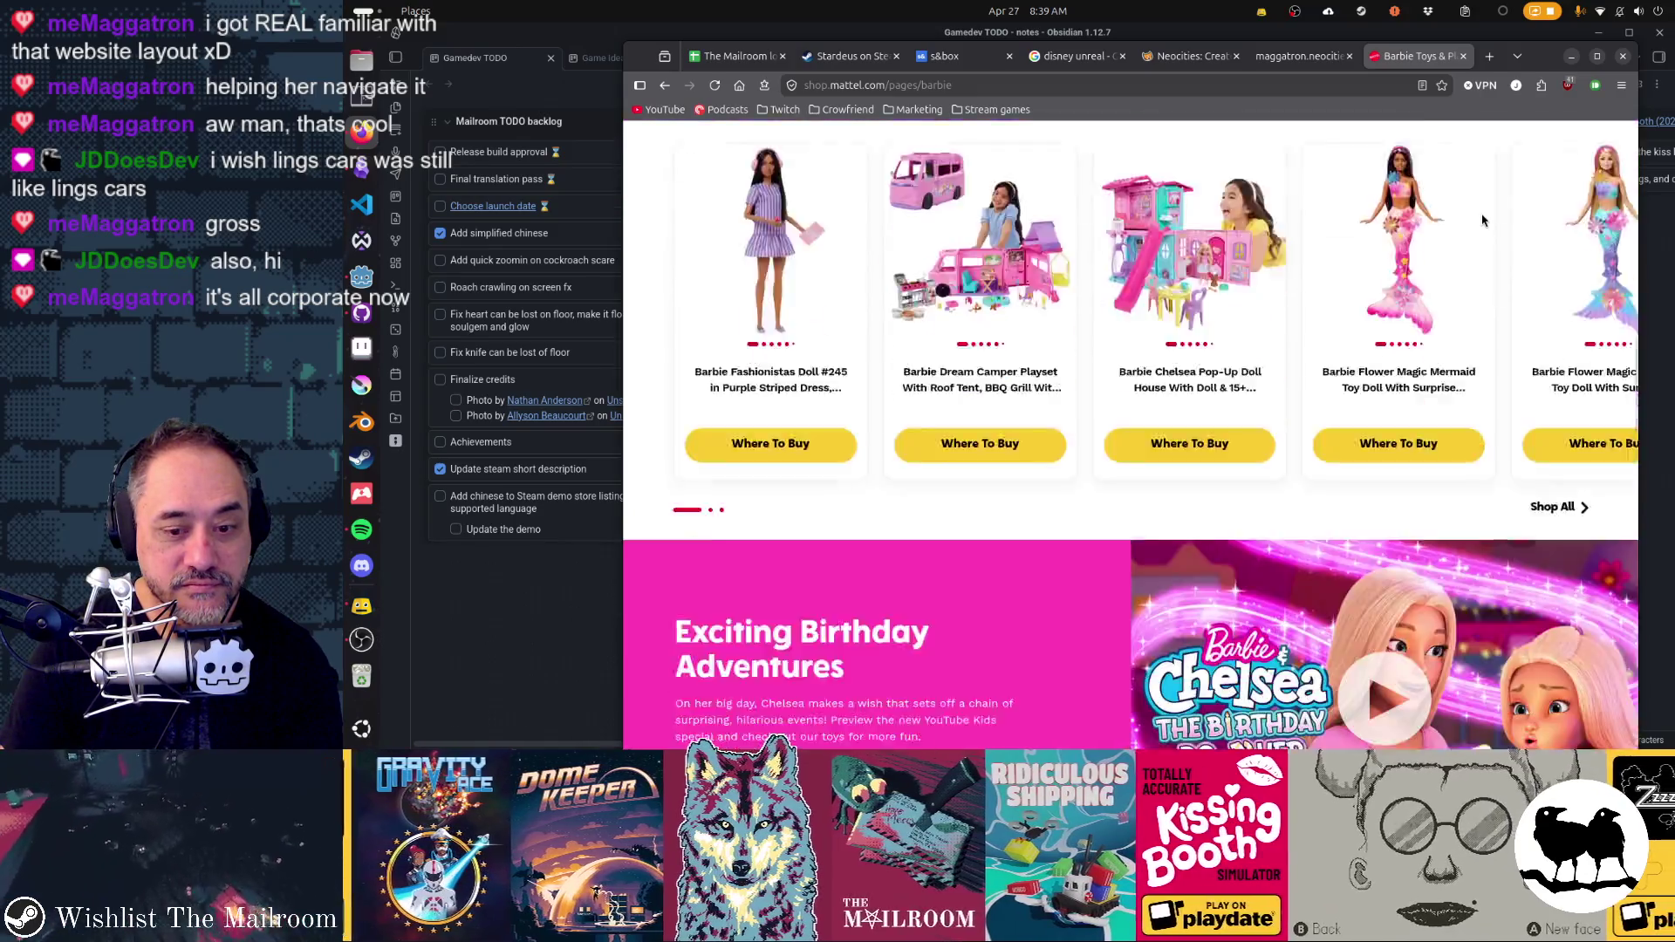
scroll(1483, 218, "down", 5)
key("Home")
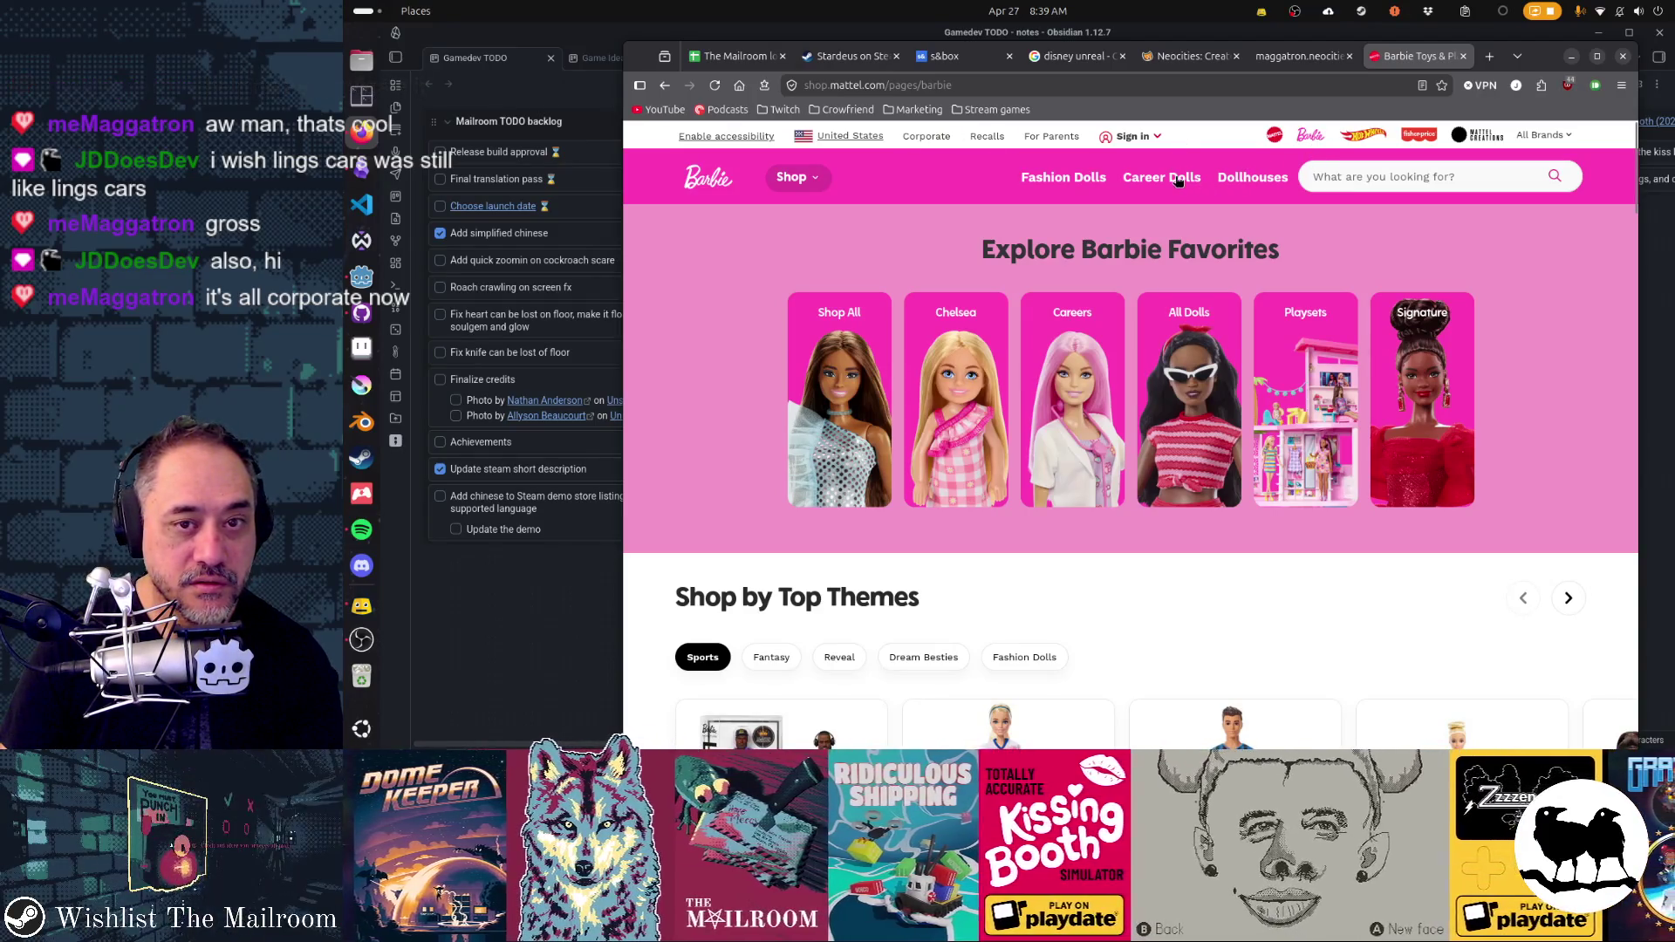
left_click(824, 179)
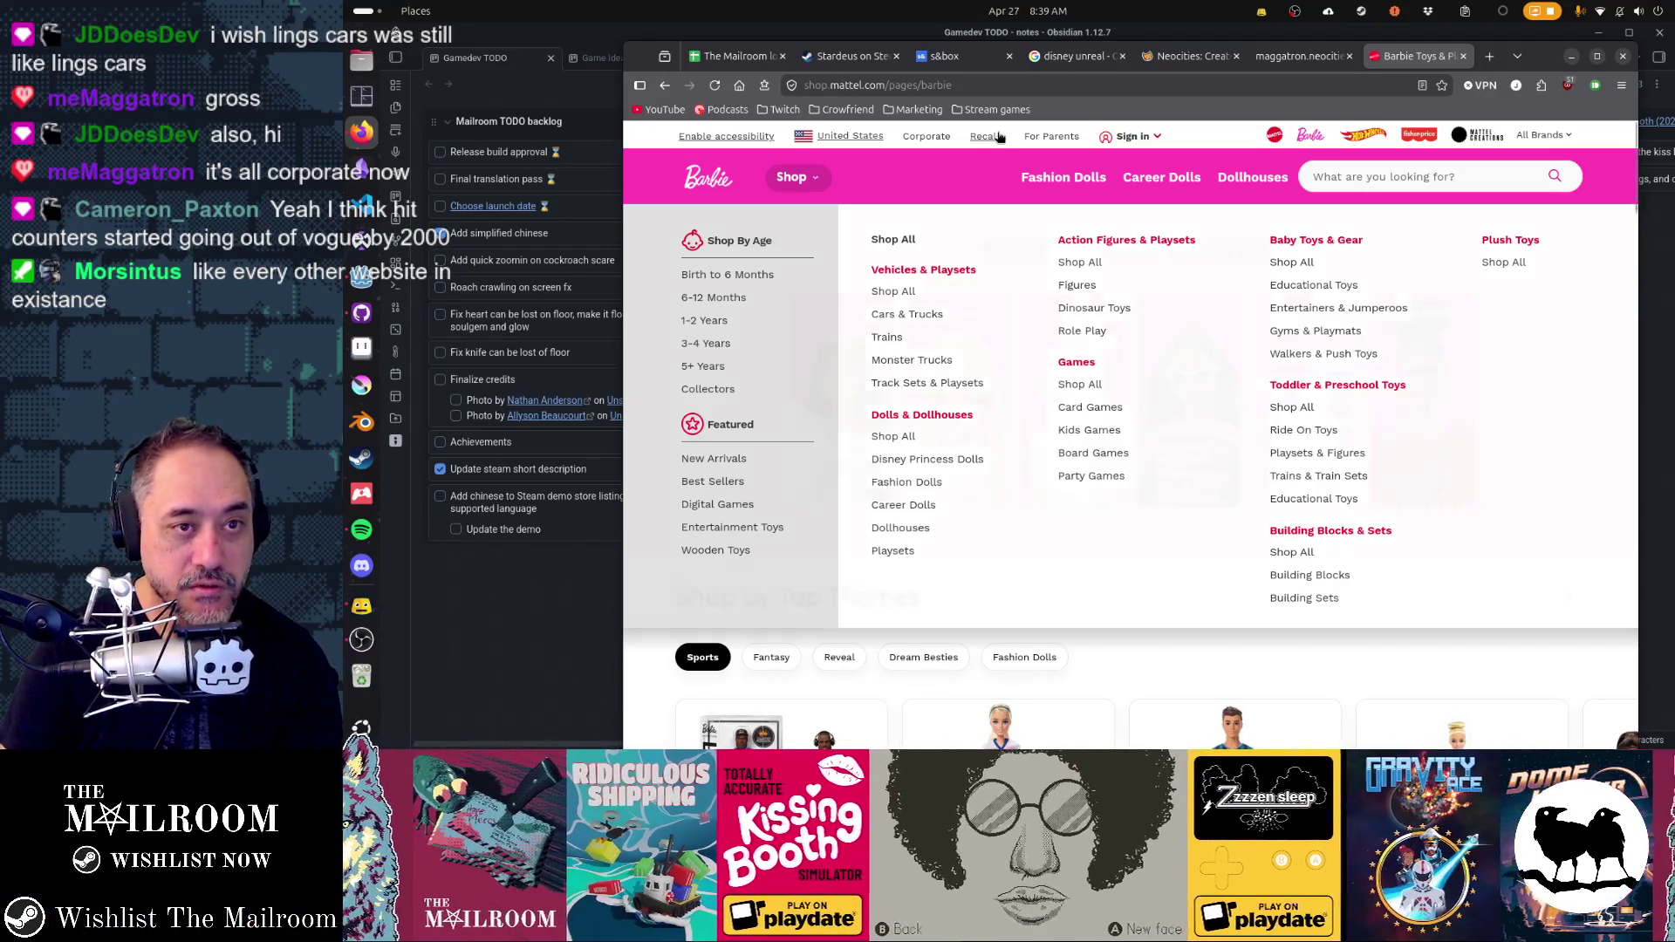
- Search 'barbie collectibles' and open the Barbie Signature Dolls result, dismissing the signup popup
key("ctrl+l")
type("barbie c")
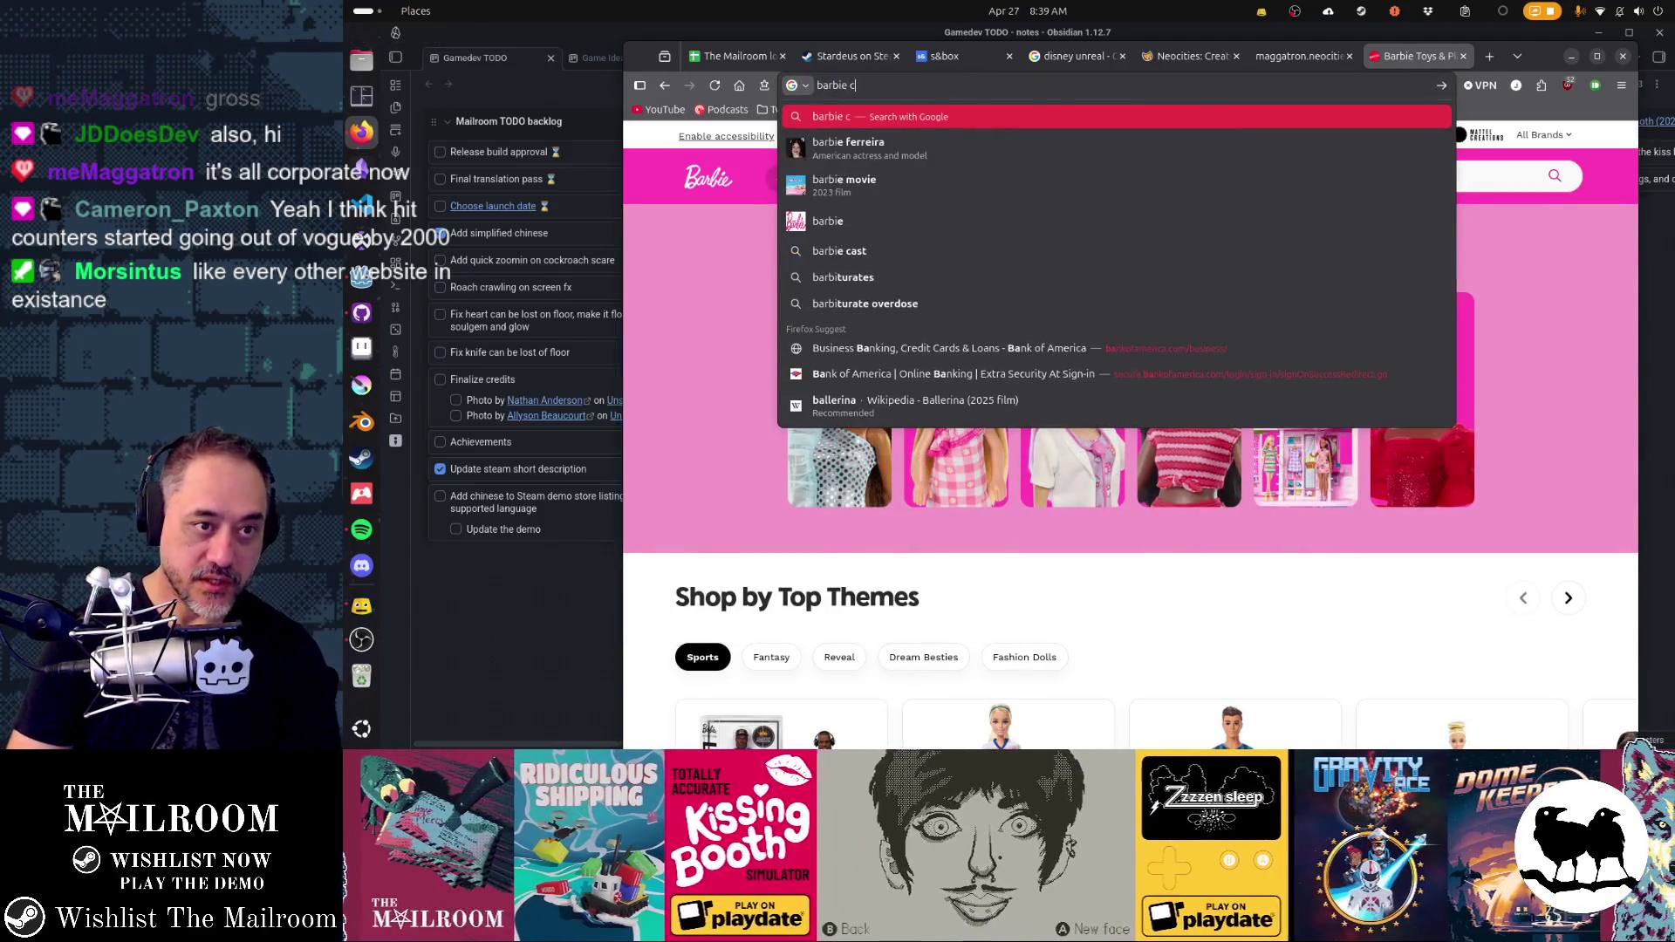
type("ollectibles")
key("Return")
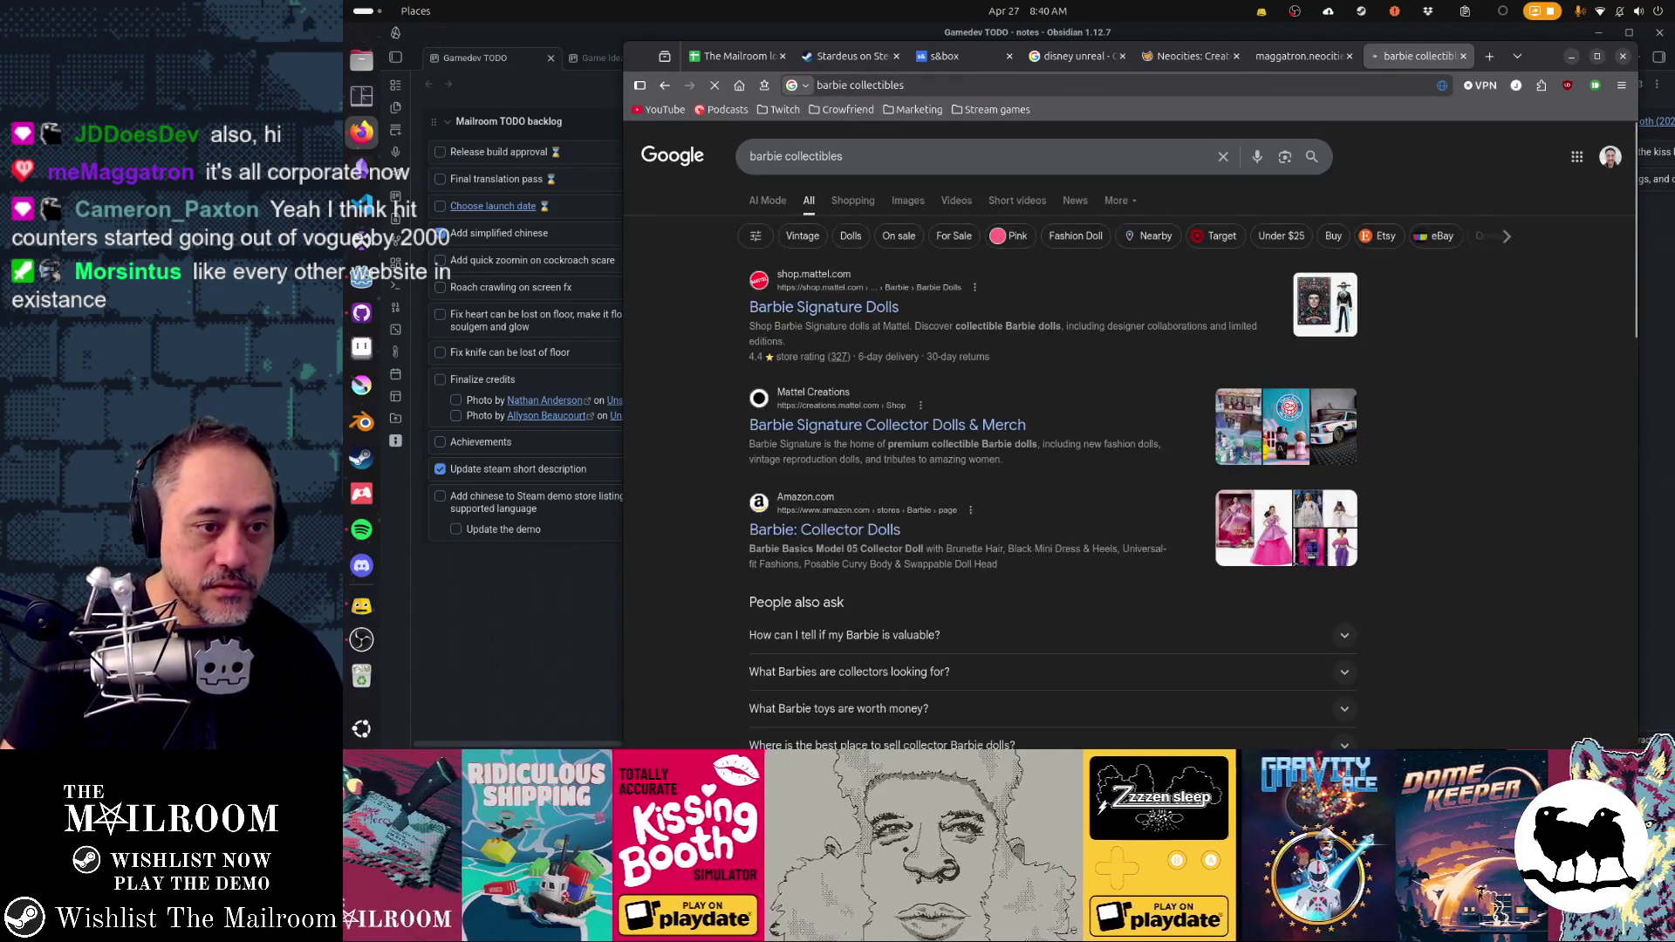
left_click(846, 307)
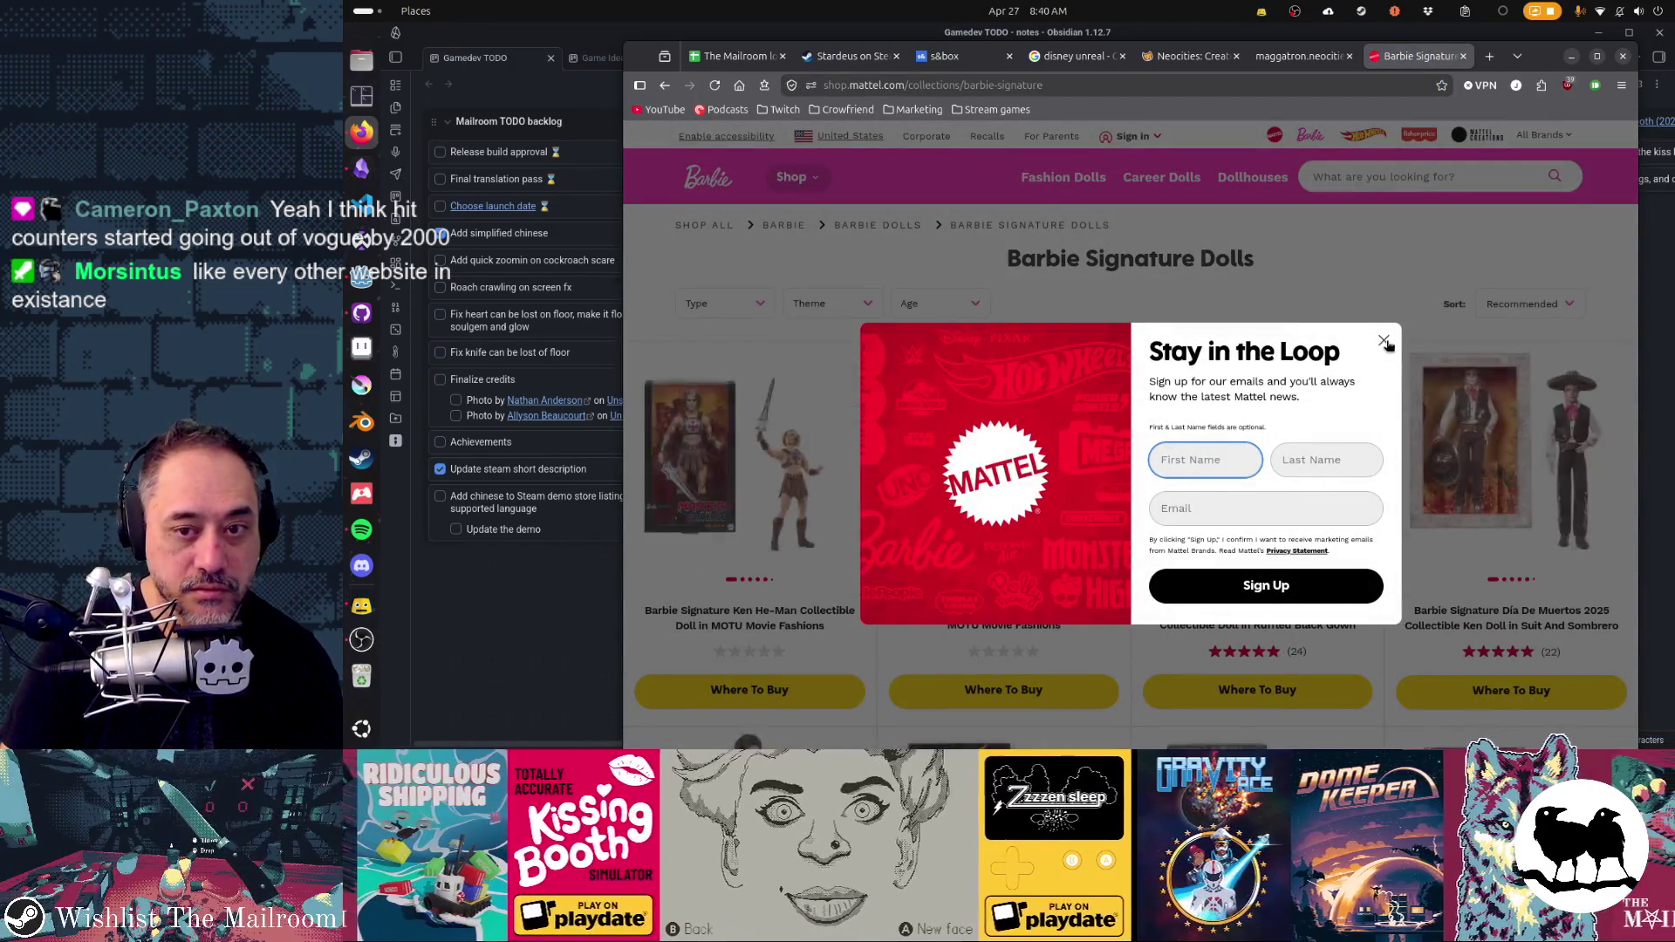
left_click(1385, 342)
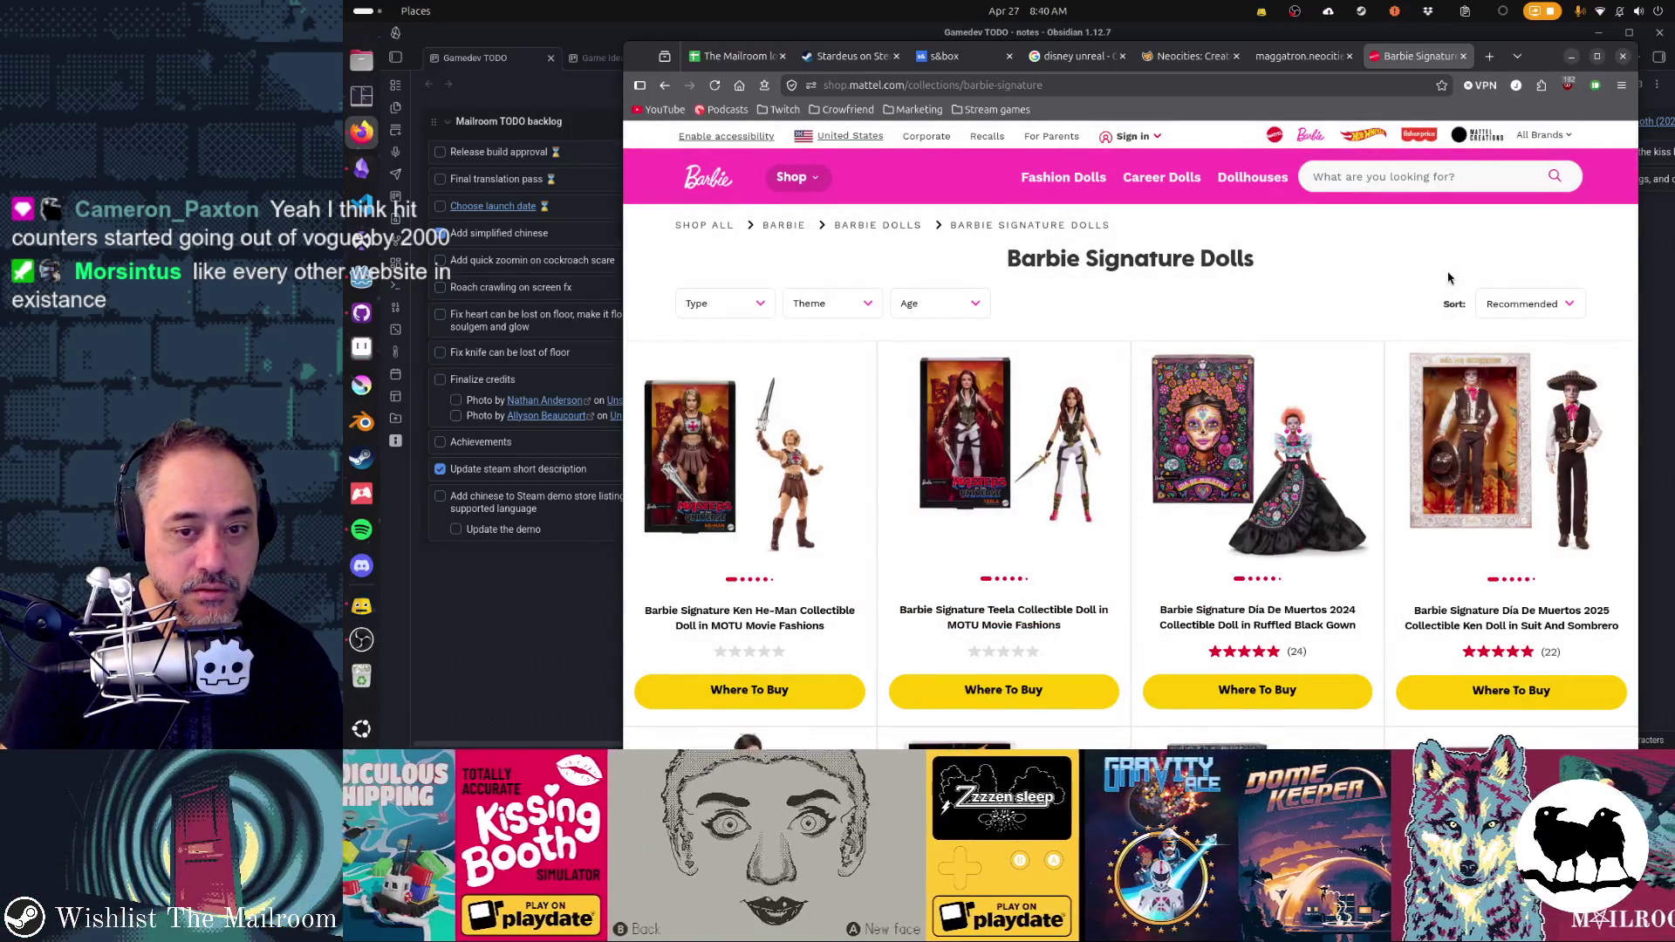
- Check the Venus Williams doll's product page, then return to the Signature Dolls collection
scroll(1482, 367, "down", 6)
scroll(1493, 373, "up", 2)
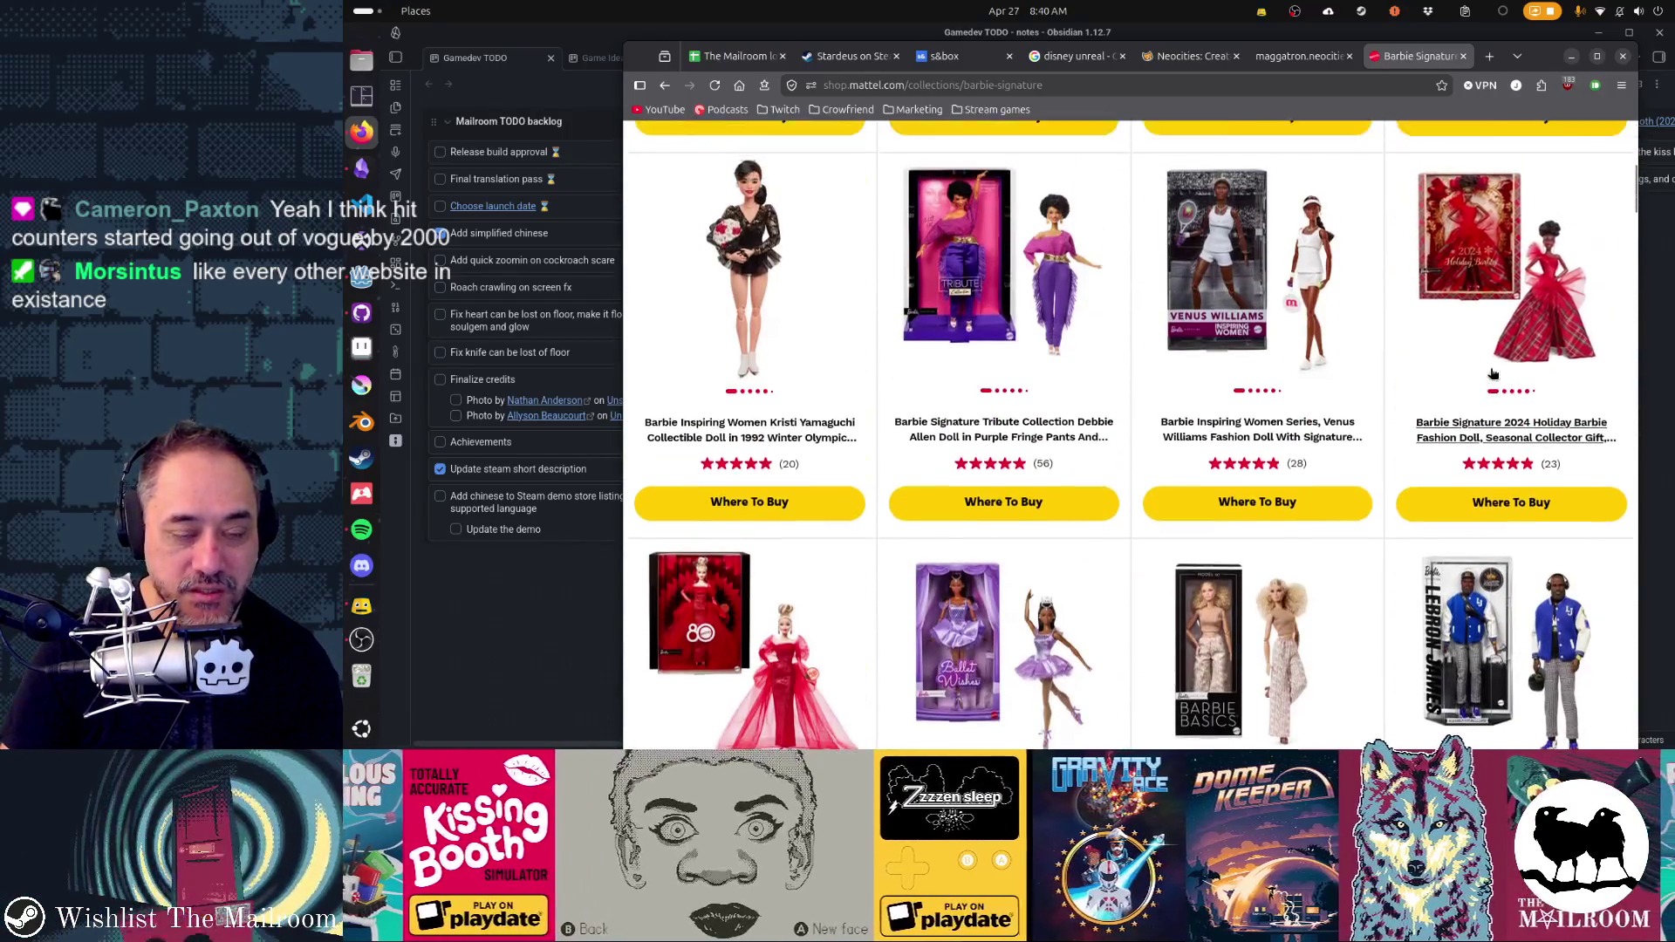
scroll(1217, 270, "down", 2)
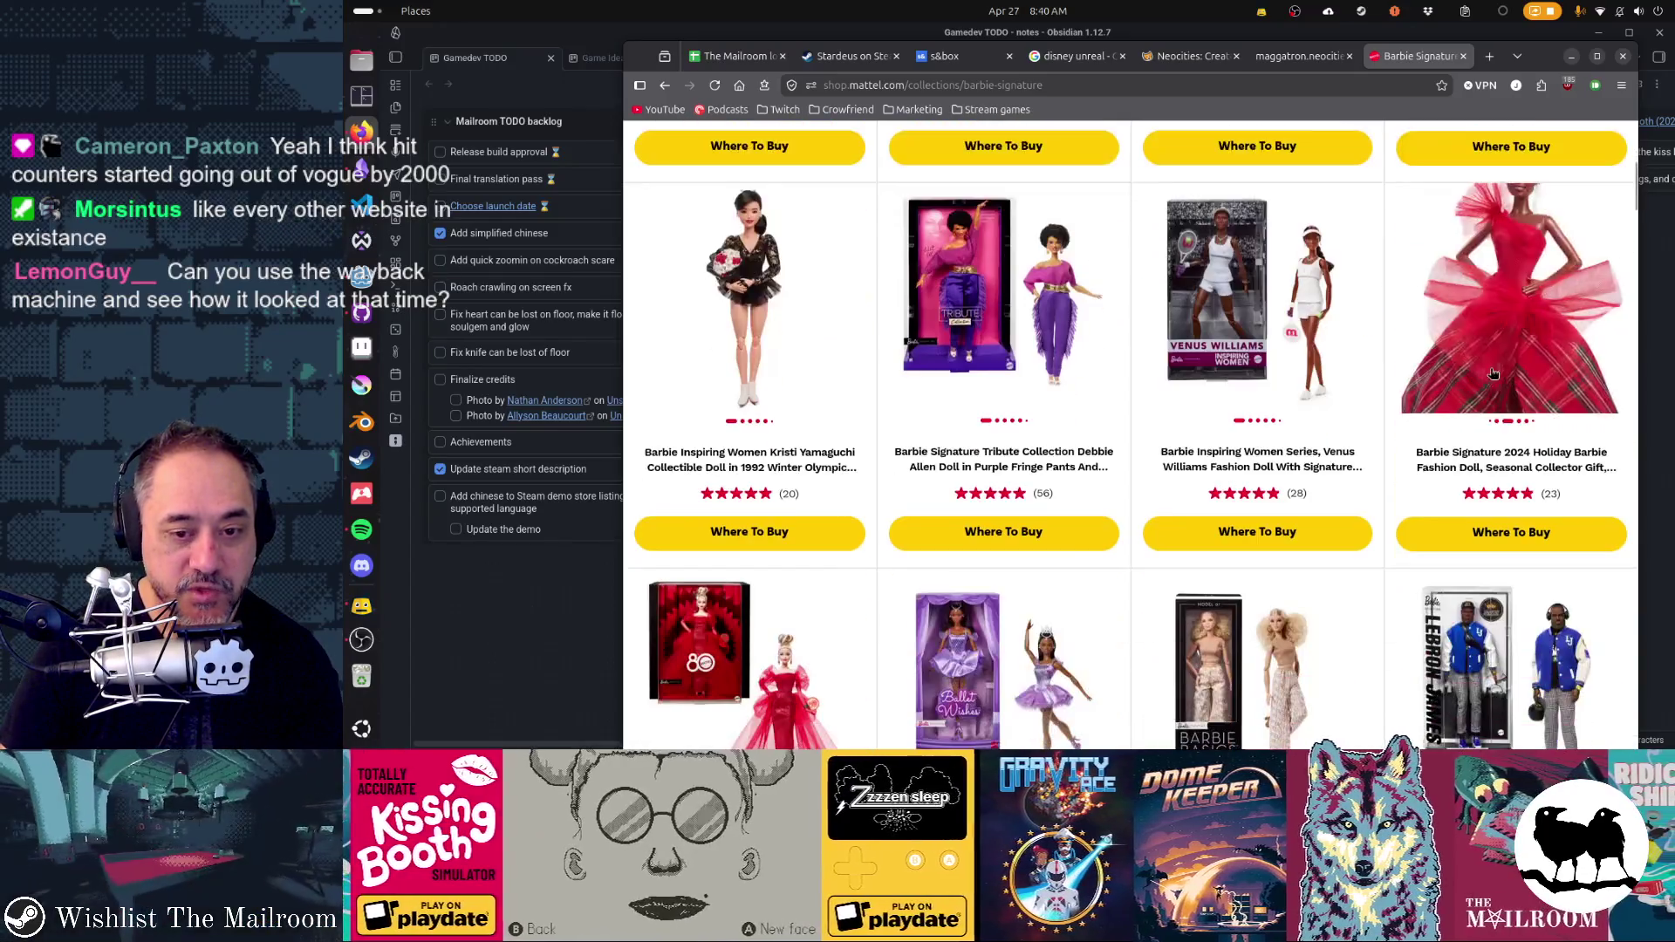
left_click(1217, 270)
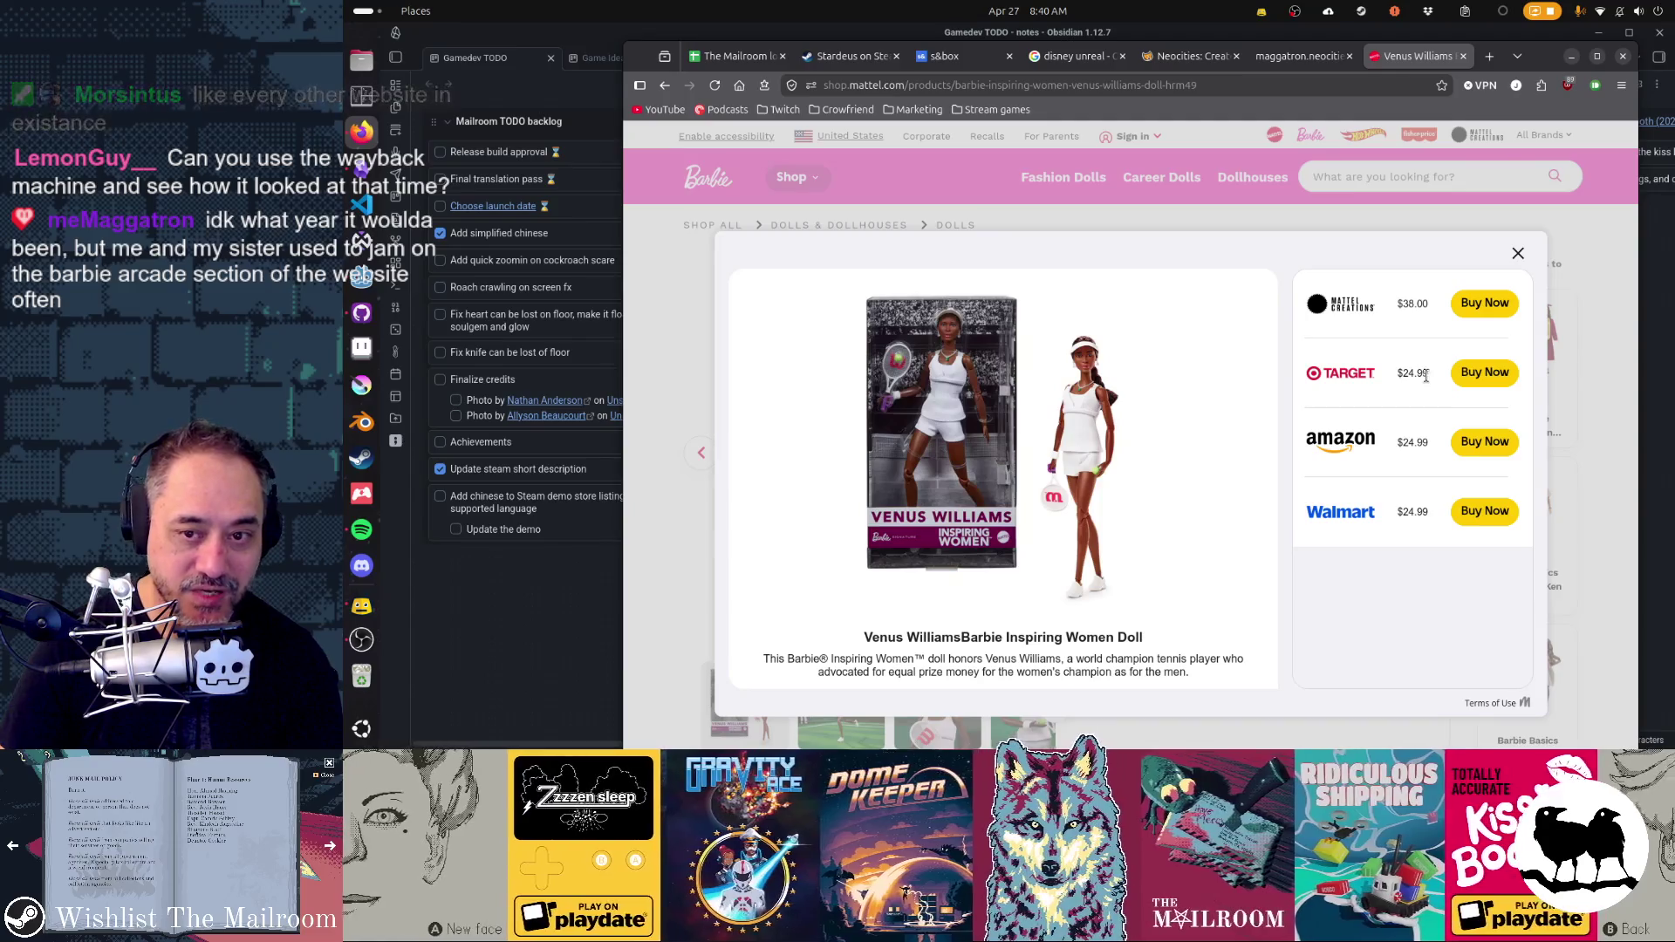
left_click(1518, 254)
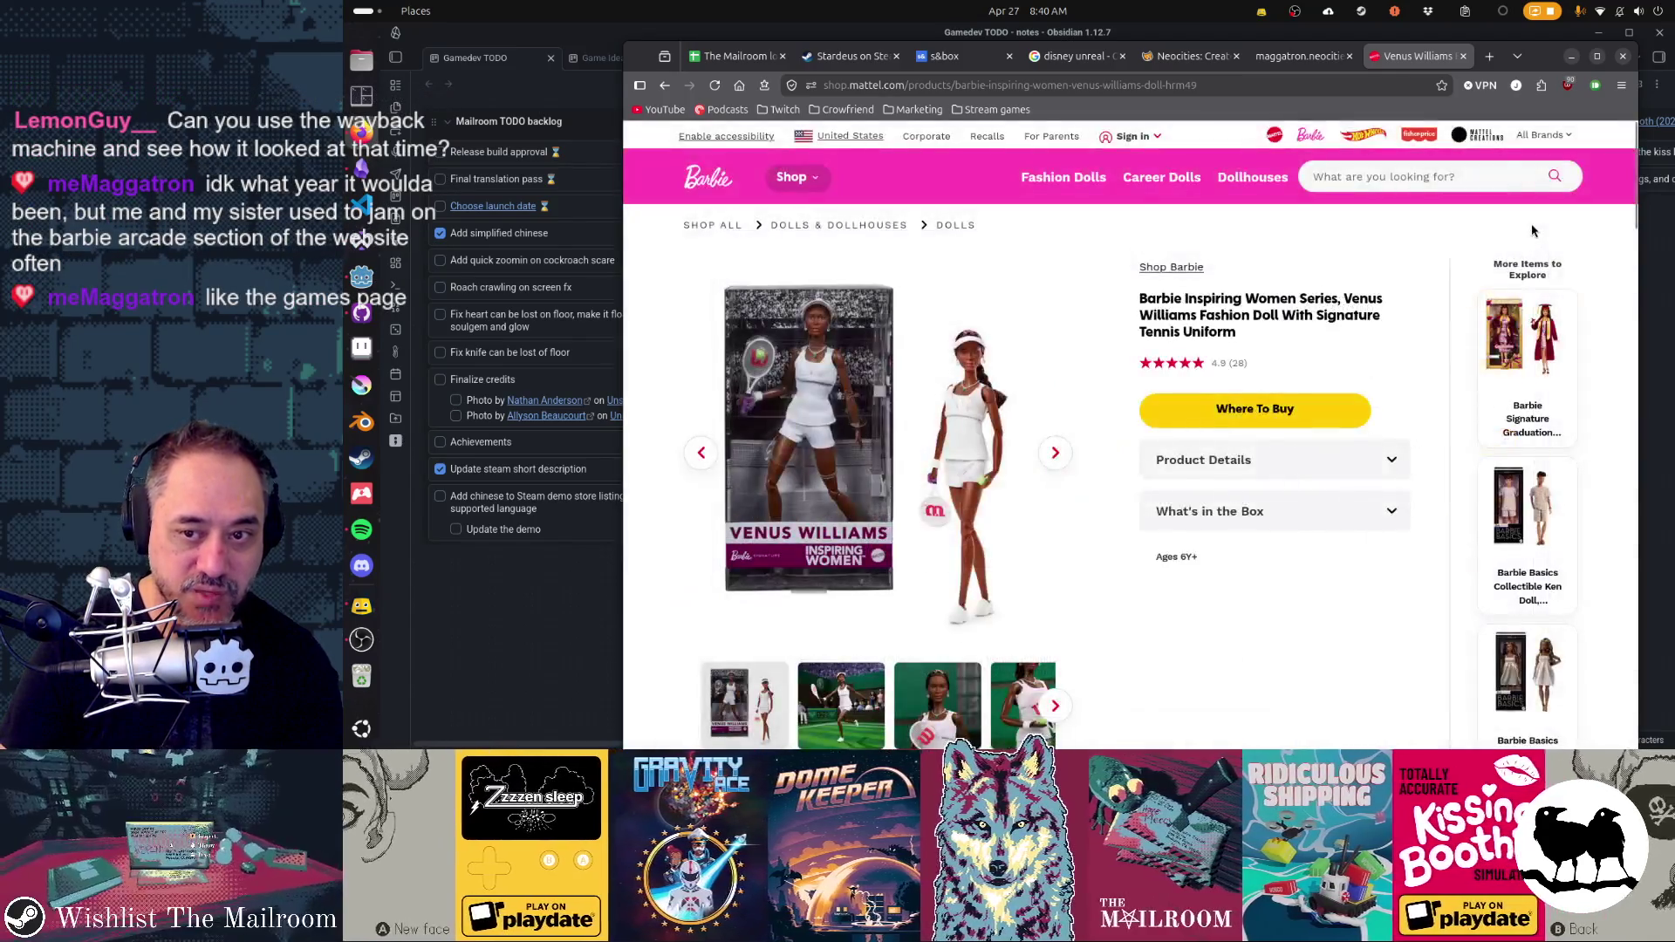
scroll(1247, 359, "down", 4)
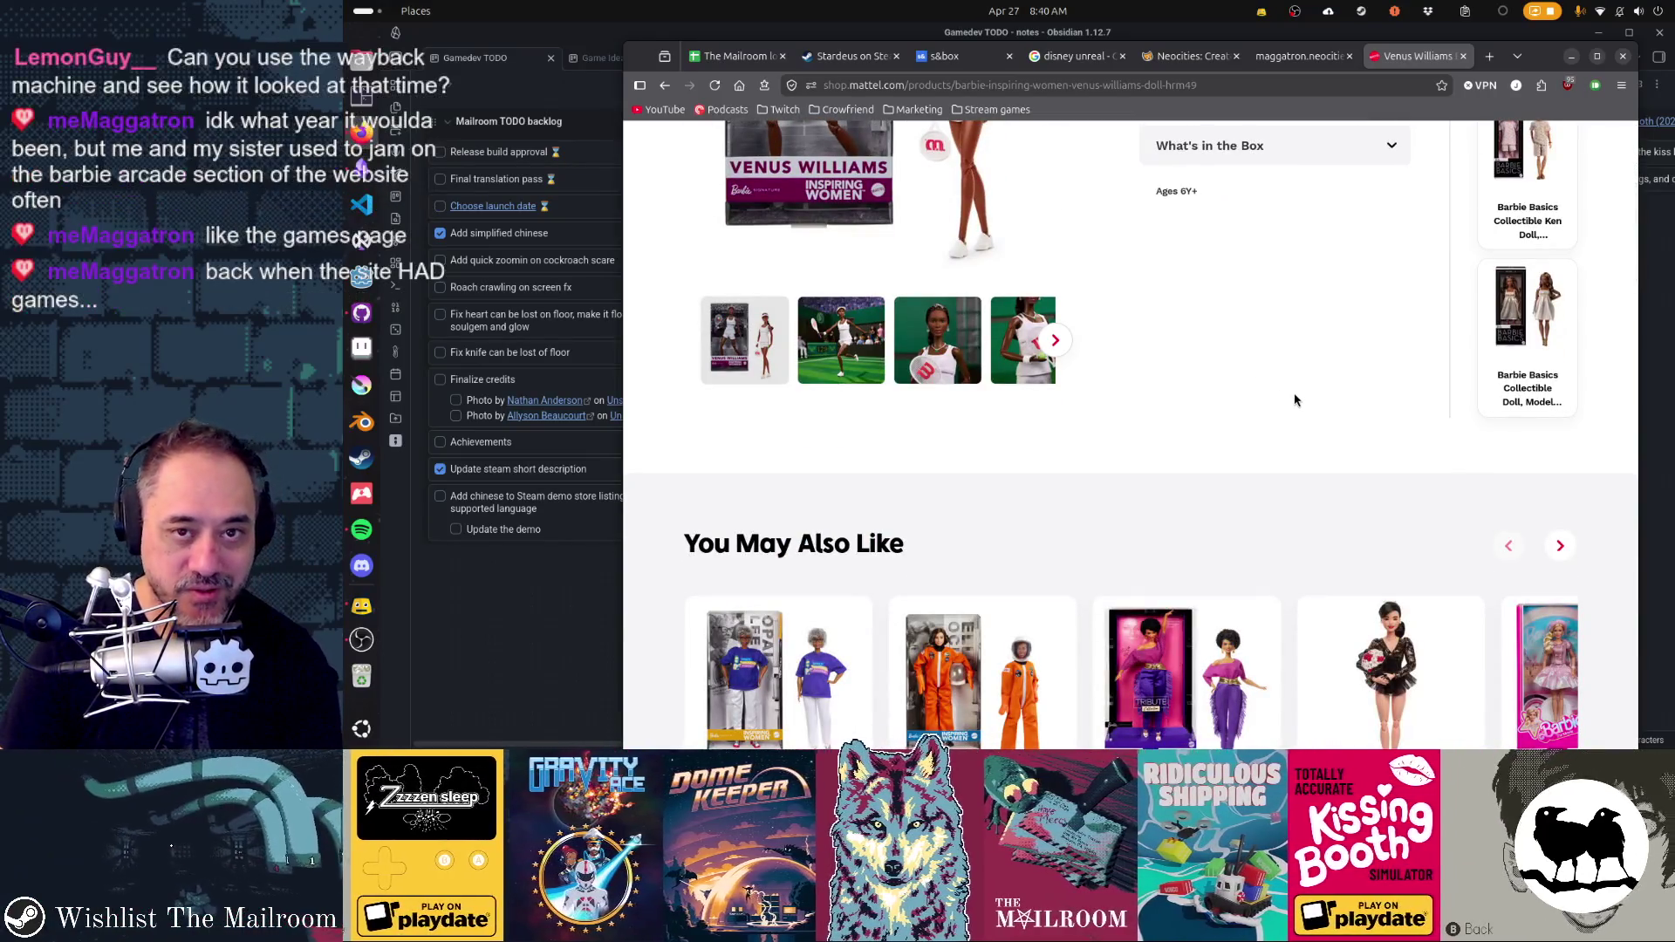
scroll(1295, 399, "up", 4)
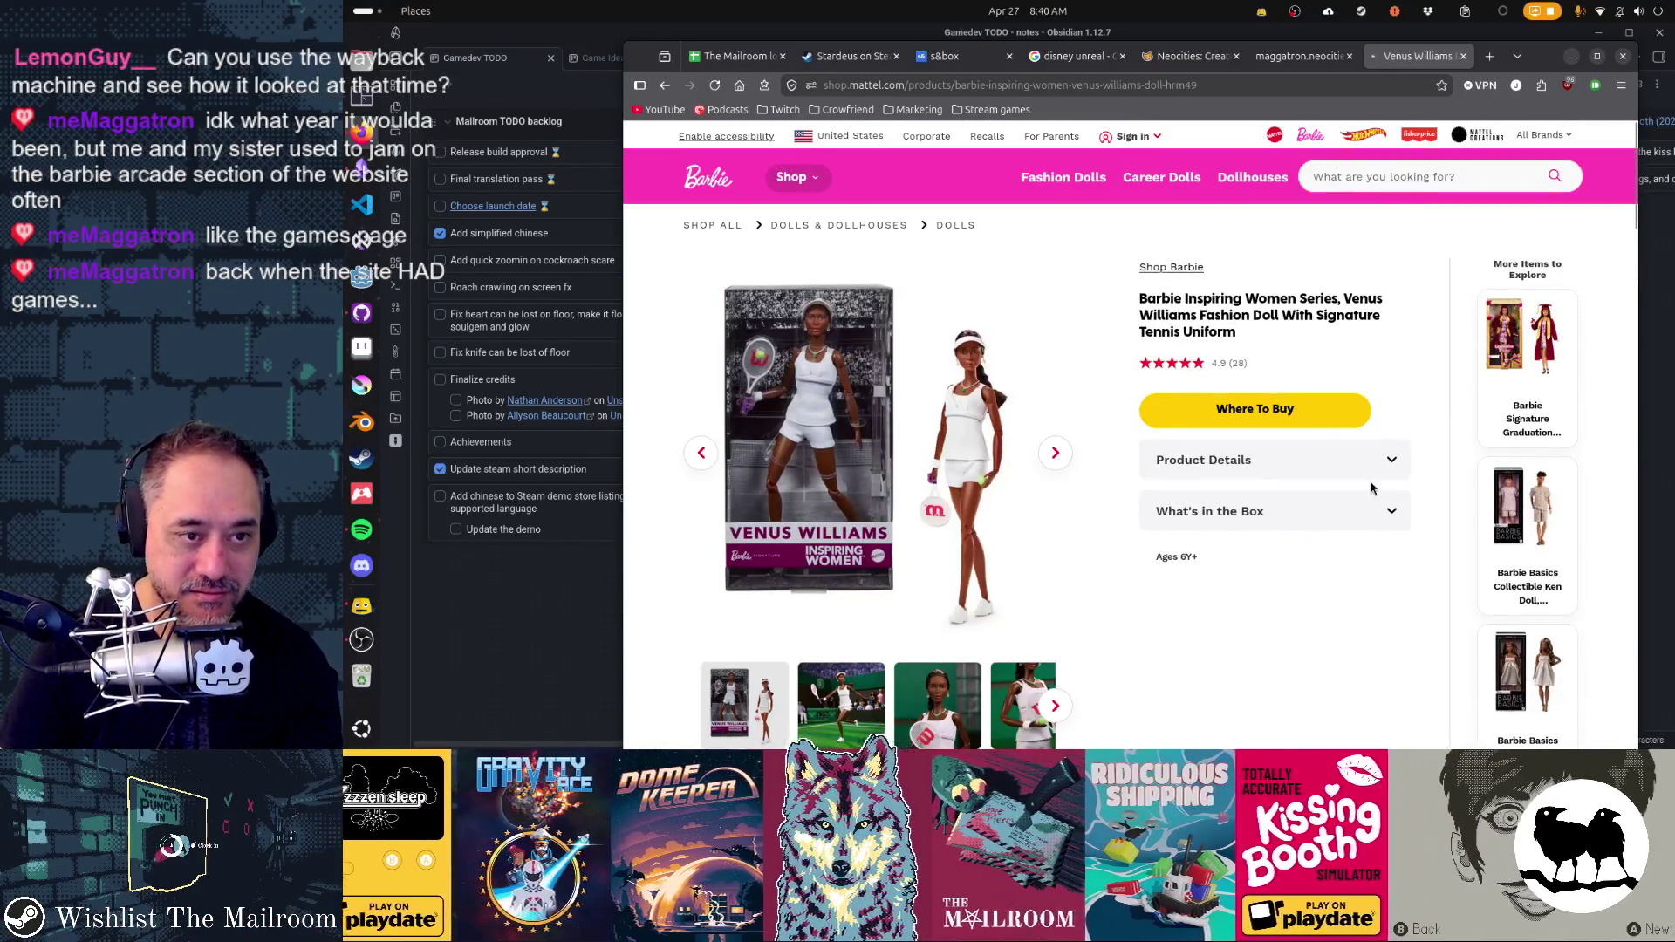
scroll(1370, 487, "down", 10)
key("alt+Left")
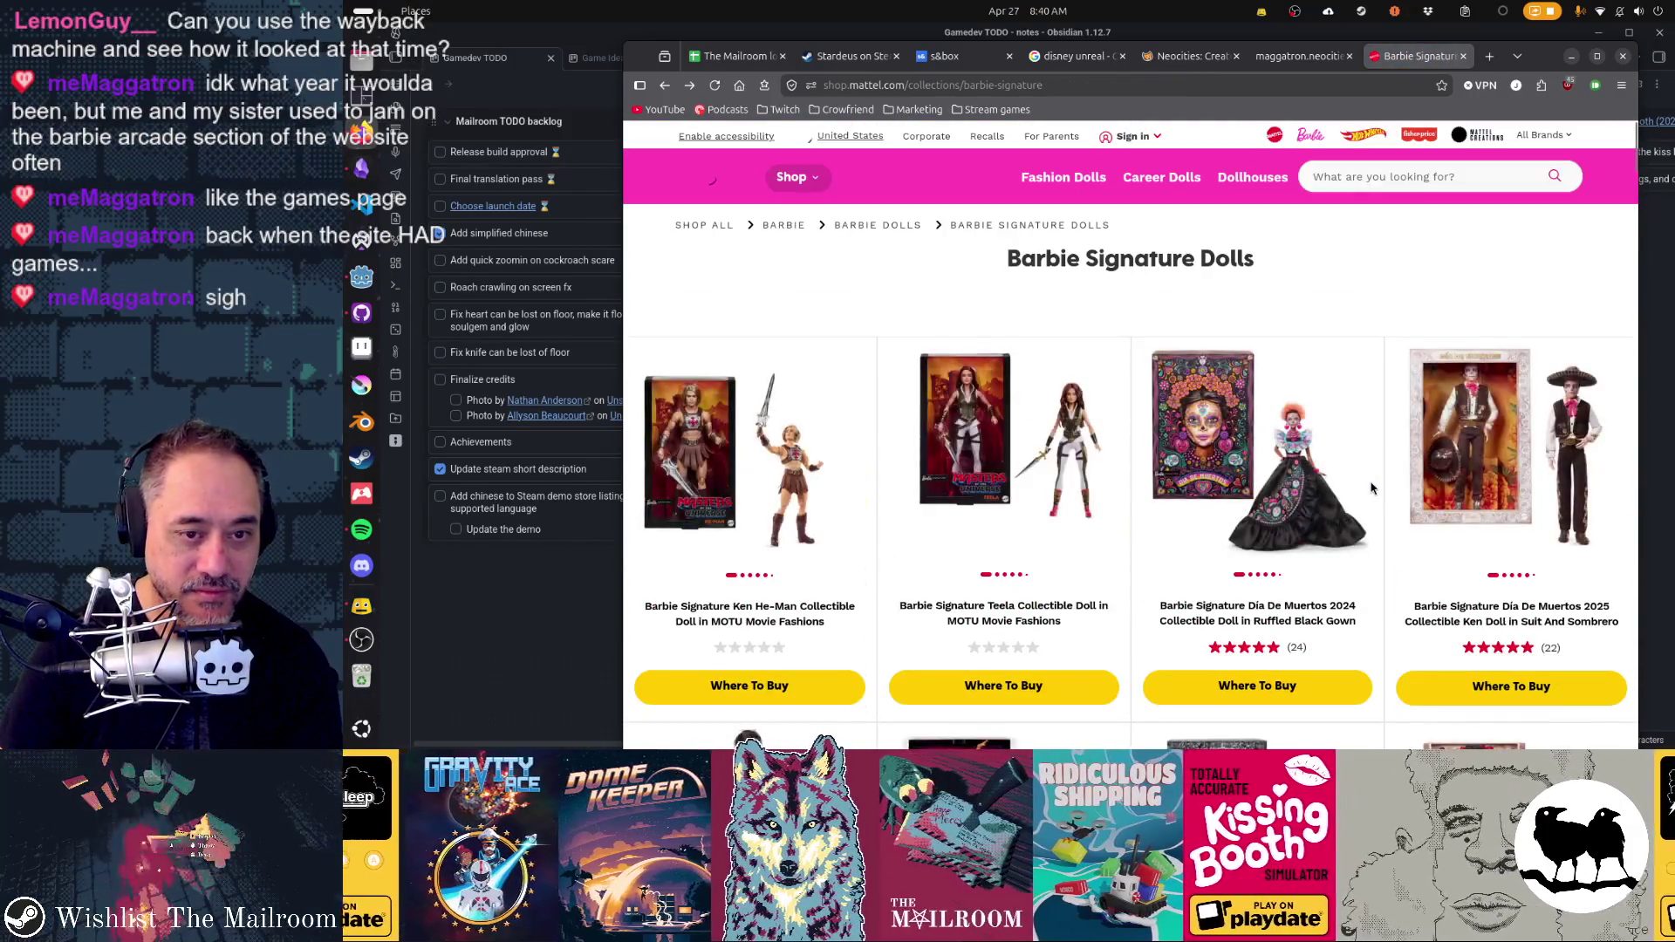
- Return to the 'barbie collectibles' search results and minimize the browser
key("alt+Left")
left_click(1571, 56)
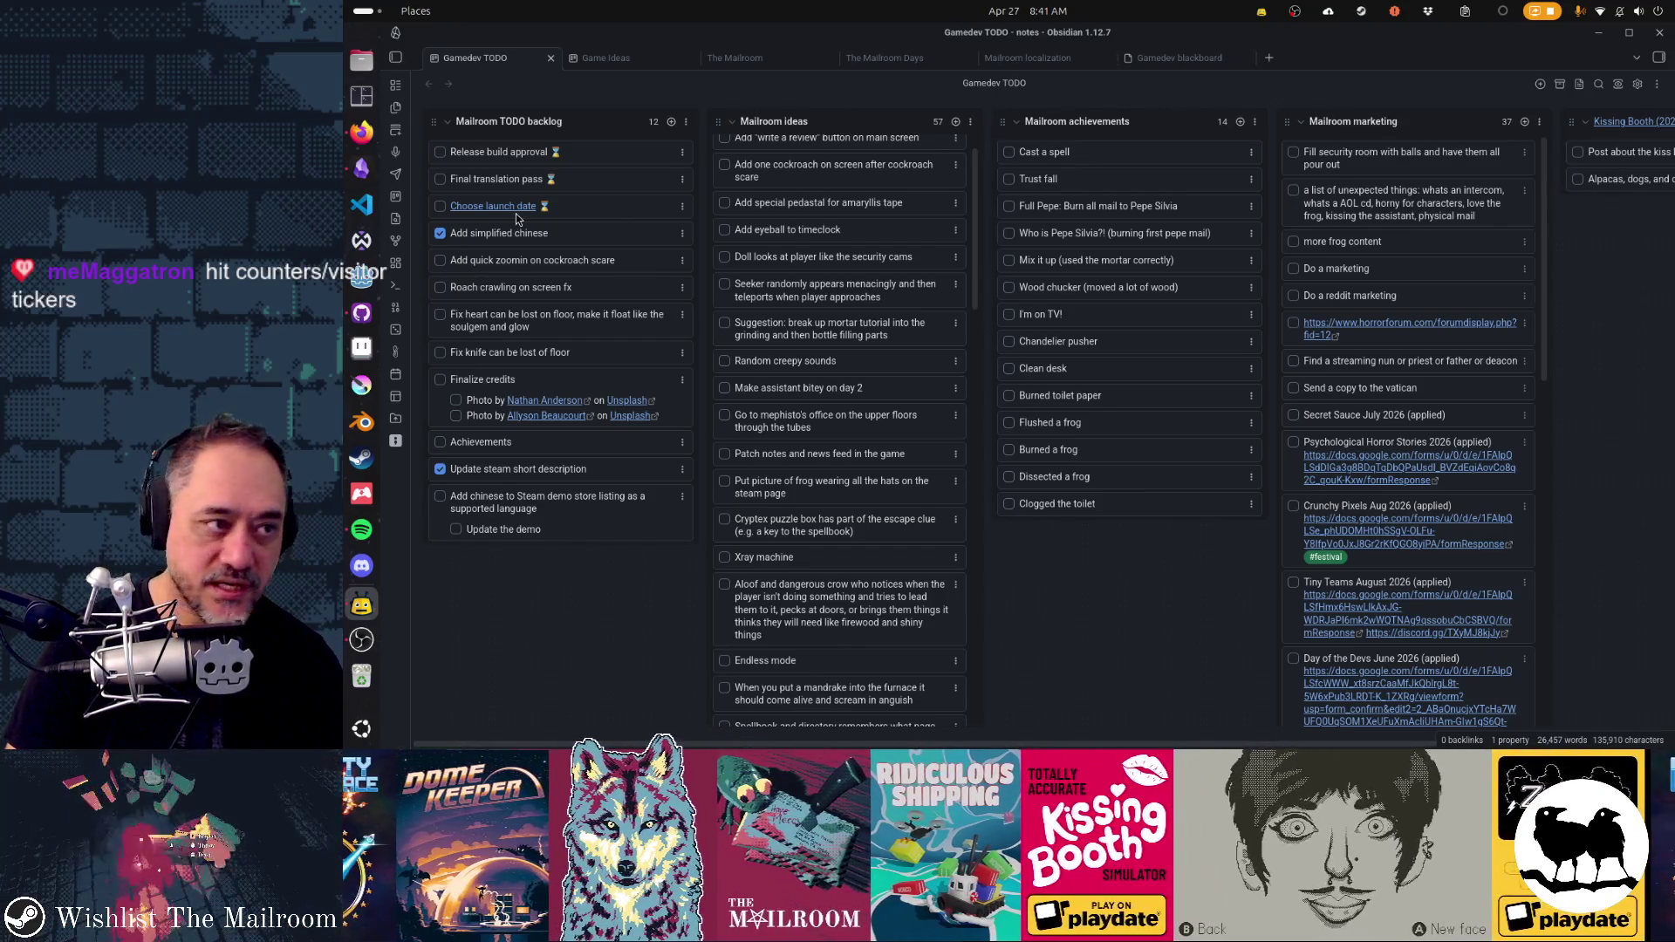
left_click(366, 138)
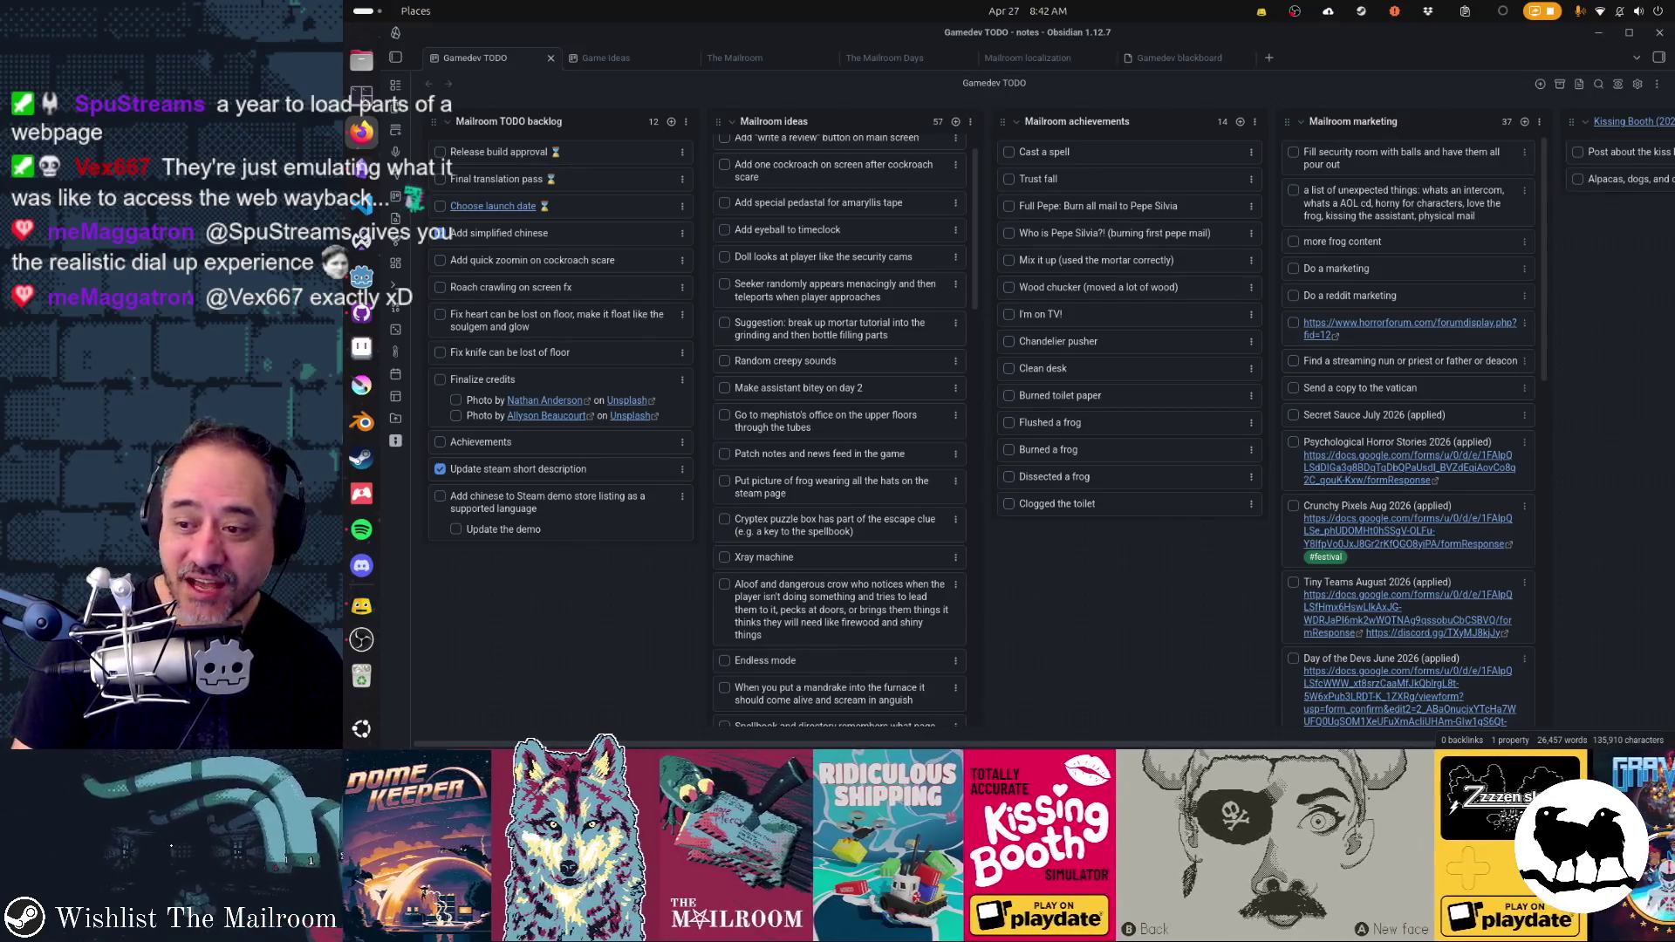
left_click(439, 233)
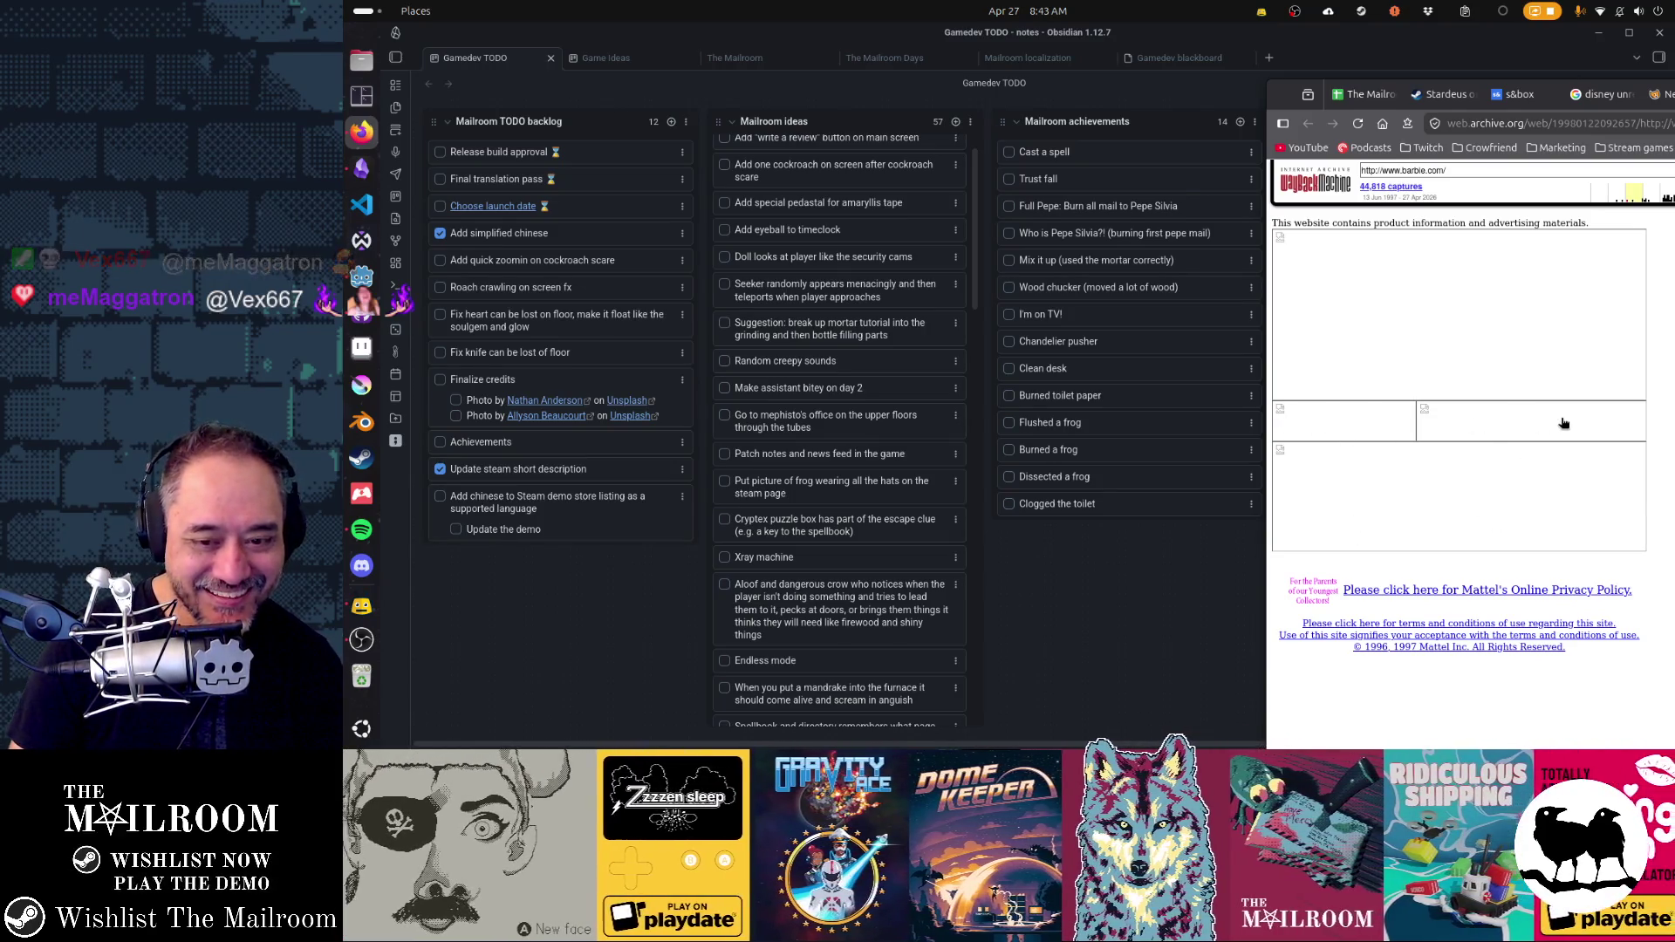
key("alt+Tab")
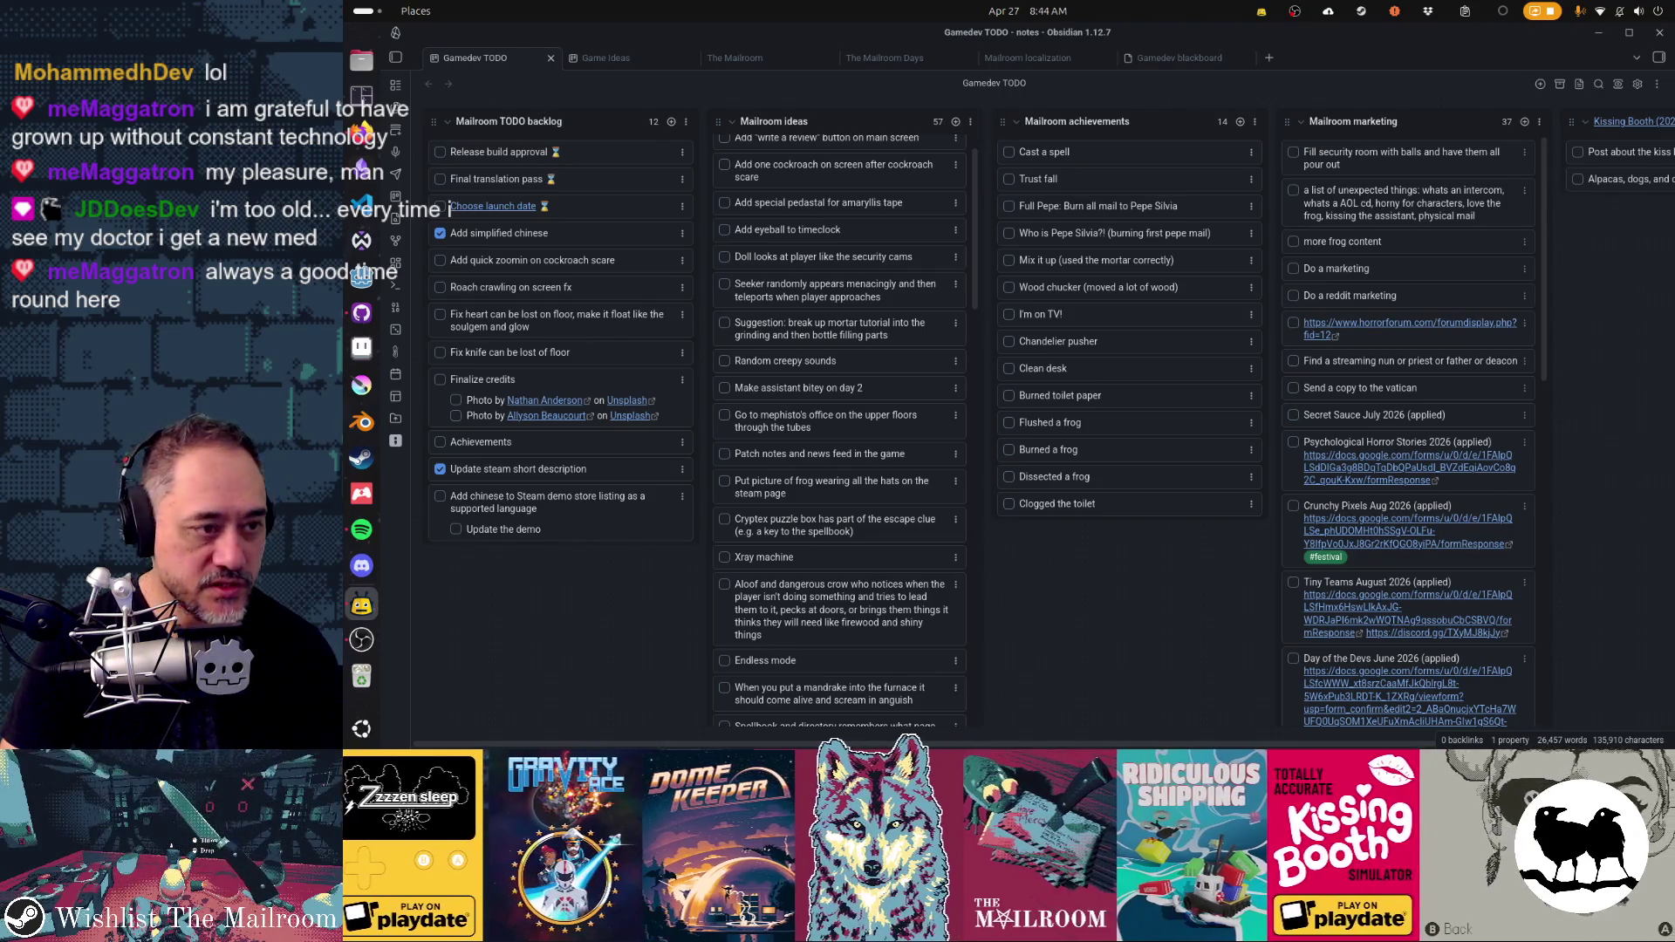
key("alt+Tab")
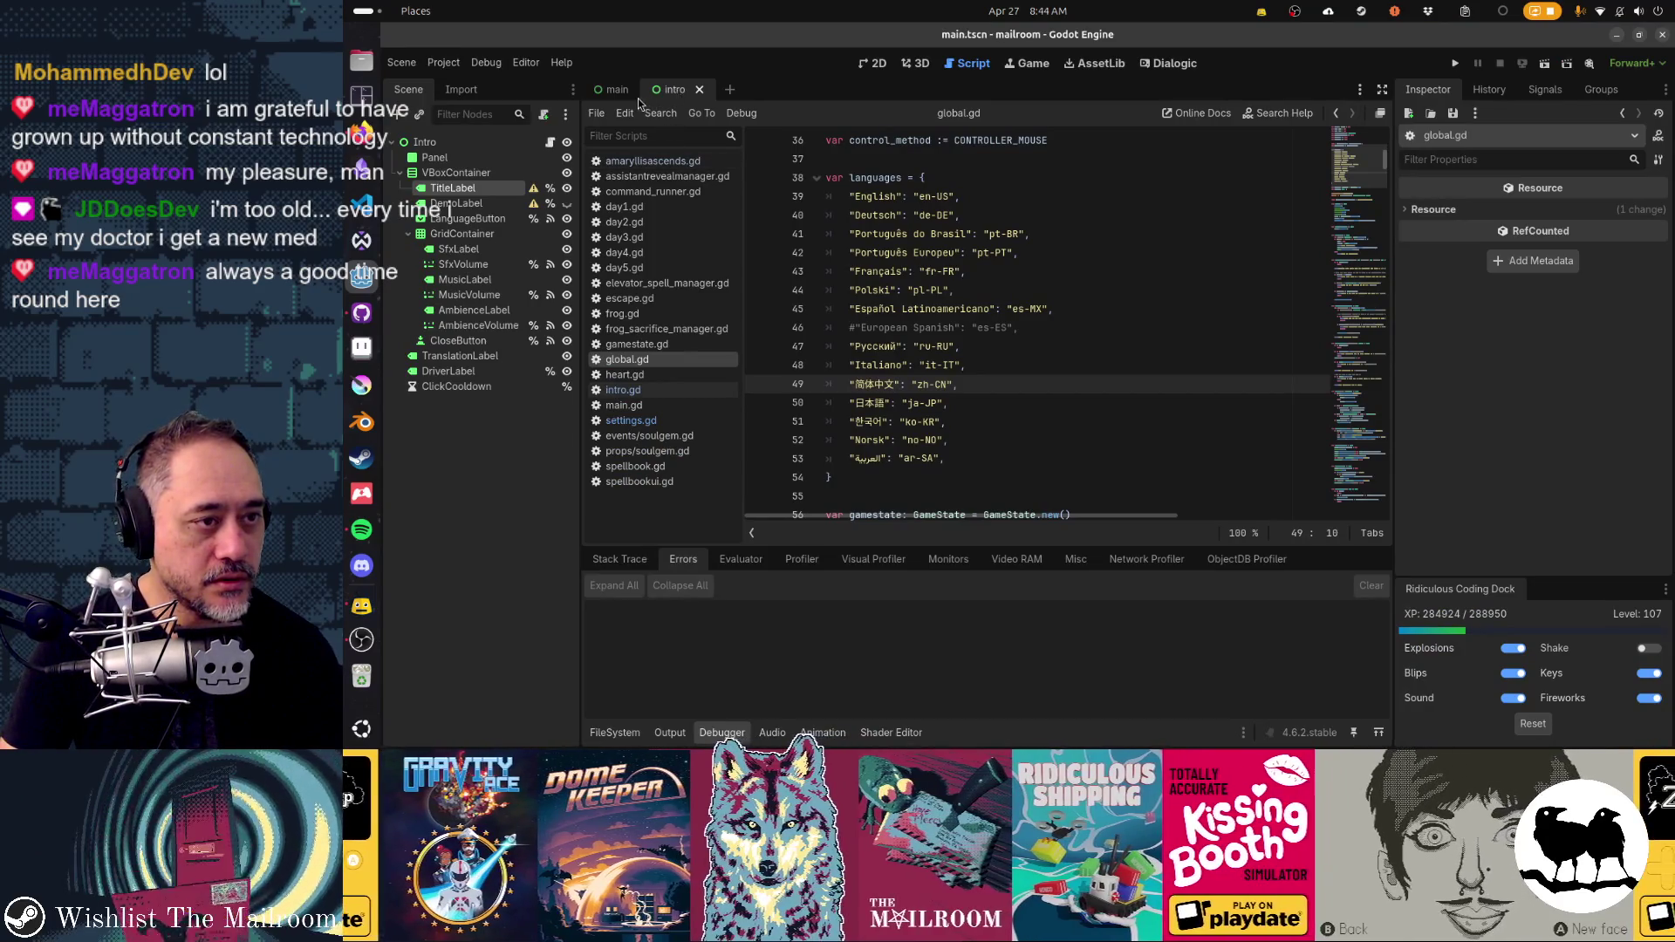
- Close the intro scene tab, collapse the bottom panel, and open Find in Files
left_click(699, 89)
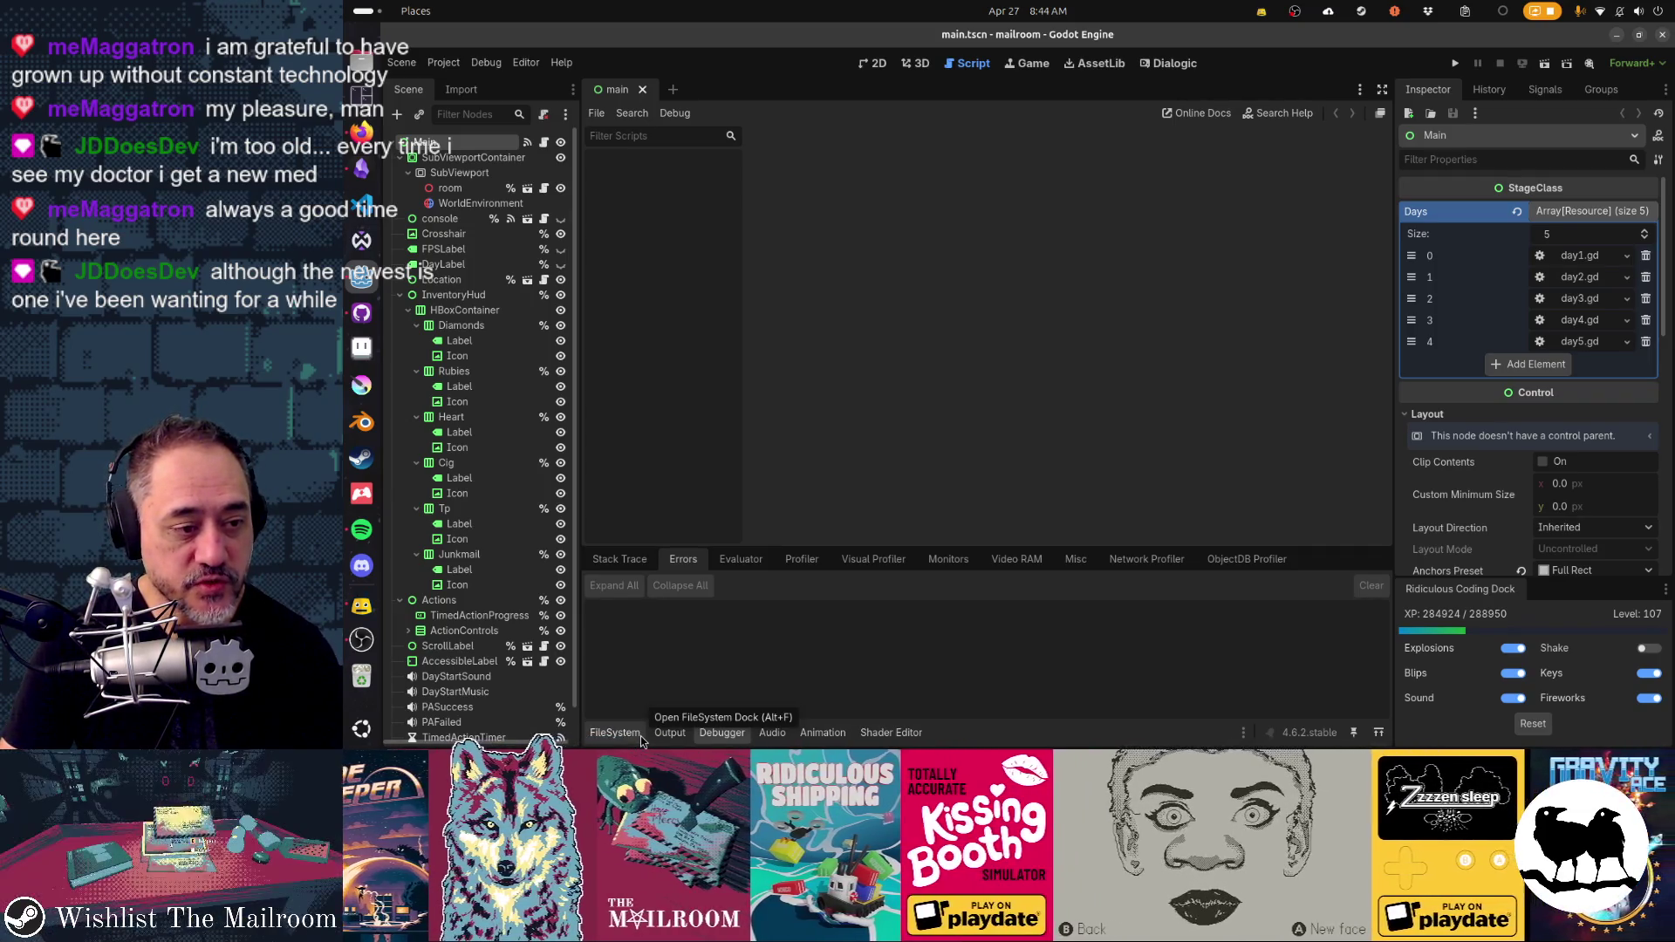
left_click(891, 733)
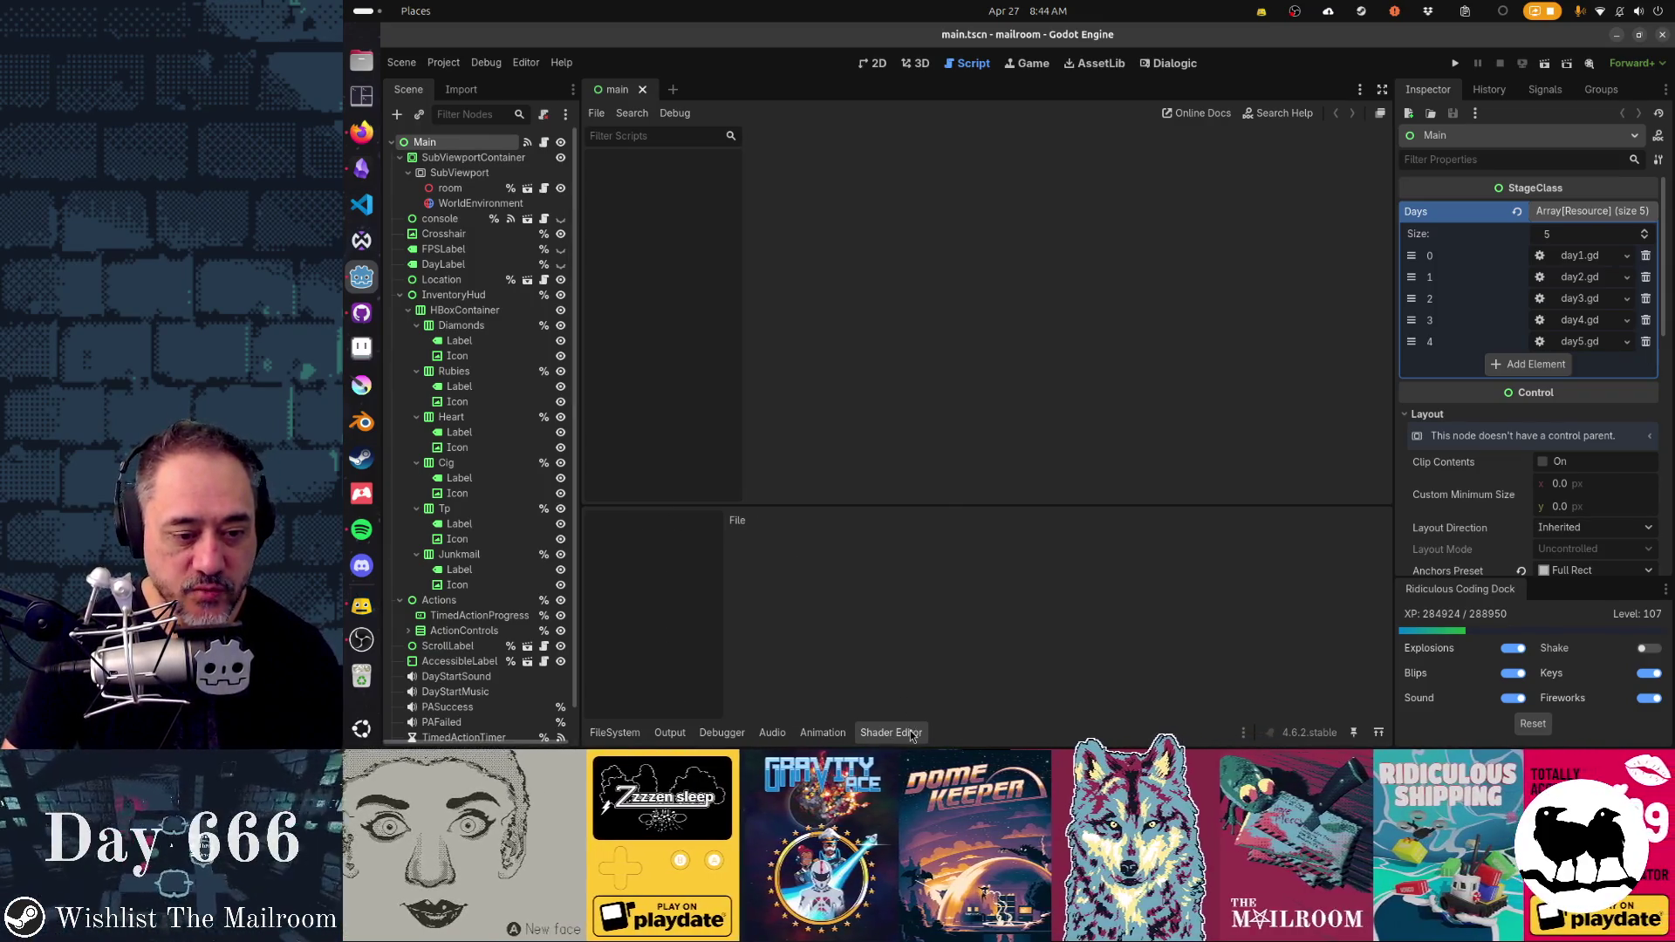
key("ctrl+j")
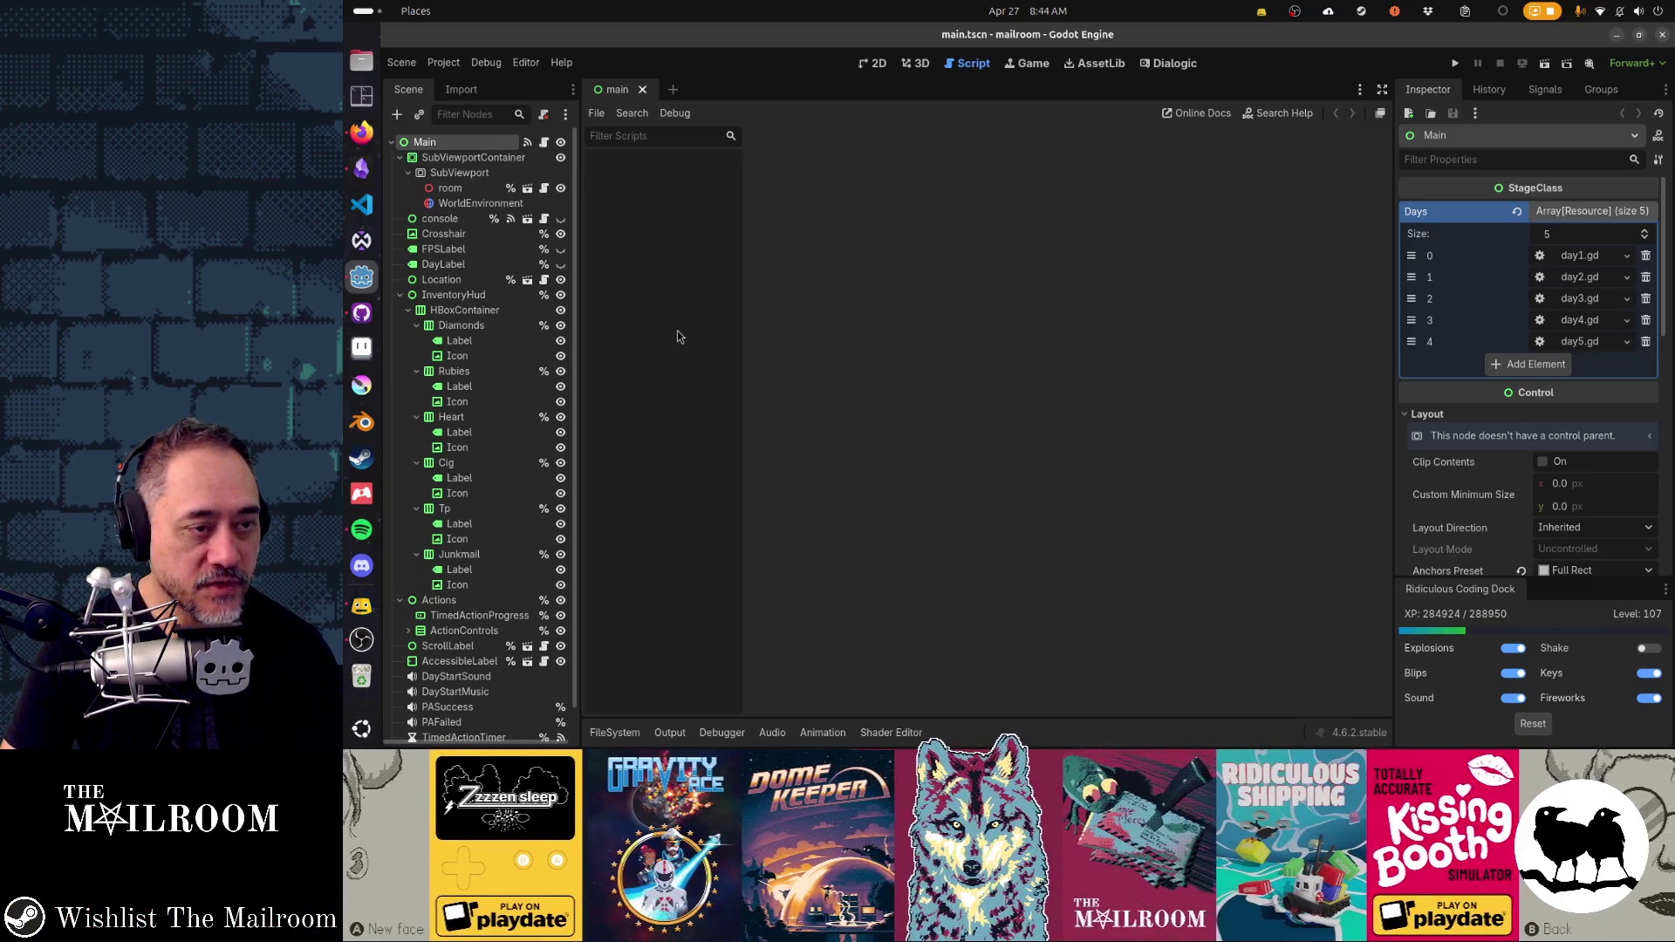
key("ctrl+shift+f")
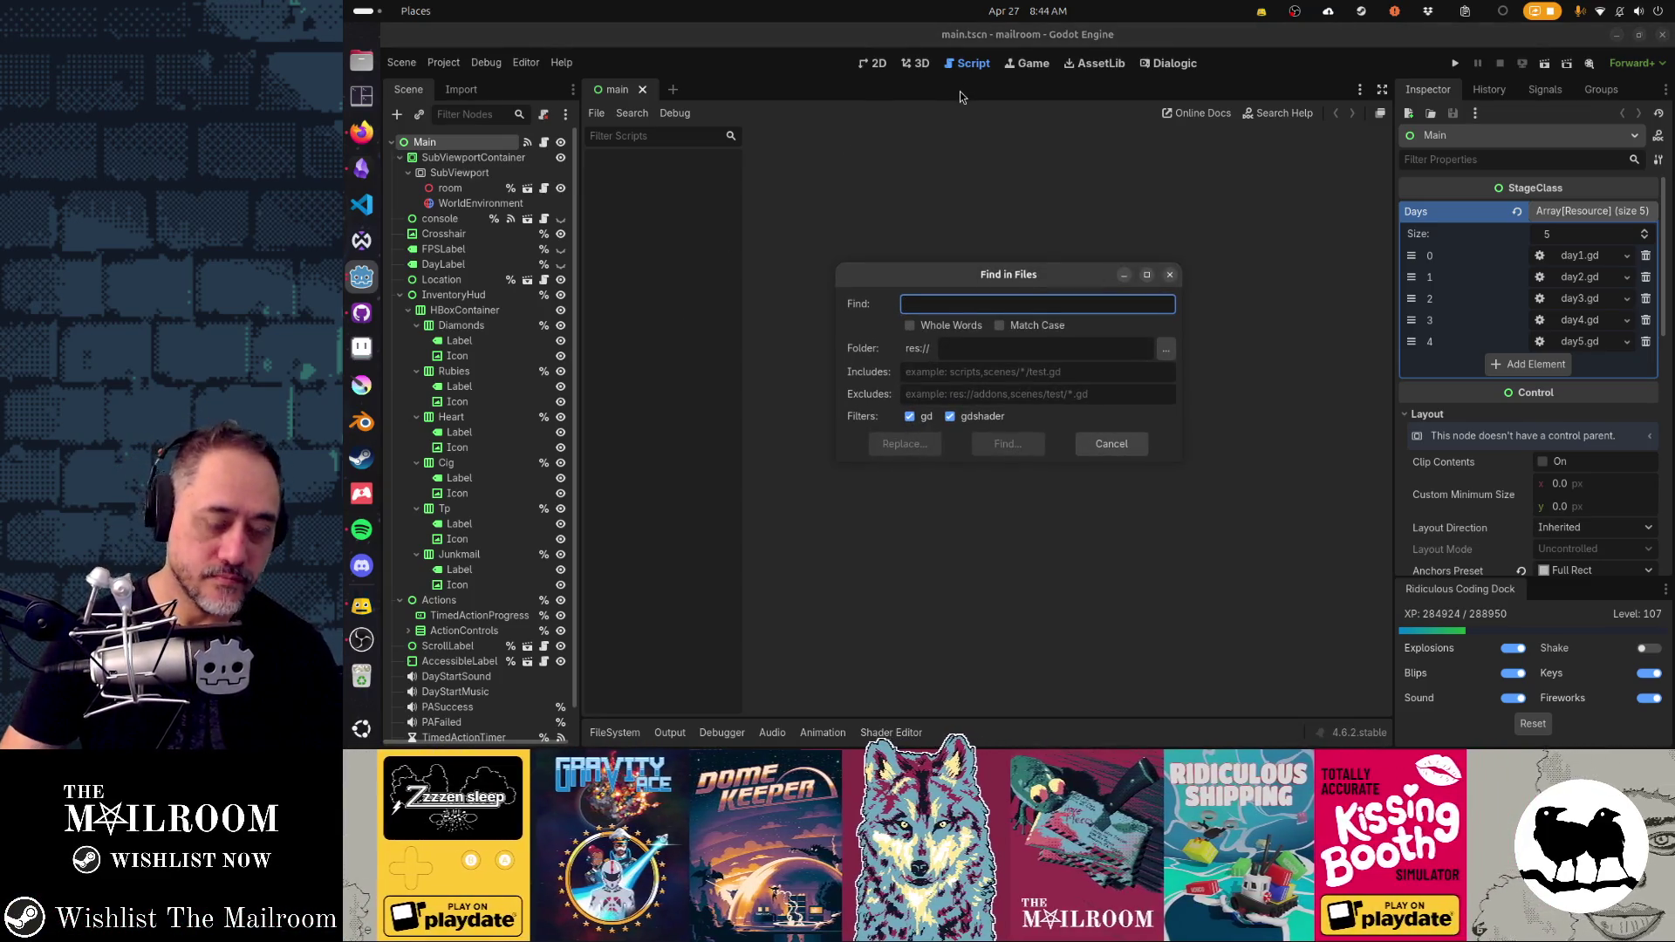
- Search the project for "roach" and open roach.gd at its class_name RoachEvent line
type("roach")
key("Return")
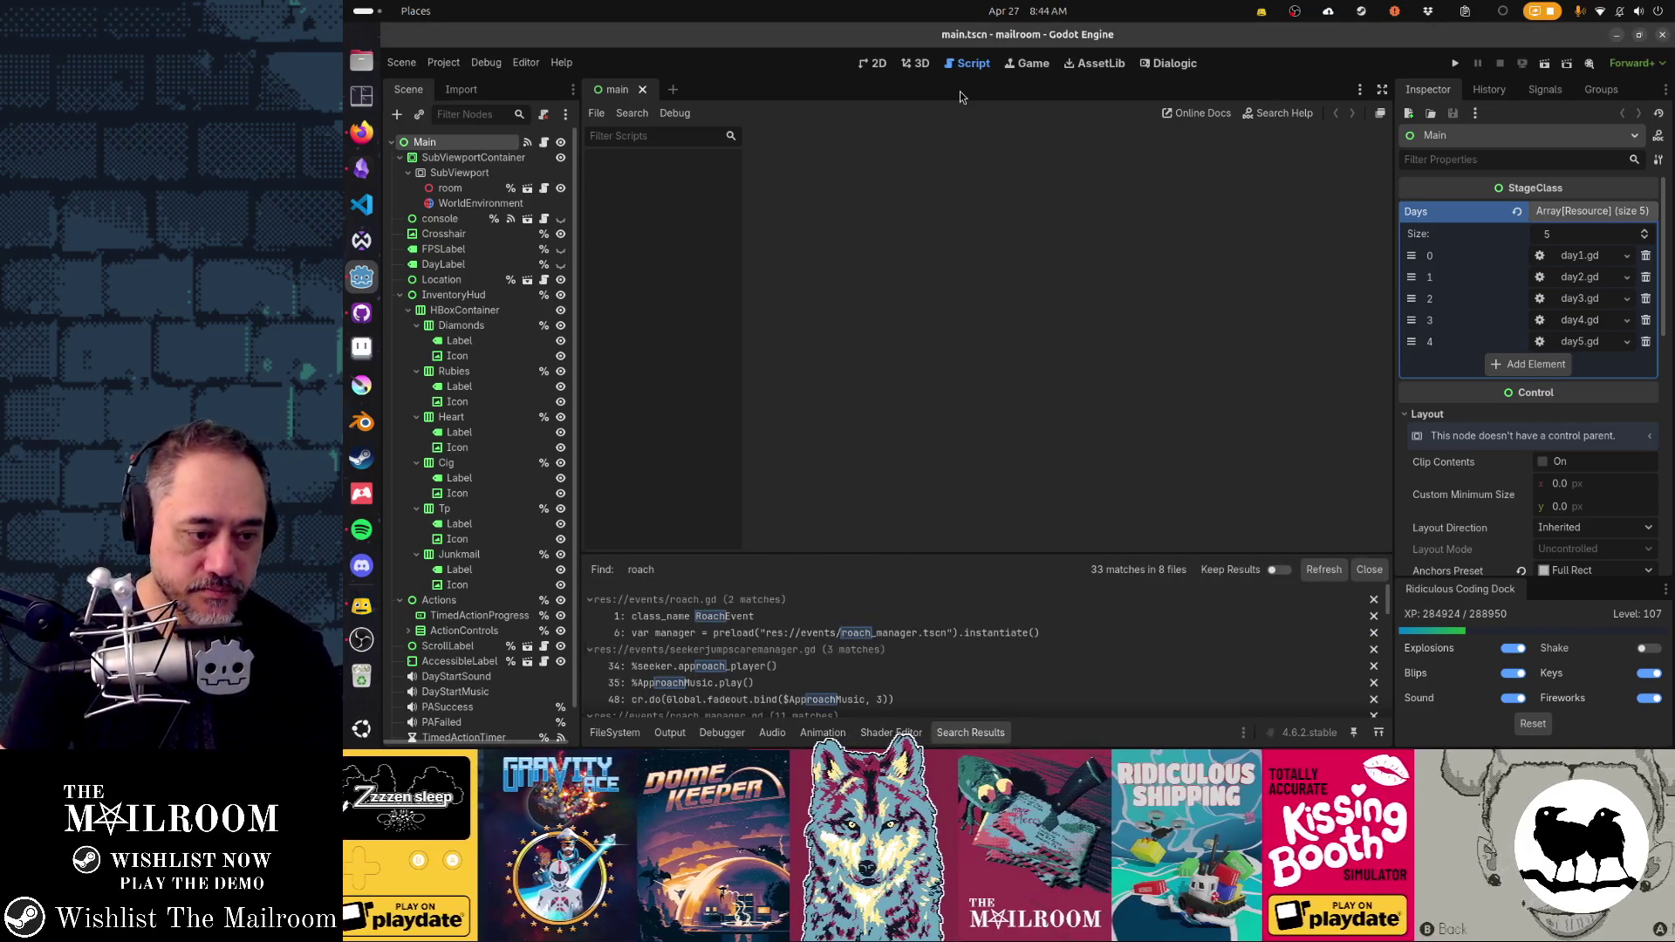
left_click(737, 617)
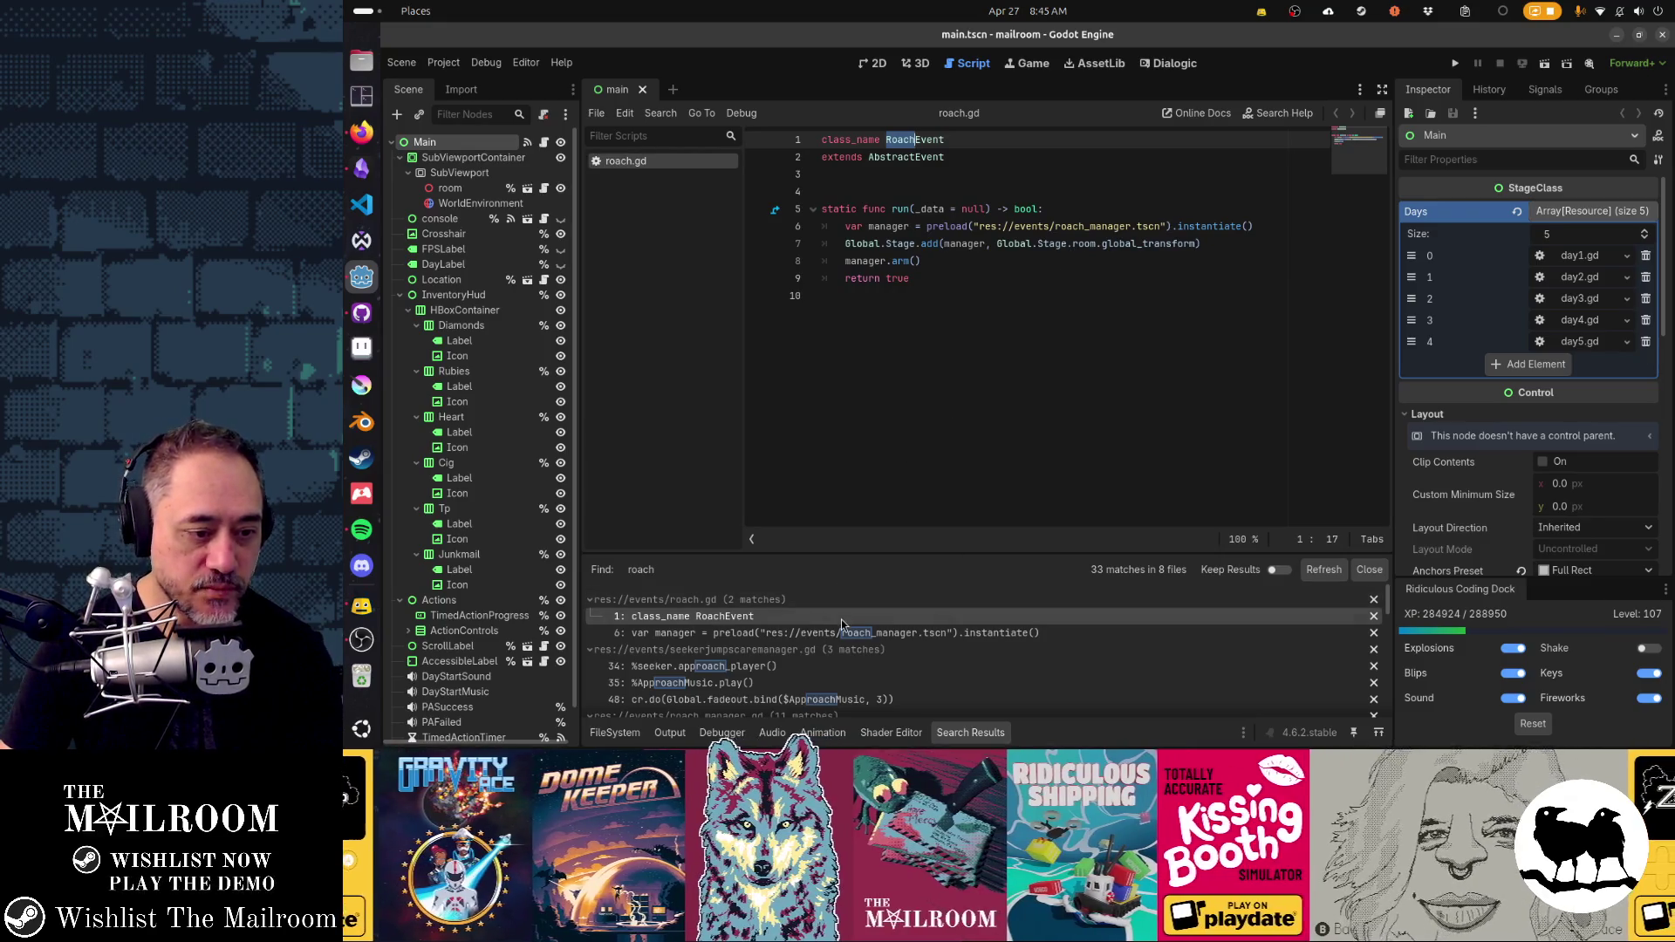
- Open roach_manager.gd through Quick Open and scroll through its code
key("shift+alt+o")
type("roachmanager")
key("Return")
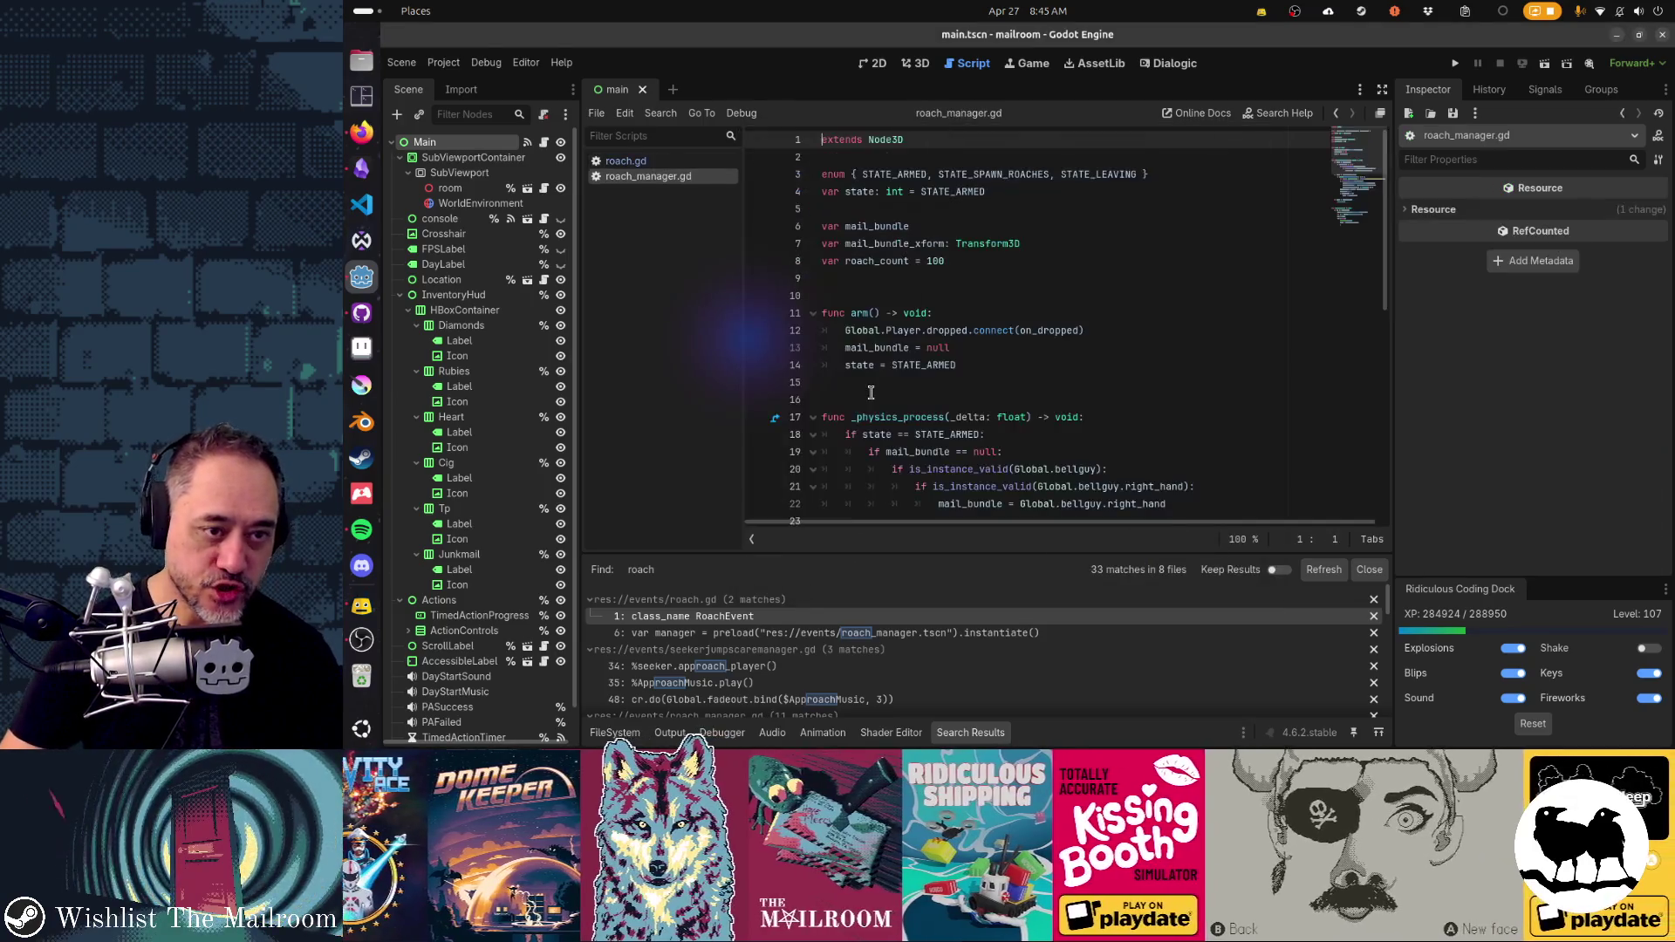
scroll(968, 299, "down", 3)
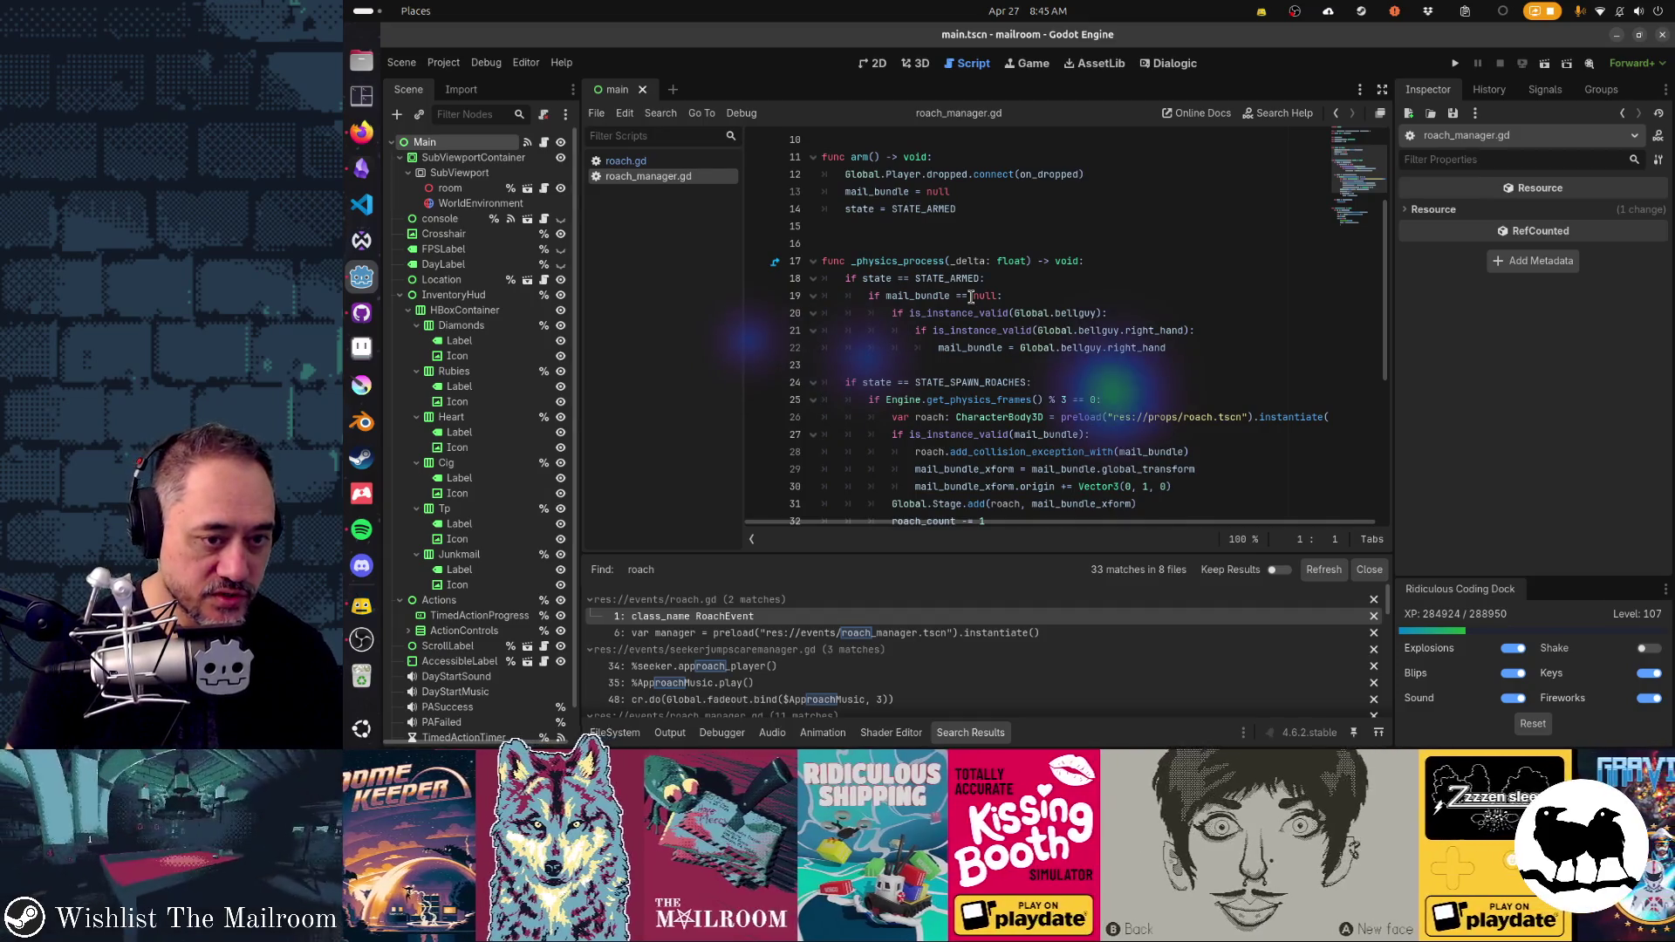
scroll(971, 296, "down", 3)
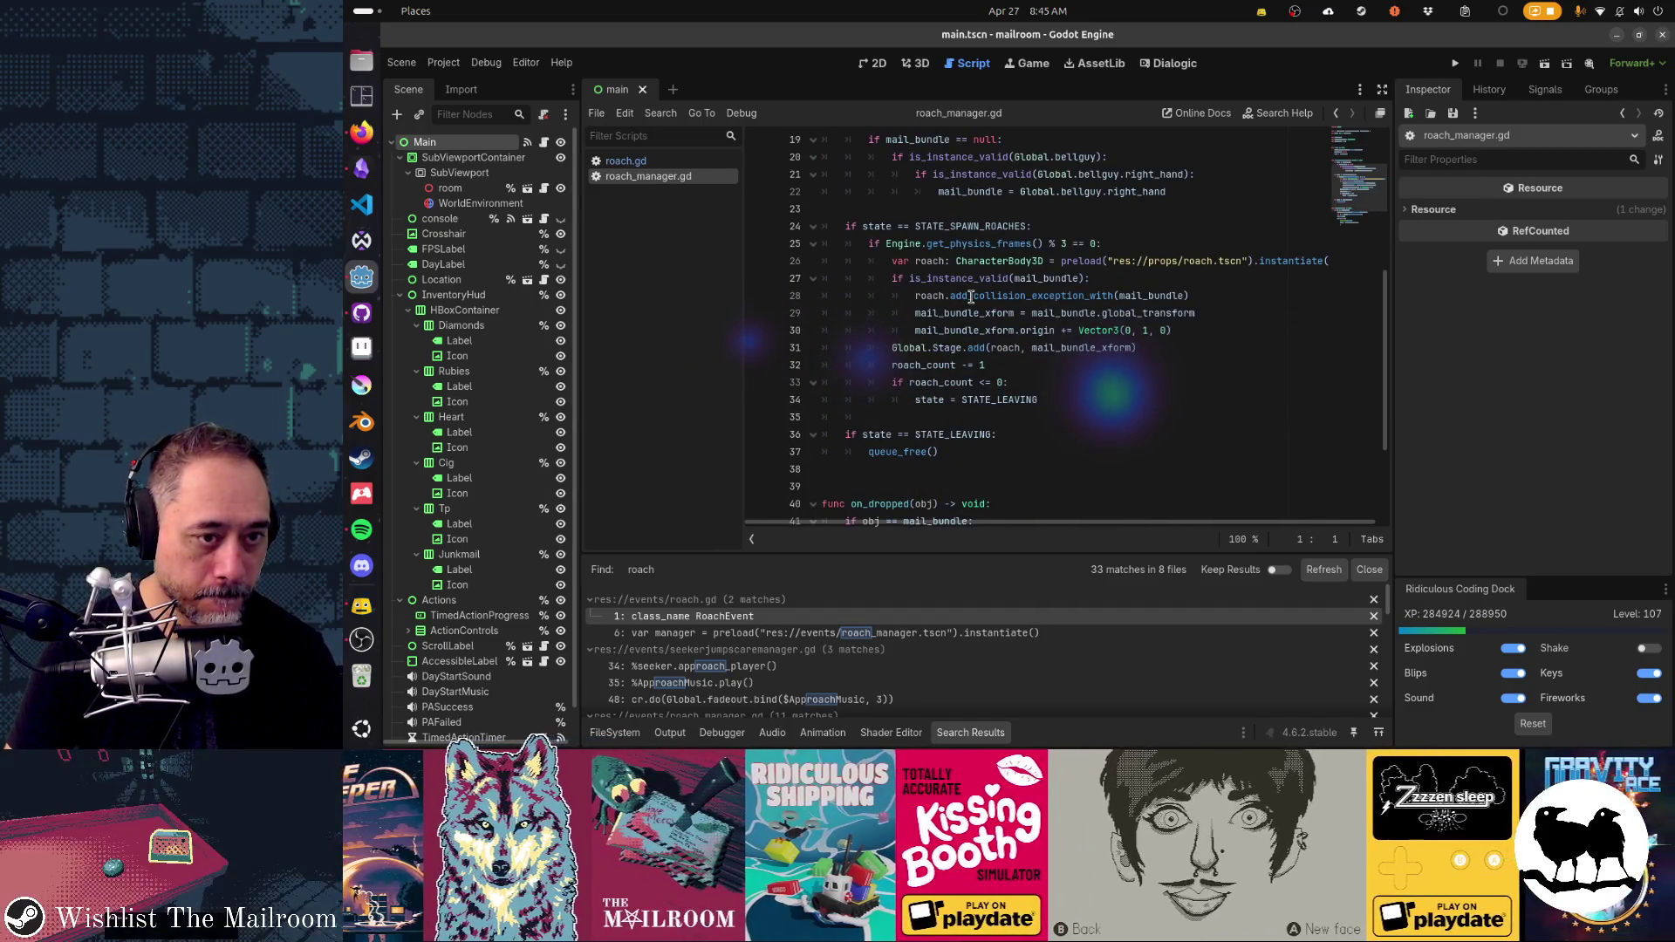
scroll(971, 297, "down", 3)
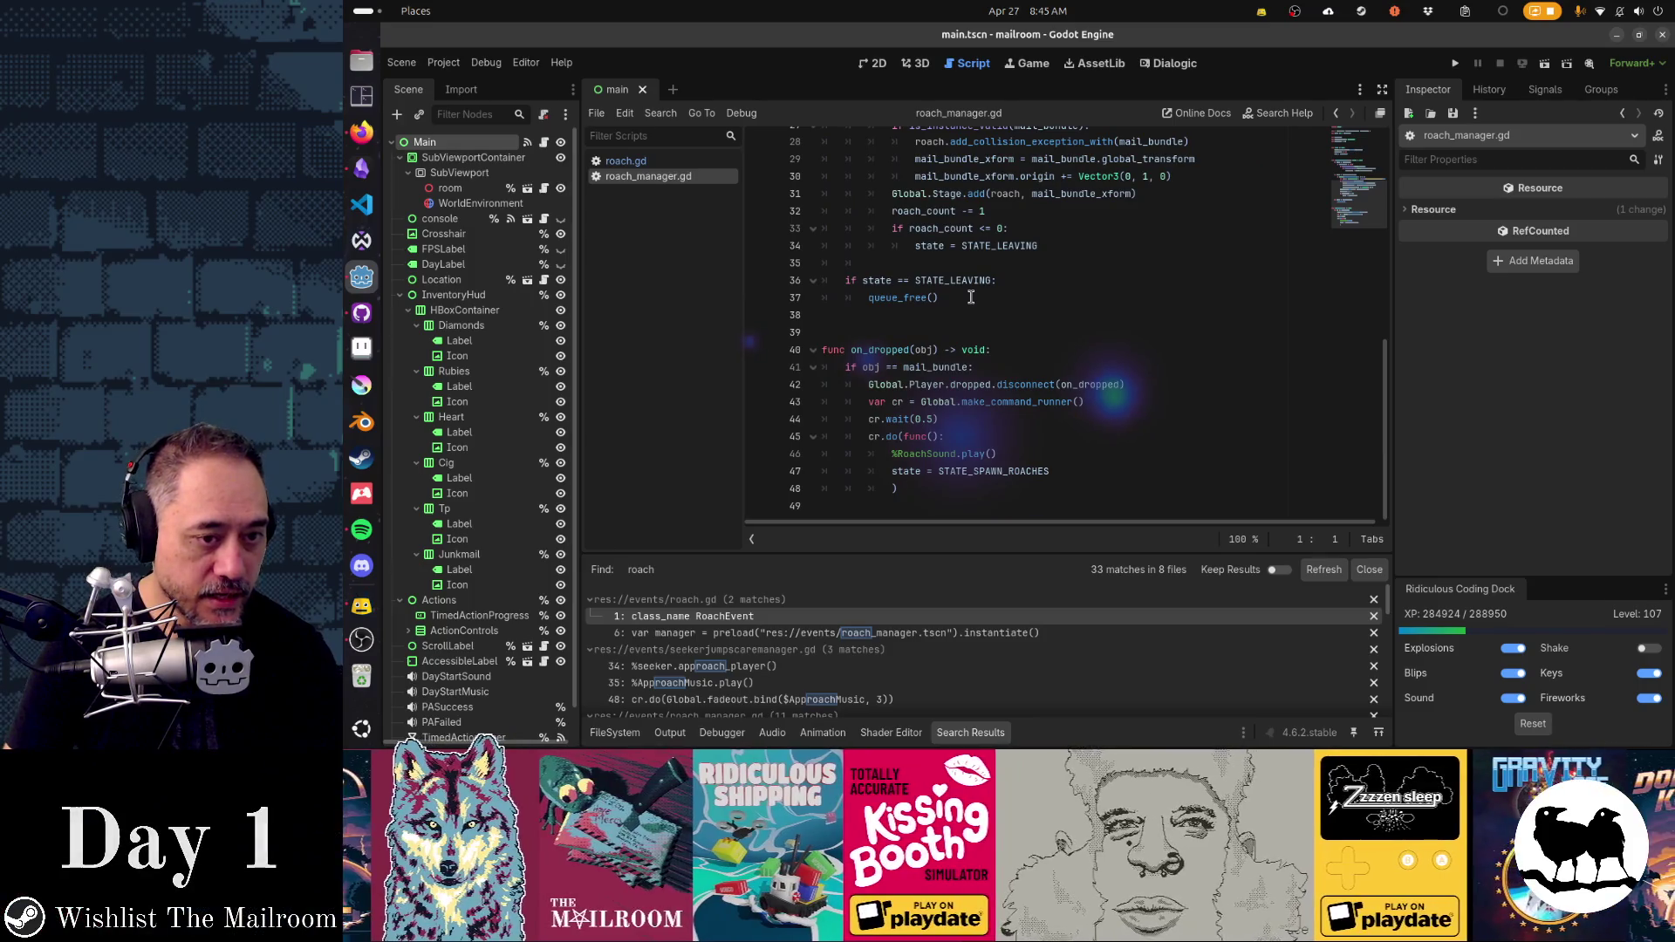
scroll(971, 297, "up", 5)
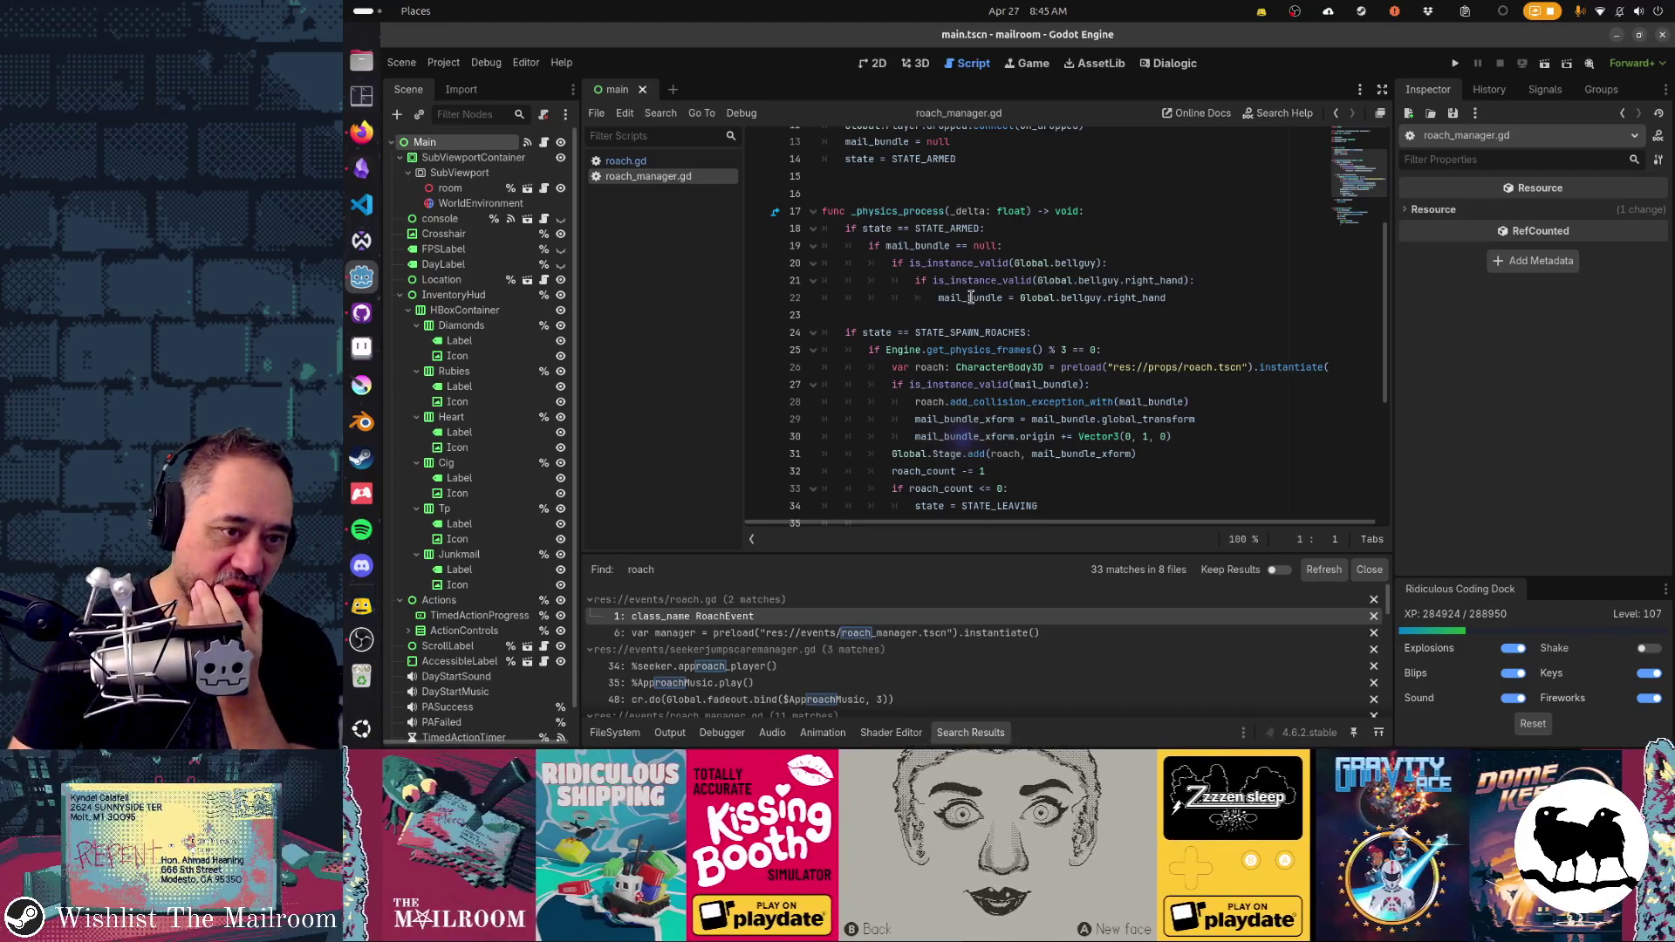
scroll(971, 298, "up", 2)
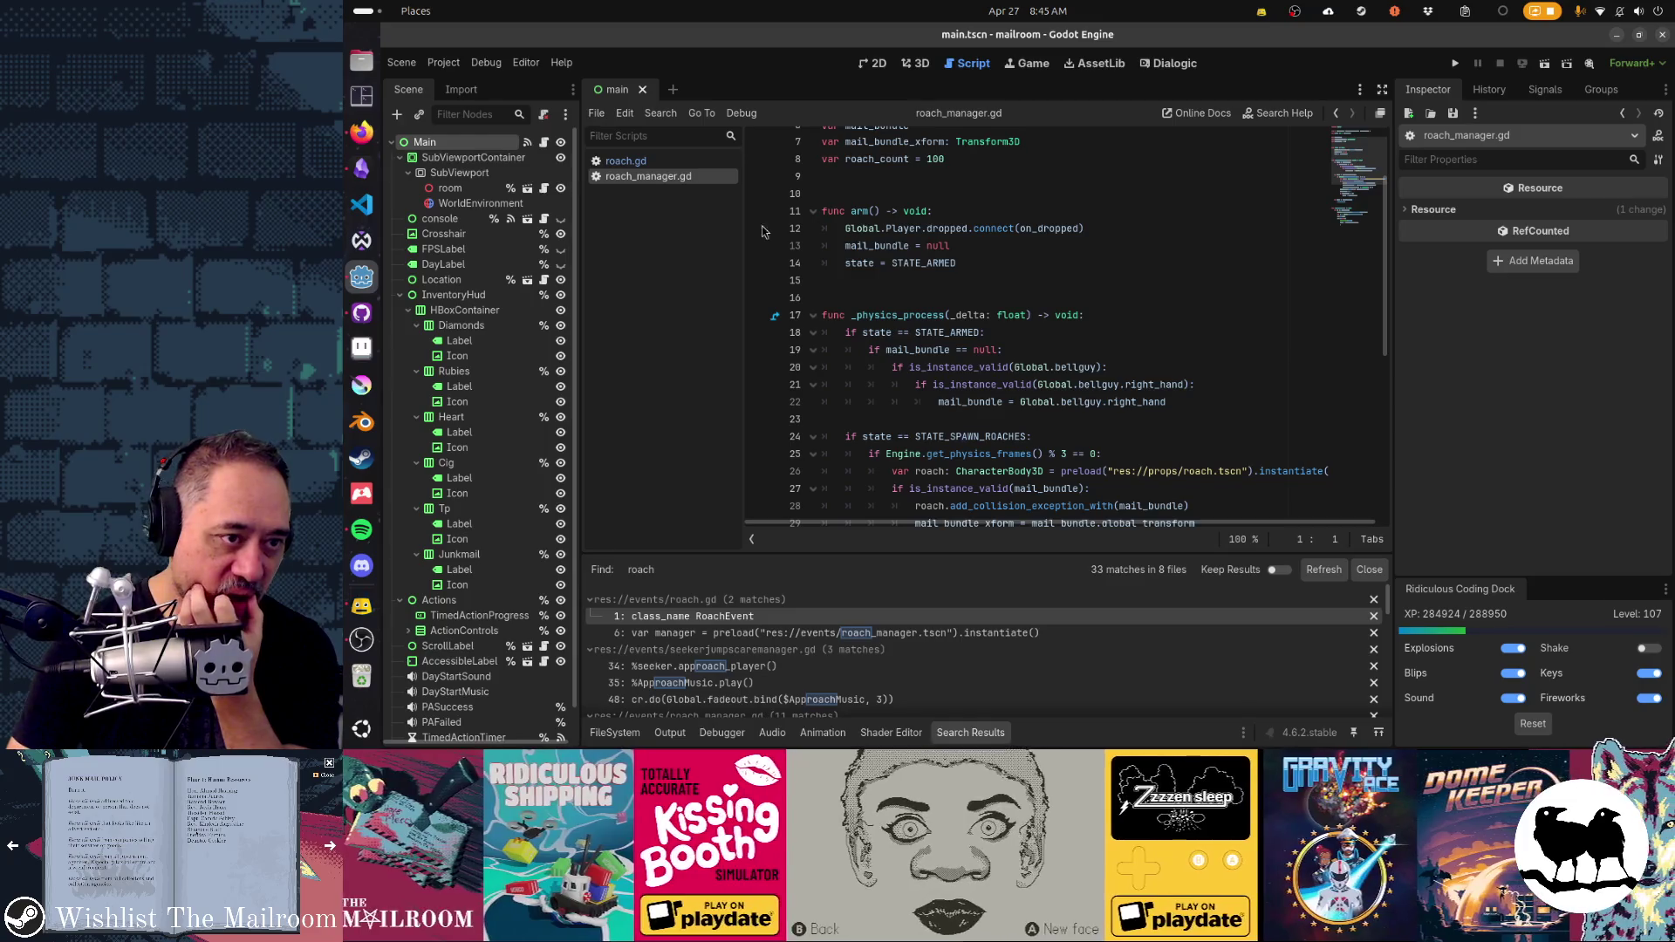
- With the caret on blank line 16, quick-search project resources for "roachevent"
left_click(964, 297)
key("alt+shift+o")
type("roachevent")
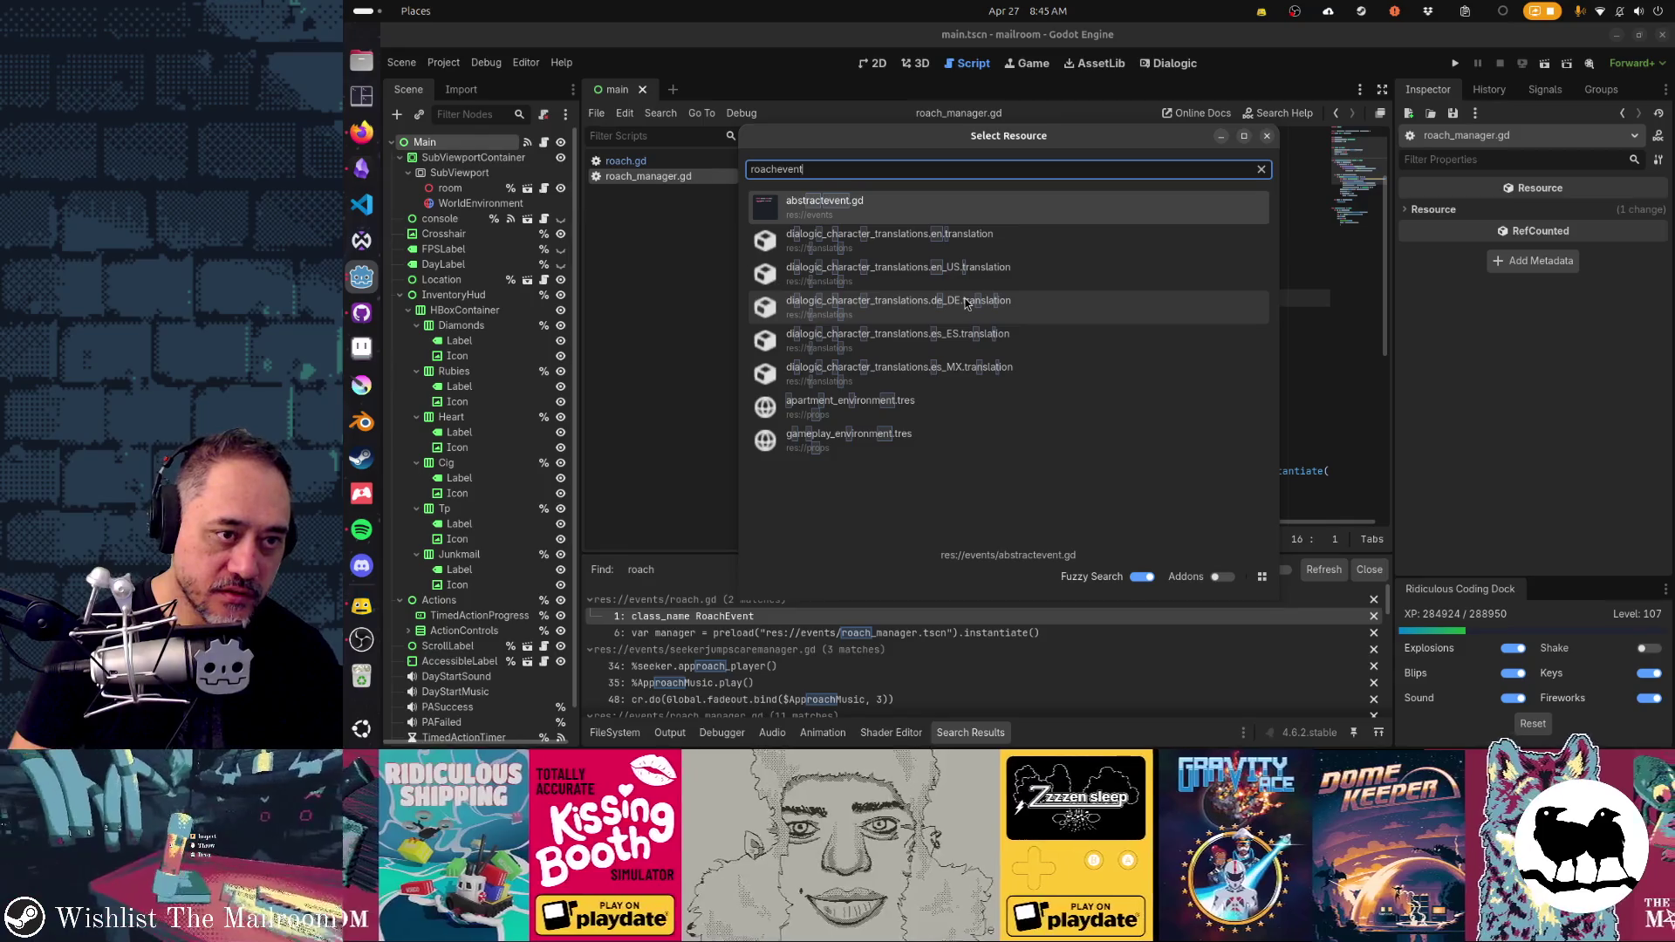
- Search all project files for "roachevent" and open the day4.gd match at line 36
key("Escape")
key("ctrl+shift+f")
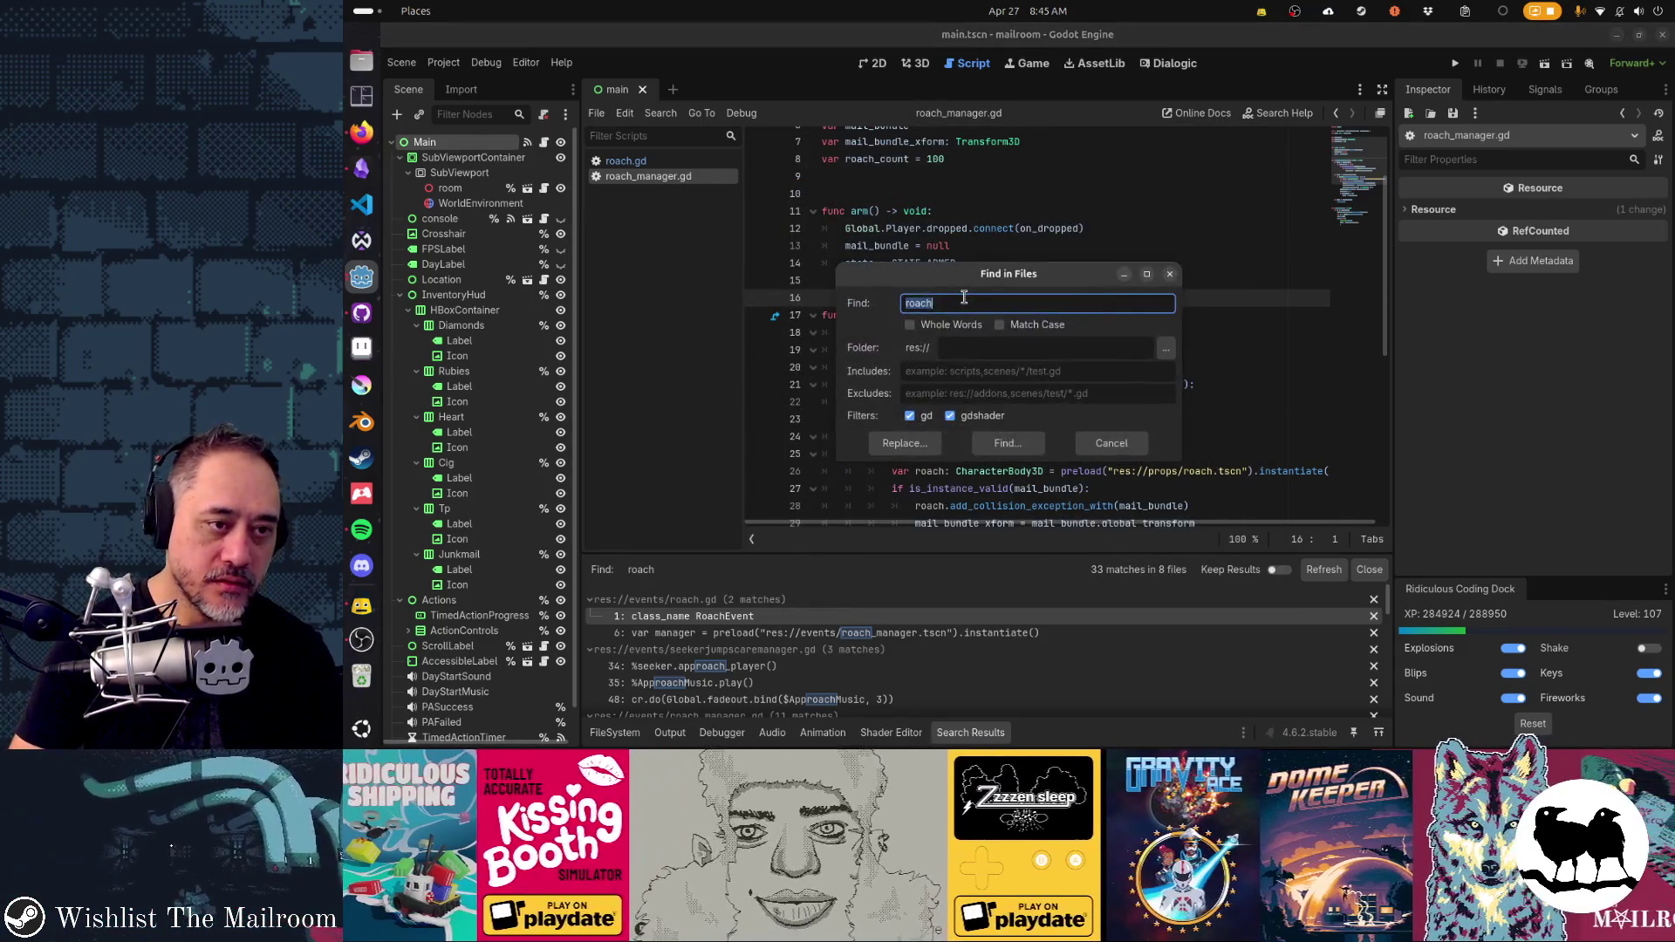
type("t")
key("Return")
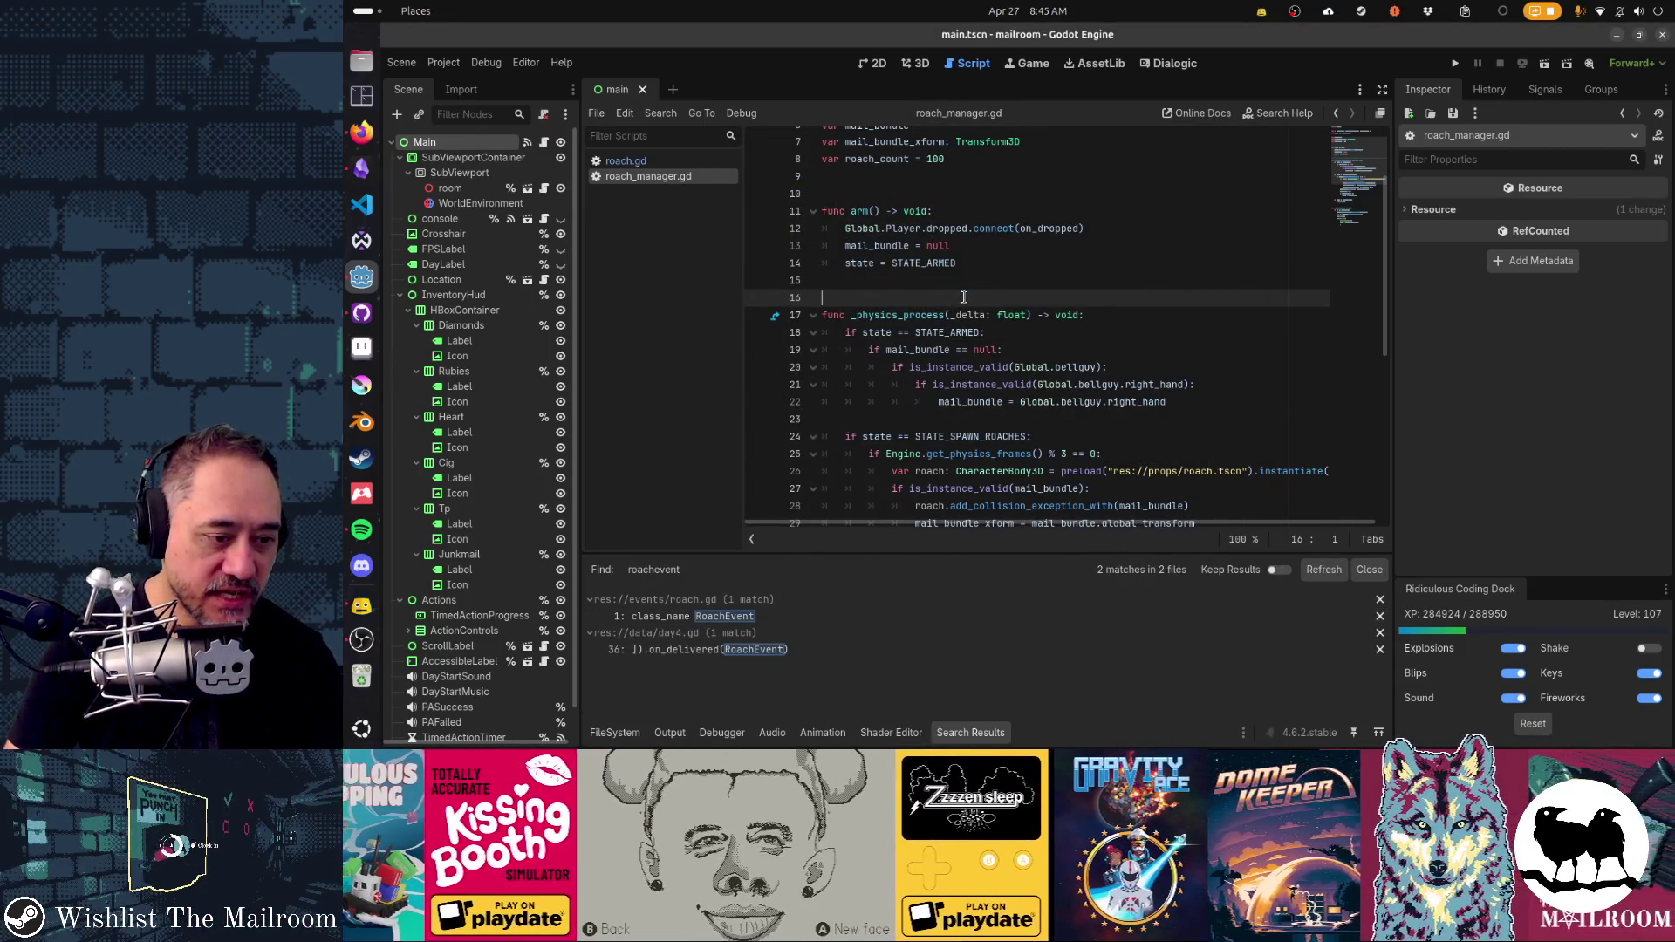
left_click(689, 649)
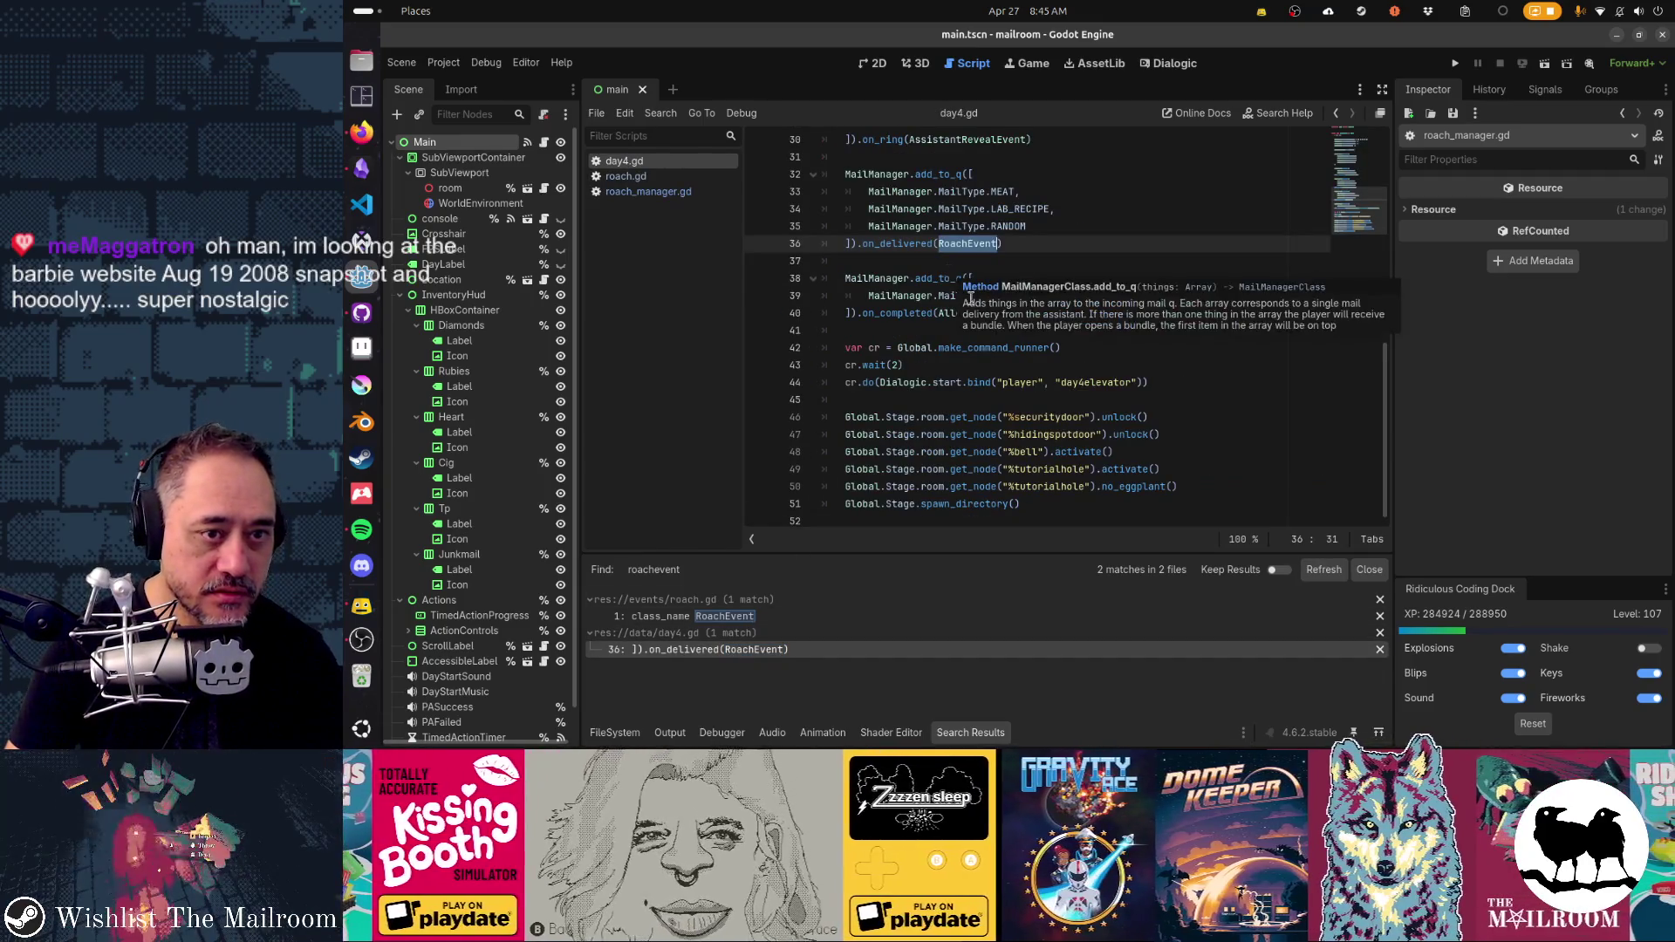
- Review RoachEvent's use in day4.gd around lines 22–34, then switch to roach.gd
scroll(1000, 426, "up", 3)
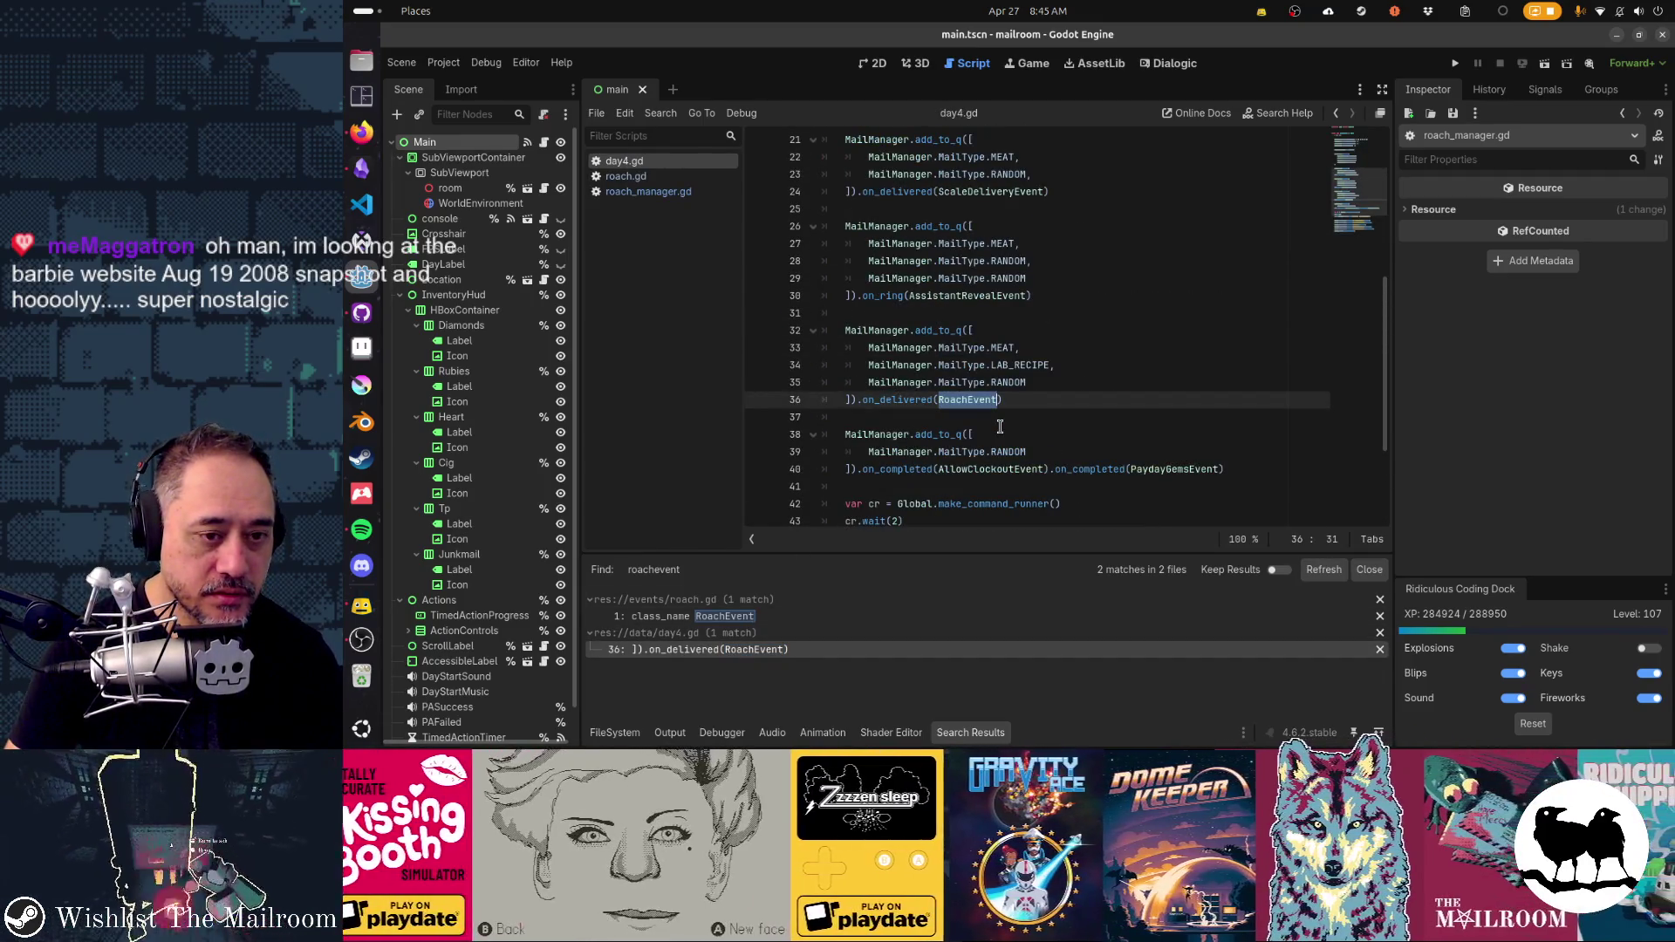
mouse_move(933, 324)
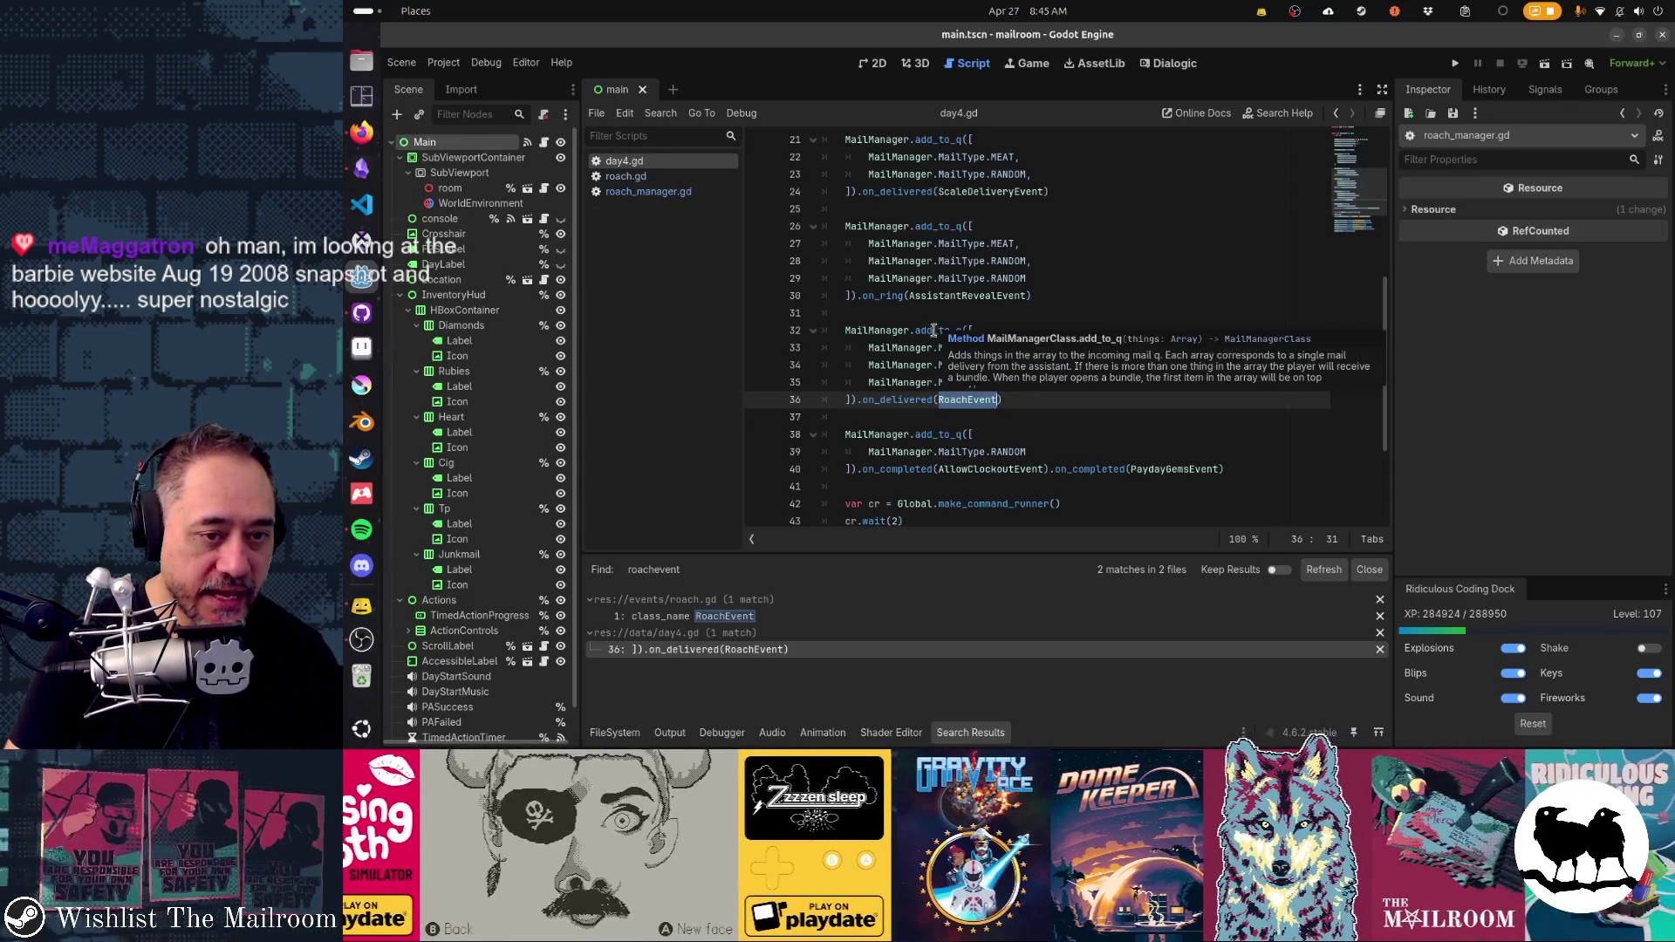
scroll(942, 386, "up", 7)
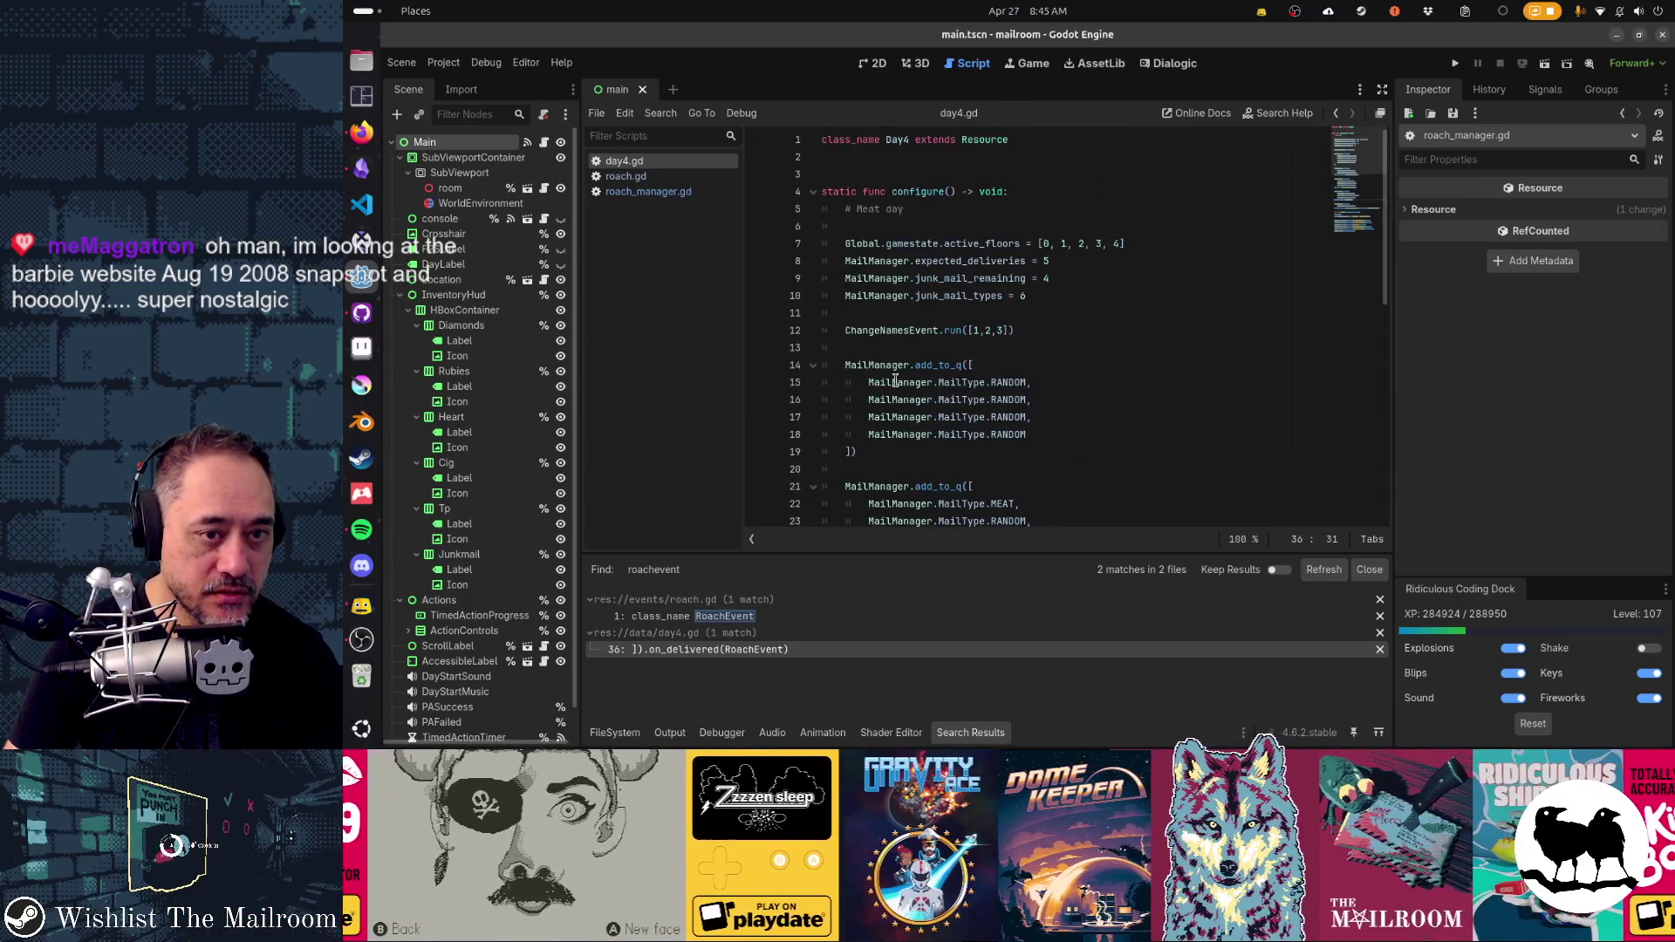
left_click(947, 407)
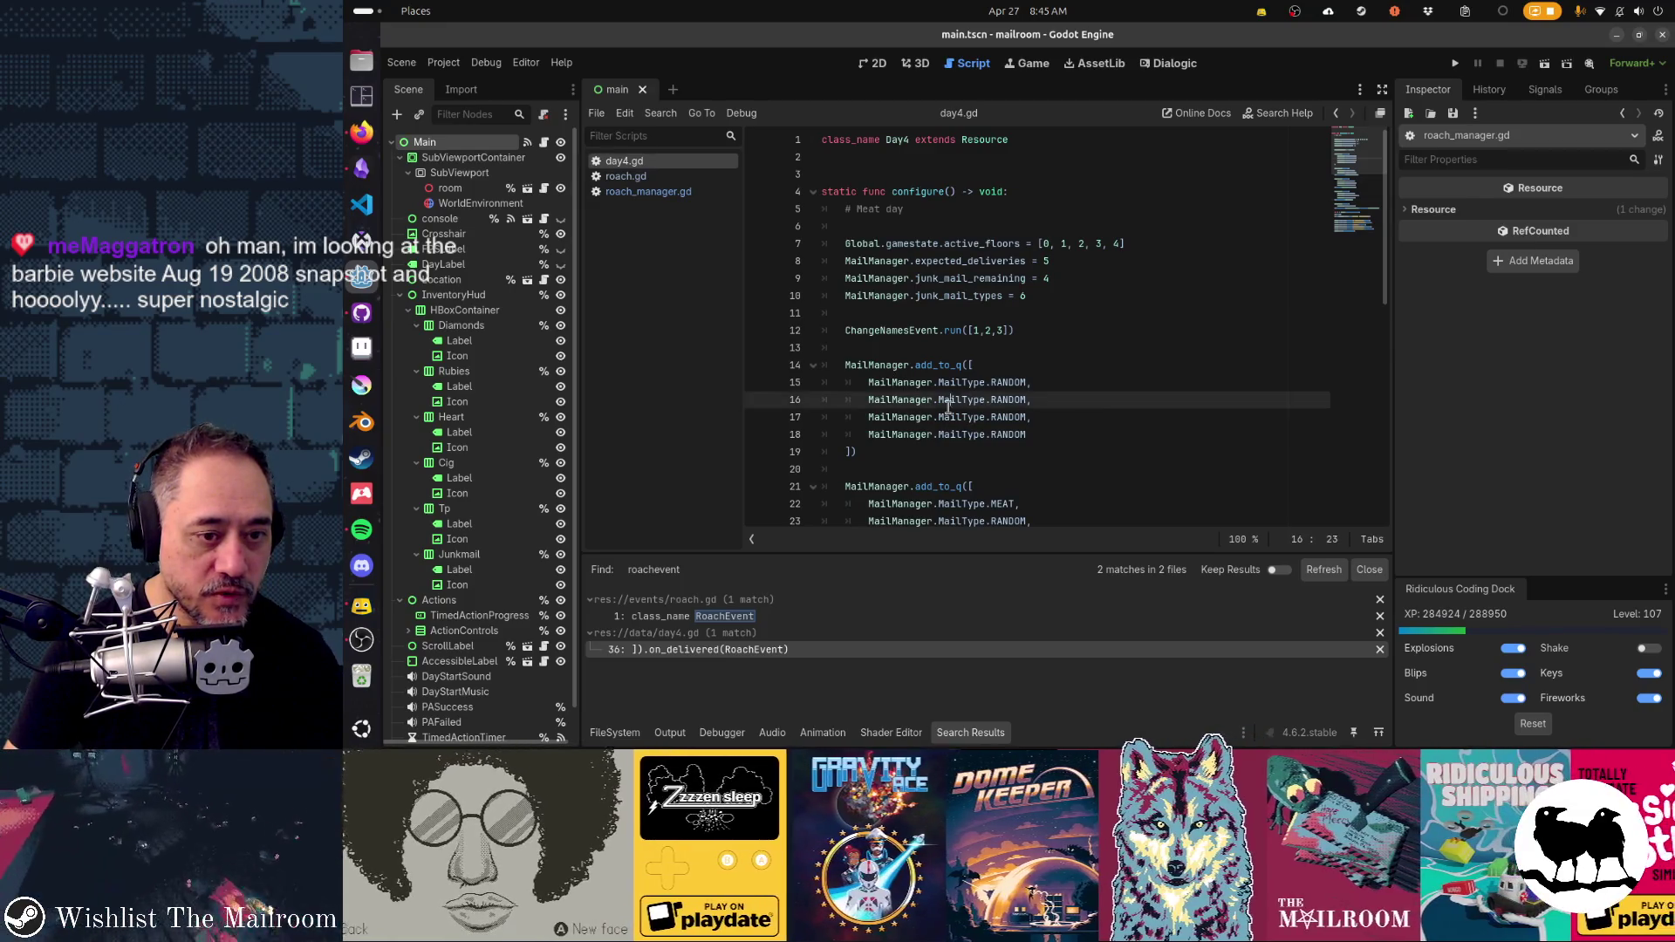
scroll(1096, 420, "down", 3)
key("Down")
key("Down")
key("Down")
scroll(1096, 419, "down", 2)
left_click(1024, 363)
scroll(1154, 442, "down", 2)
left_click(978, 347)
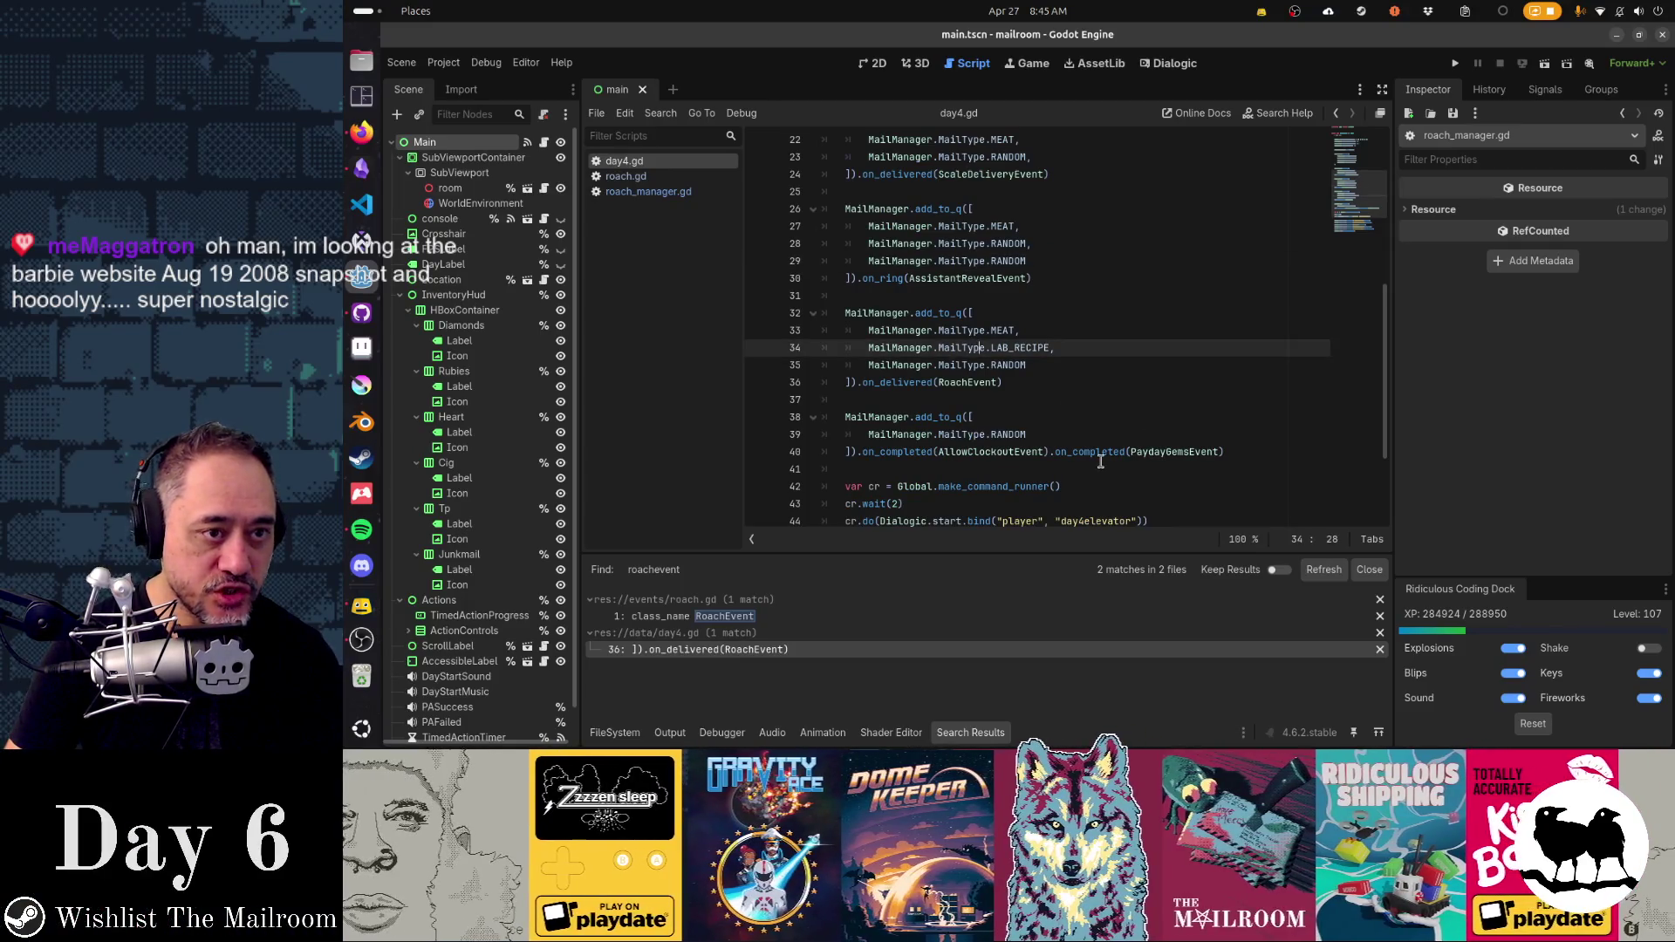
left_click(689, 176)
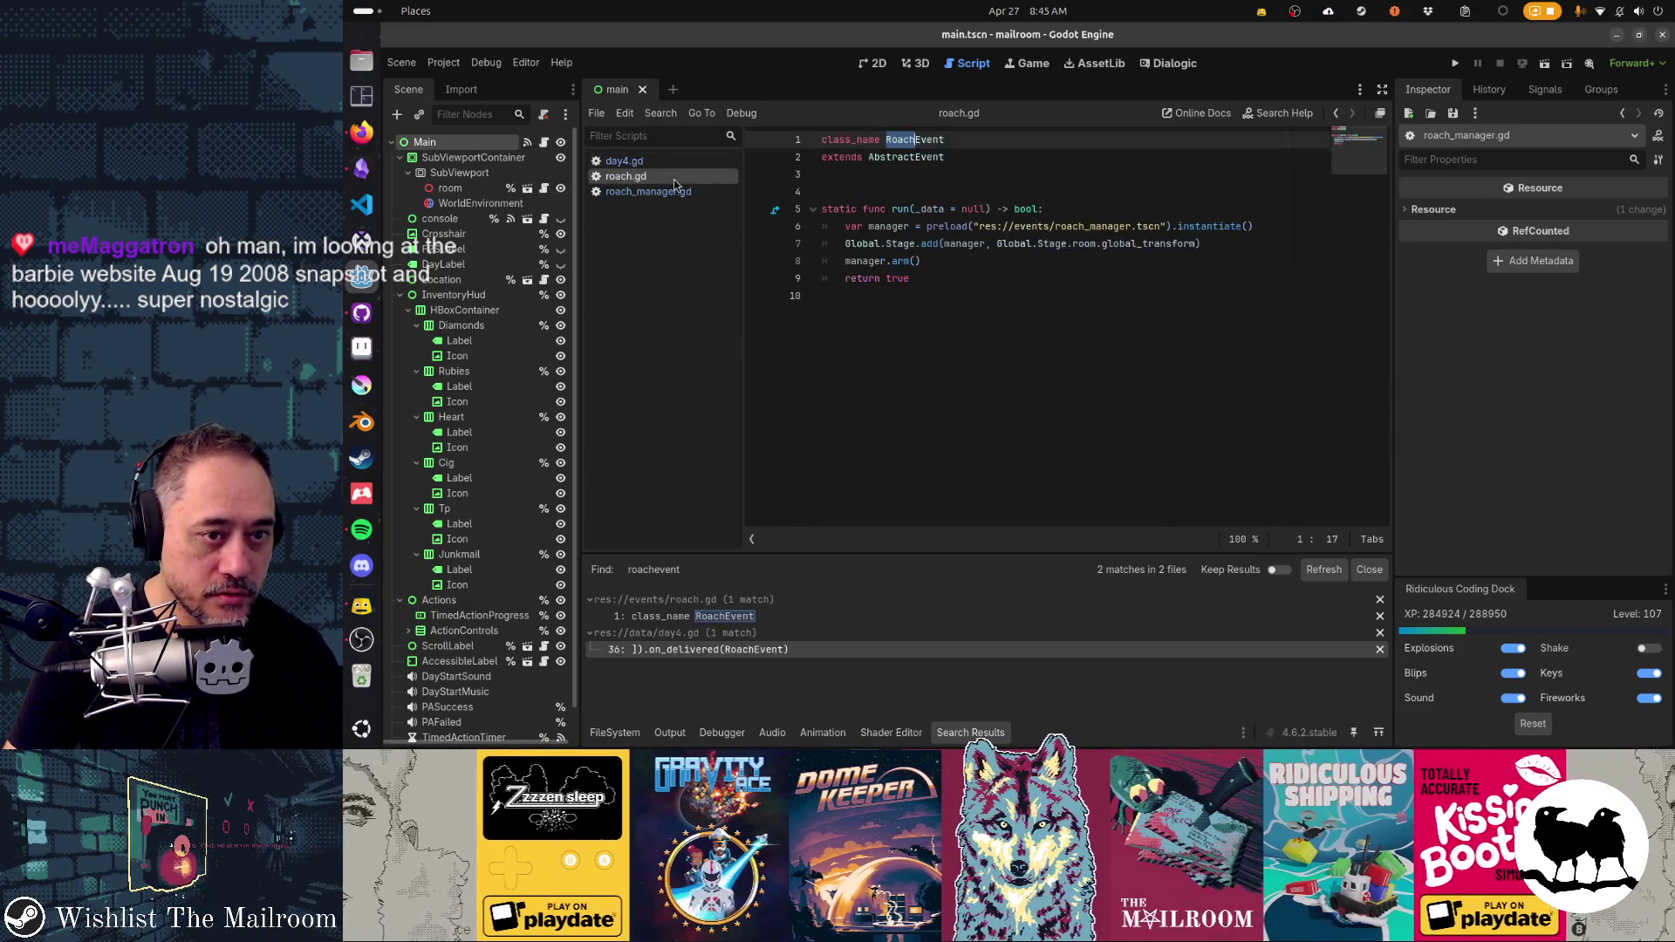
- In roach_manager.gd, scroll to on_dropped's cr.wait(0.5) and STATE_SPAWN_ROACHES lines (44, 47)
left_click(912, 260, "ctrl")
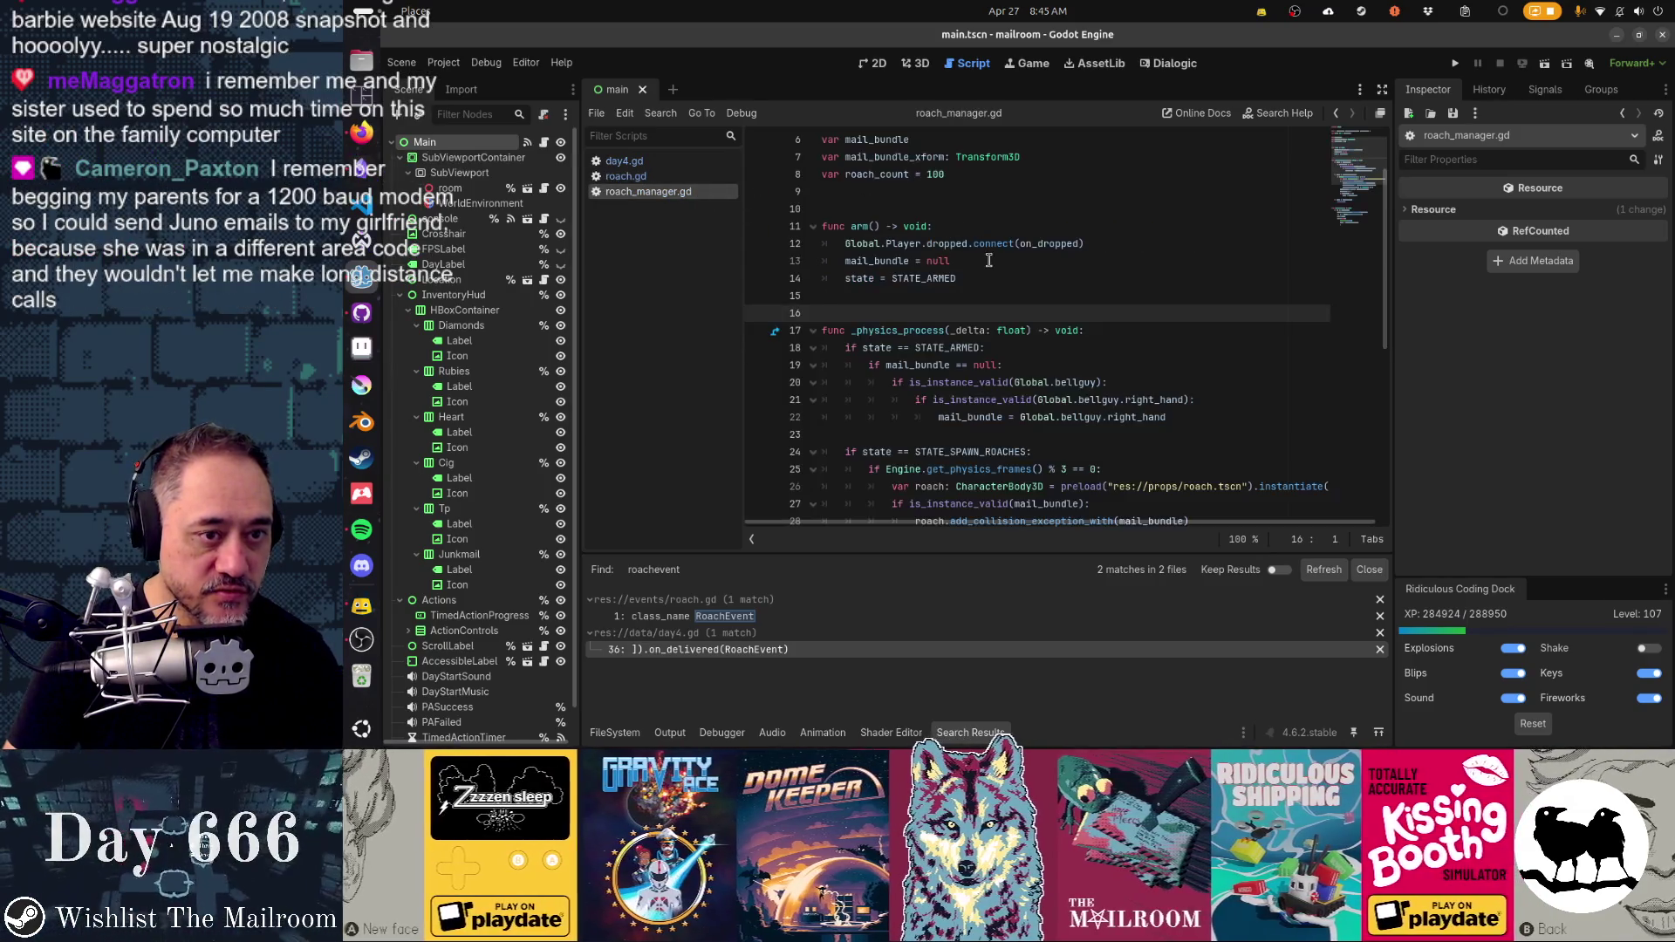
left_click(1061, 400)
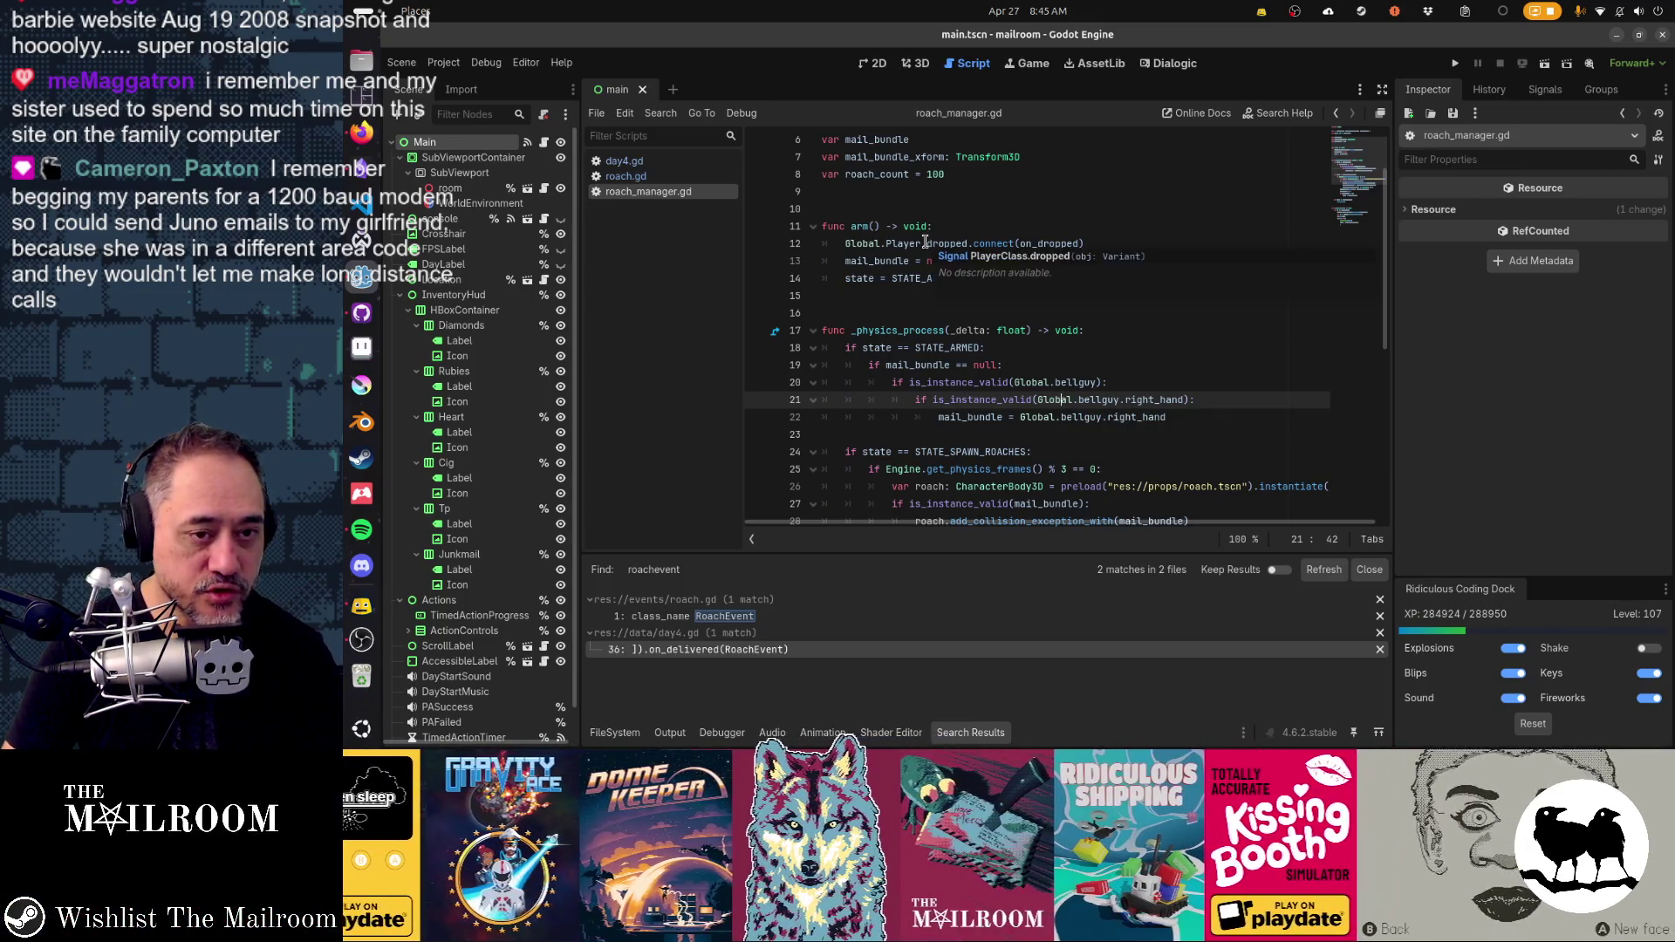
scroll(1006, 273, "down", 1)
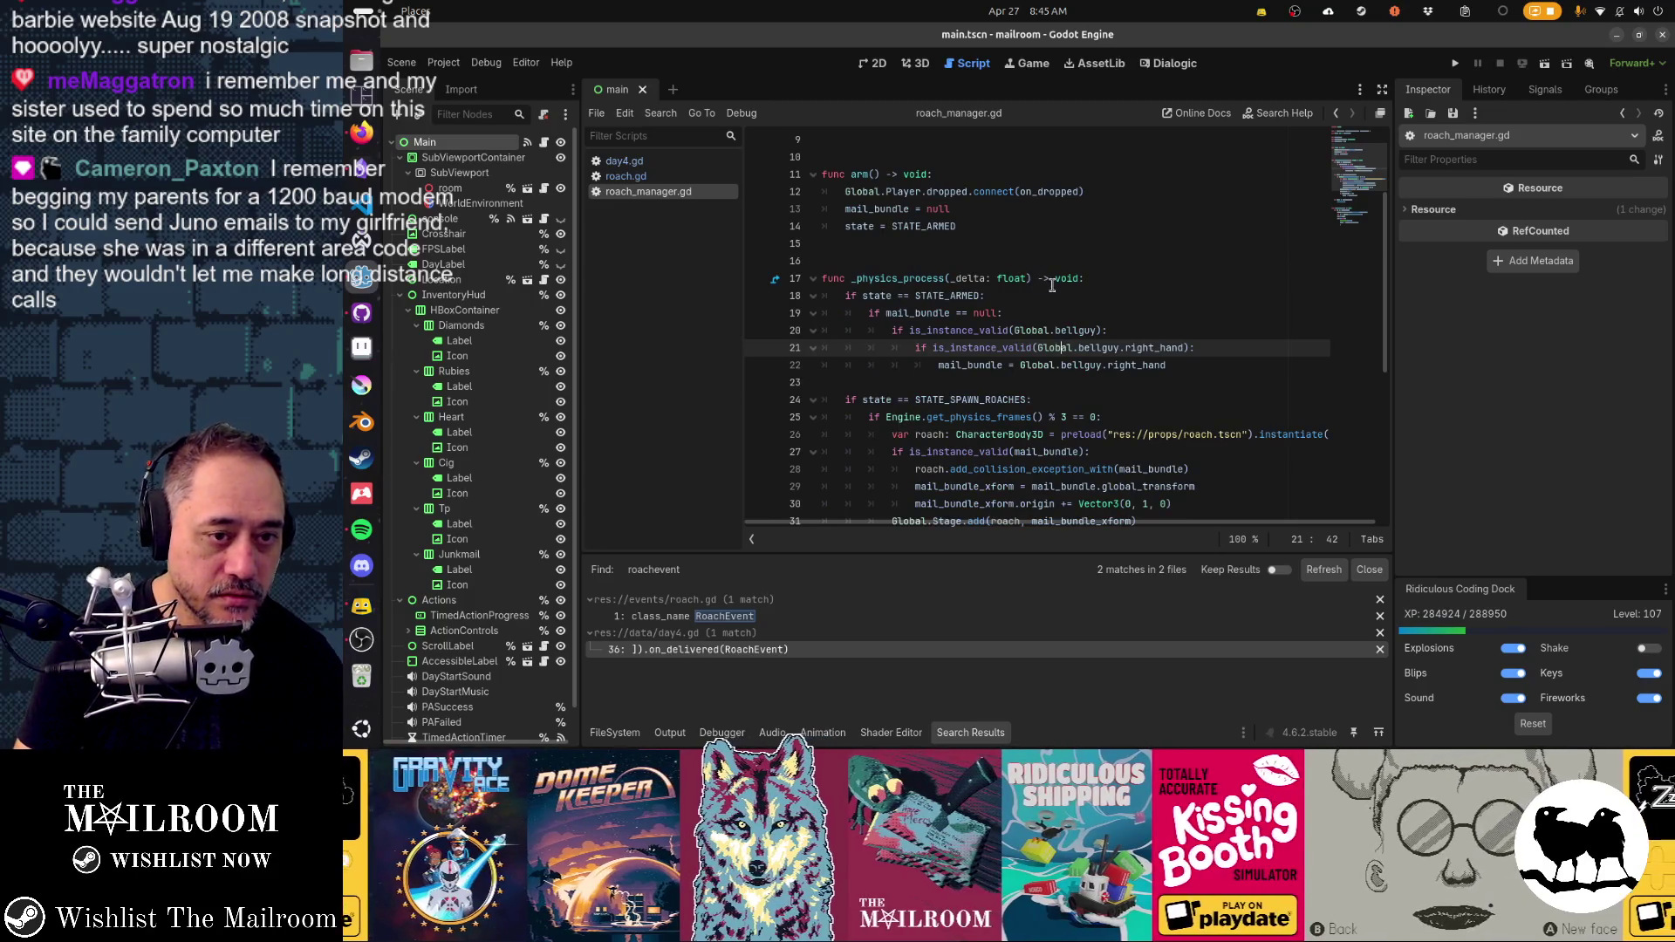
scroll(1078, 372, "down", 6)
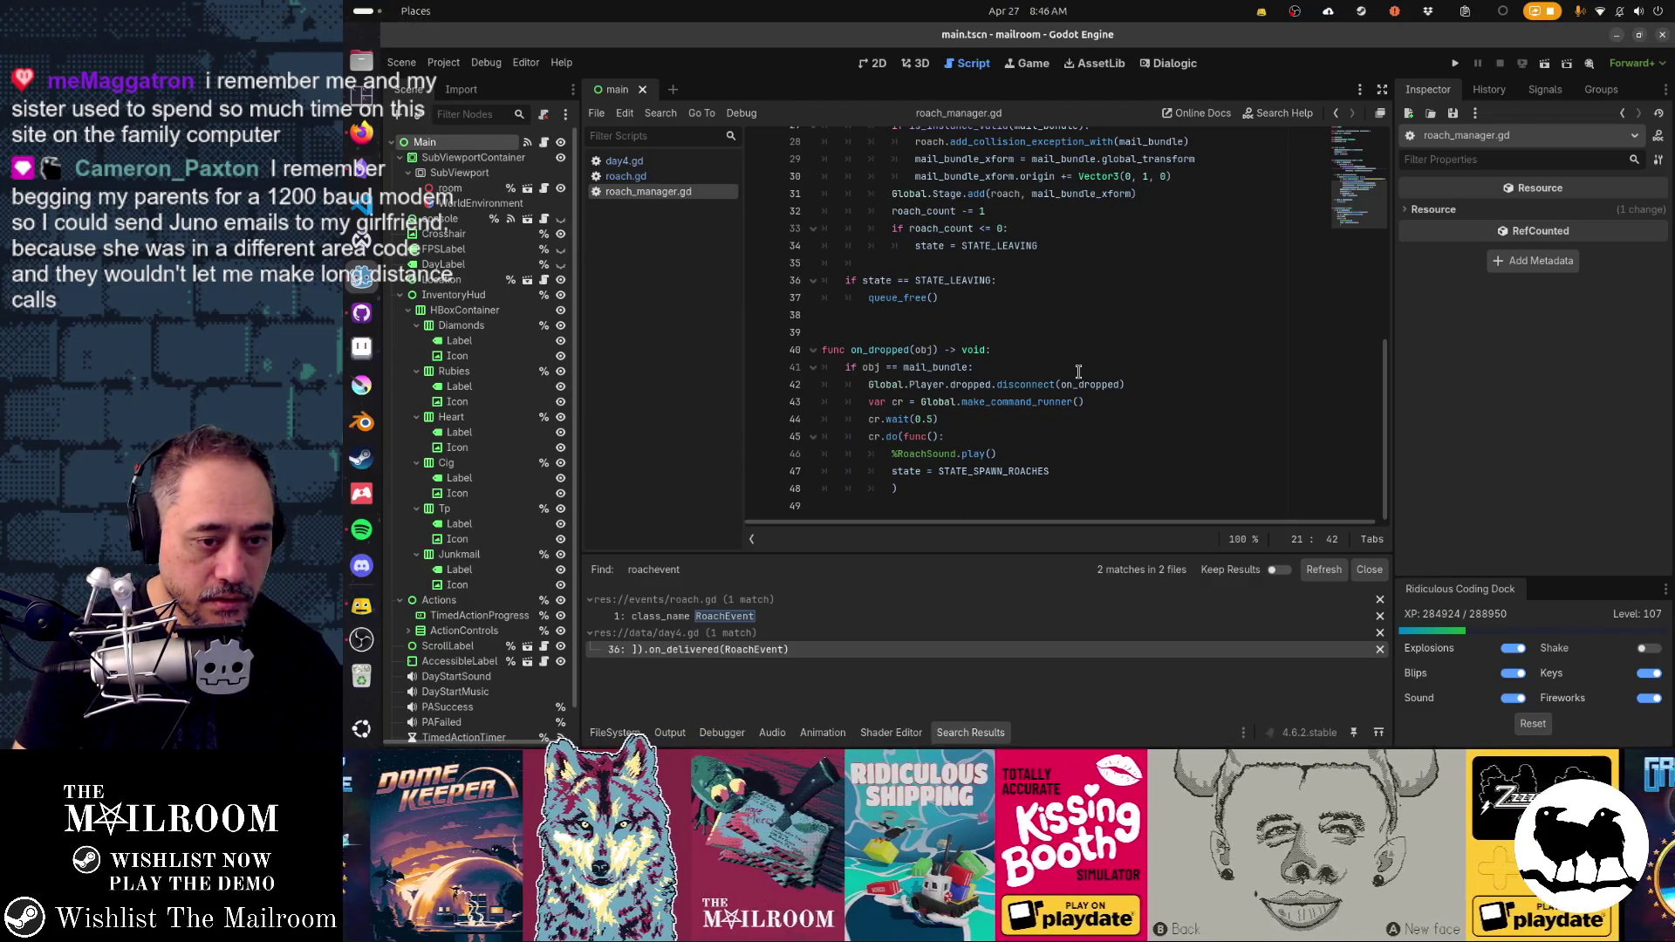
left_click(941, 418)
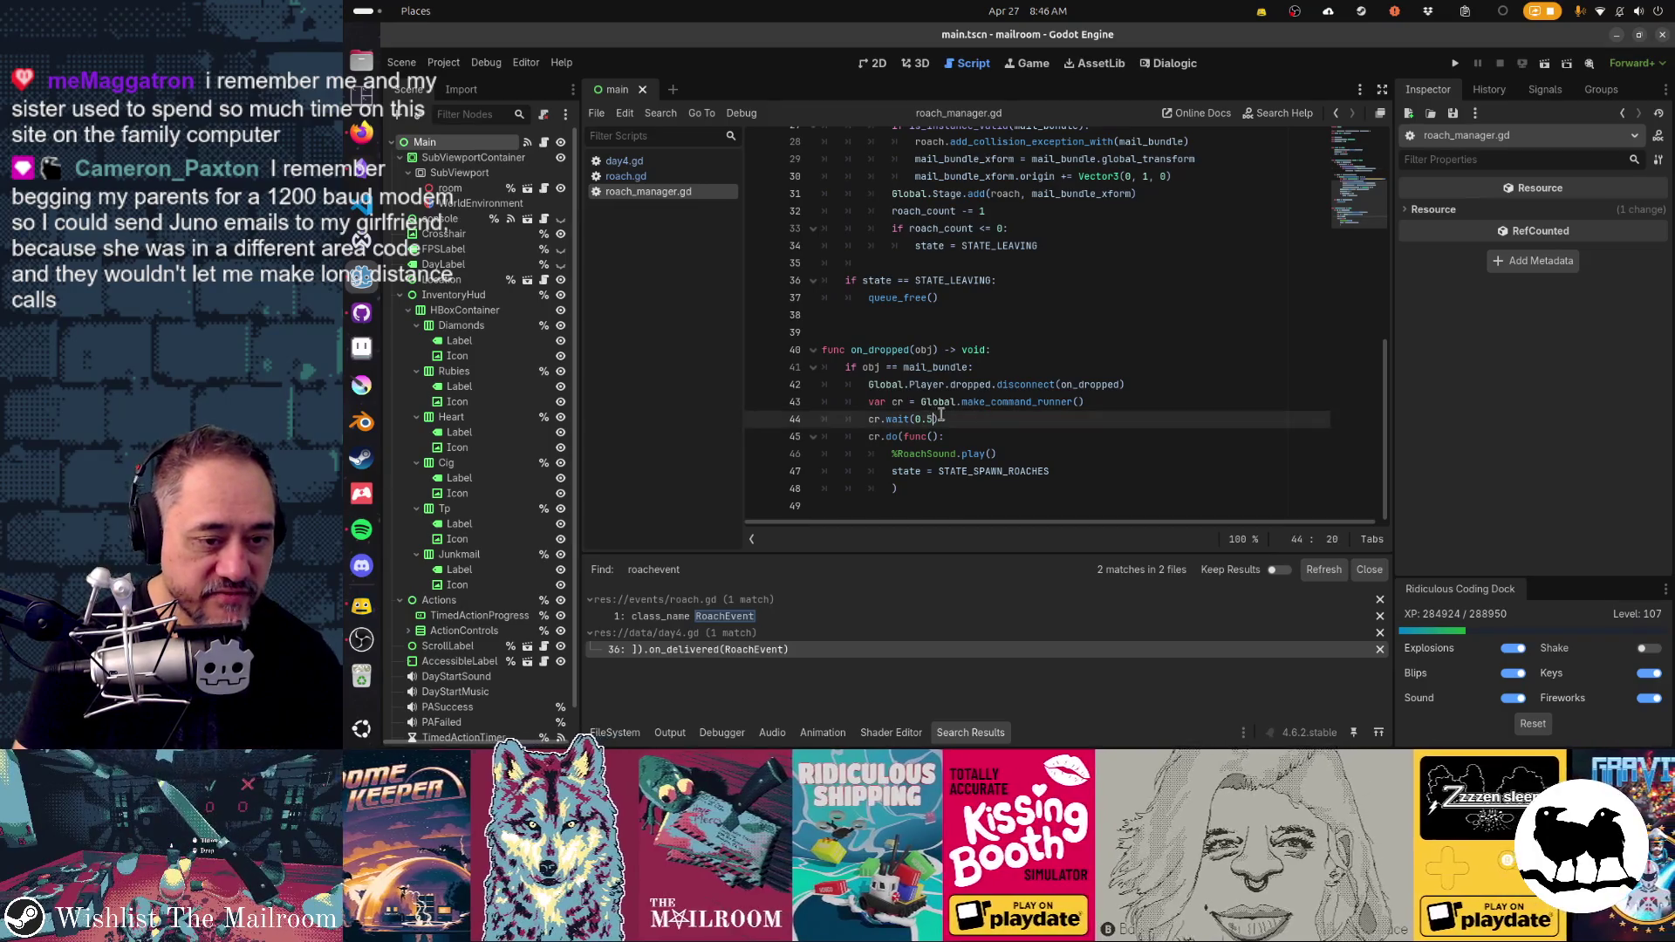
left_click(997, 471)
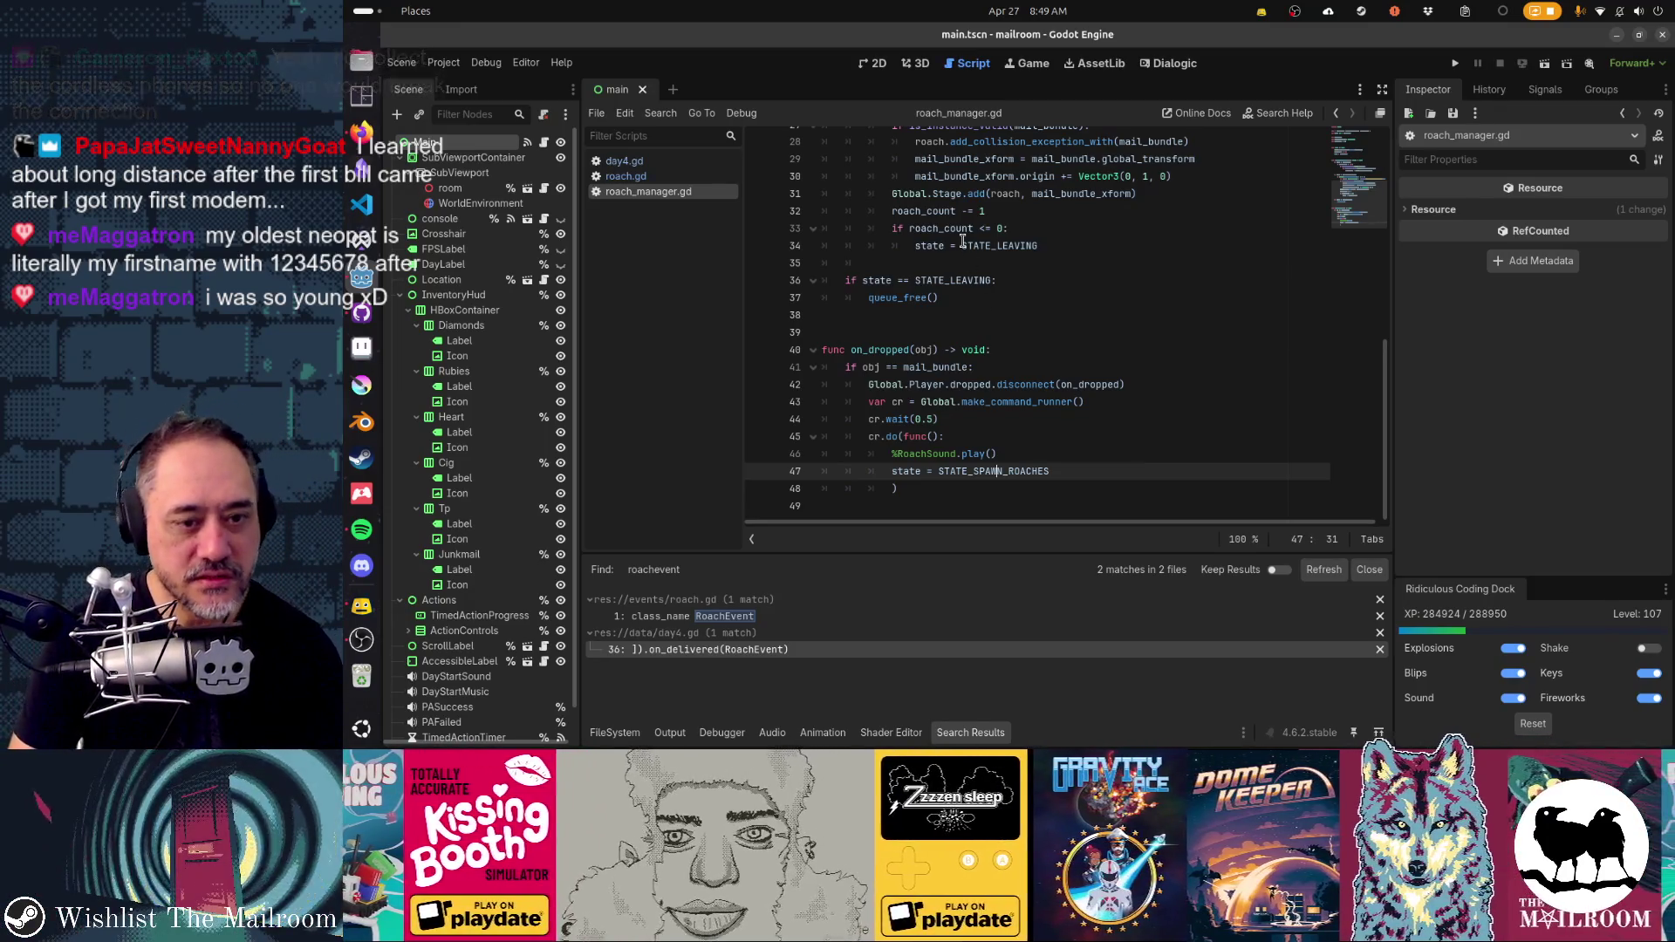
mouse_move(962, 240)
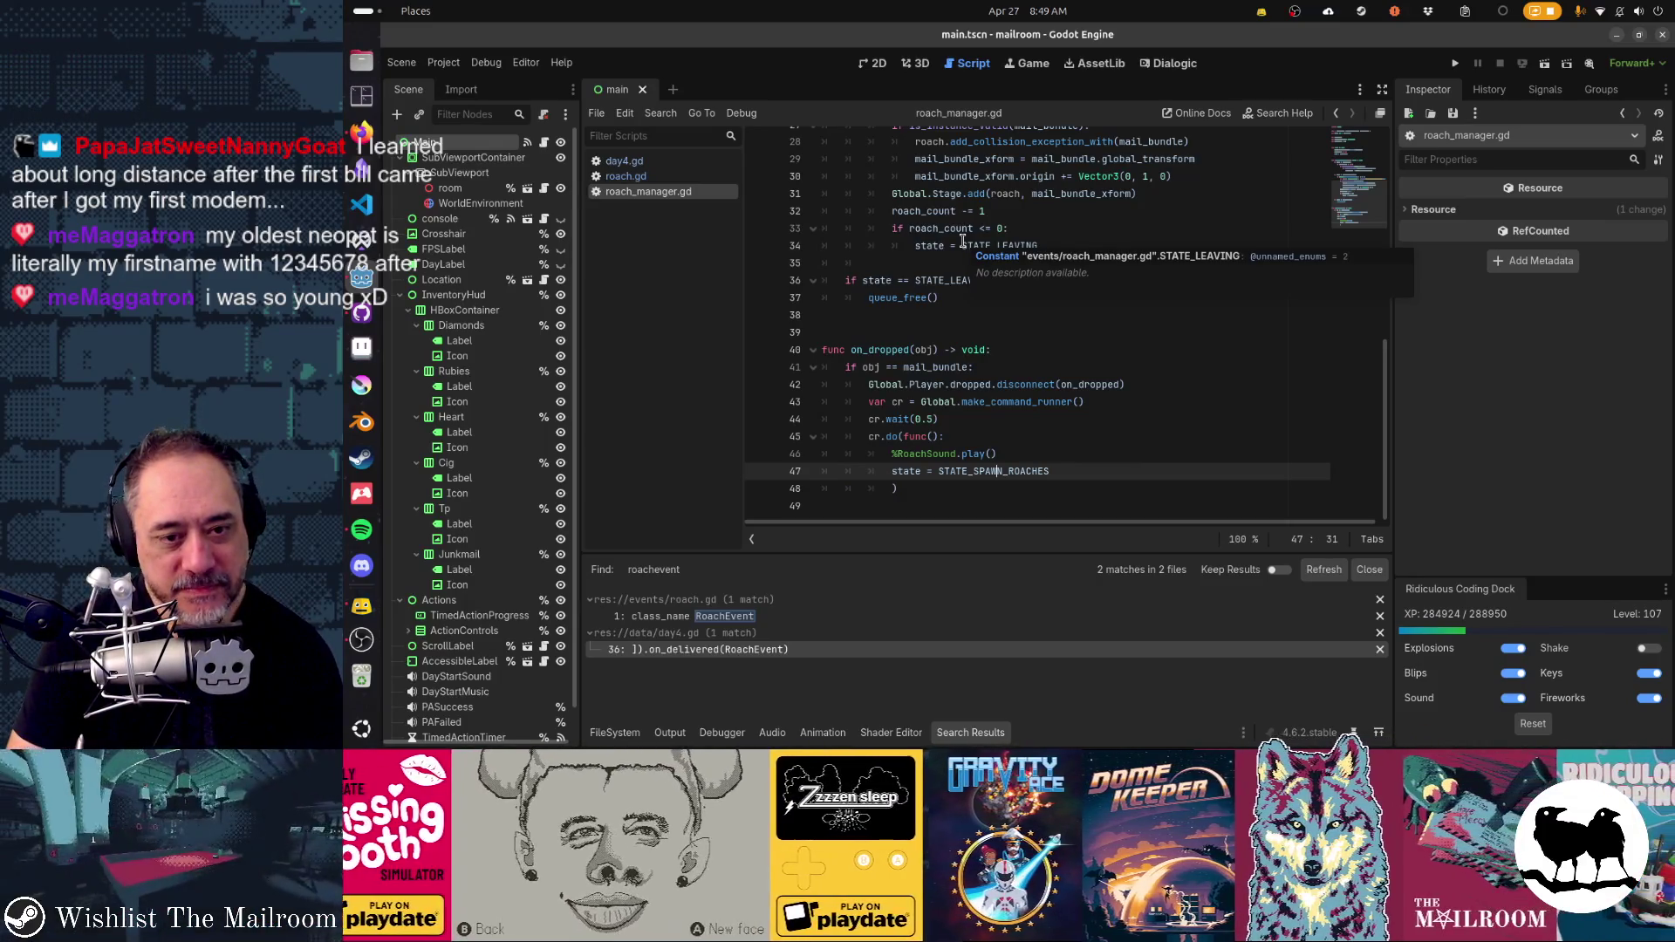
left_click(1083, 385)
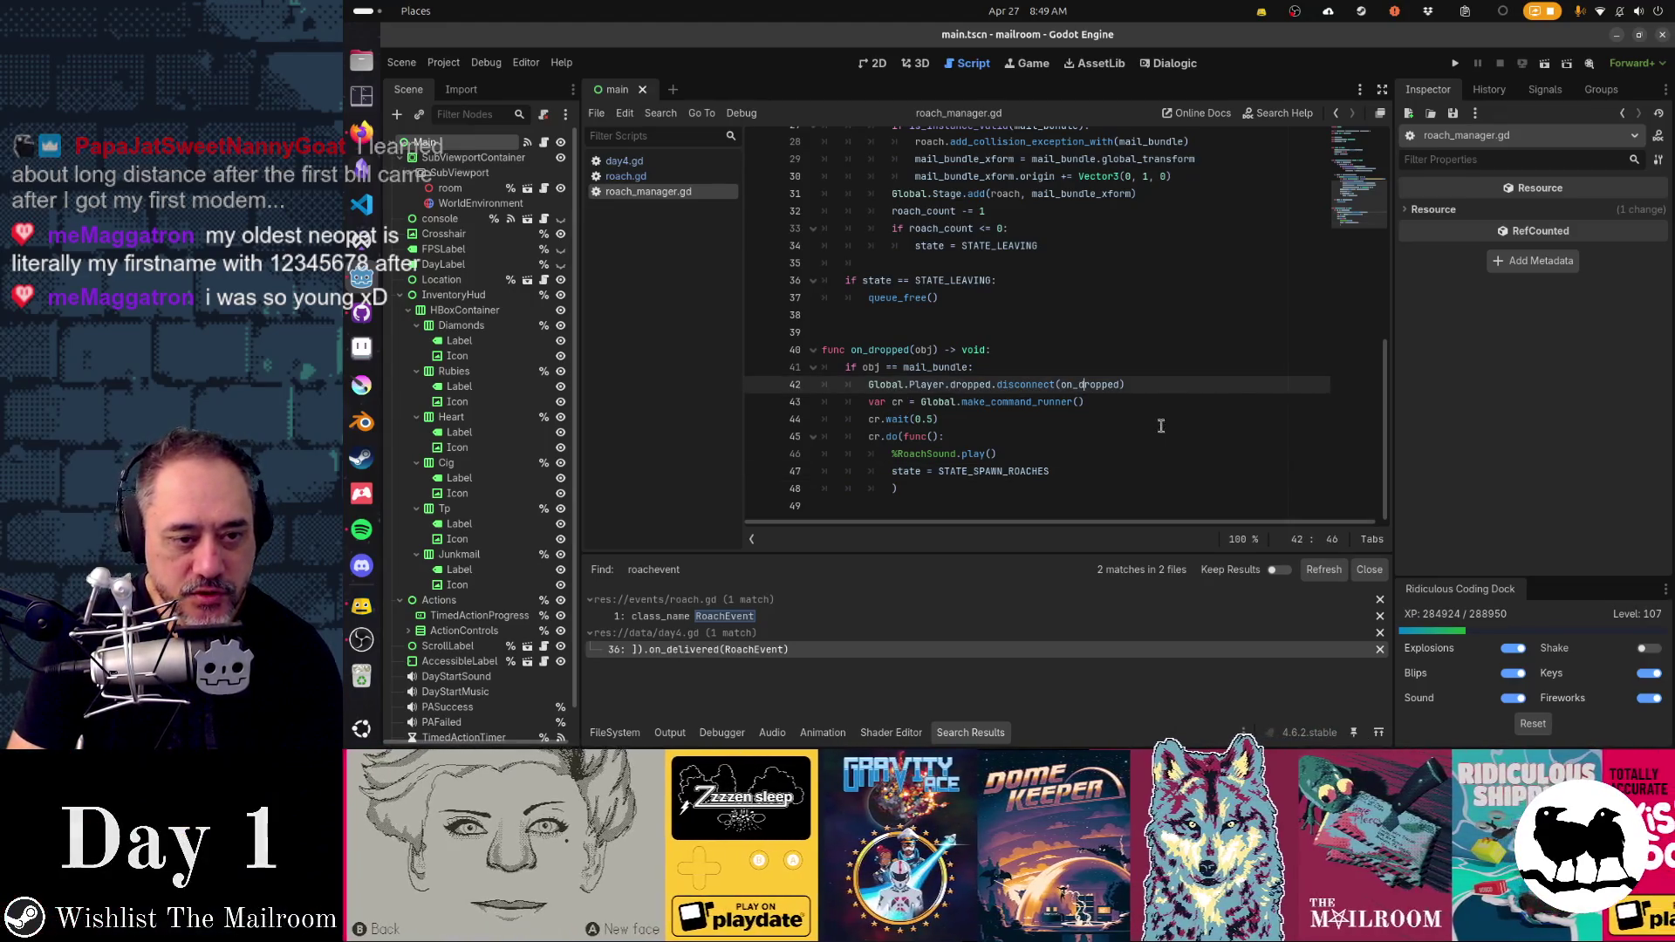
mouse_move(988, 468)
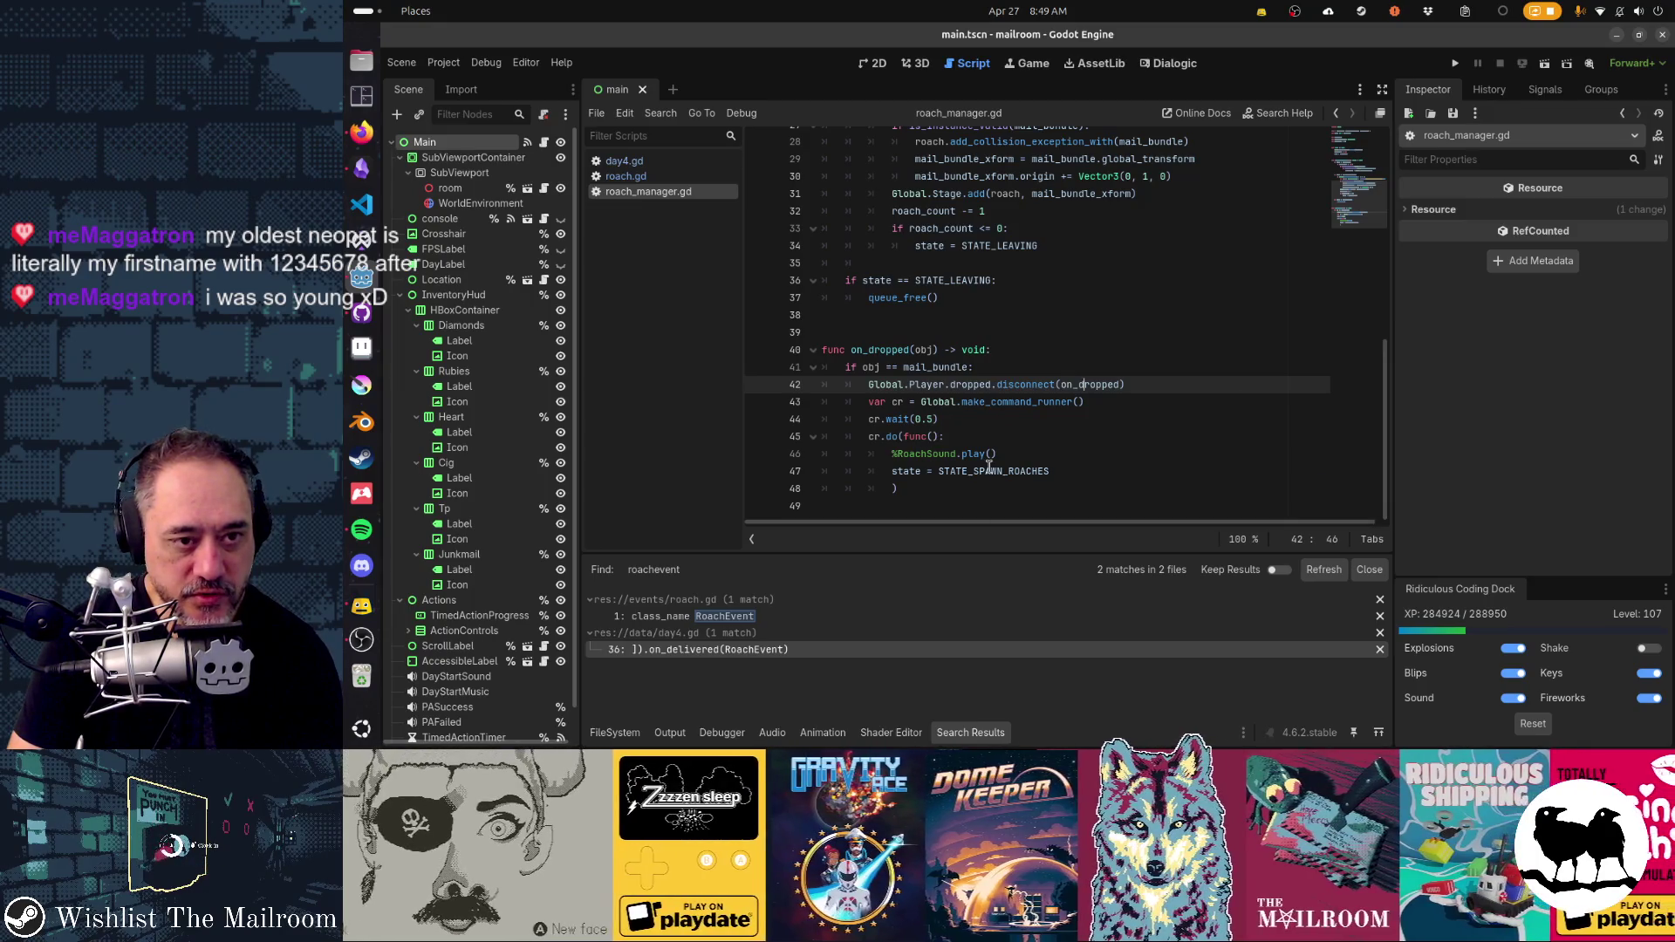
scroll(988, 469, "up", 6)
scroll(989, 467, "down", 6)
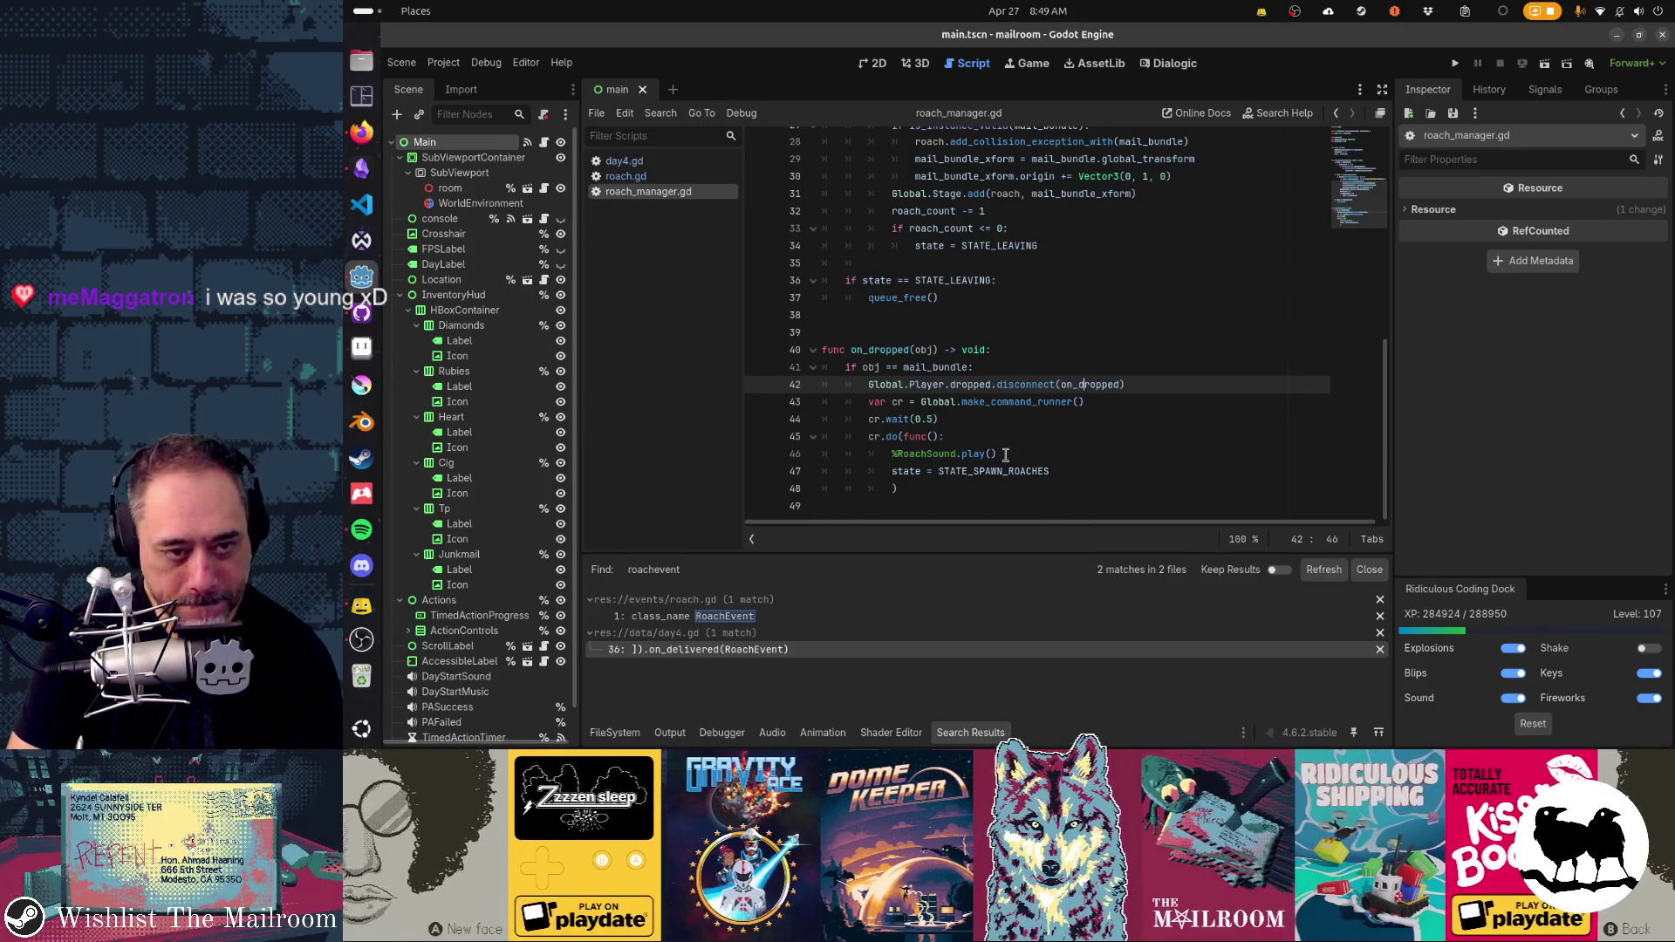
scroll(1006, 455, "up", 5)
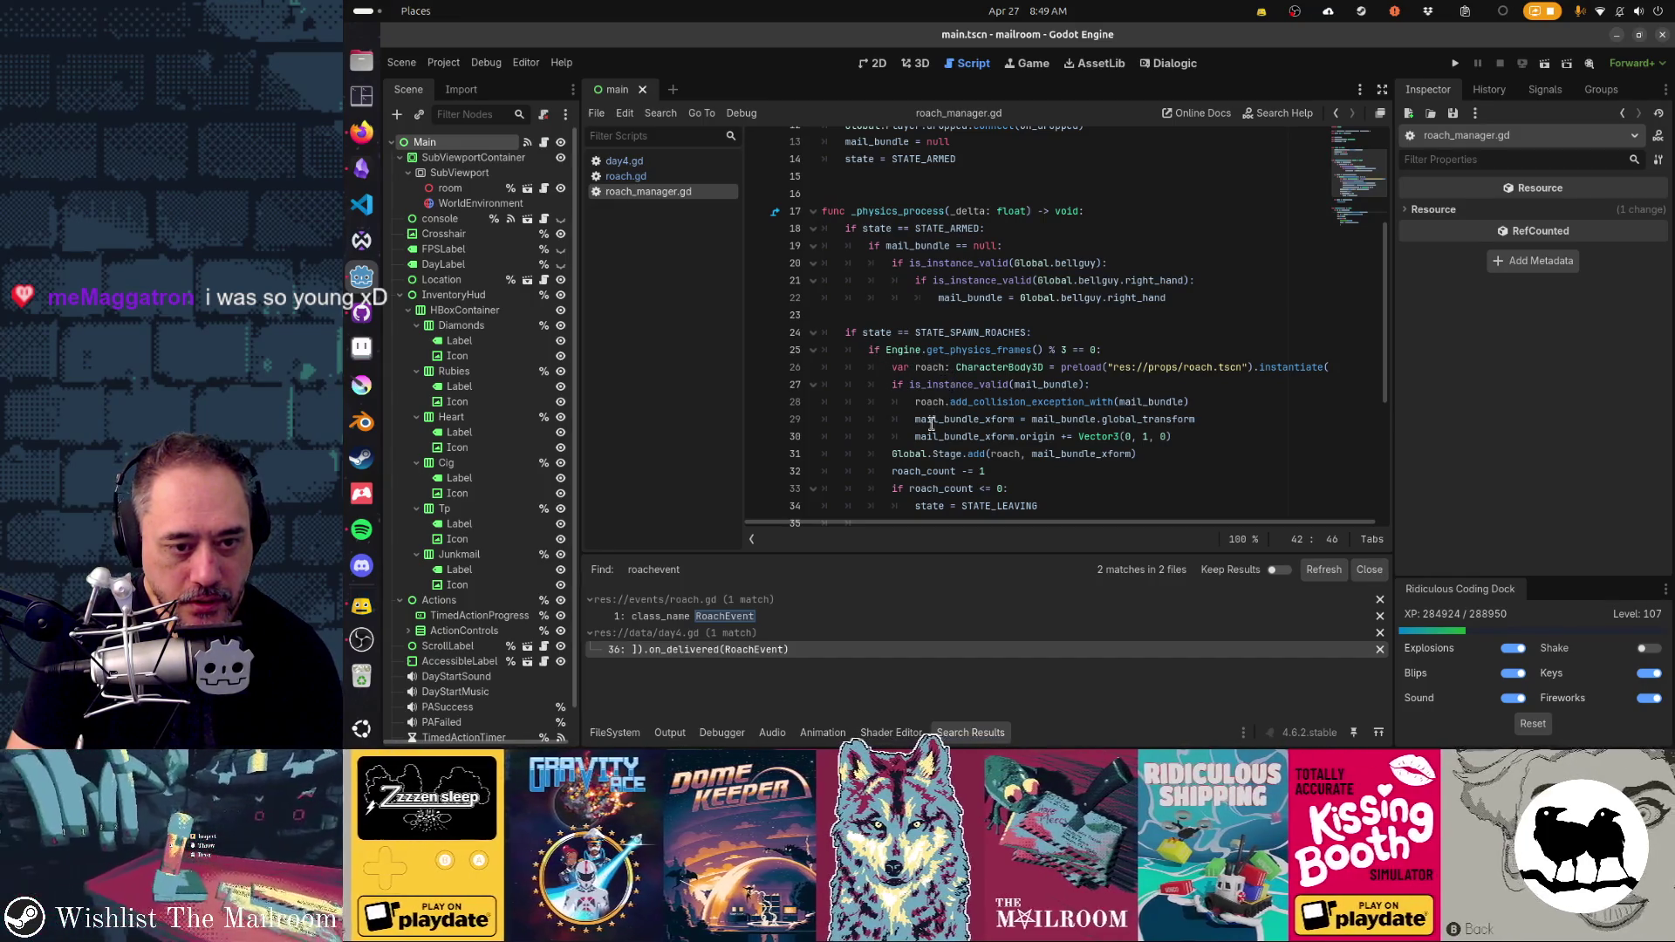
double_click(1064, 453)
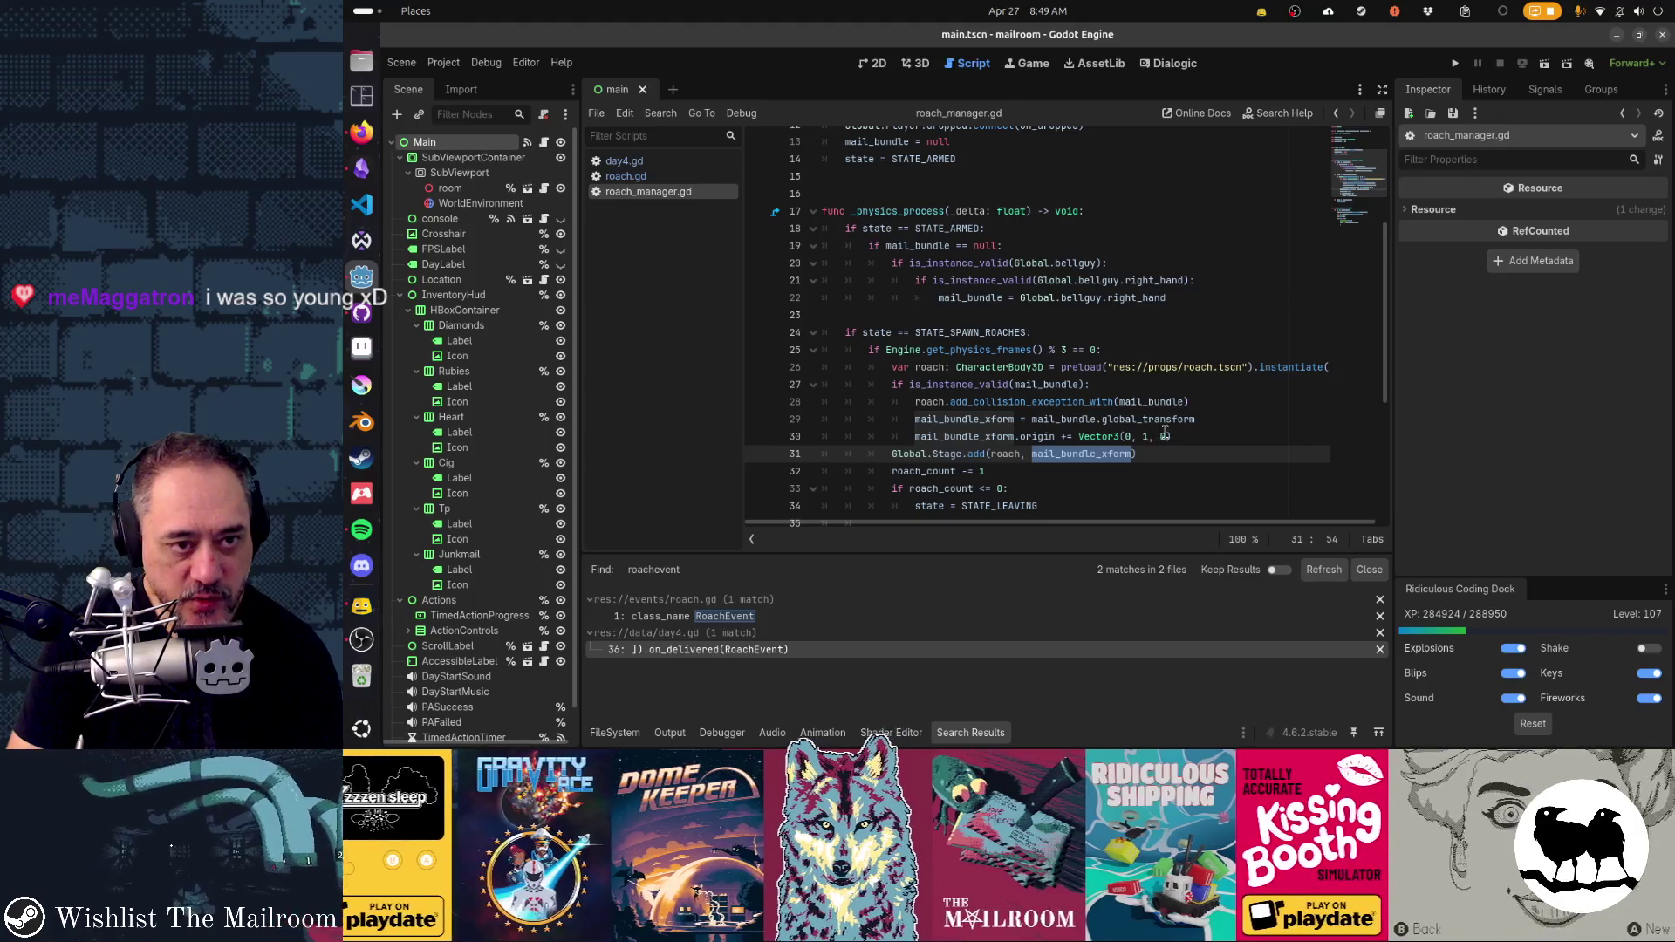
scroll(1165, 436, "down", 5)
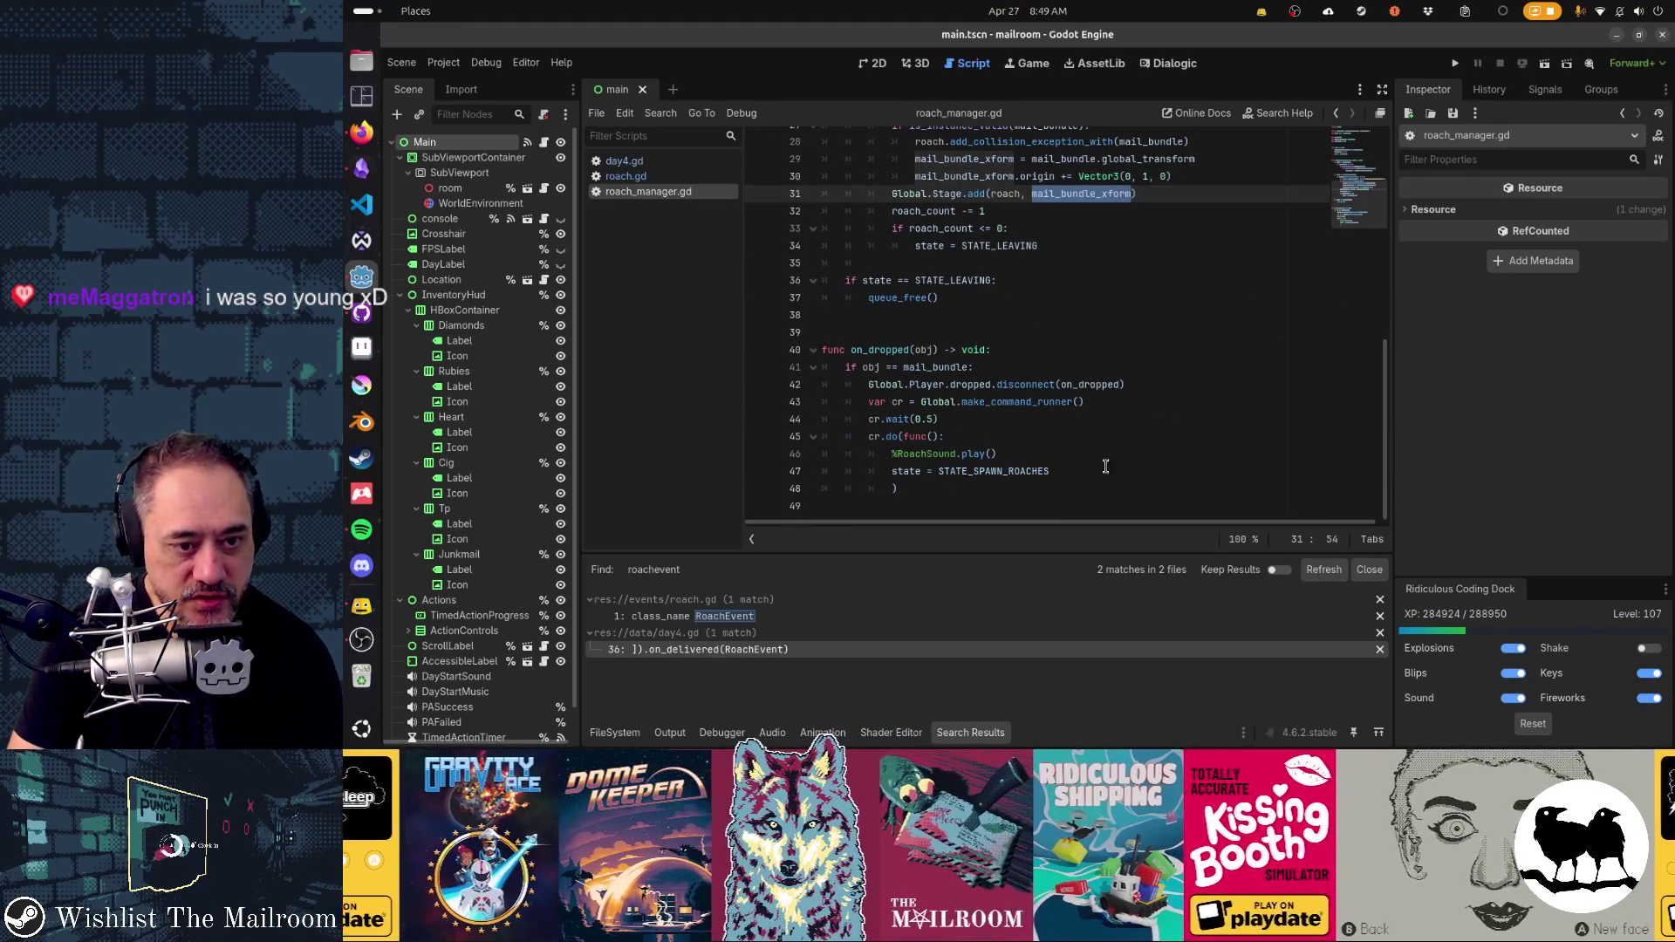
scroll(1072, 486, "up", 9)
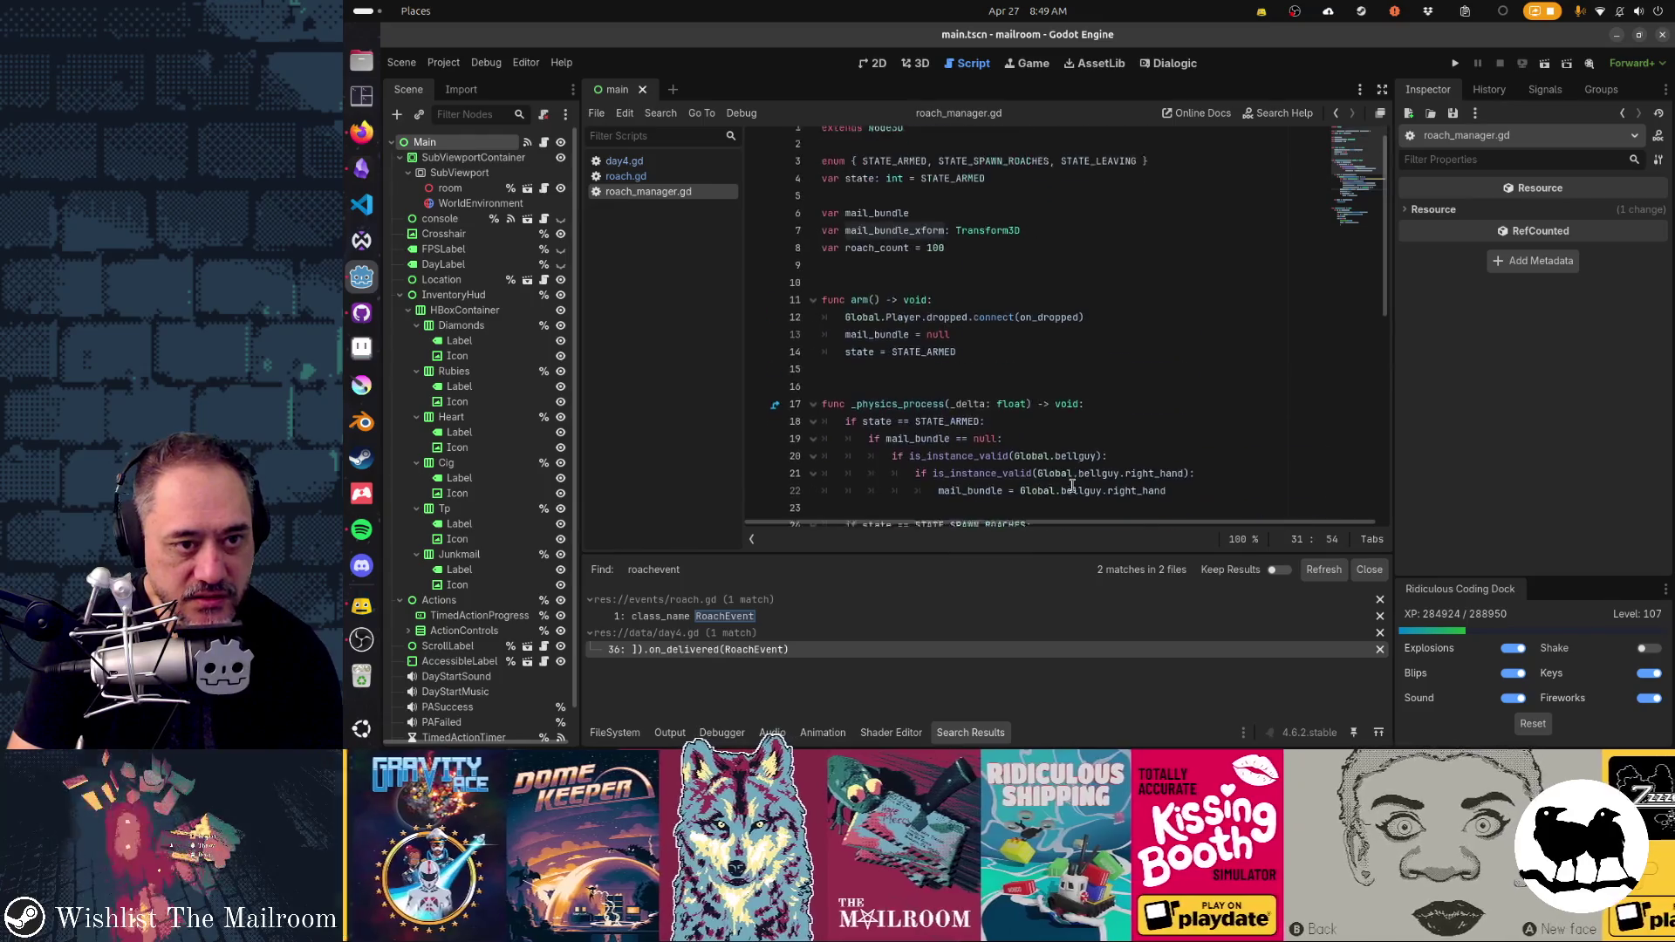
double_click(895, 246)
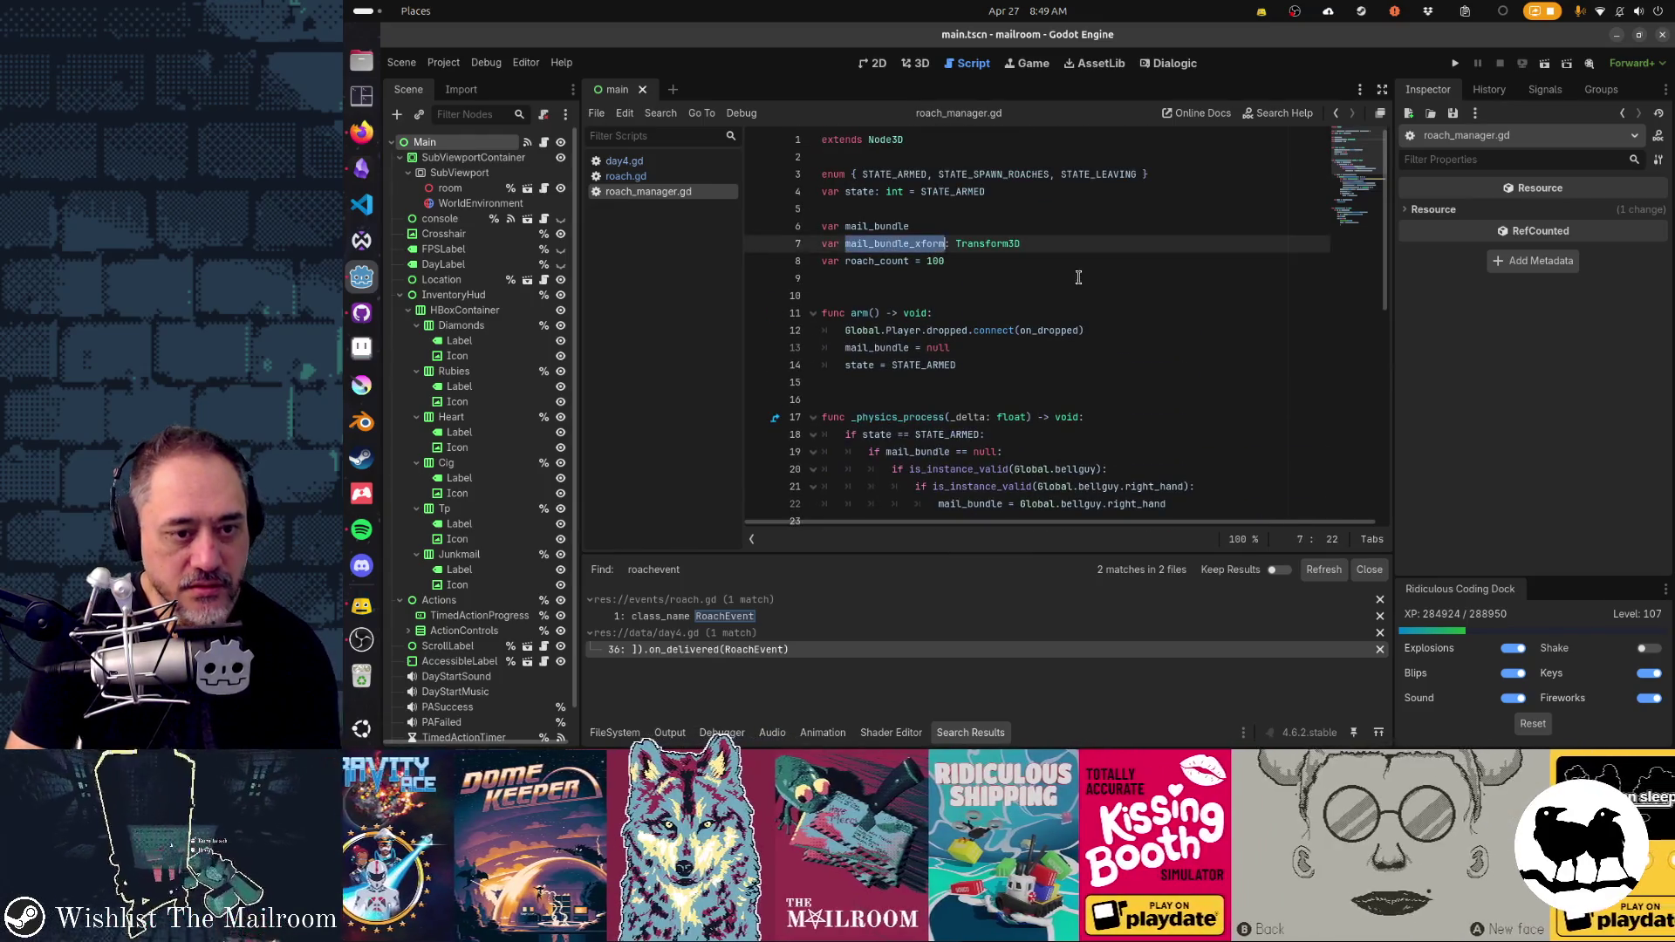
scroll(1078, 279, "down", 2)
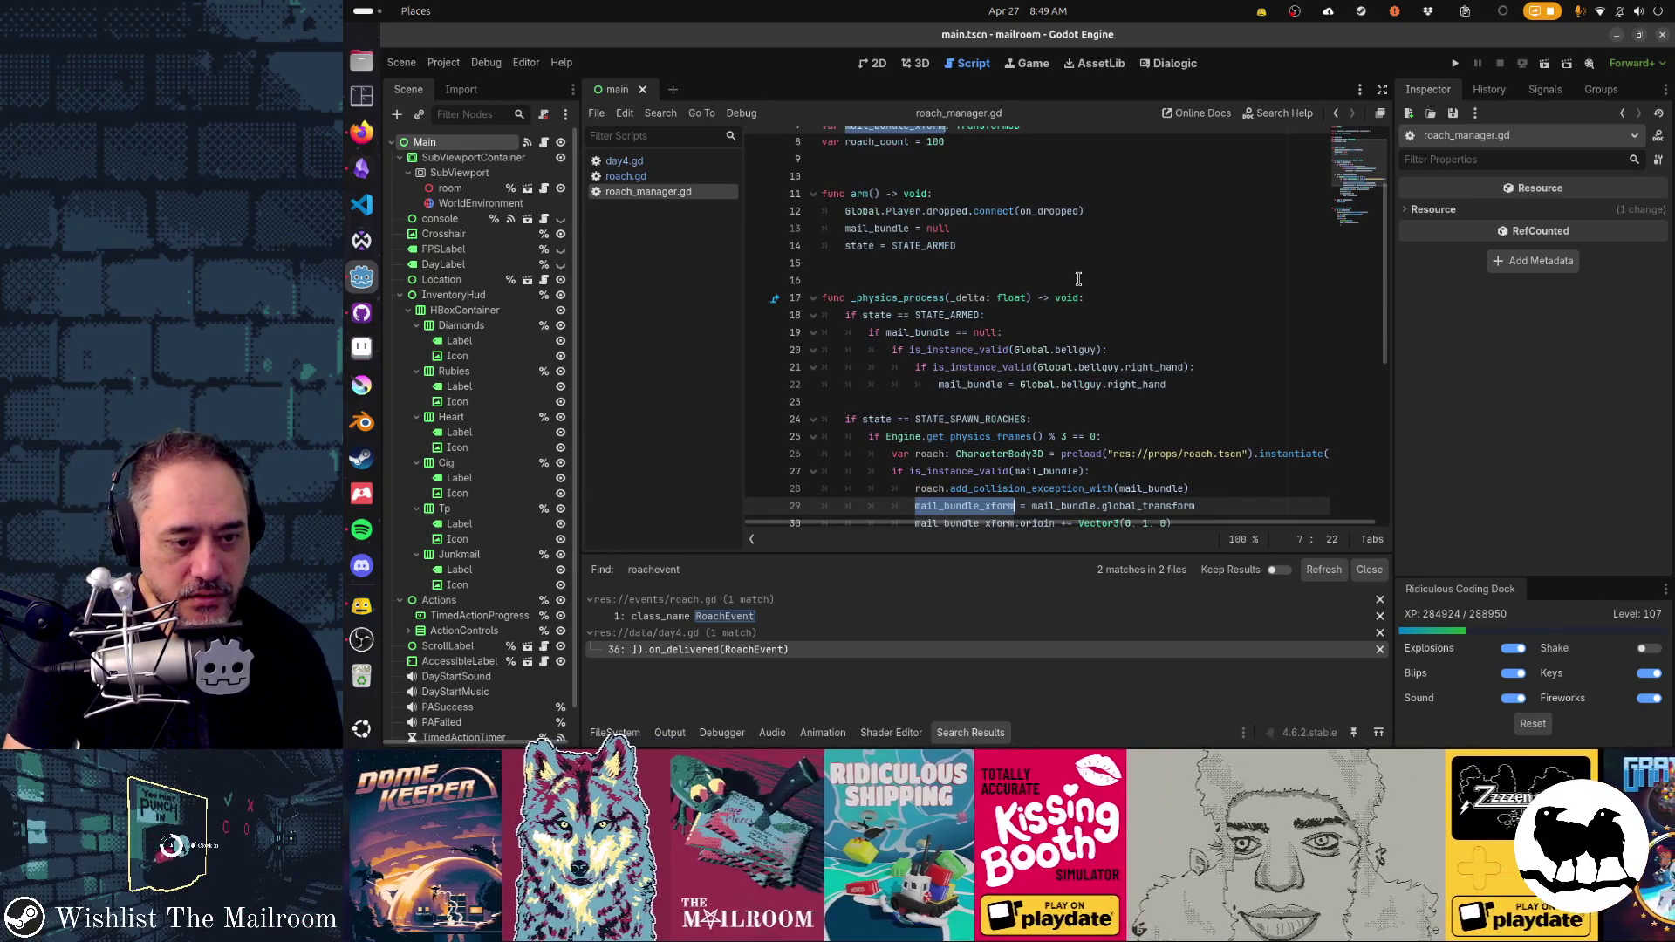
scroll(1078, 278, "down", 2)
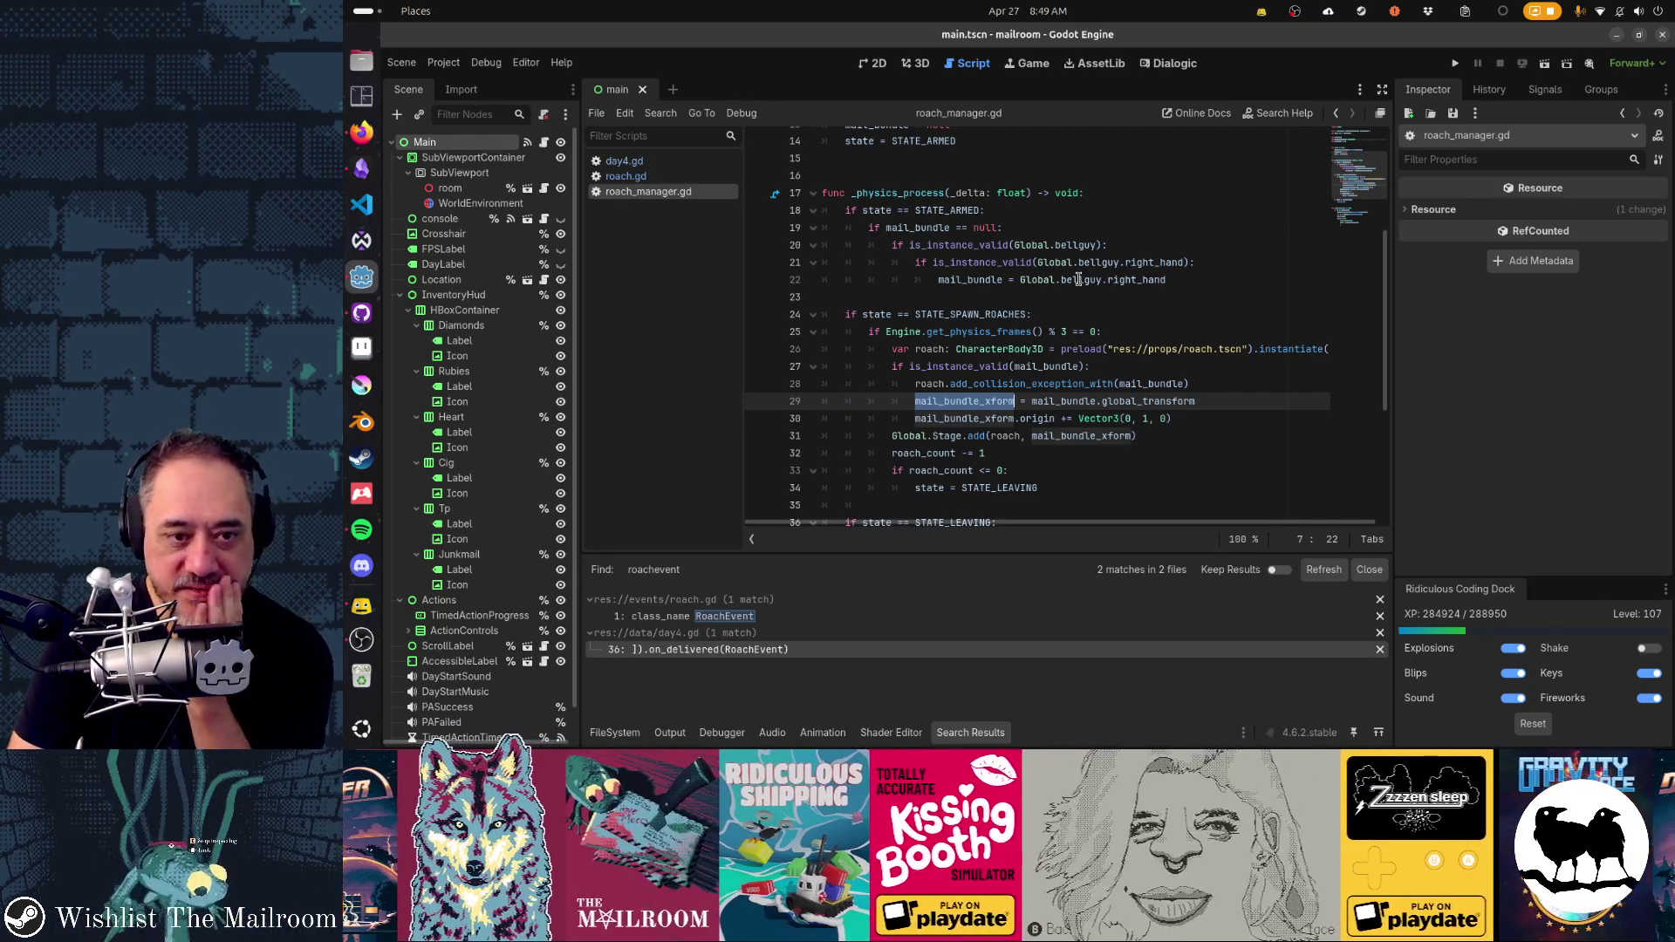
scroll(1001, 401, "up", 4)
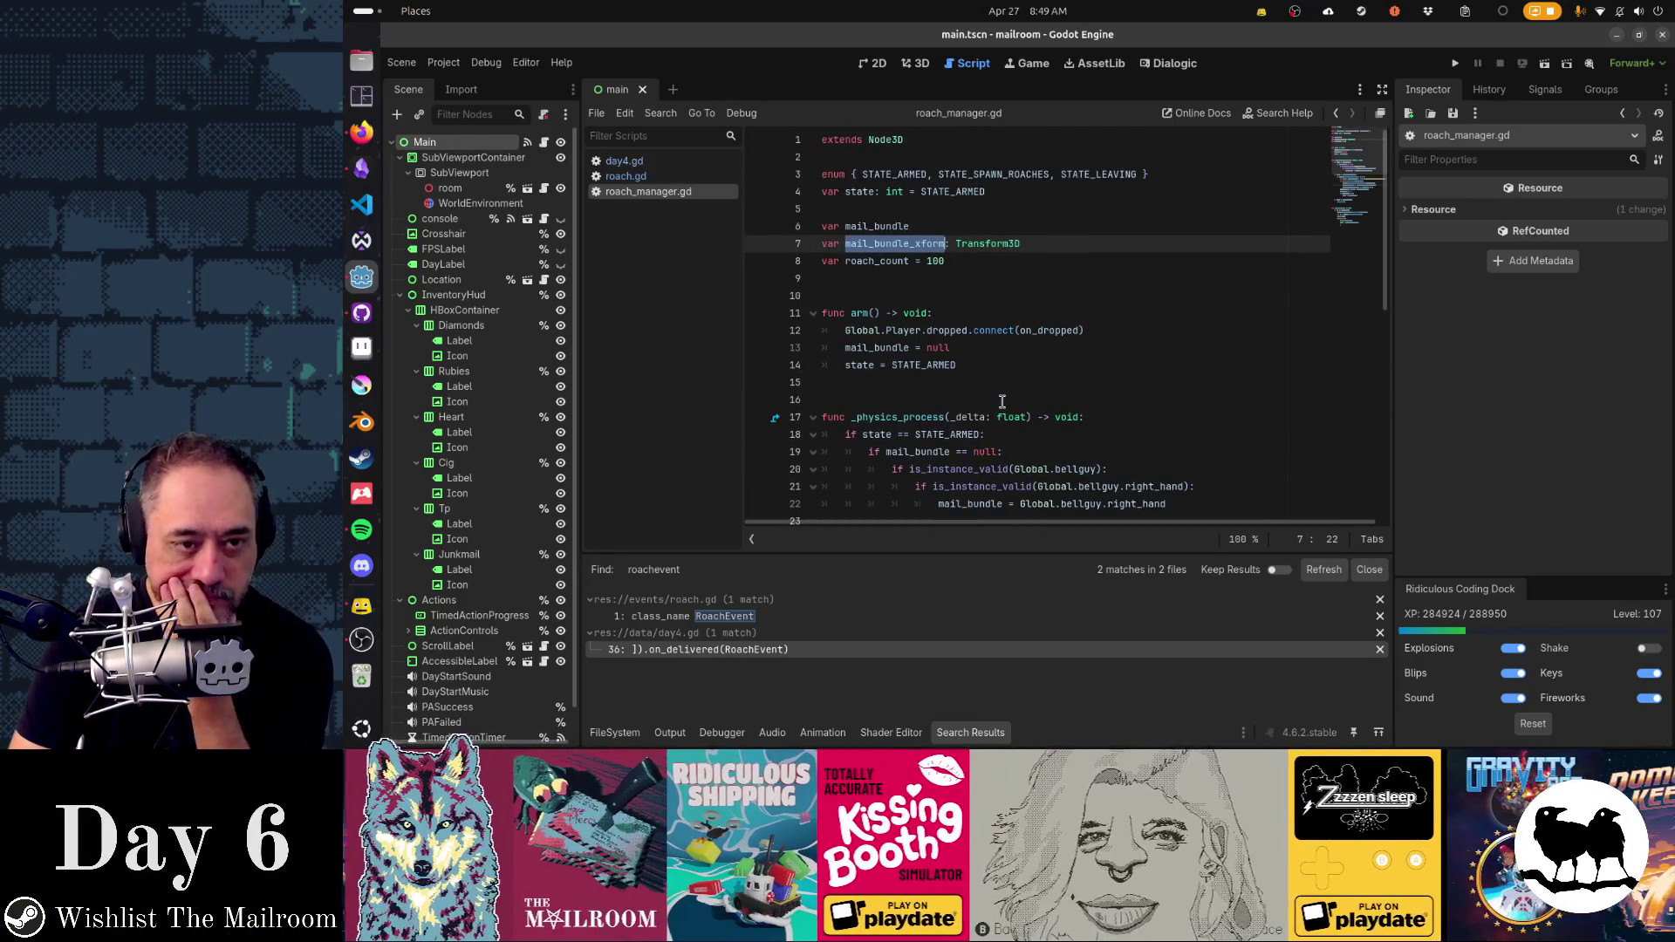
scroll(1001, 401, "down", 2)
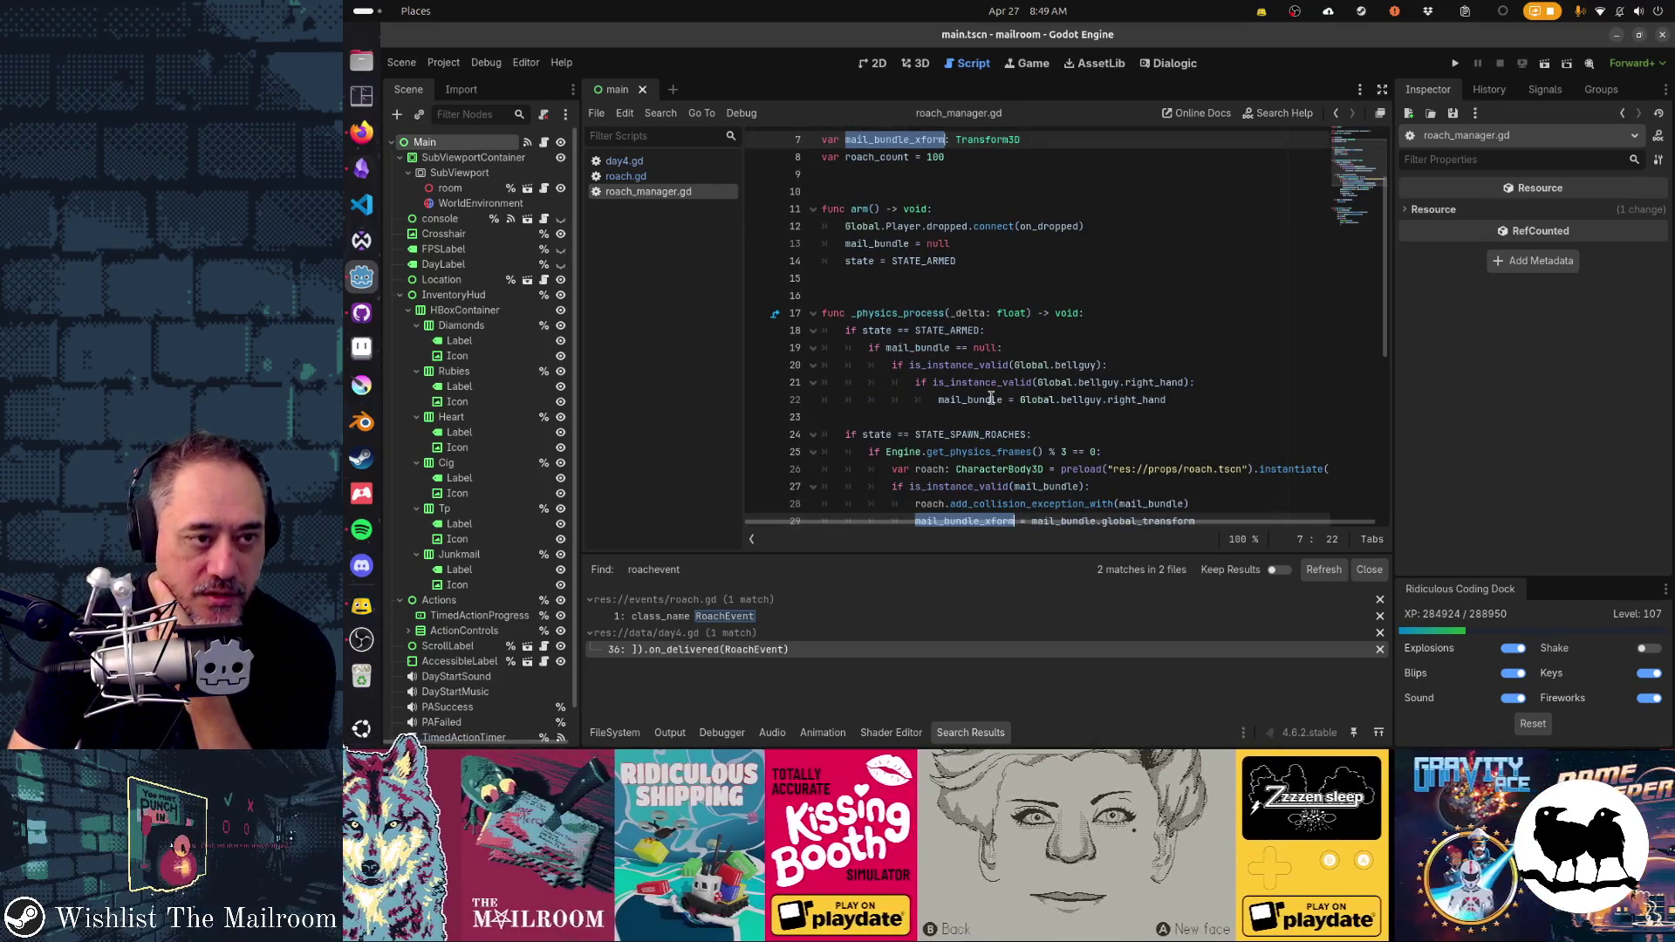
mouse_move(985, 394)
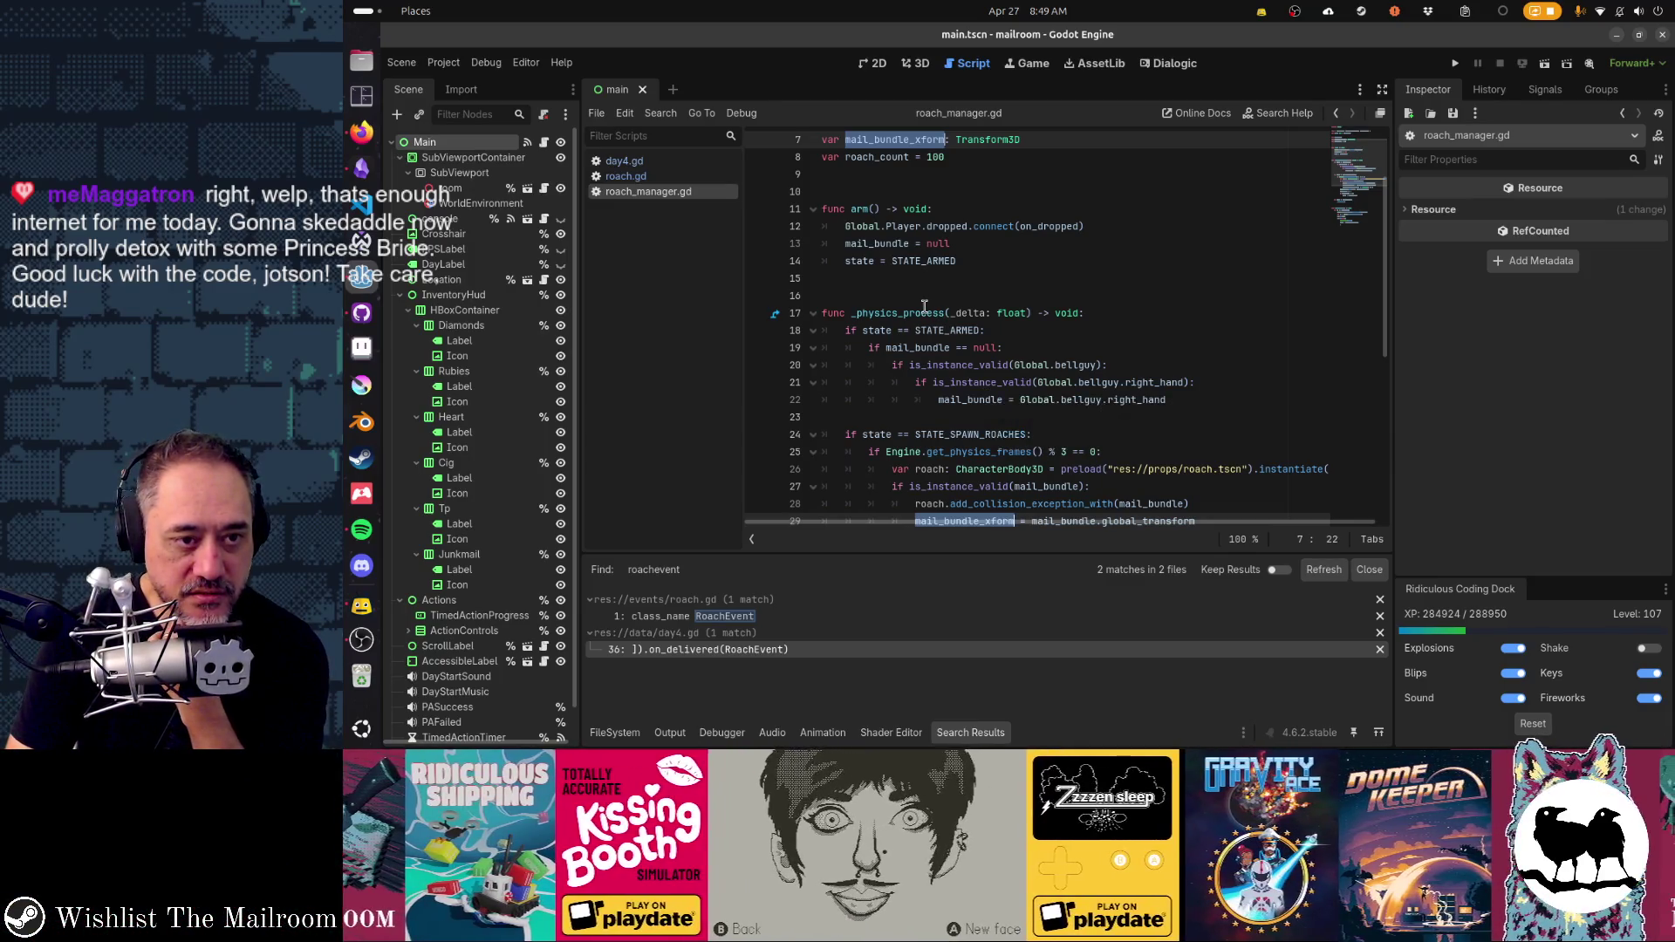
mouse_move(864, 209)
left_mouse_down()
mouse_move(956, 284)
mouse_move(950, 400)
left_mouse_up()
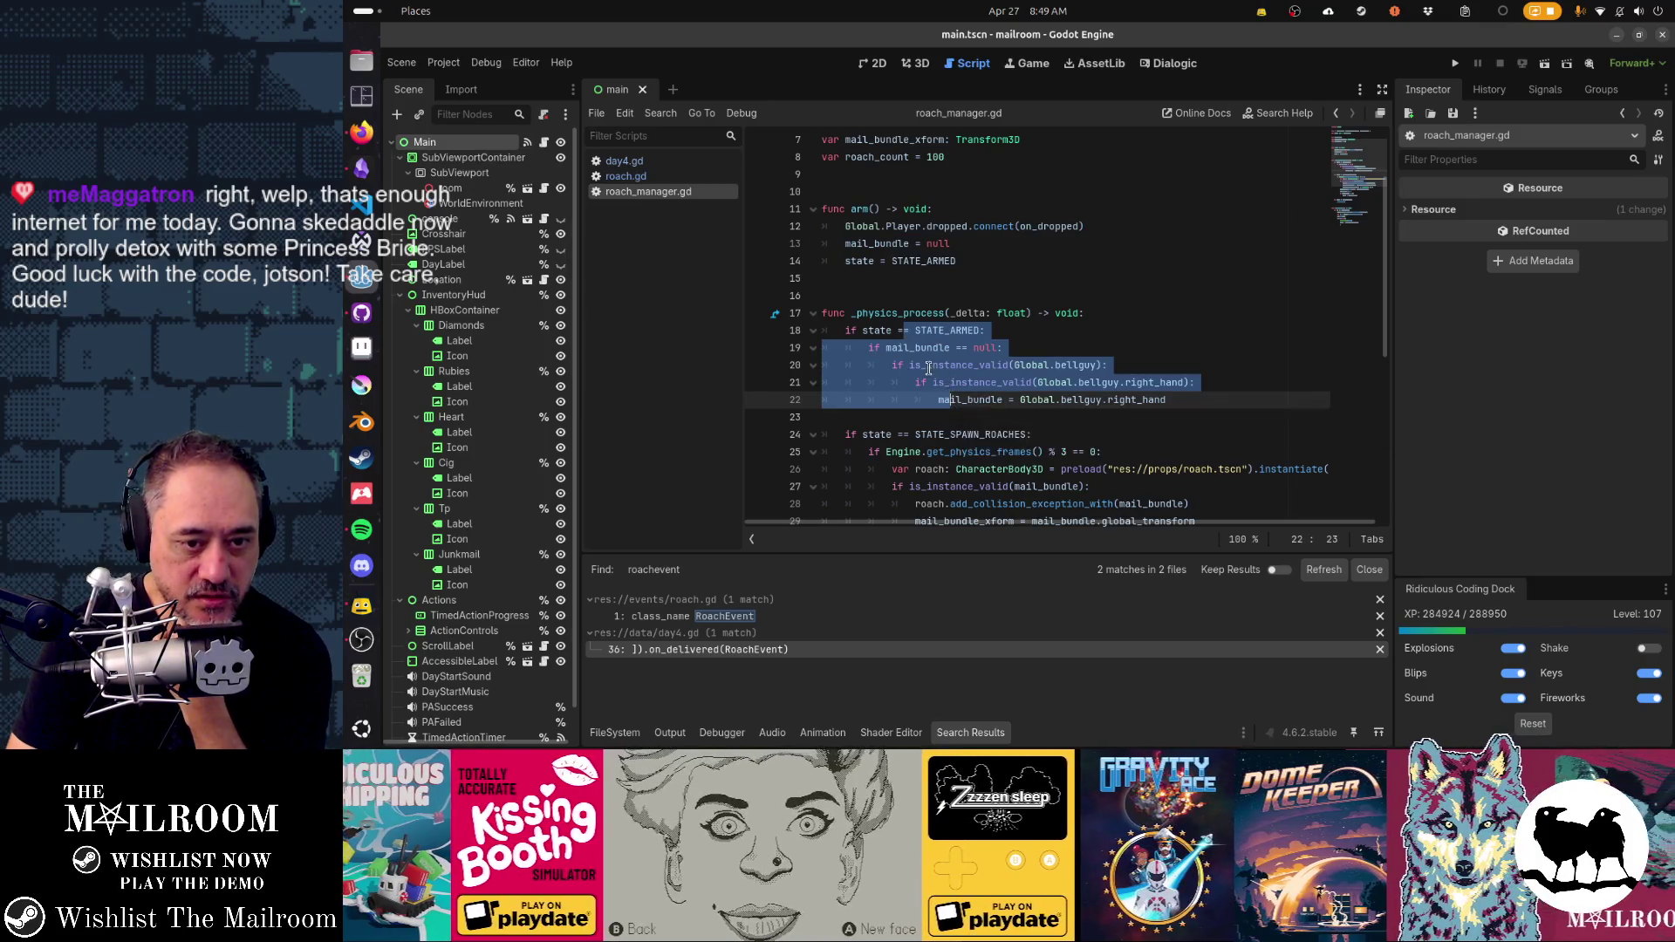
left_click(1075, 365)
double_click(1076, 365)
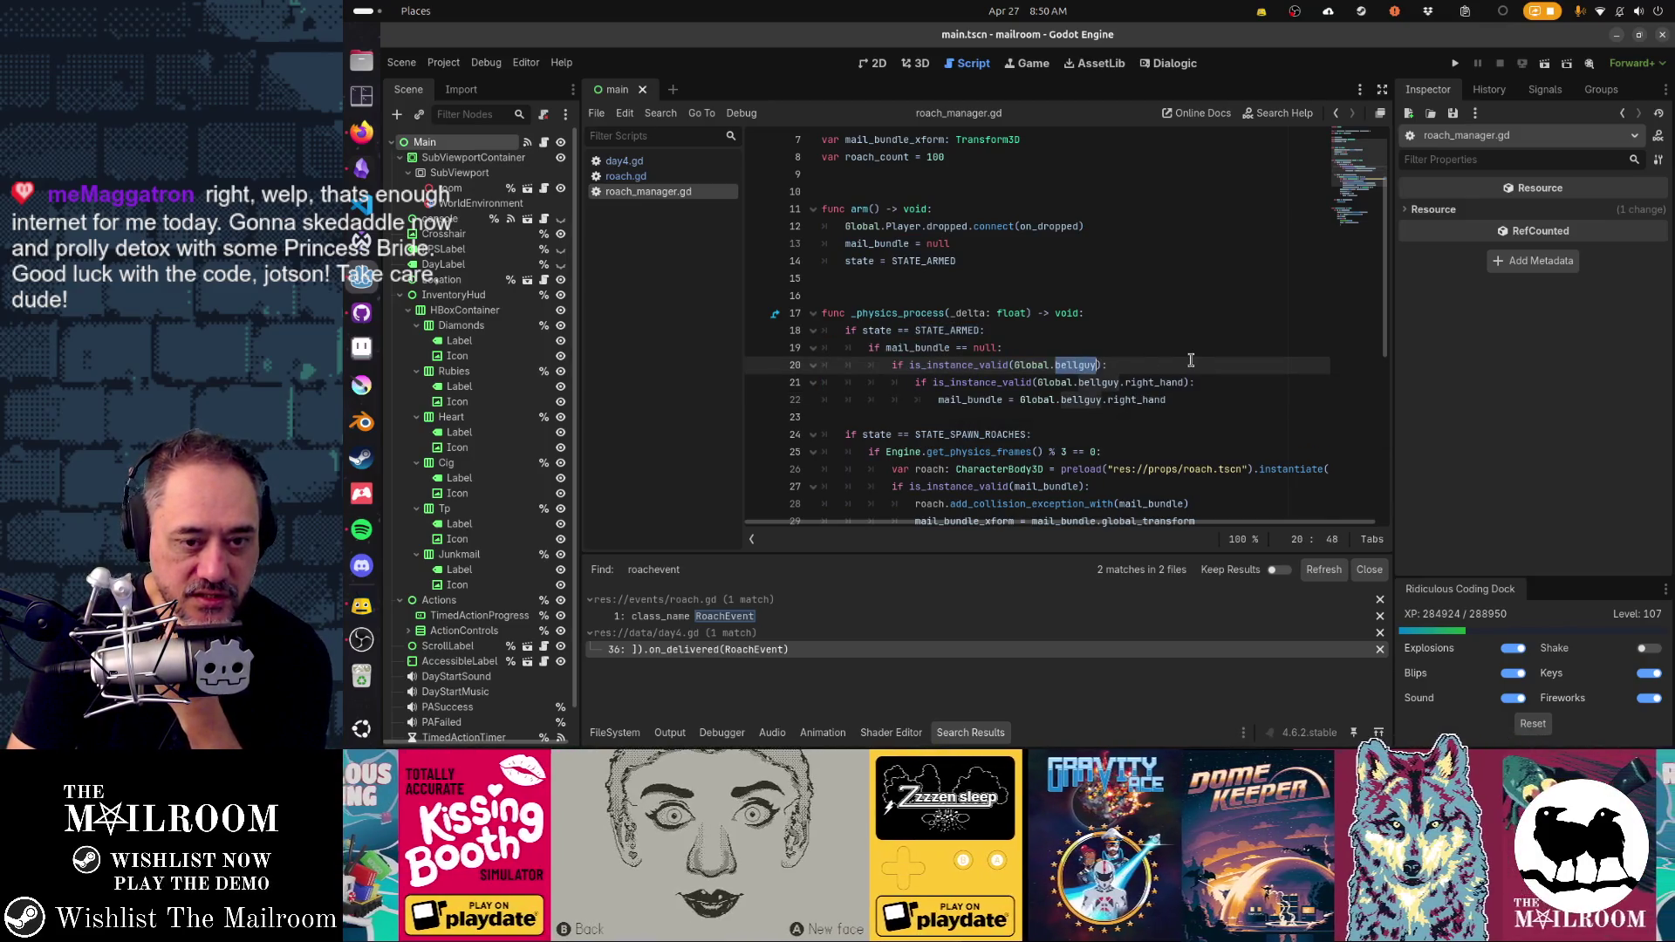
left_click(1071, 382)
double_click(1150, 382)
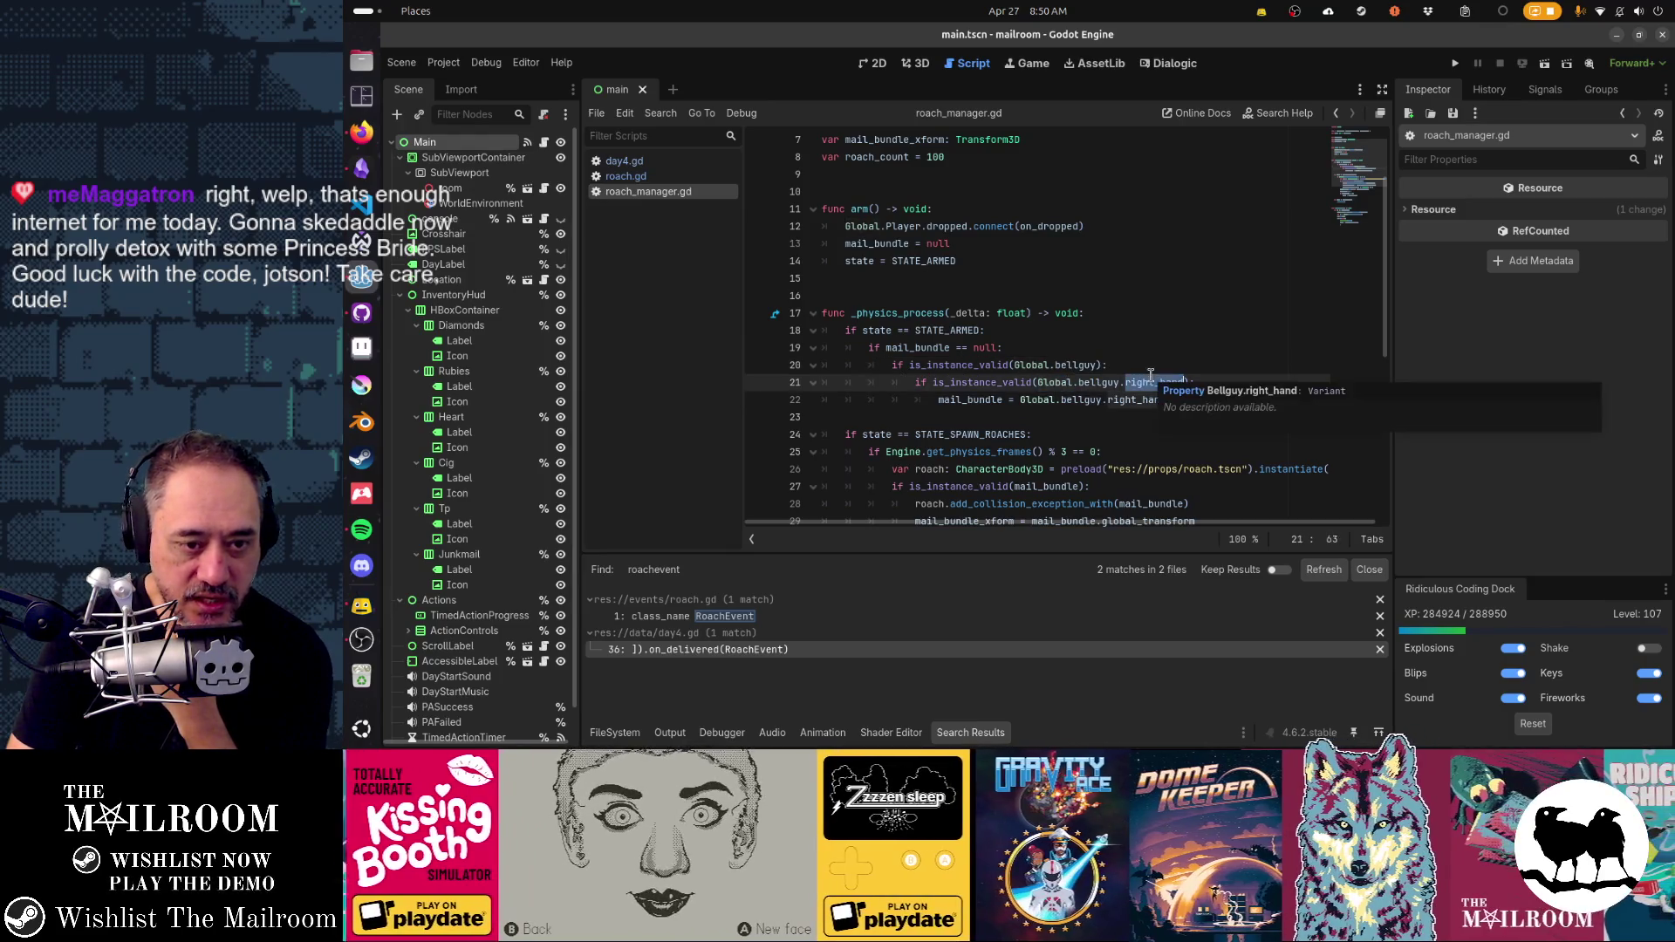
left_click(1007, 399)
double_click(963, 399)
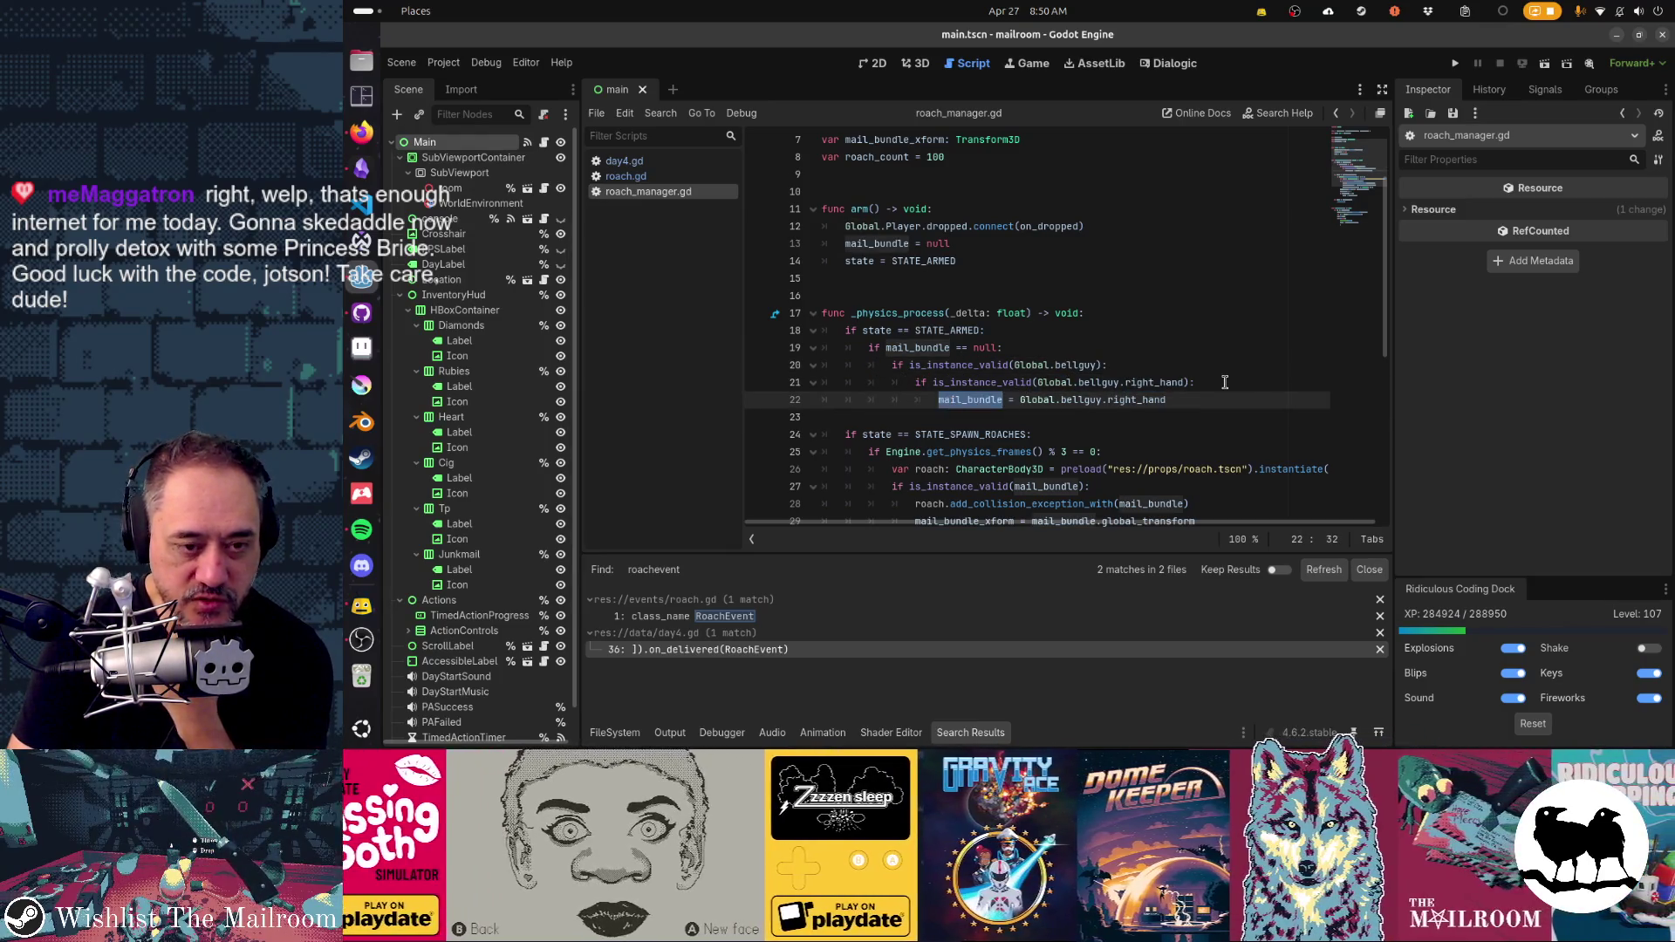
left_click(941, 400)
scroll(1165, 393, "down", 3)
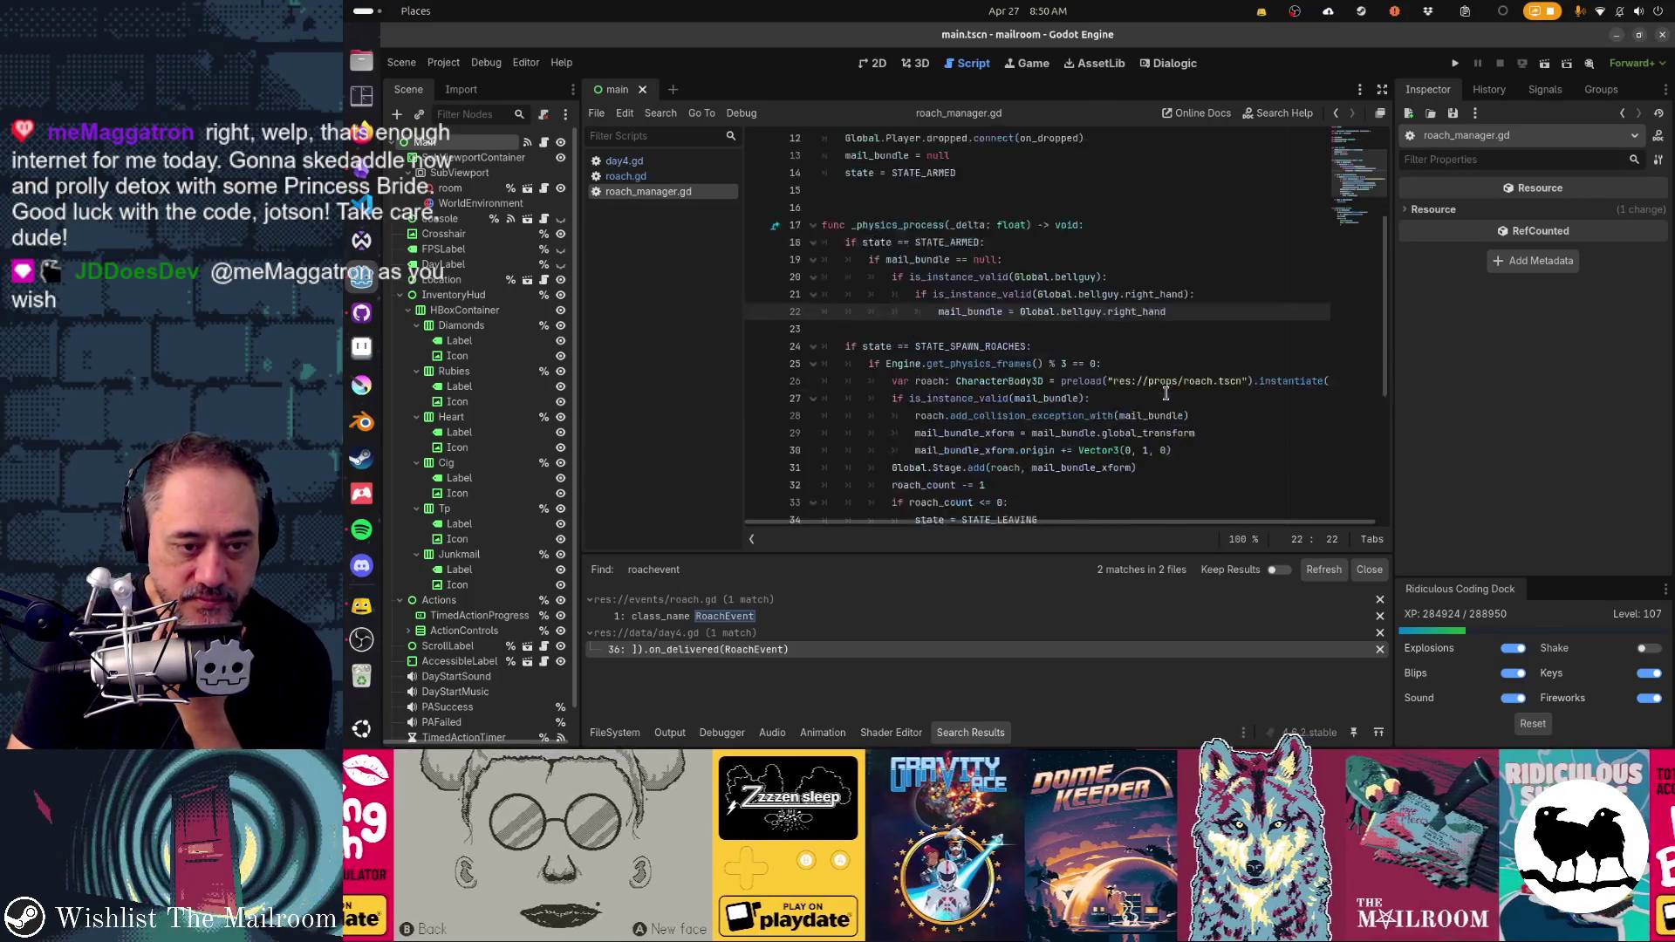
scroll(1165, 393, "down", 4)
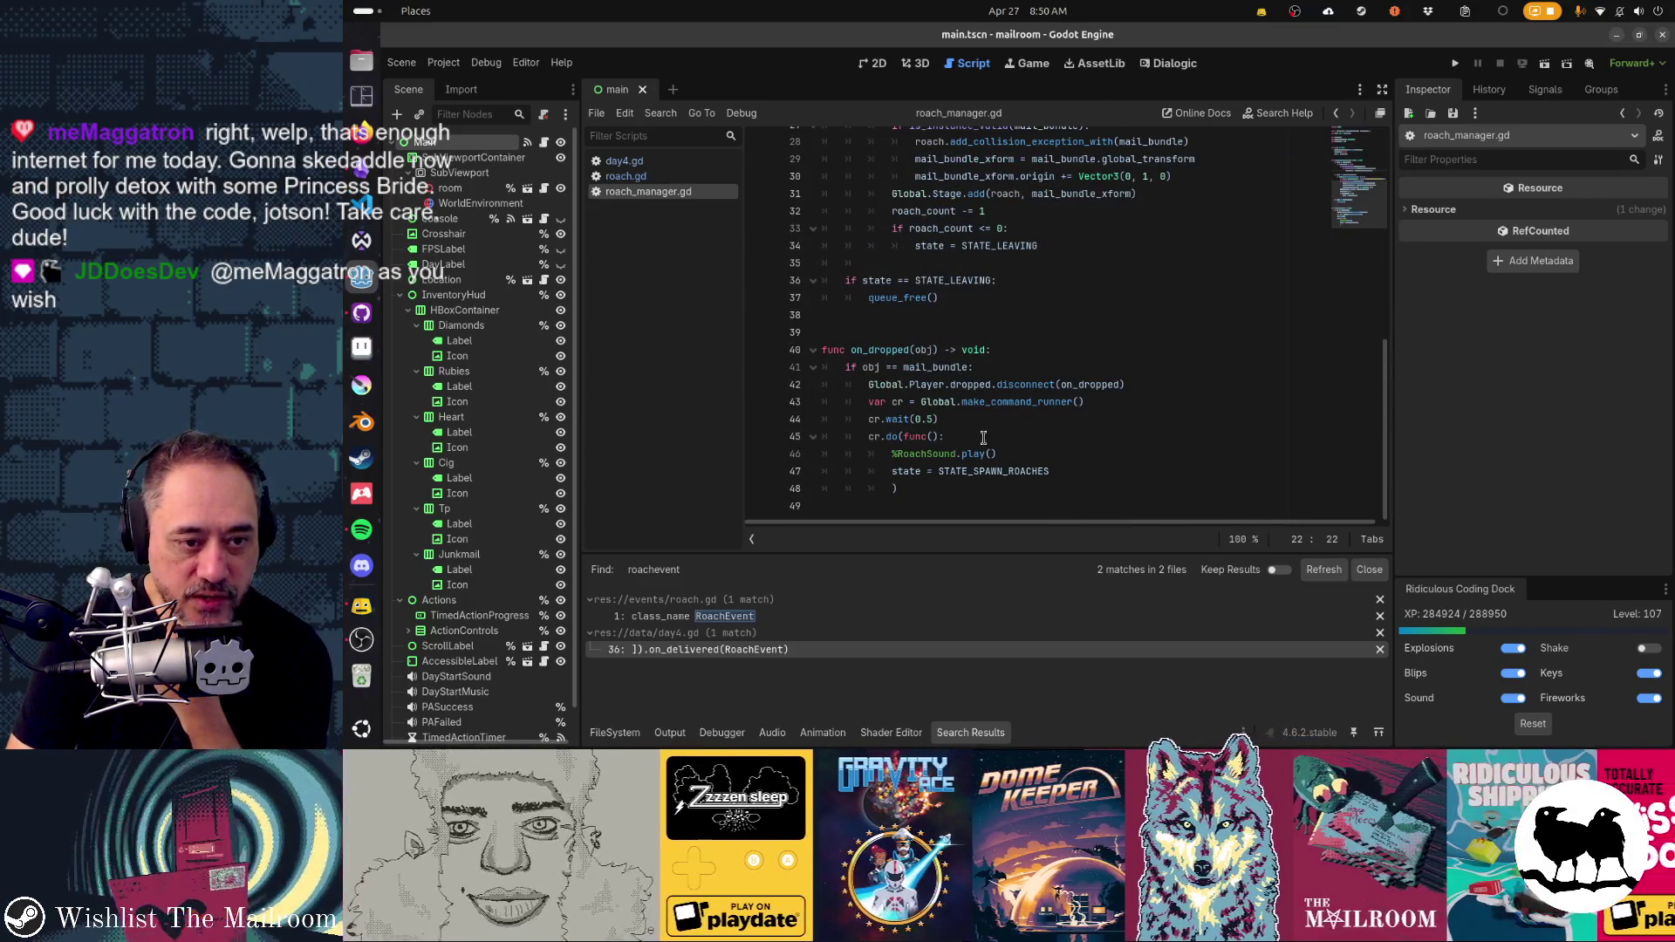
left_click(933, 366)
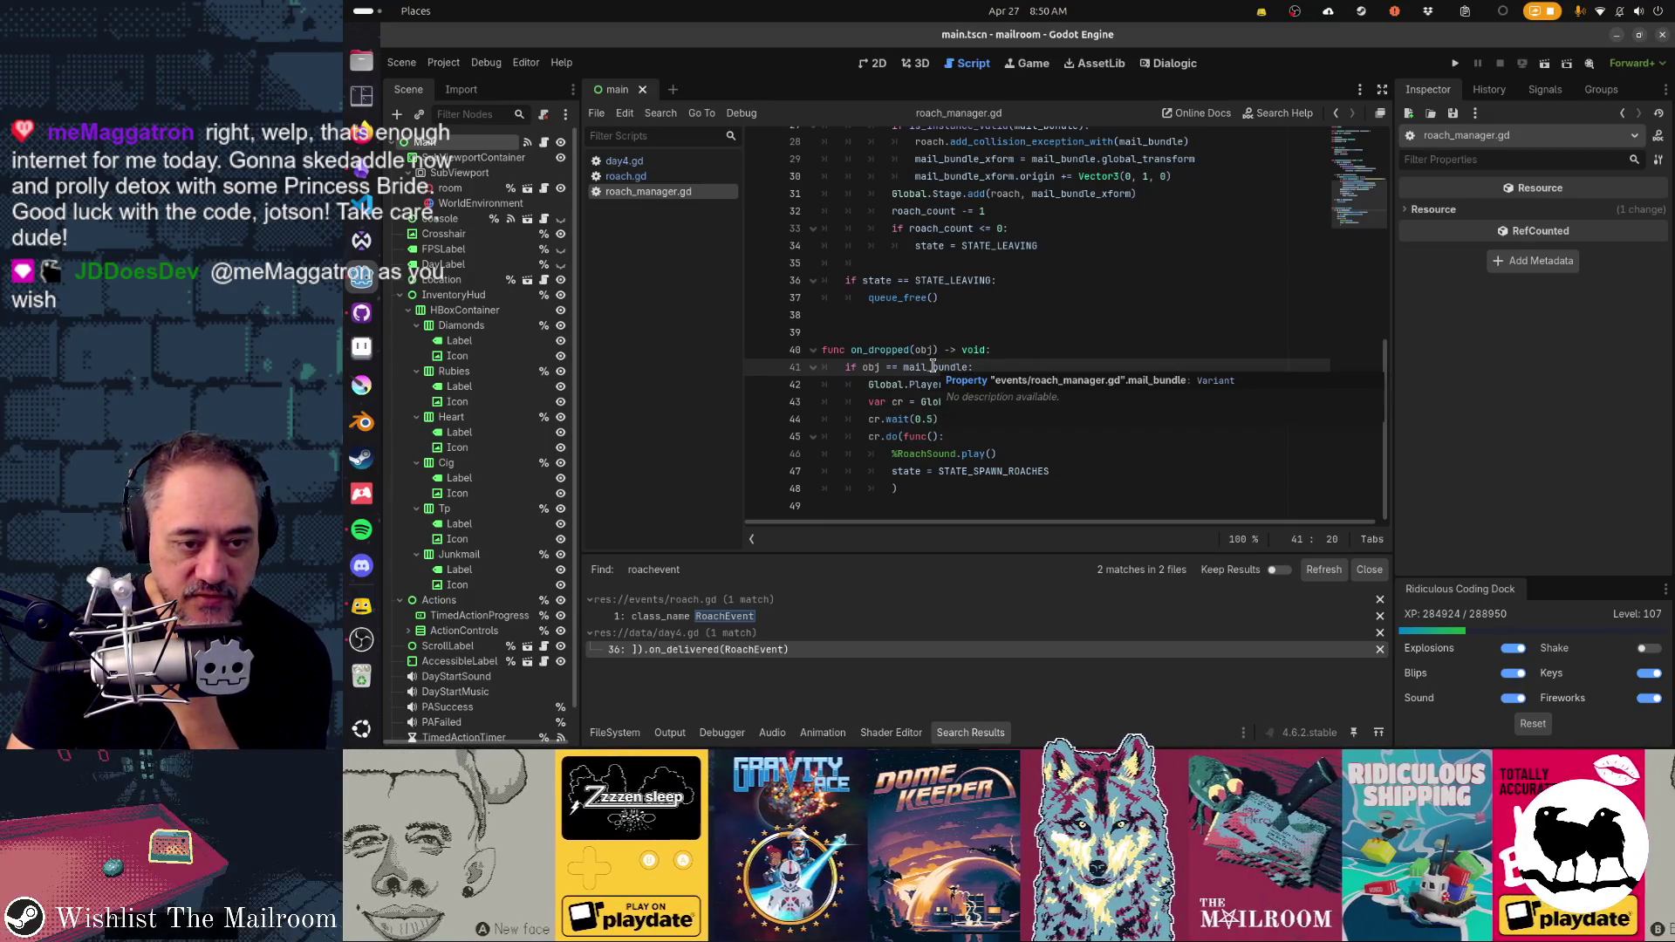
scroll(951, 458, "up", 4)
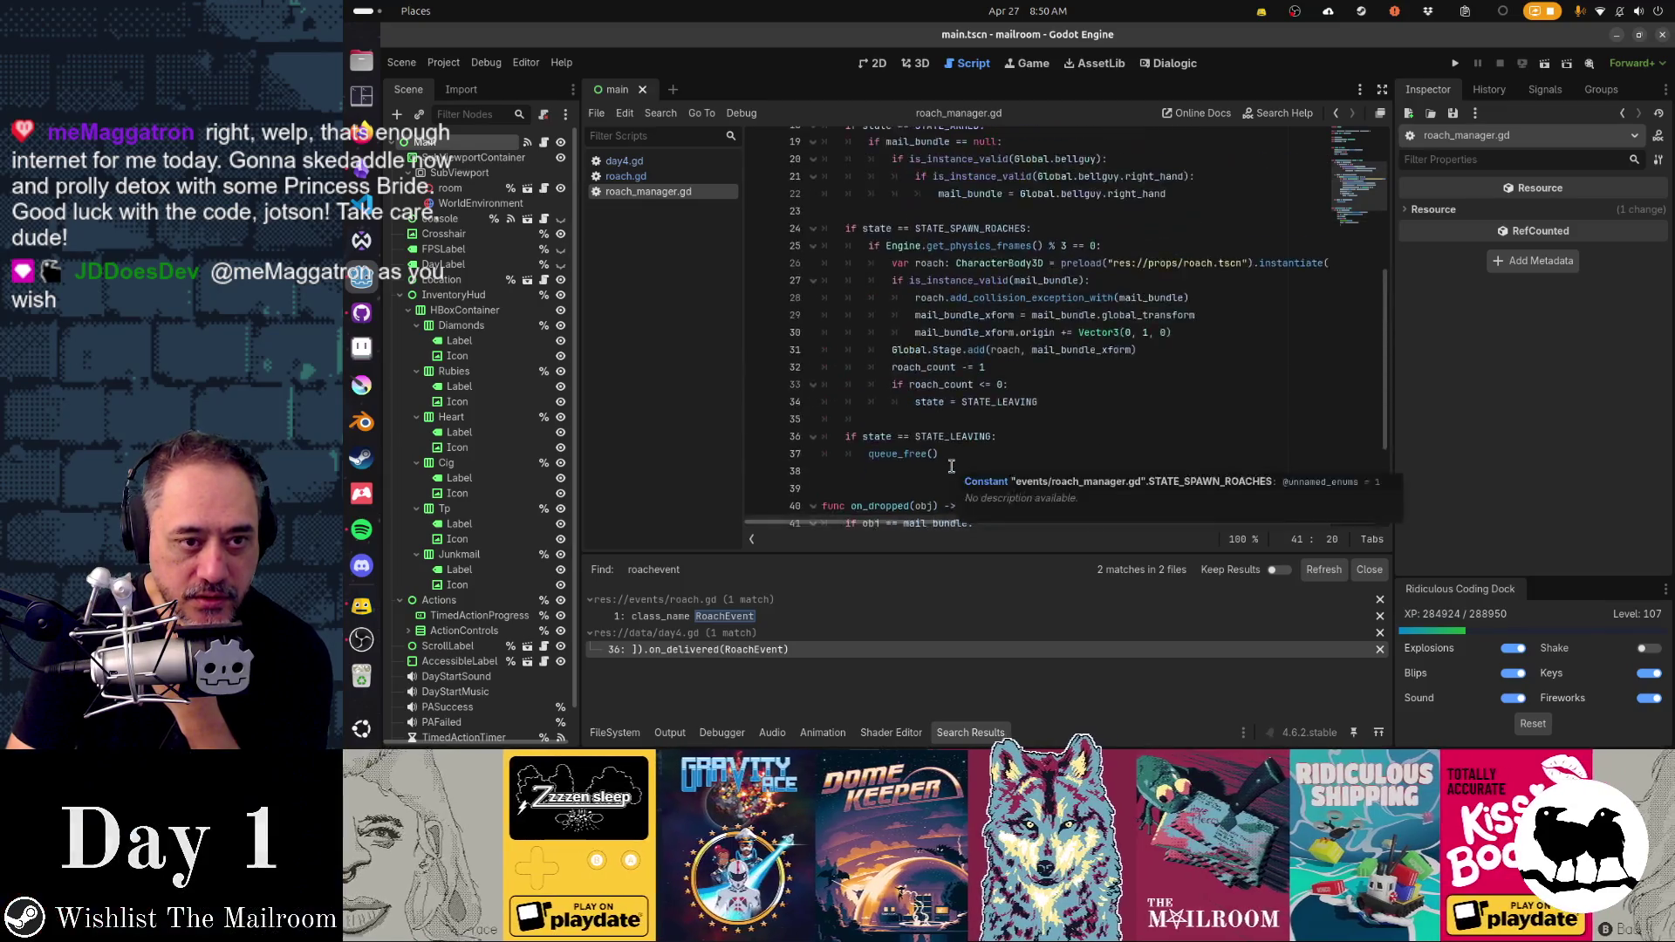
double_click(985, 280)
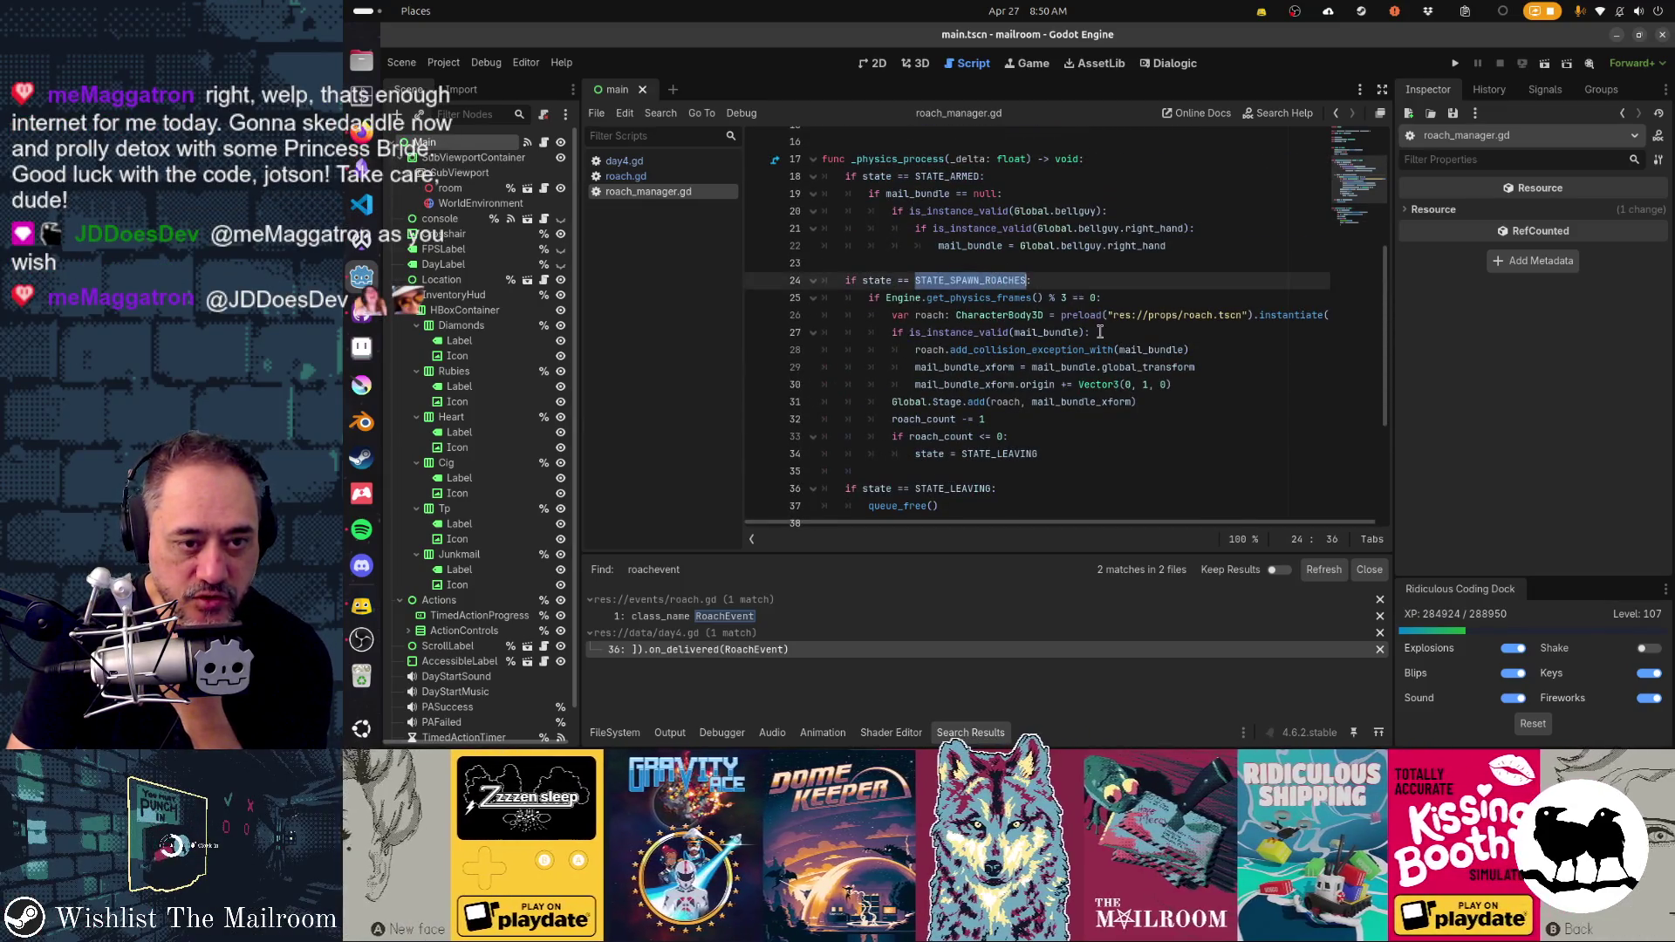
double_click(971, 367)
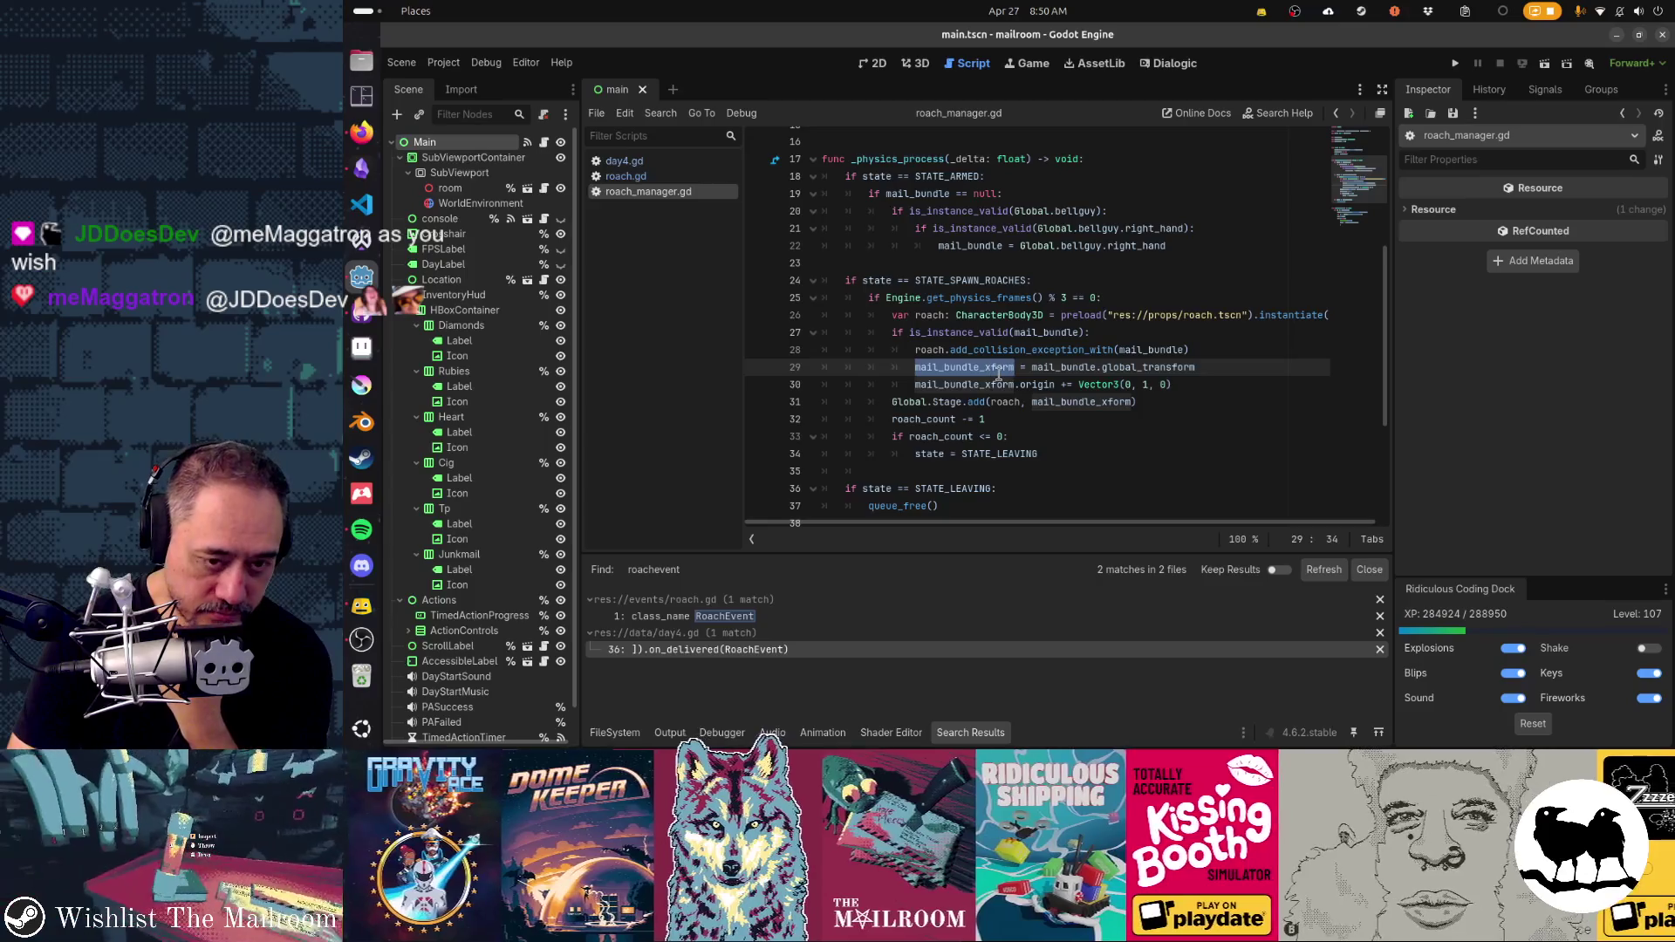
mouse_move(975, 370)
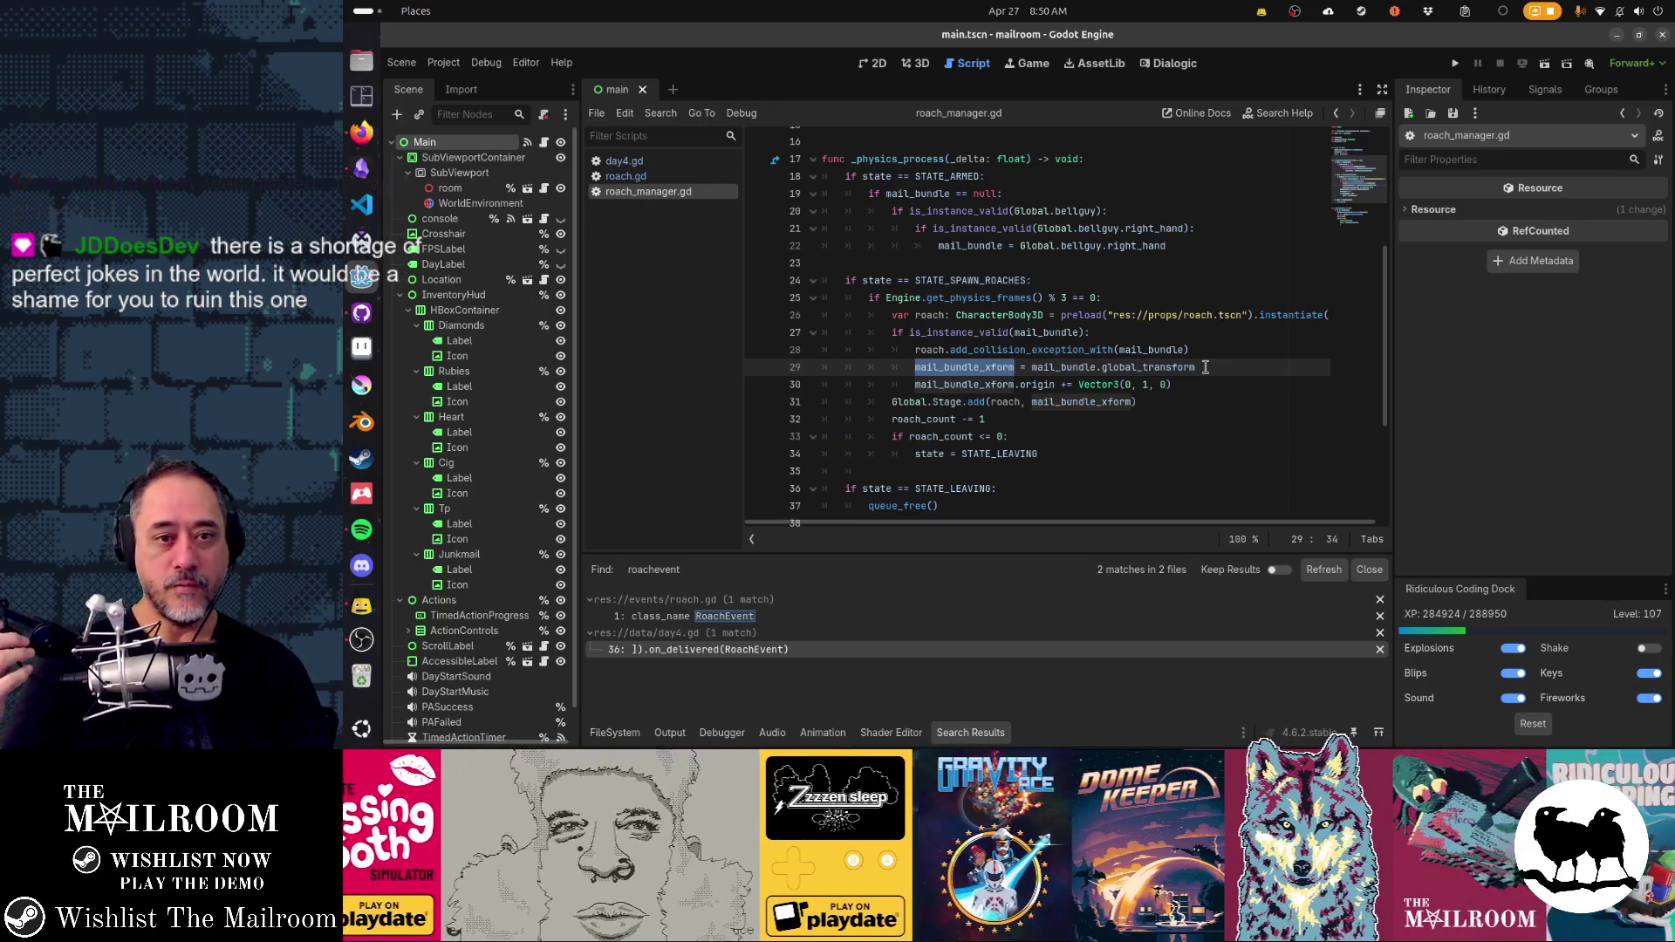
scroll(971, 310, "down", 3)
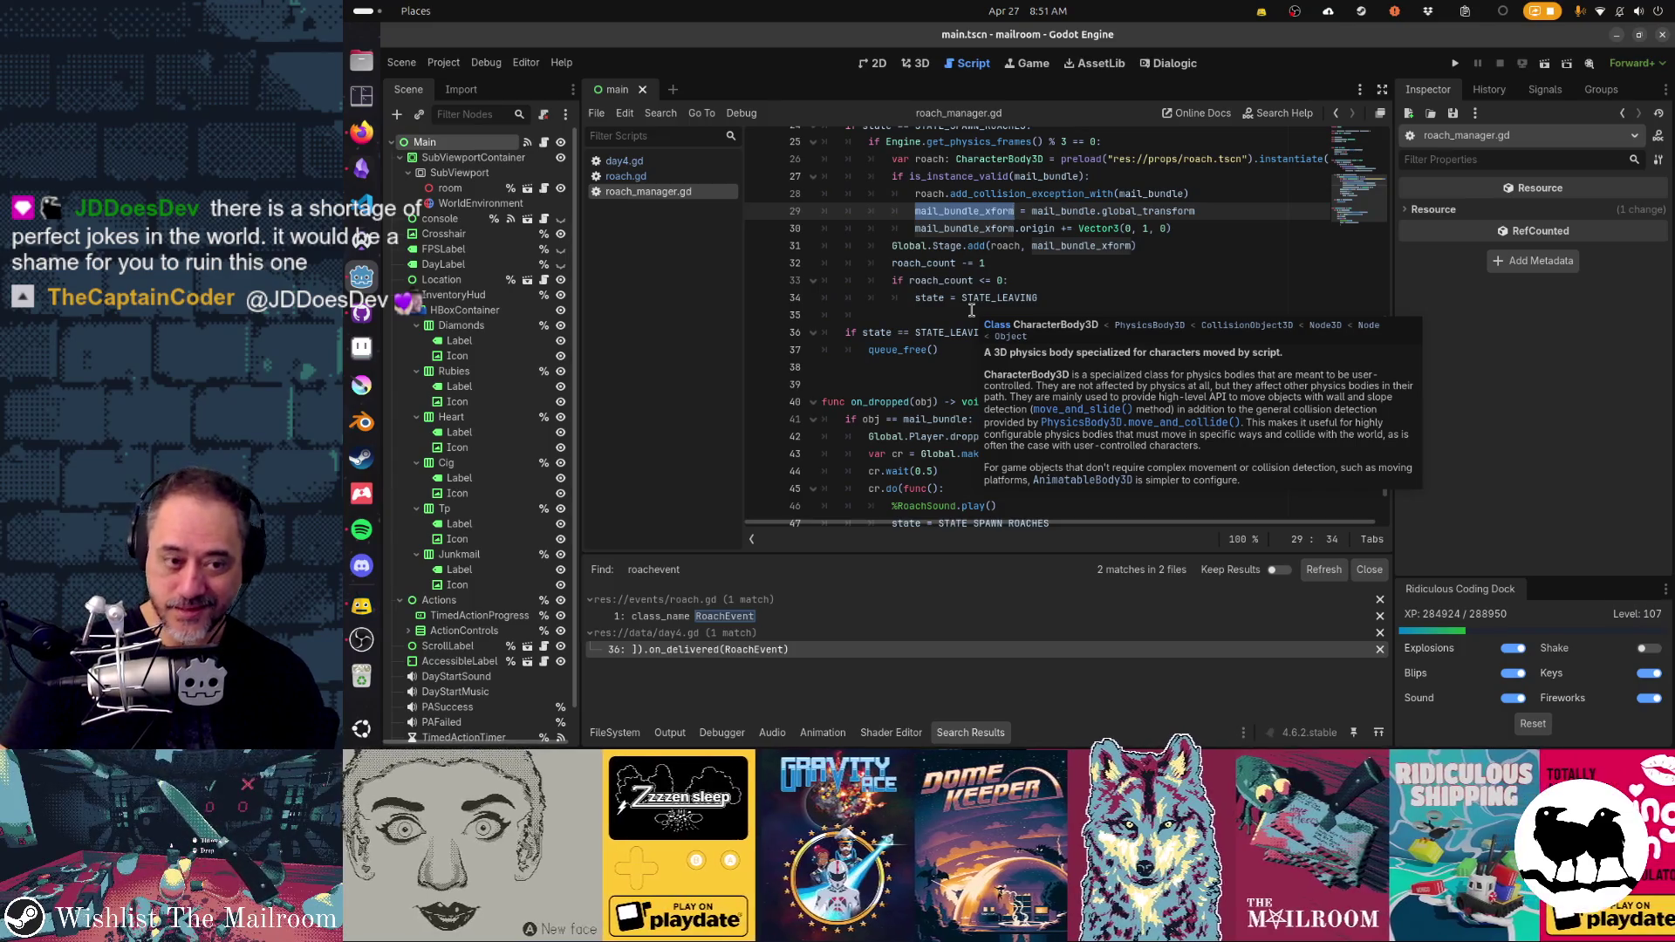
key("Escape")
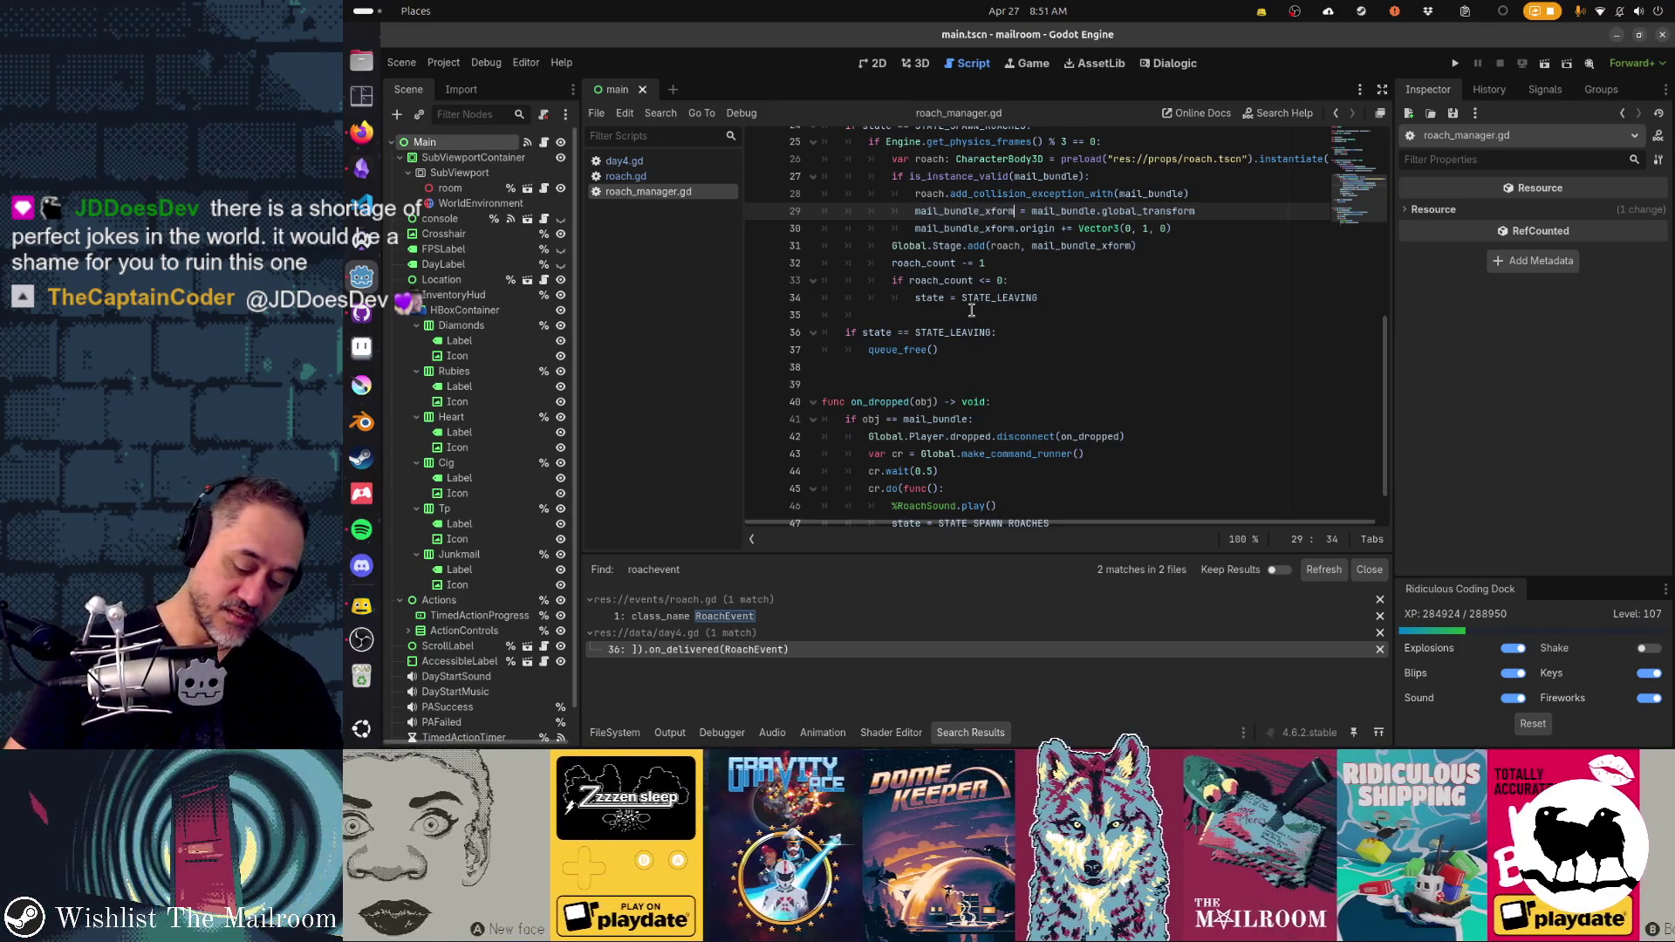
key("shift+alt+o")
type("seekerm")
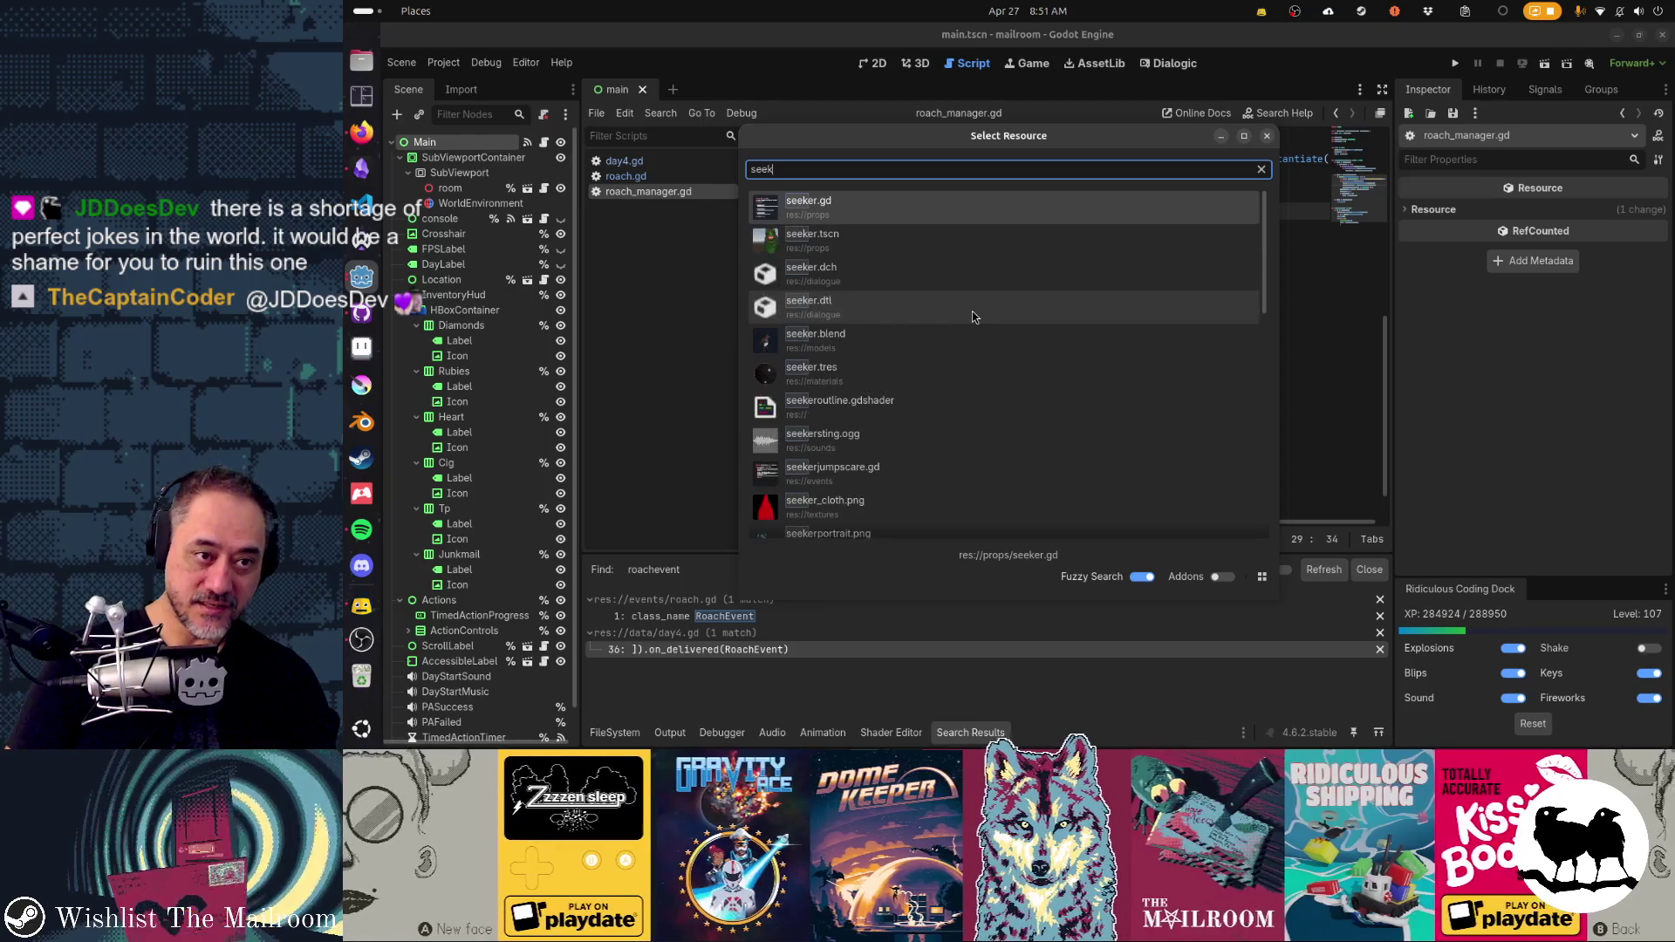
type("a")
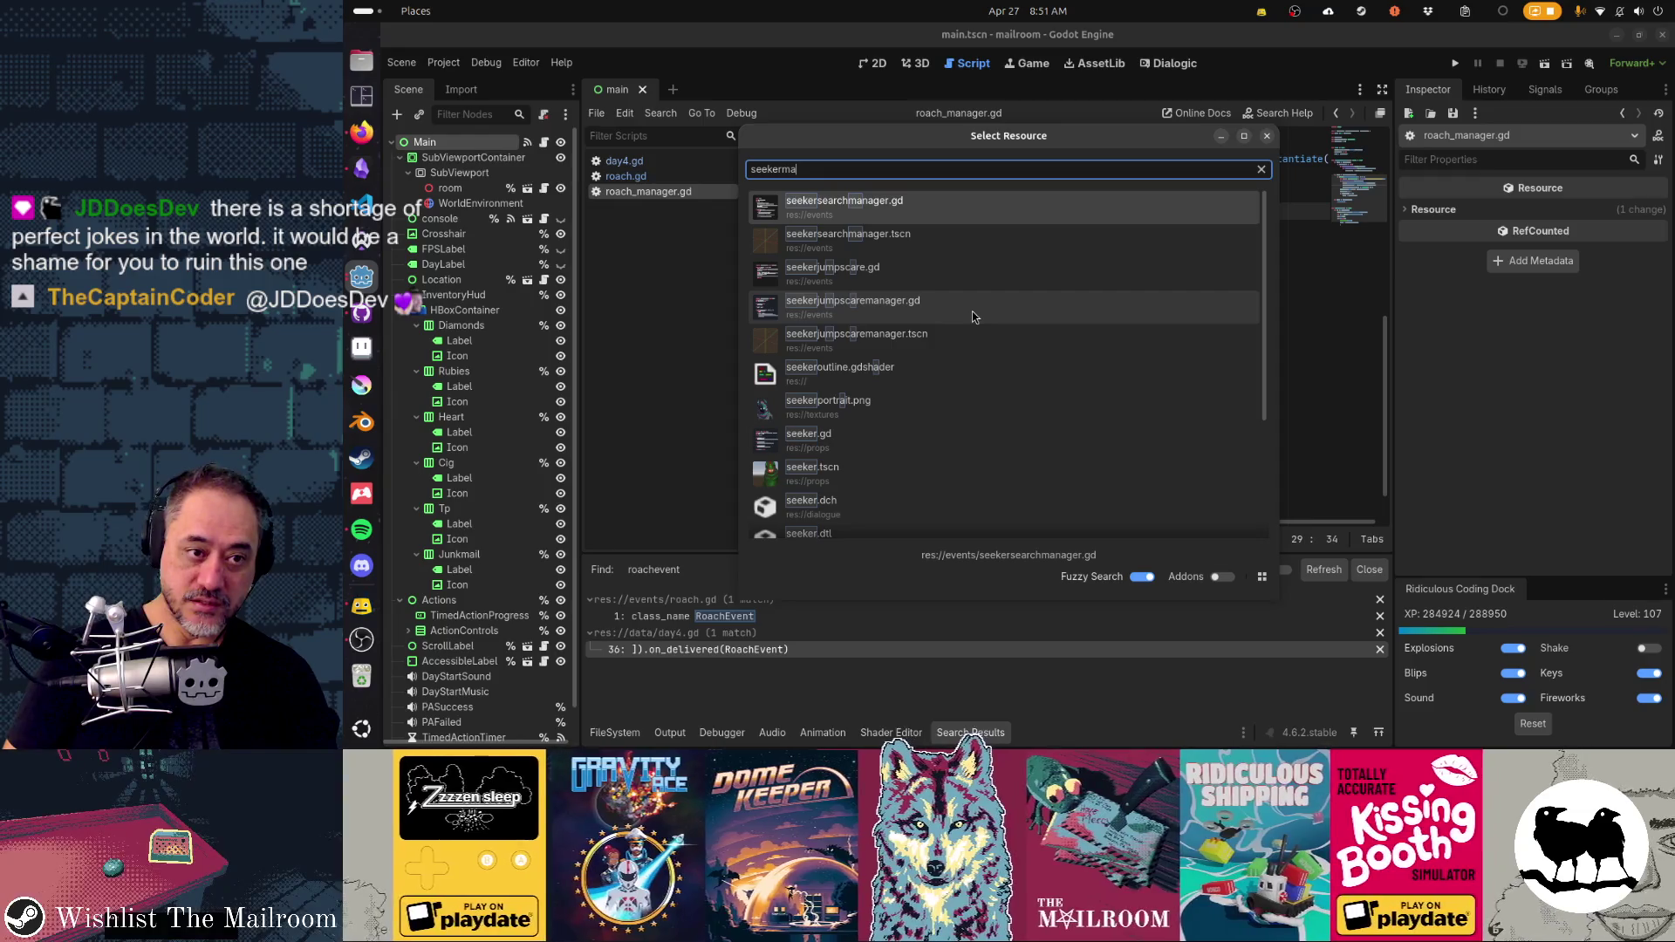
key("Down")
key("Down")
key("Down")
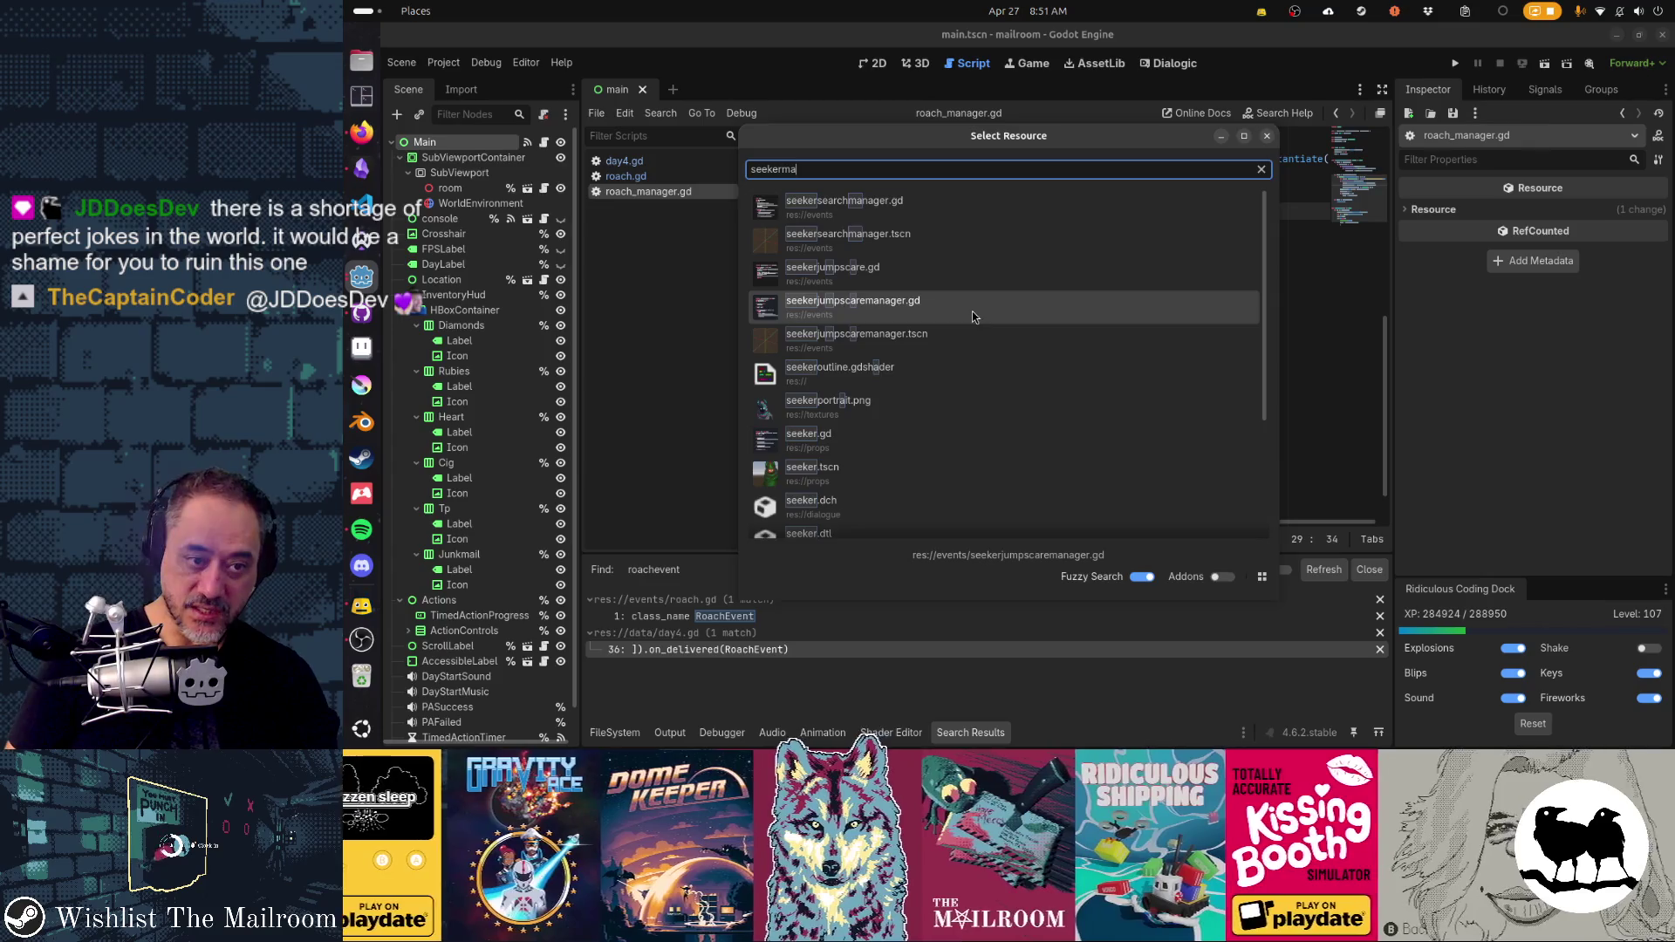
key("Return")
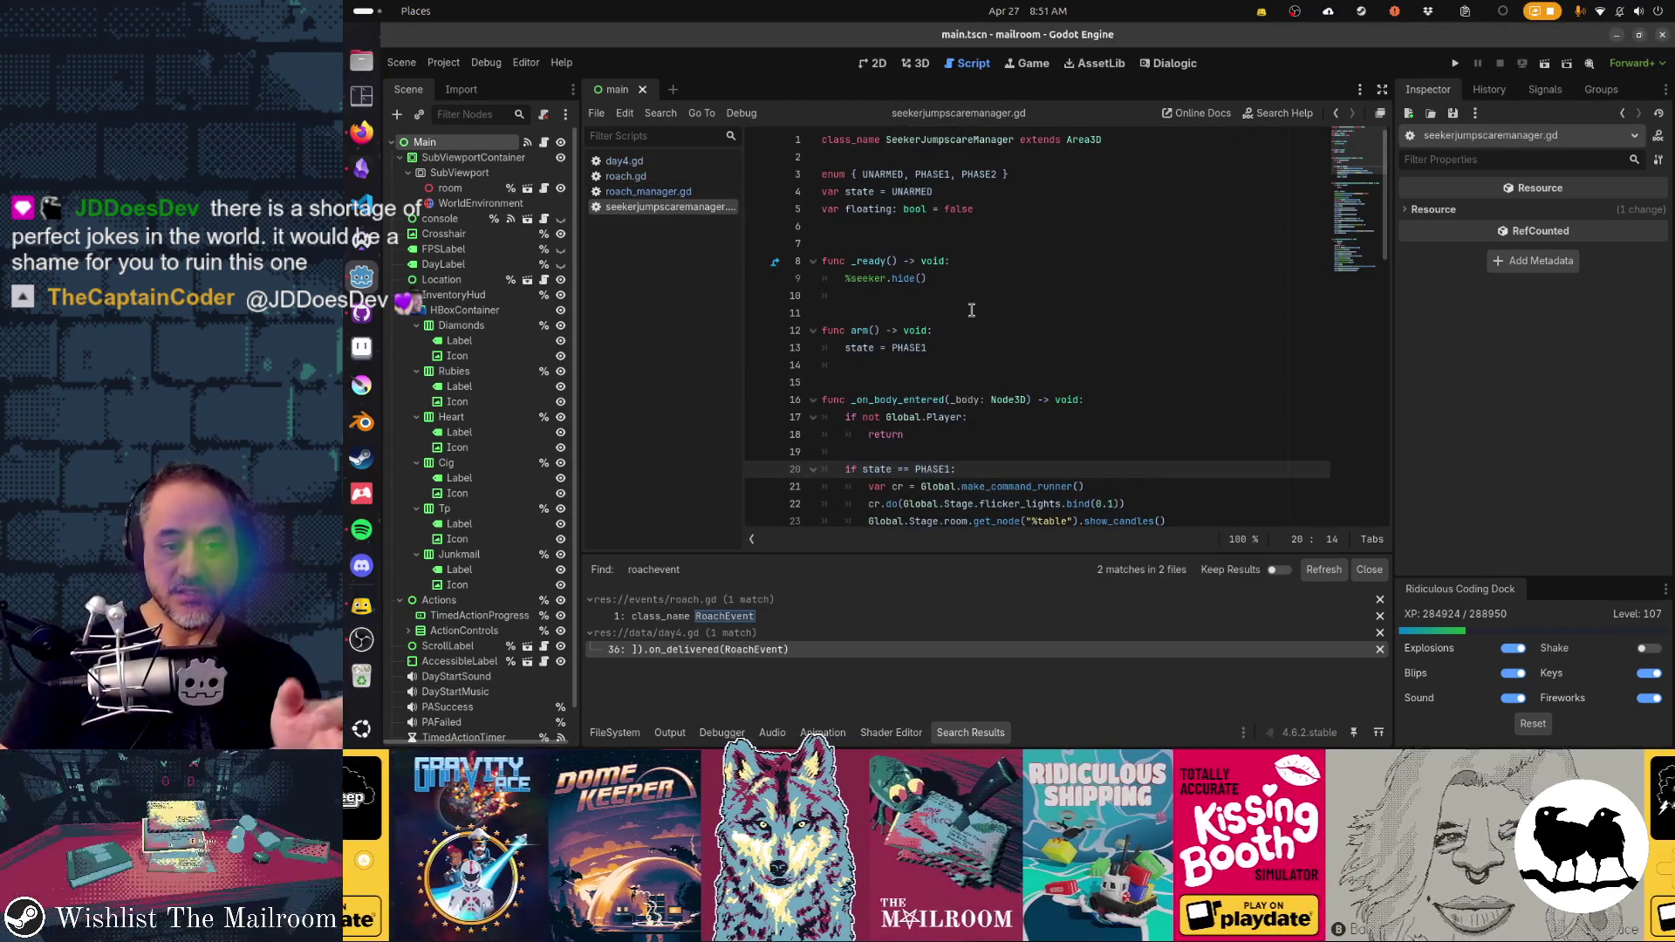
scroll(991, 319, "down", 1)
scroll(991, 319, "down", 3)
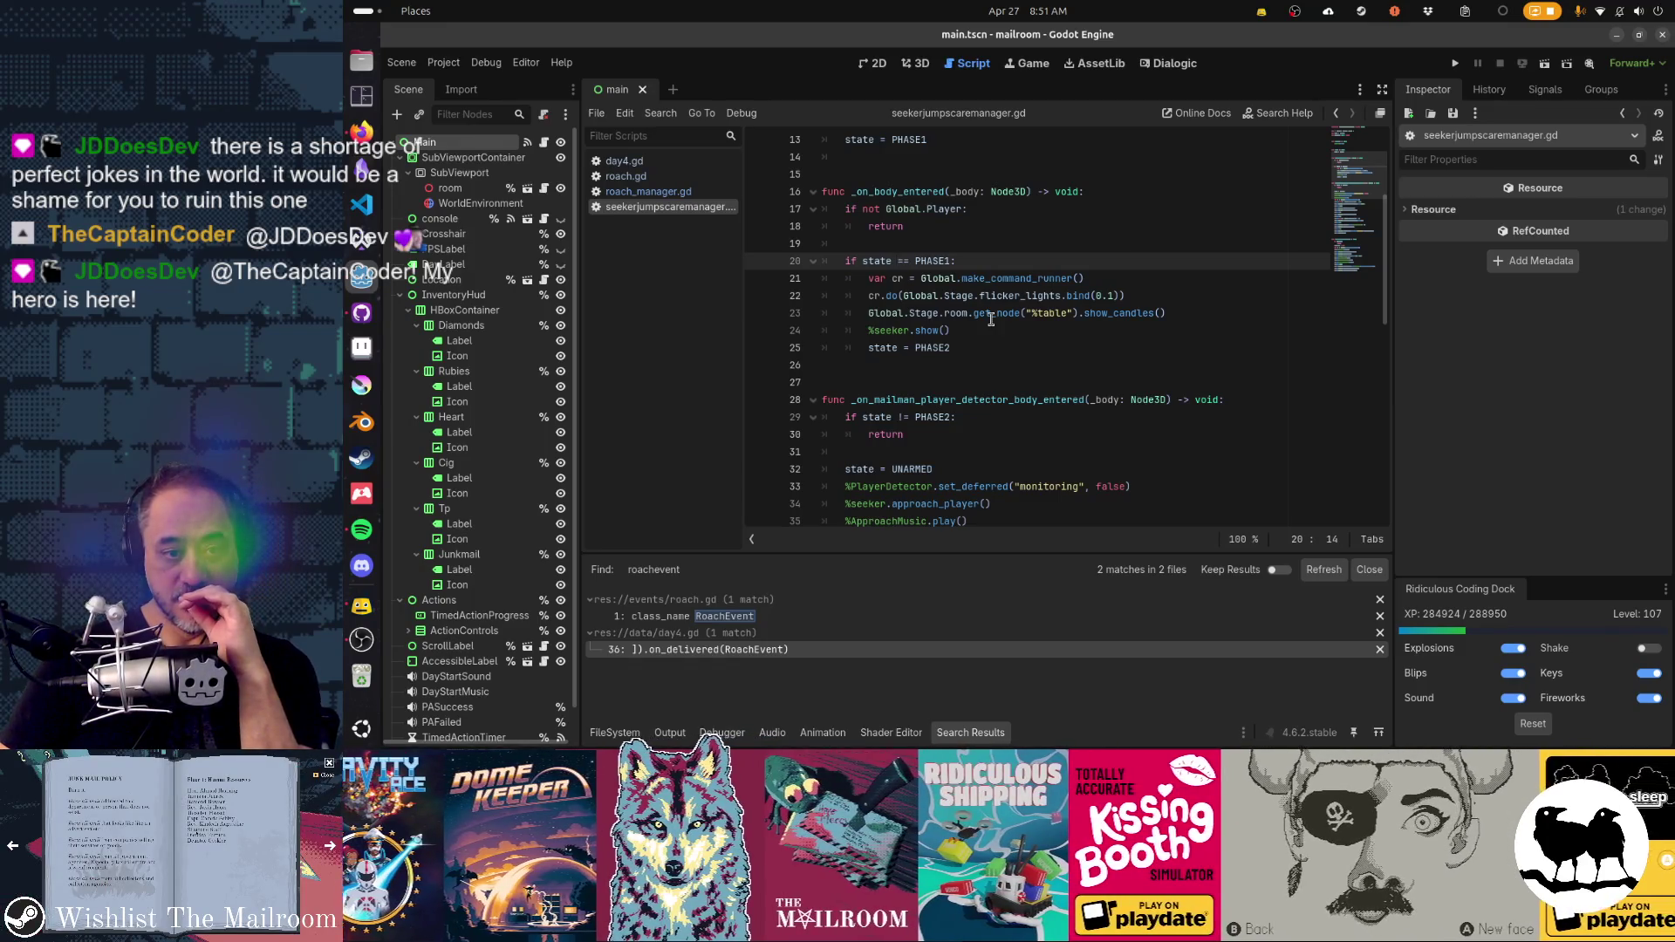
scroll(990, 319, "down", 4)
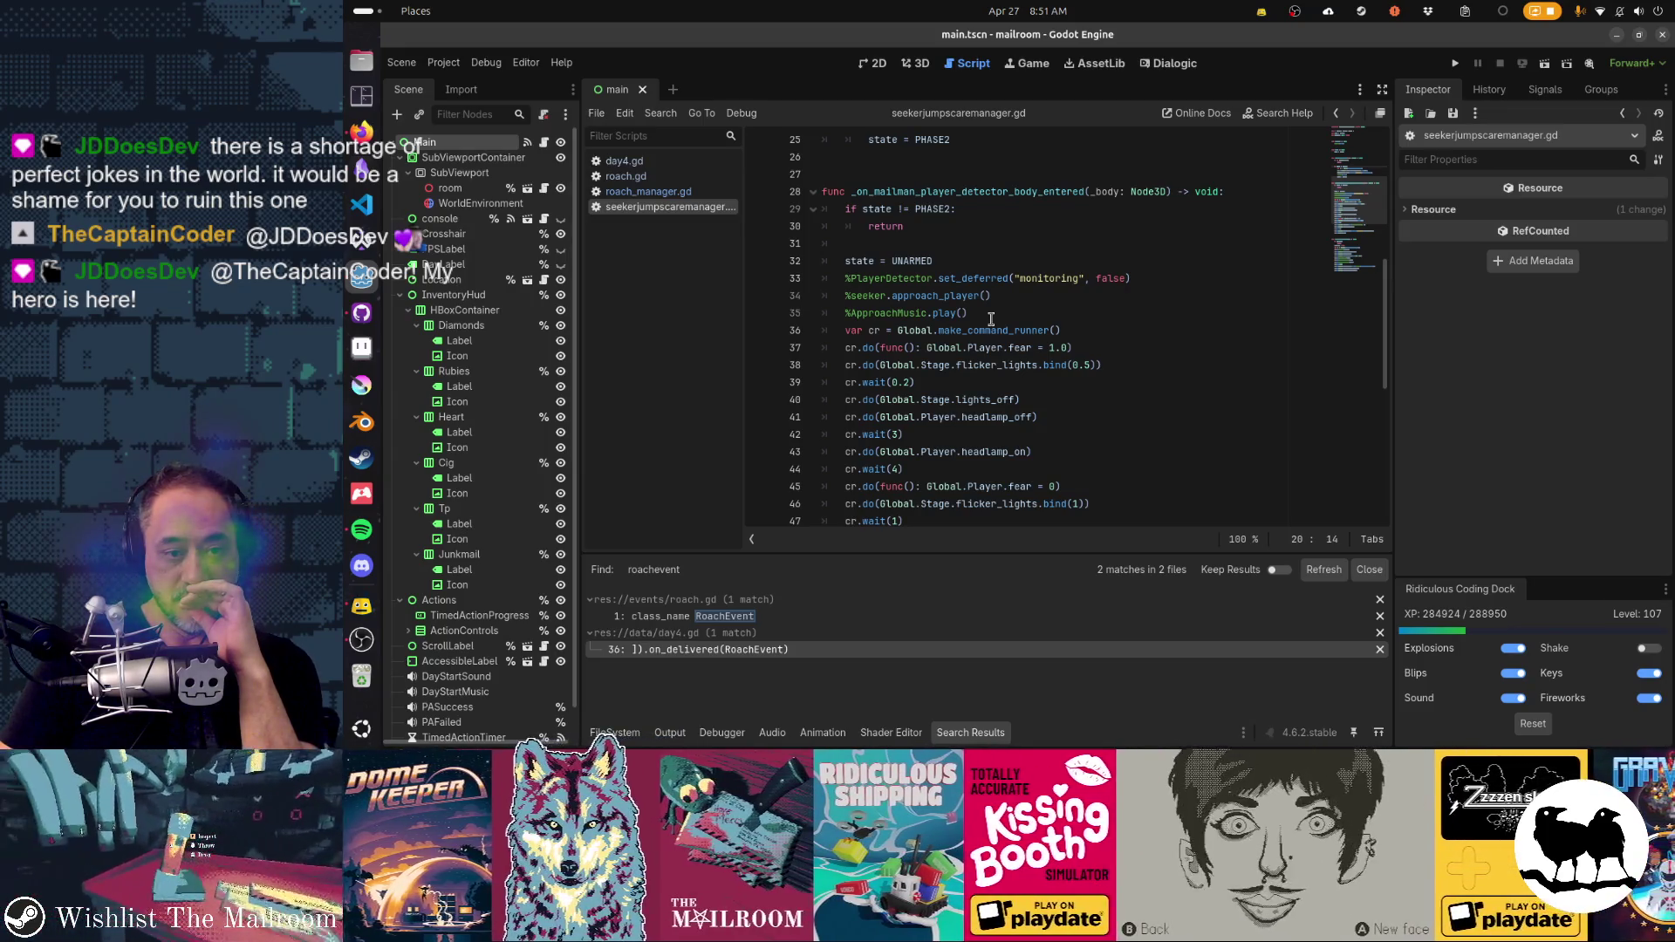
scroll(990, 319, "up", 6)
scroll(991, 320, "down", 7)
scroll(991, 320, "up", 1)
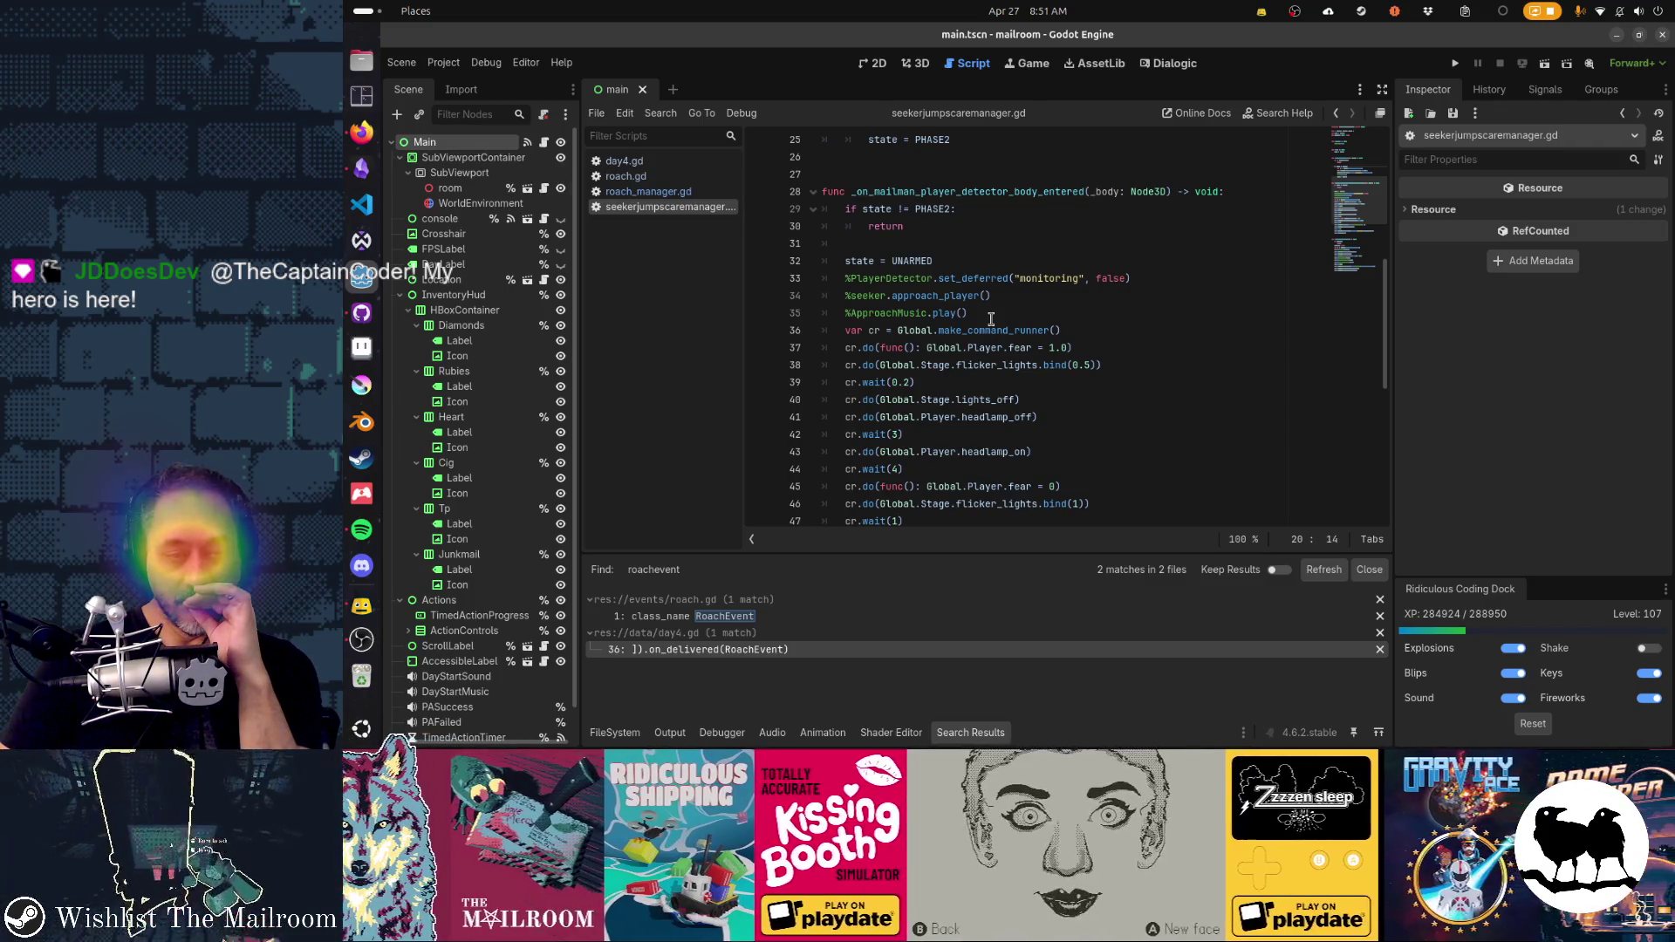
scroll(991, 319, "up", 4)
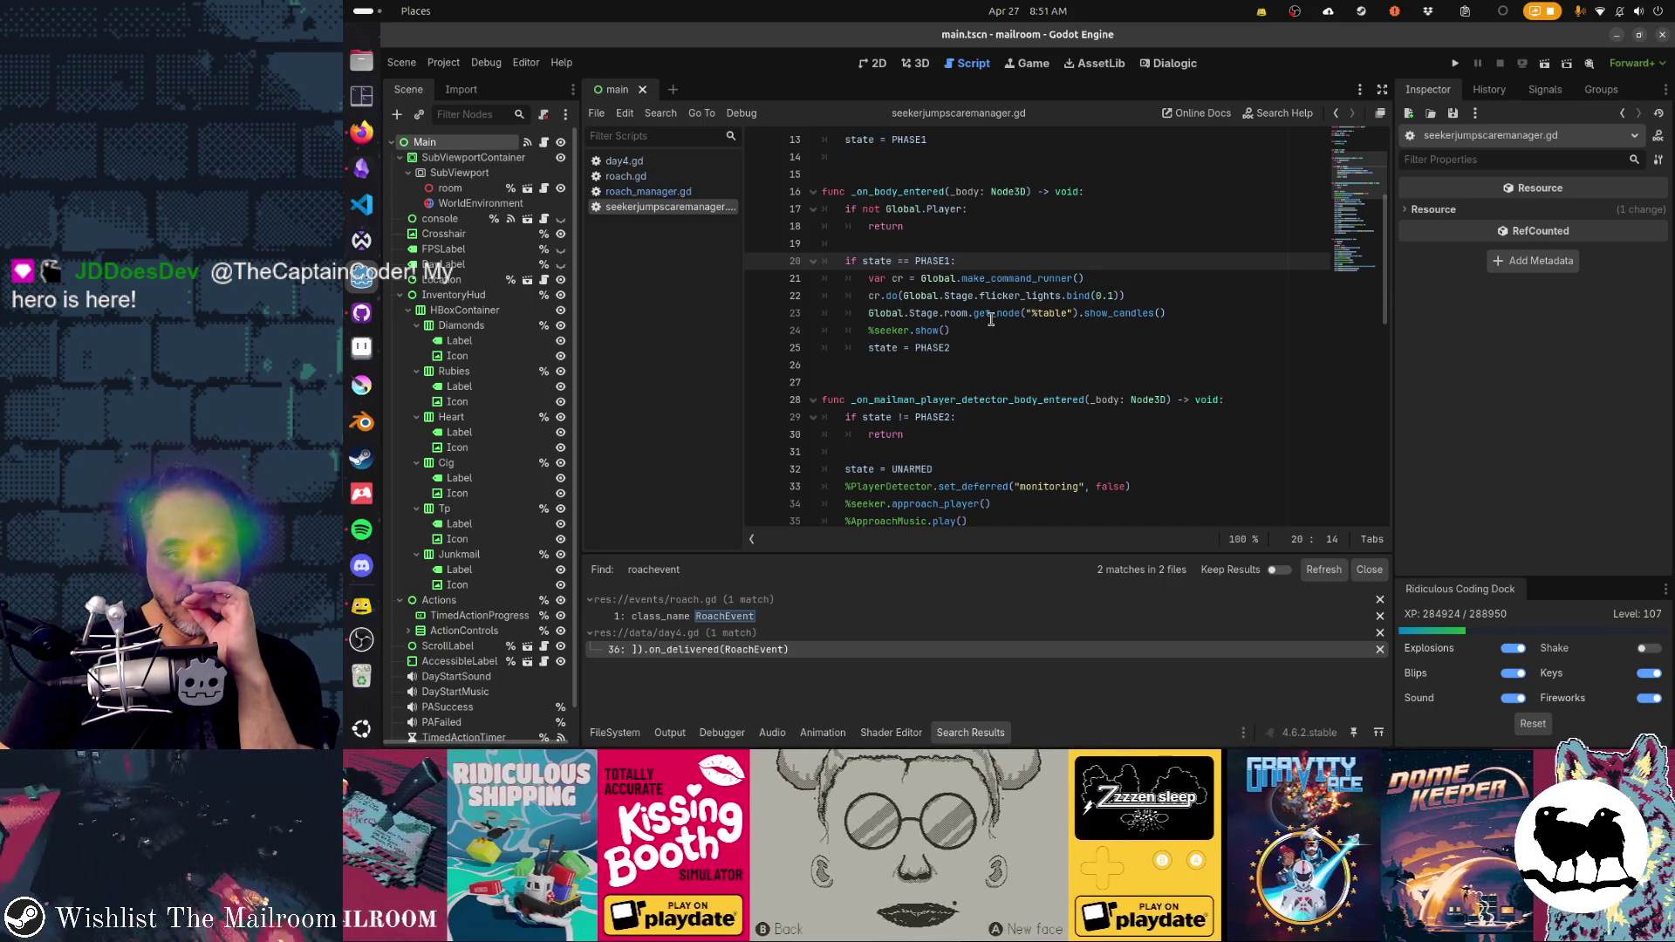
scroll(991, 319, "down", 3)
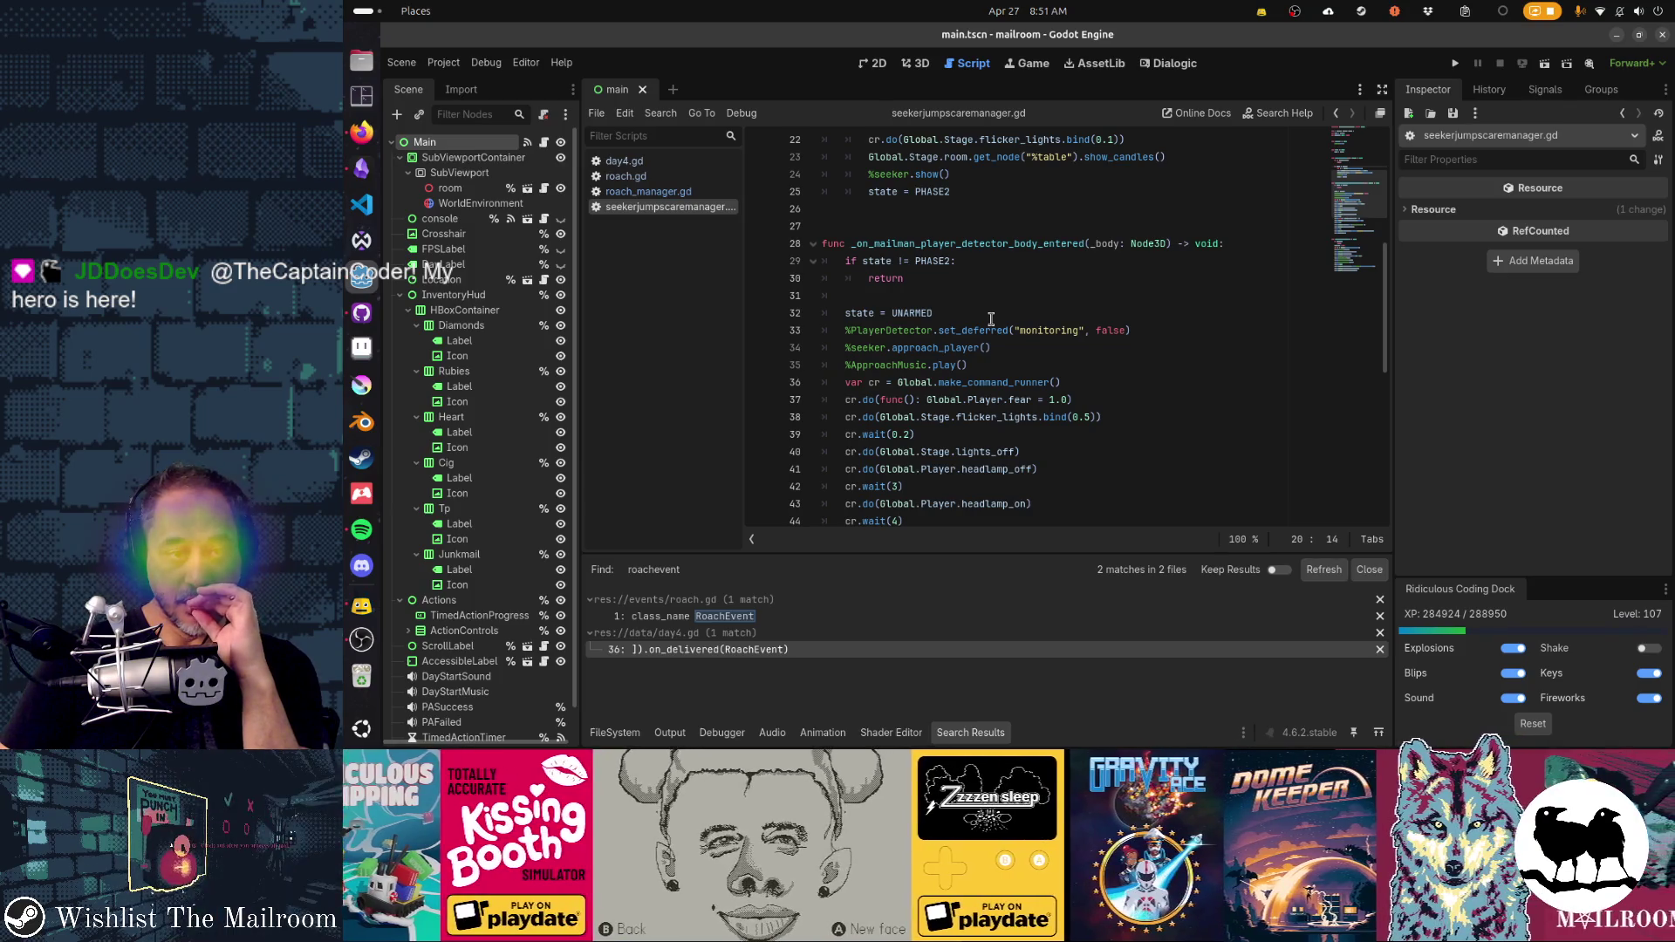
scroll(990, 320, "down", 1)
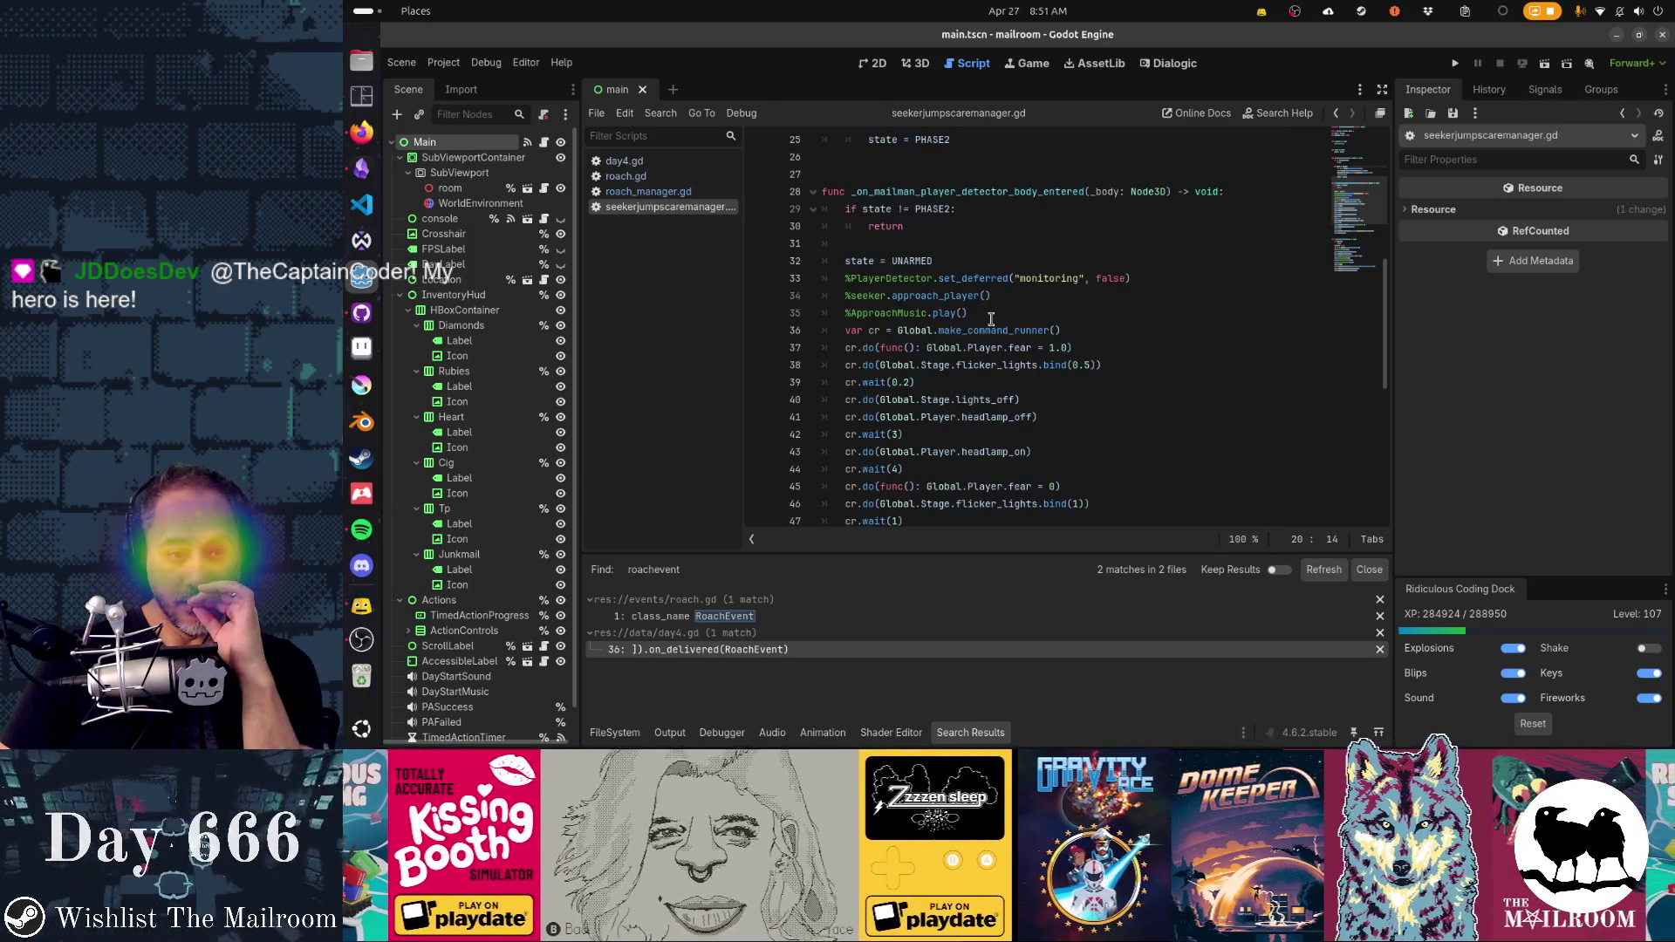
scroll(991, 319, "down", 2)
scroll(991, 319, "down", 1)
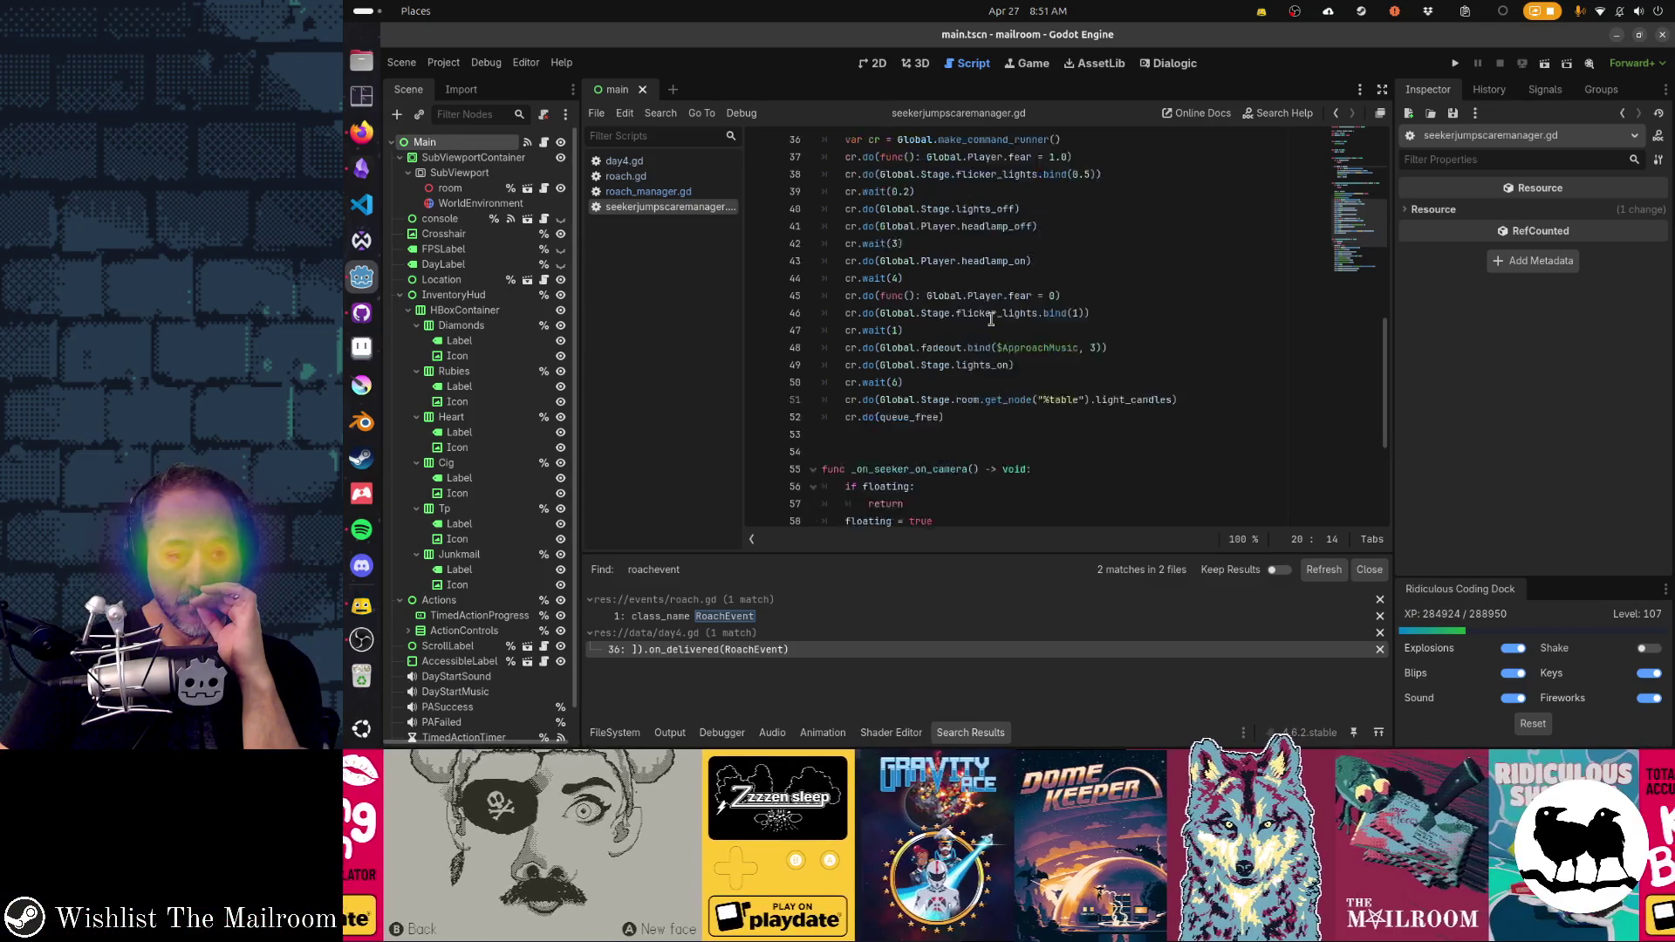
scroll(991, 319, "down", 3)
left_click(926, 347)
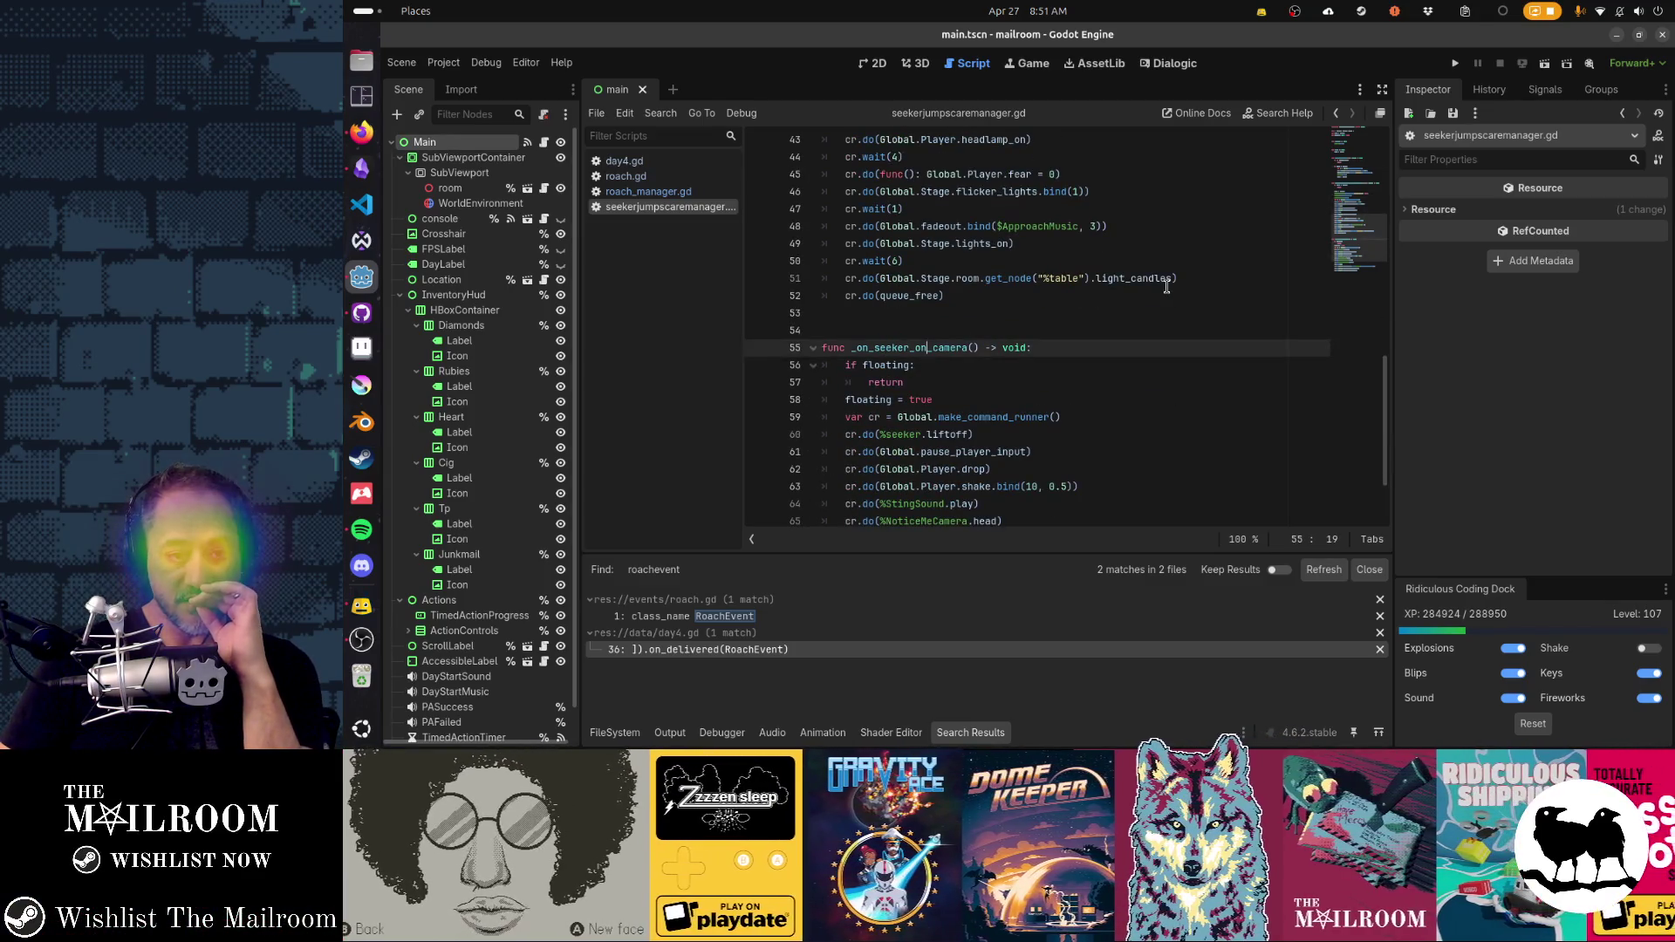
scroll(1166, 286, "down", 2)
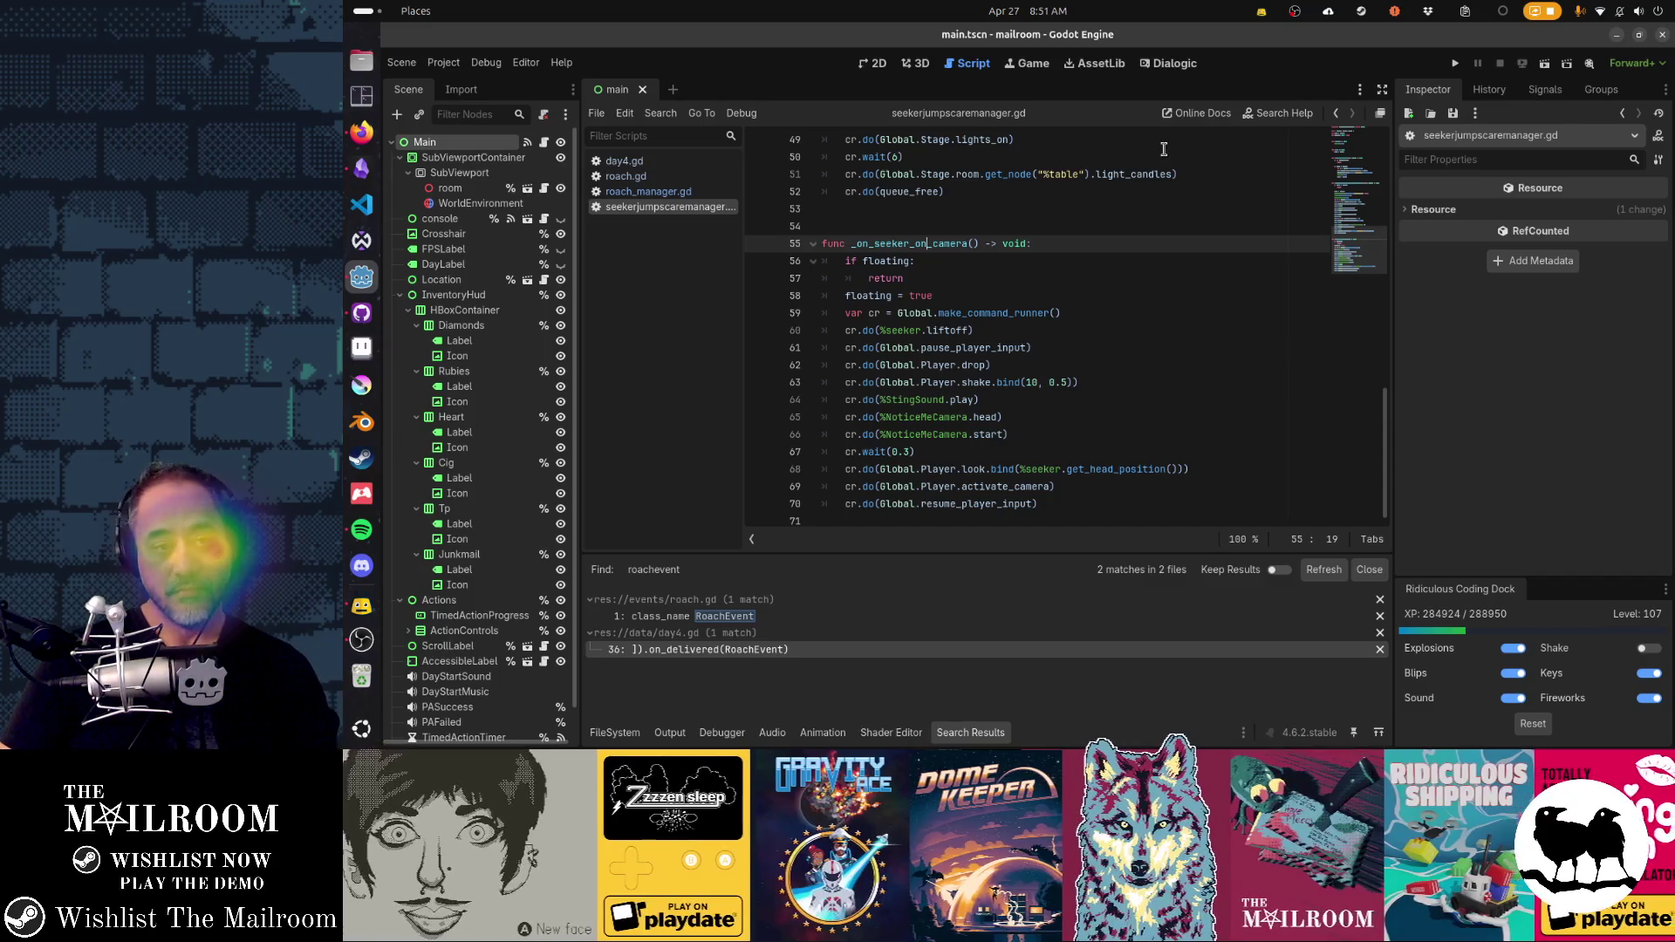
key("ctrl+d")
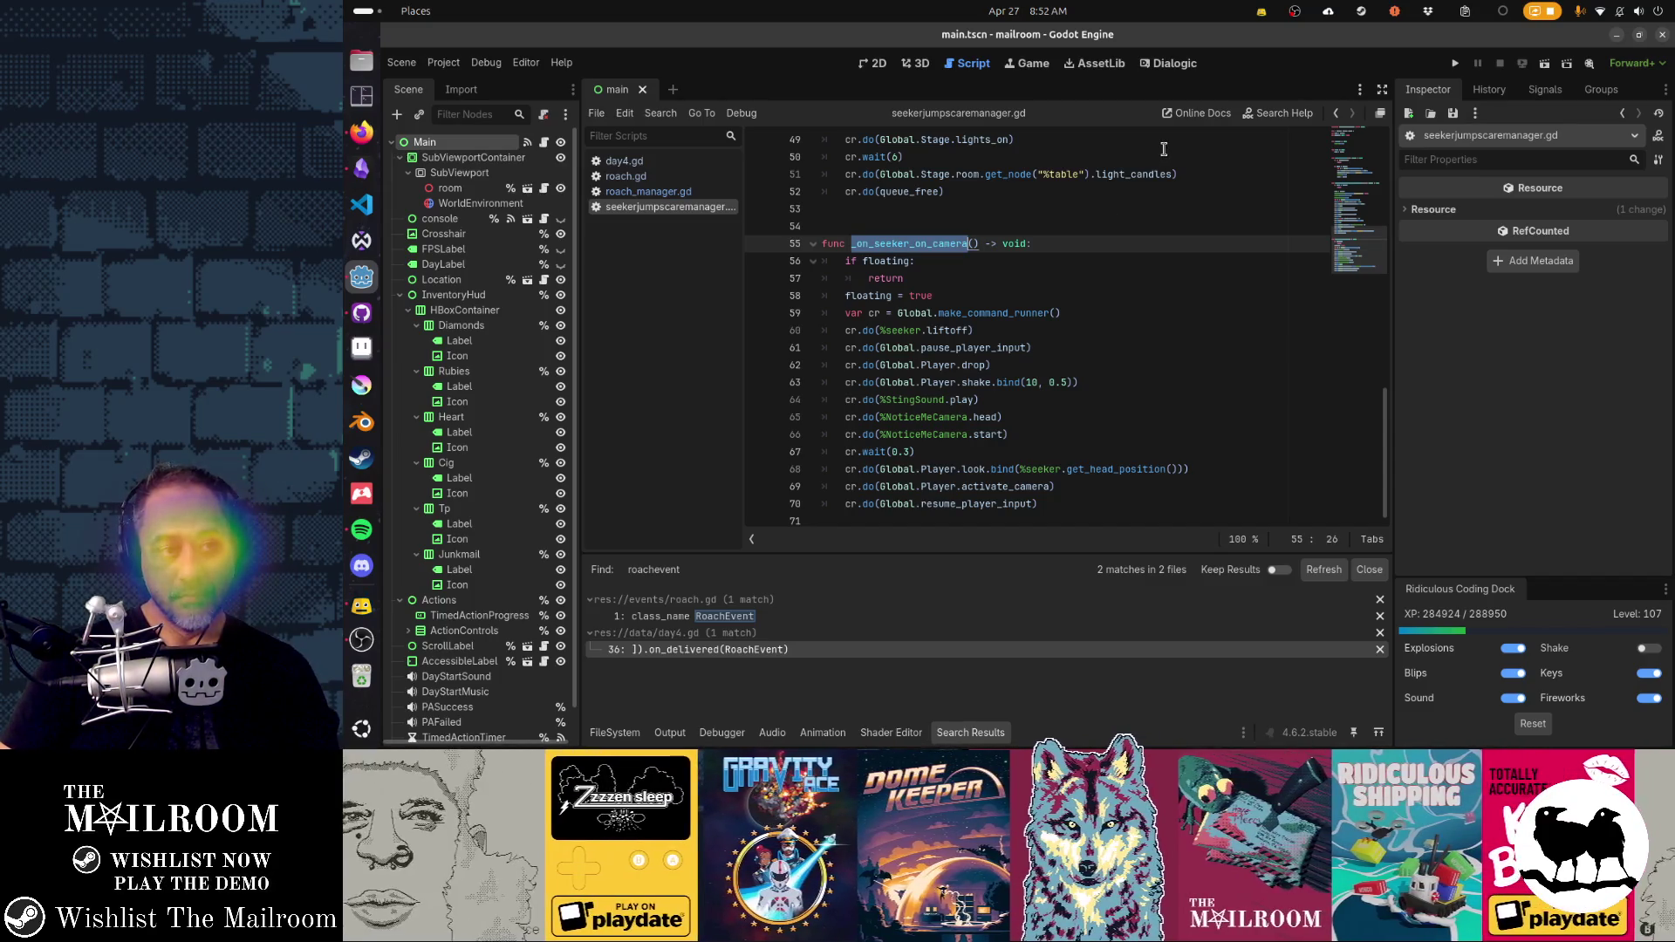
left_click(1141, 296)
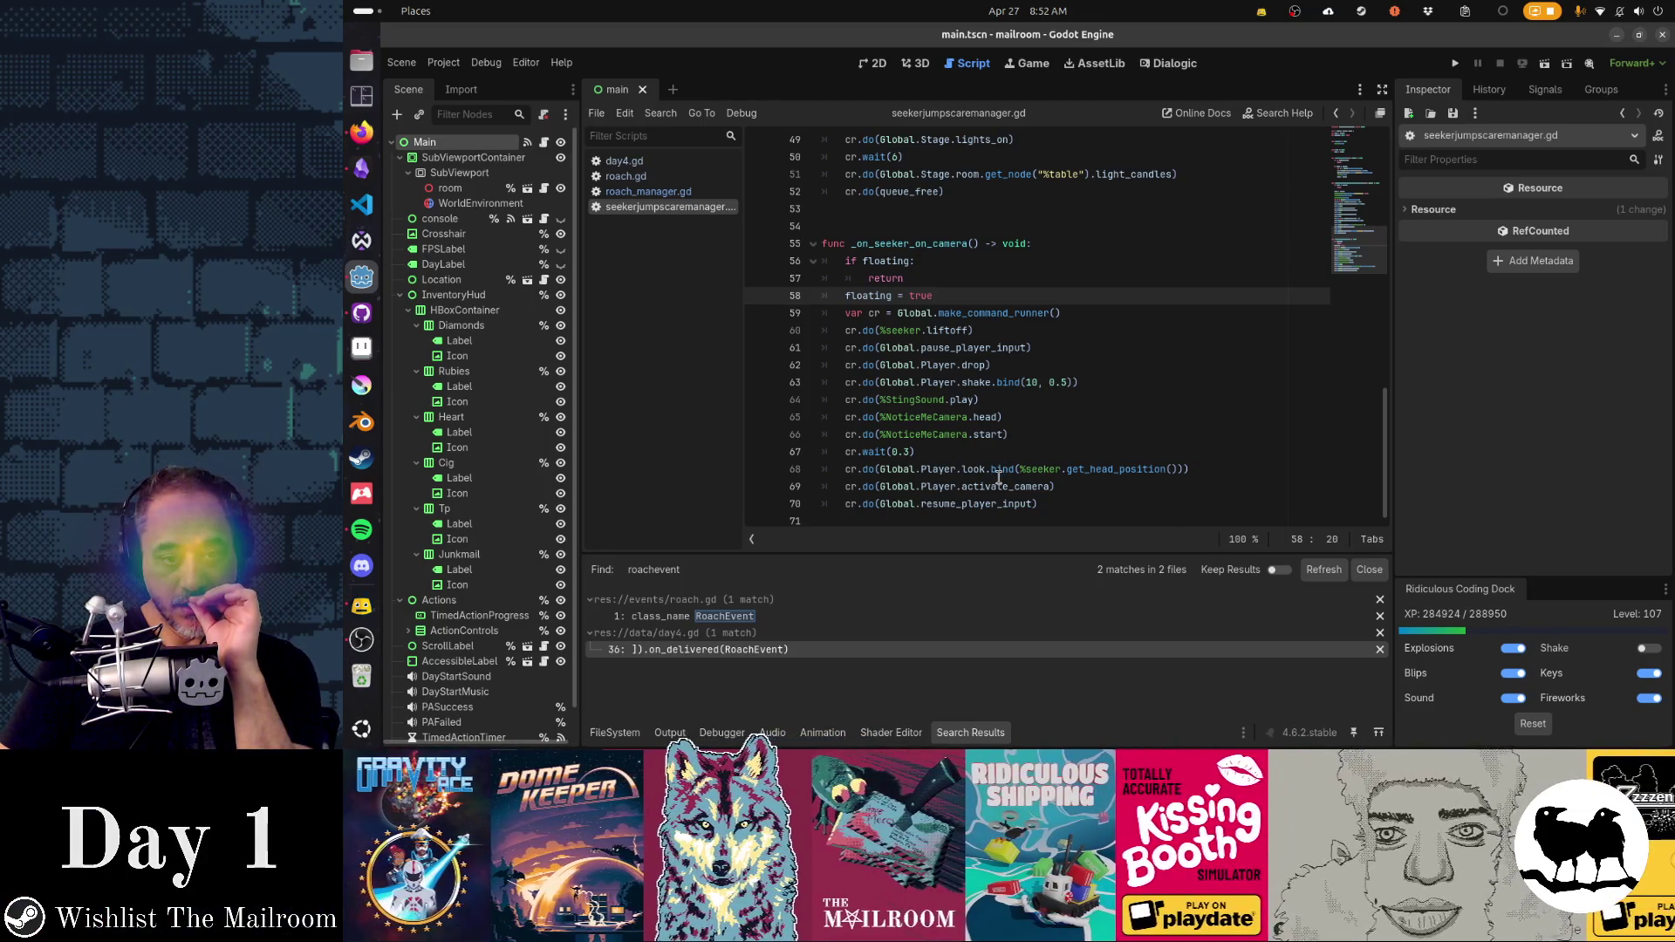
mouse_move(1001, 471)
left_click(936, 471)
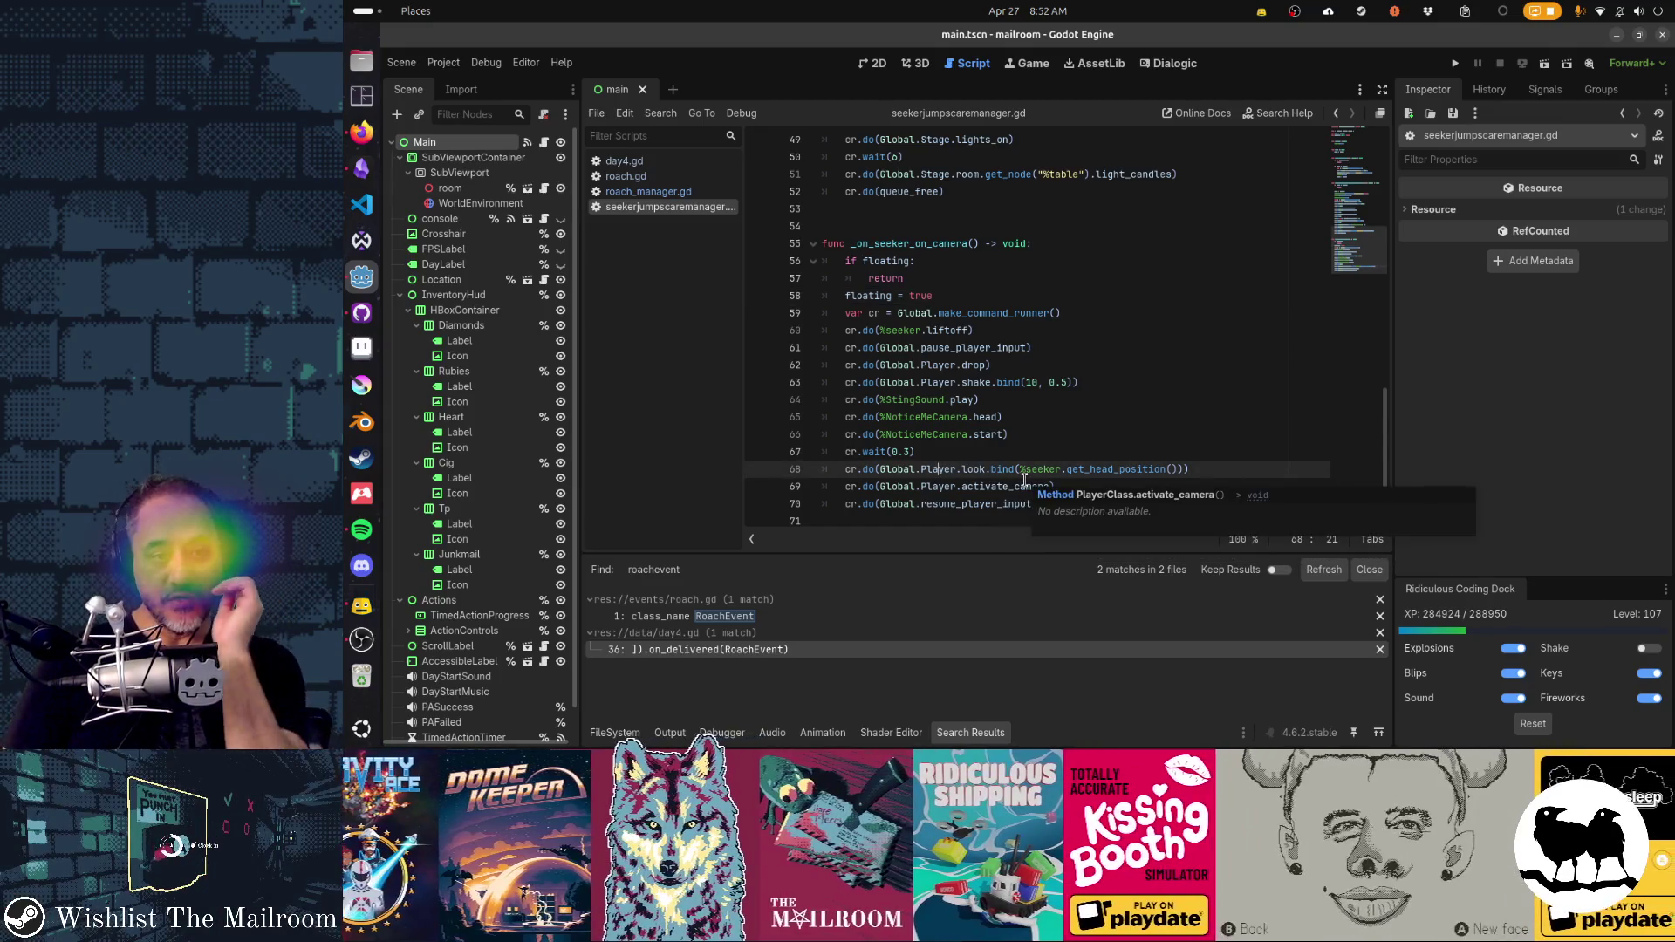
key("ctrl+Right")
key("Right")
key("ctrl+shift+Right")
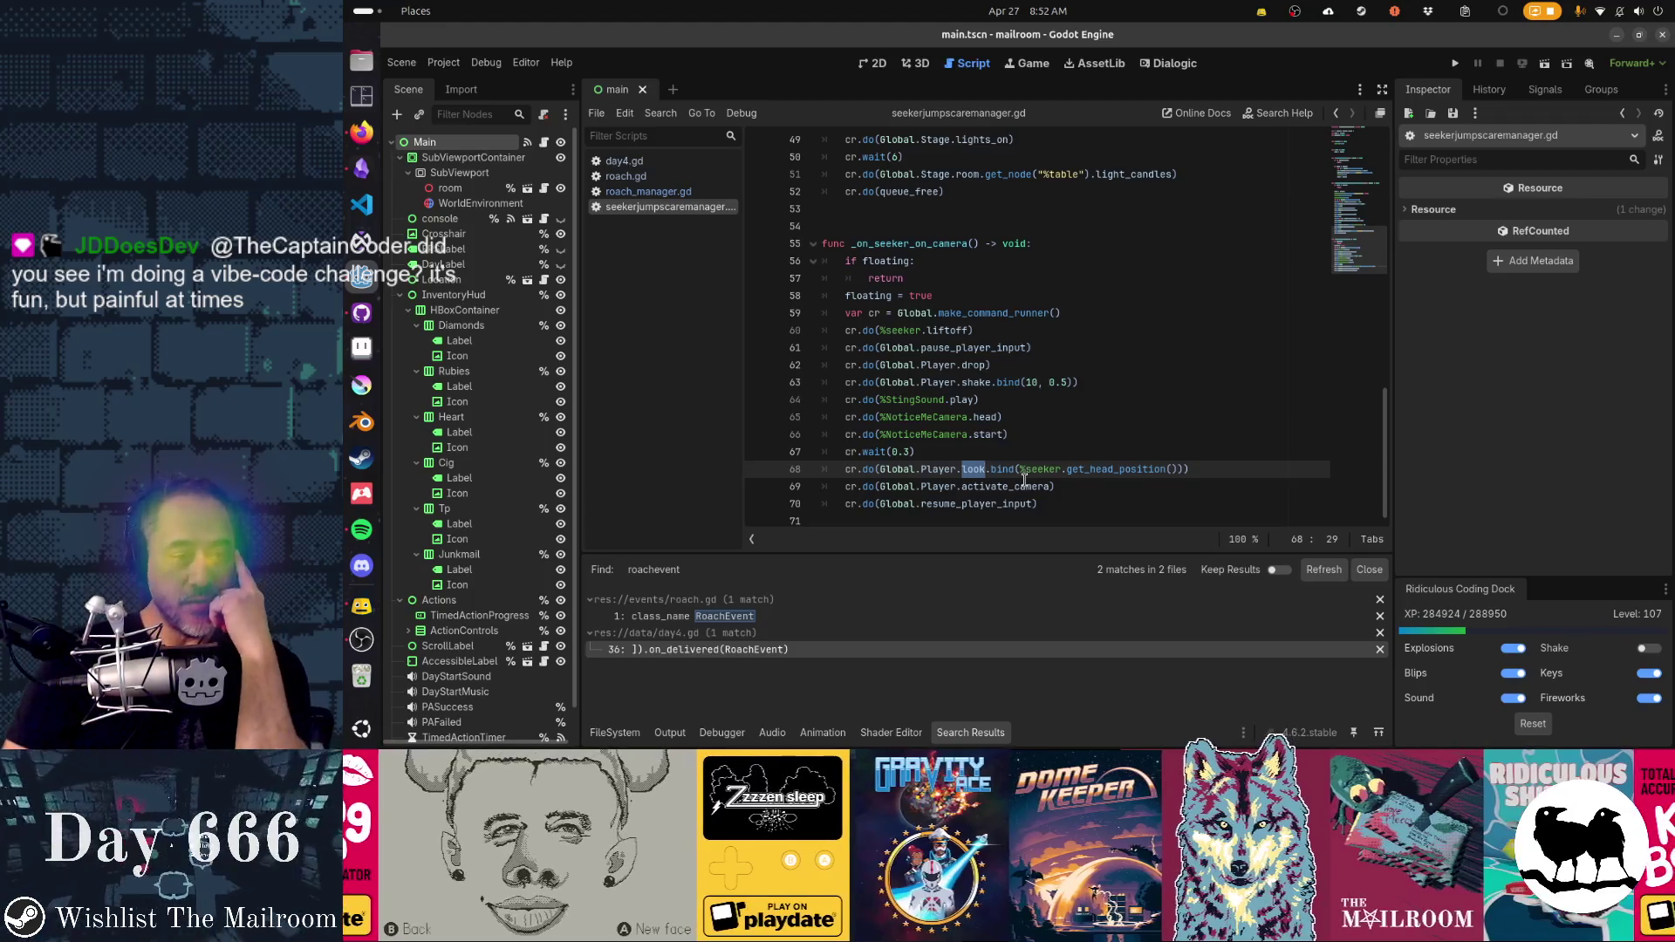
key("Up")
key("Up")
key("Up")
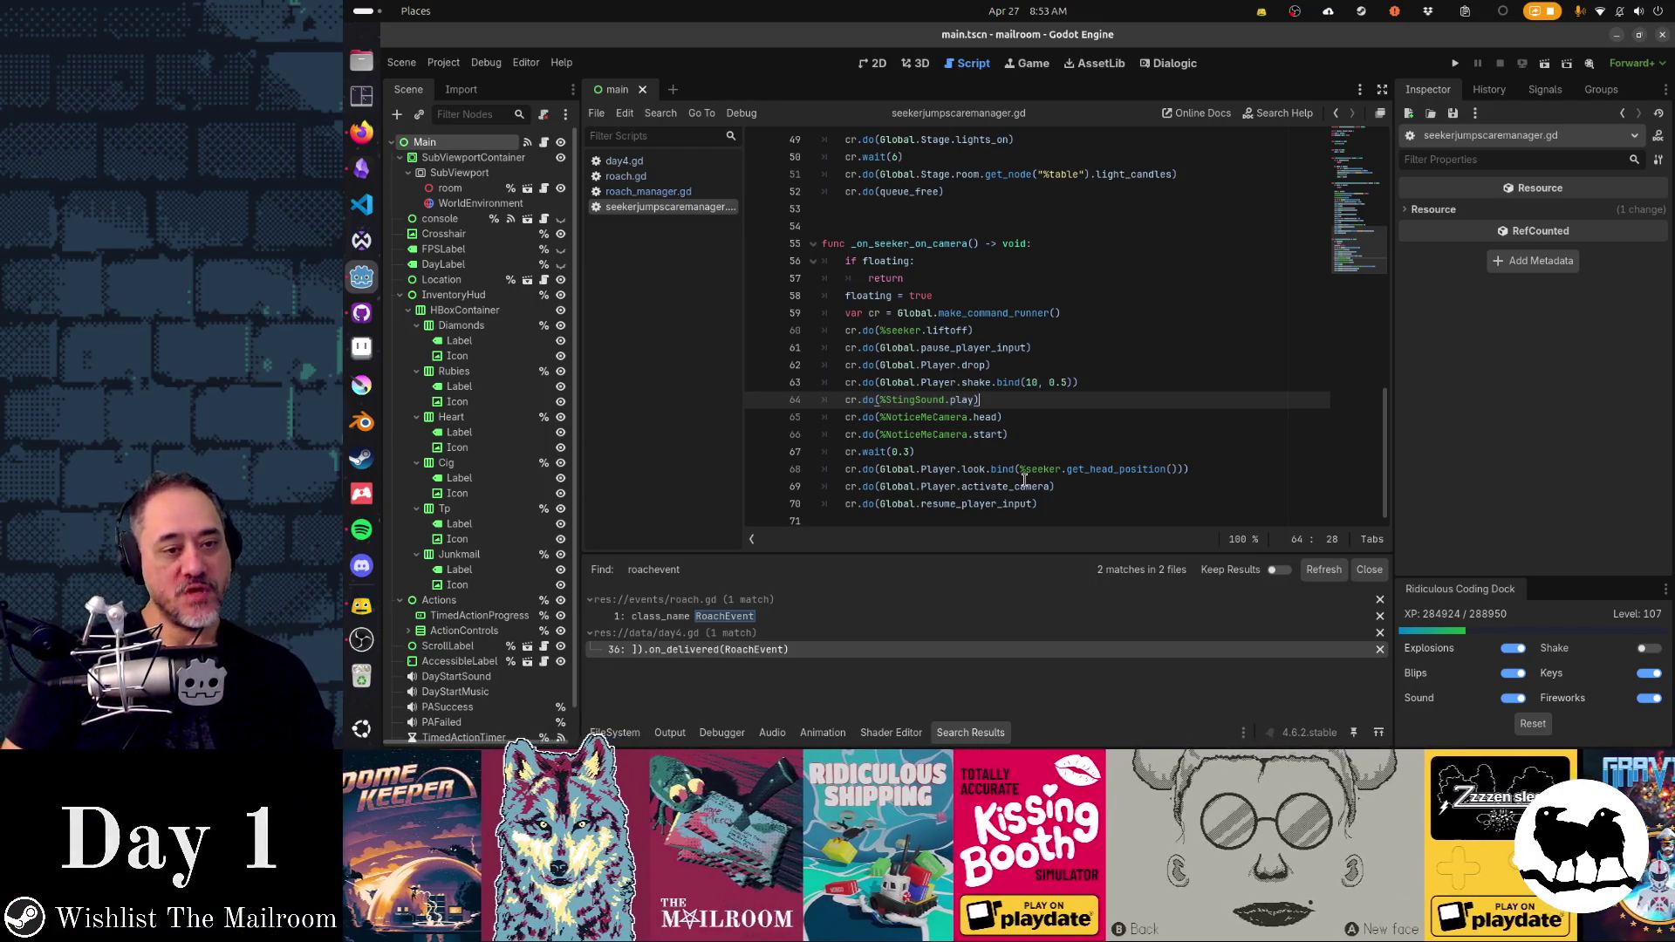
key("Home")
key("Down")
key("shift+Down")
key("shift+Down")
key("shift+Down")
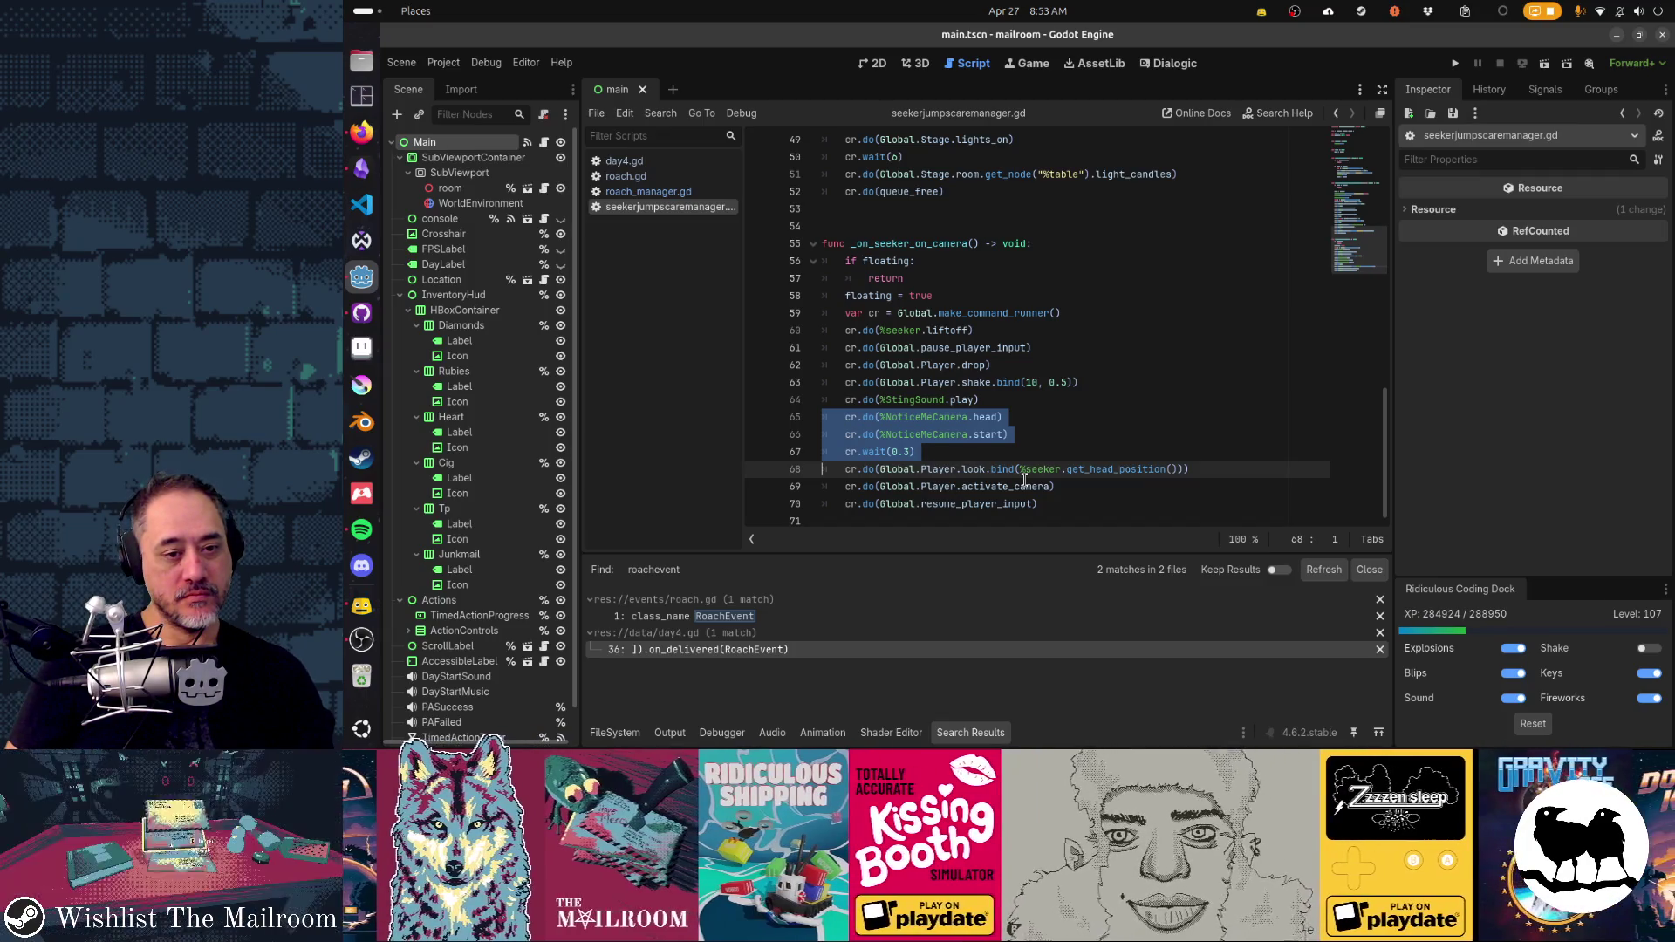
key("shift+Down")
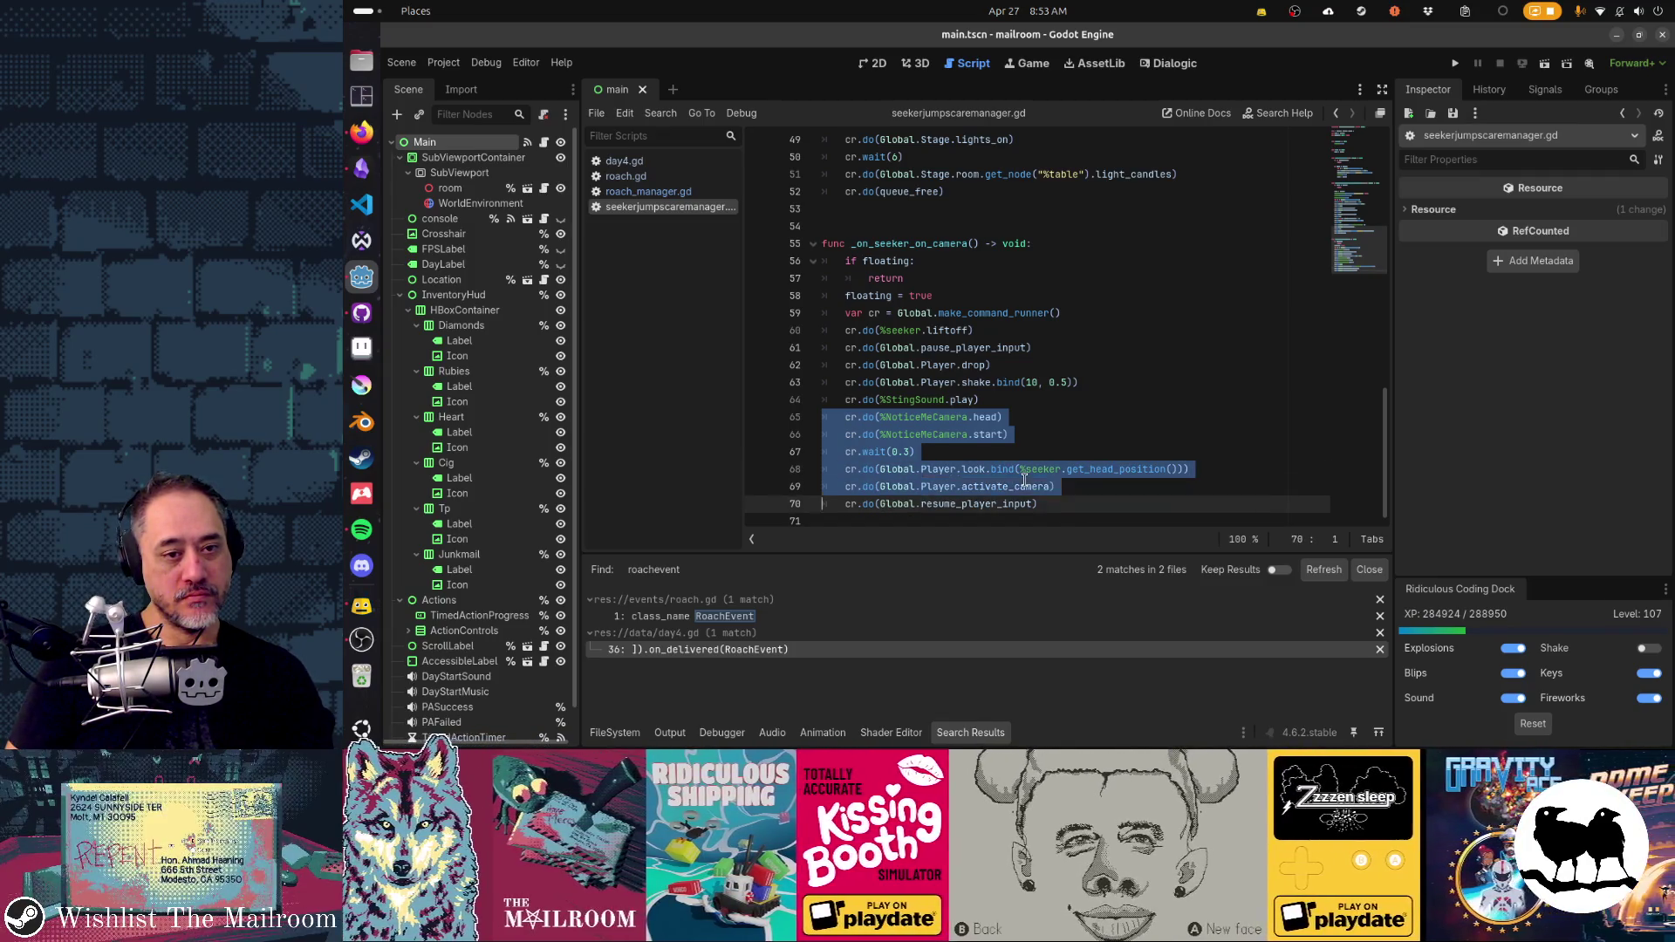
key("Up")
key("Up")
key("Up")
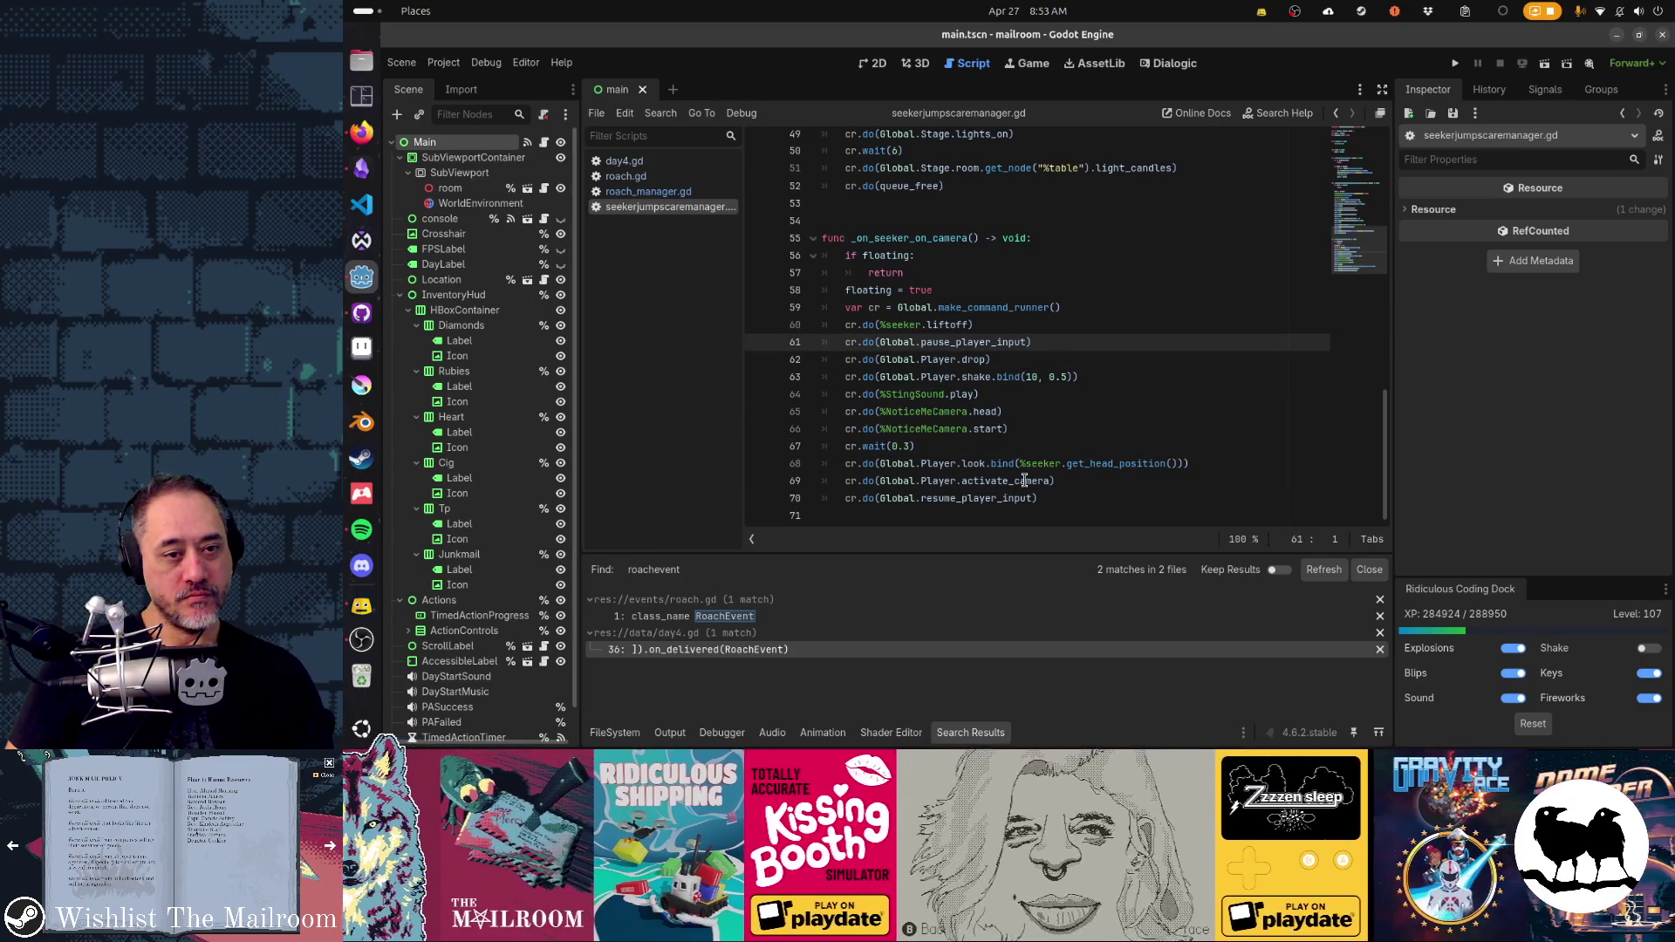
key("shift+Down")
key("shift+Down")
key("shift+Down")
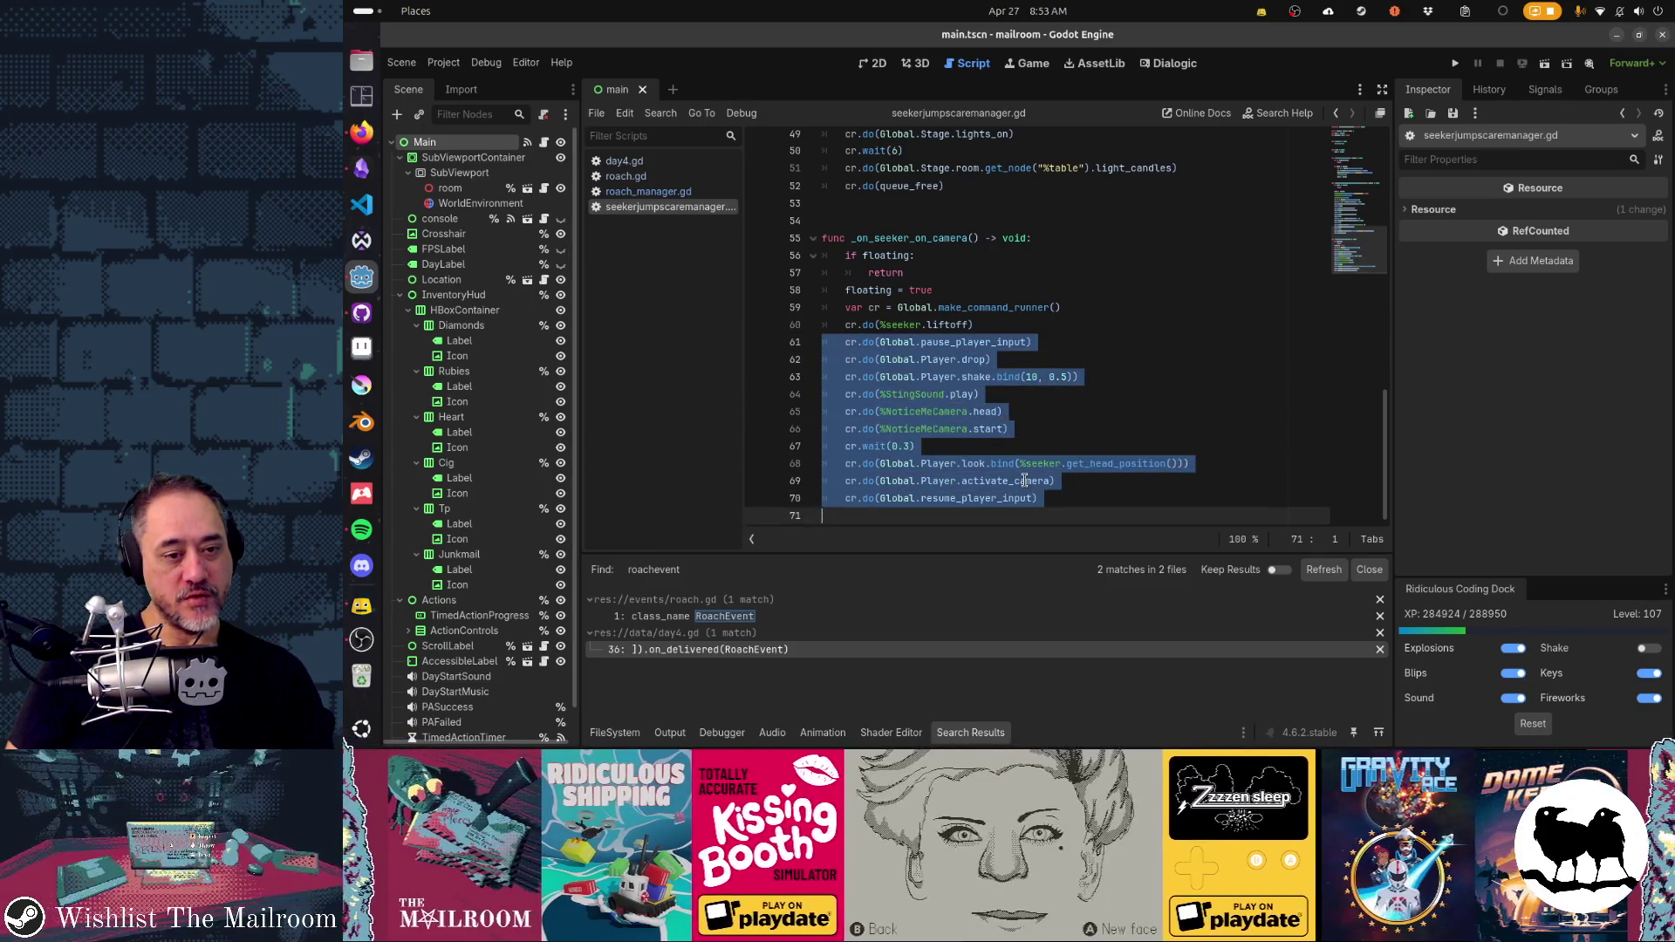
key("Up")
key("Up")
key("Up")
key("shift+Down")
key("shift+Down")
key("shift+Down")
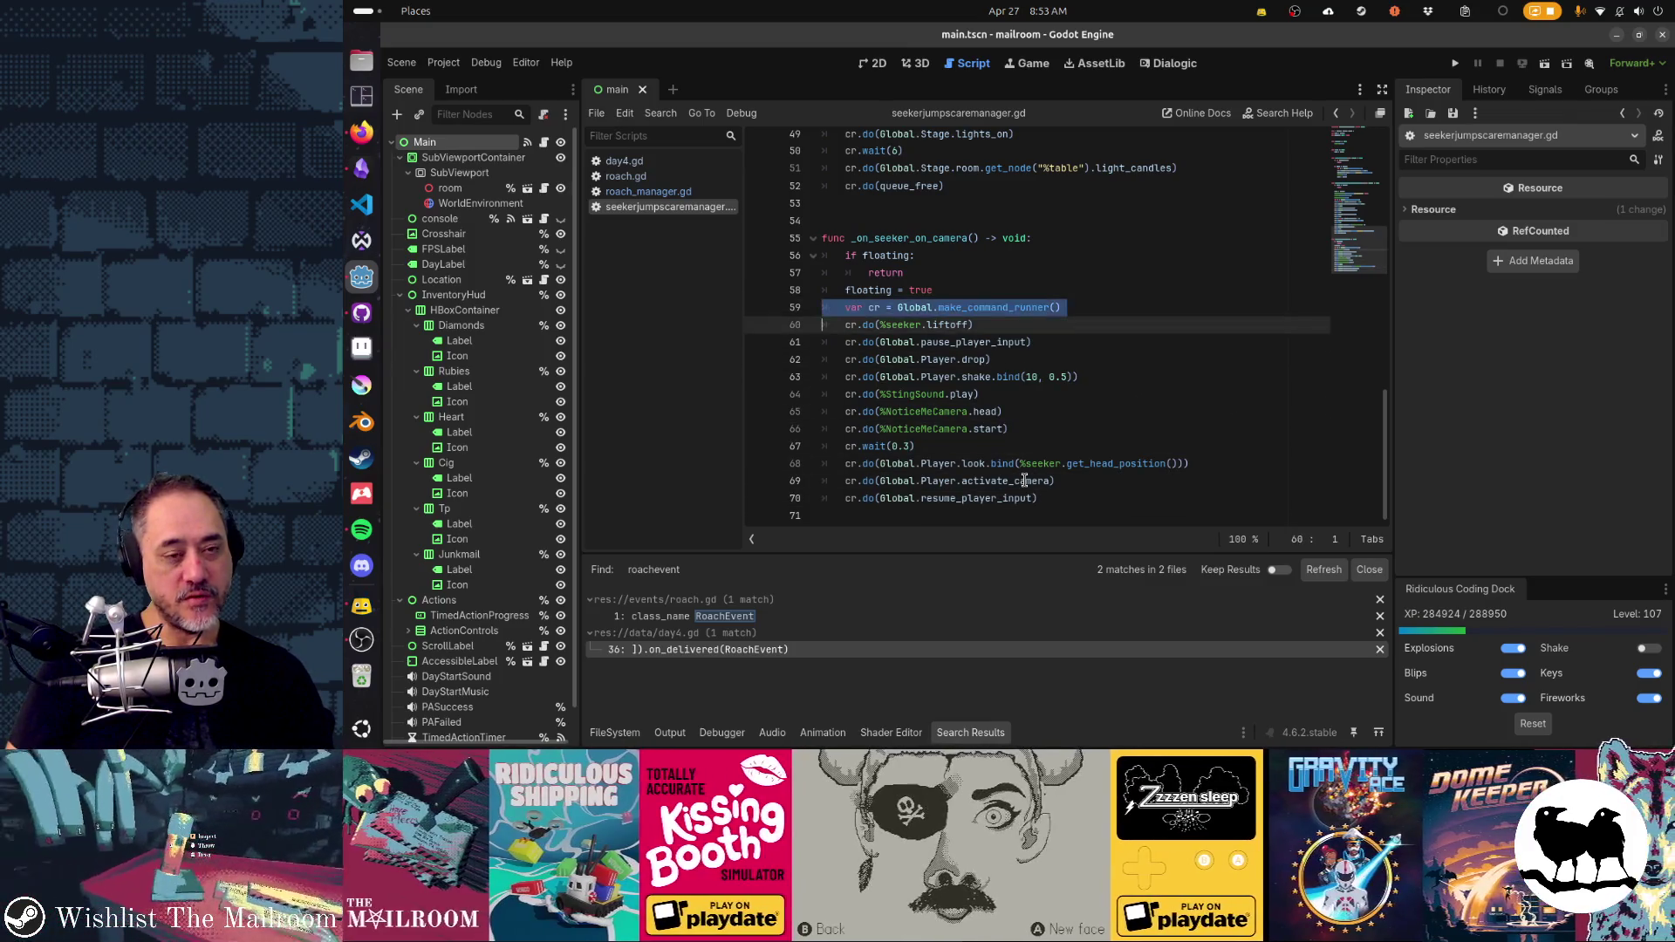
key("shift+Down")
key("shift+Down")
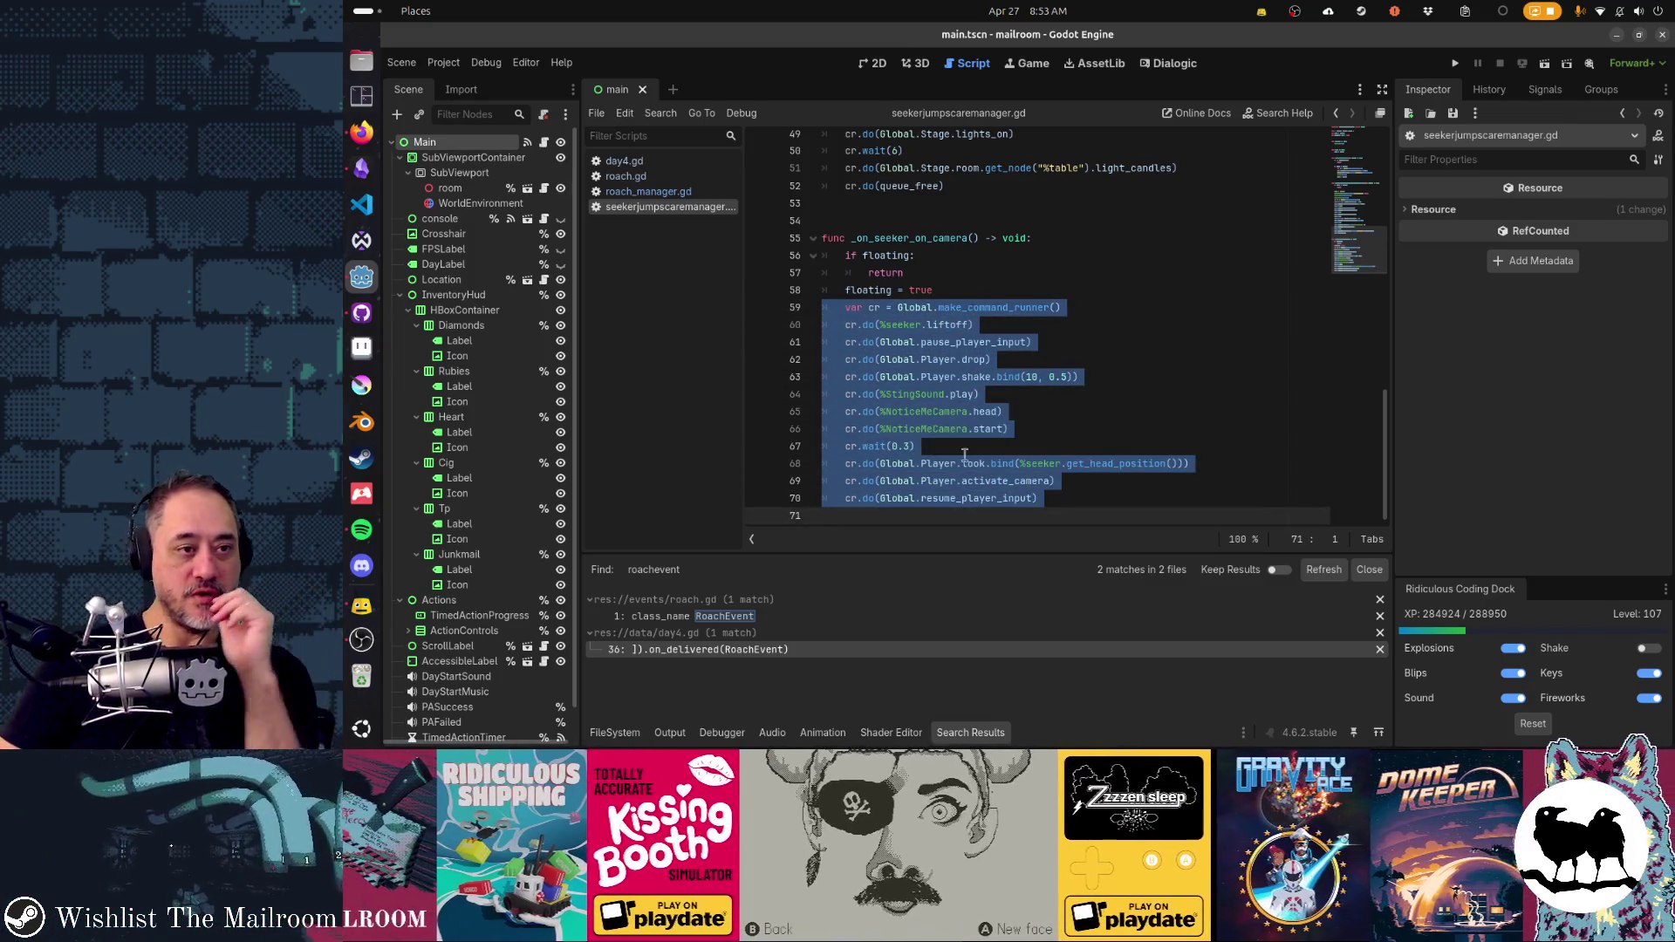
left_click(648, 191)
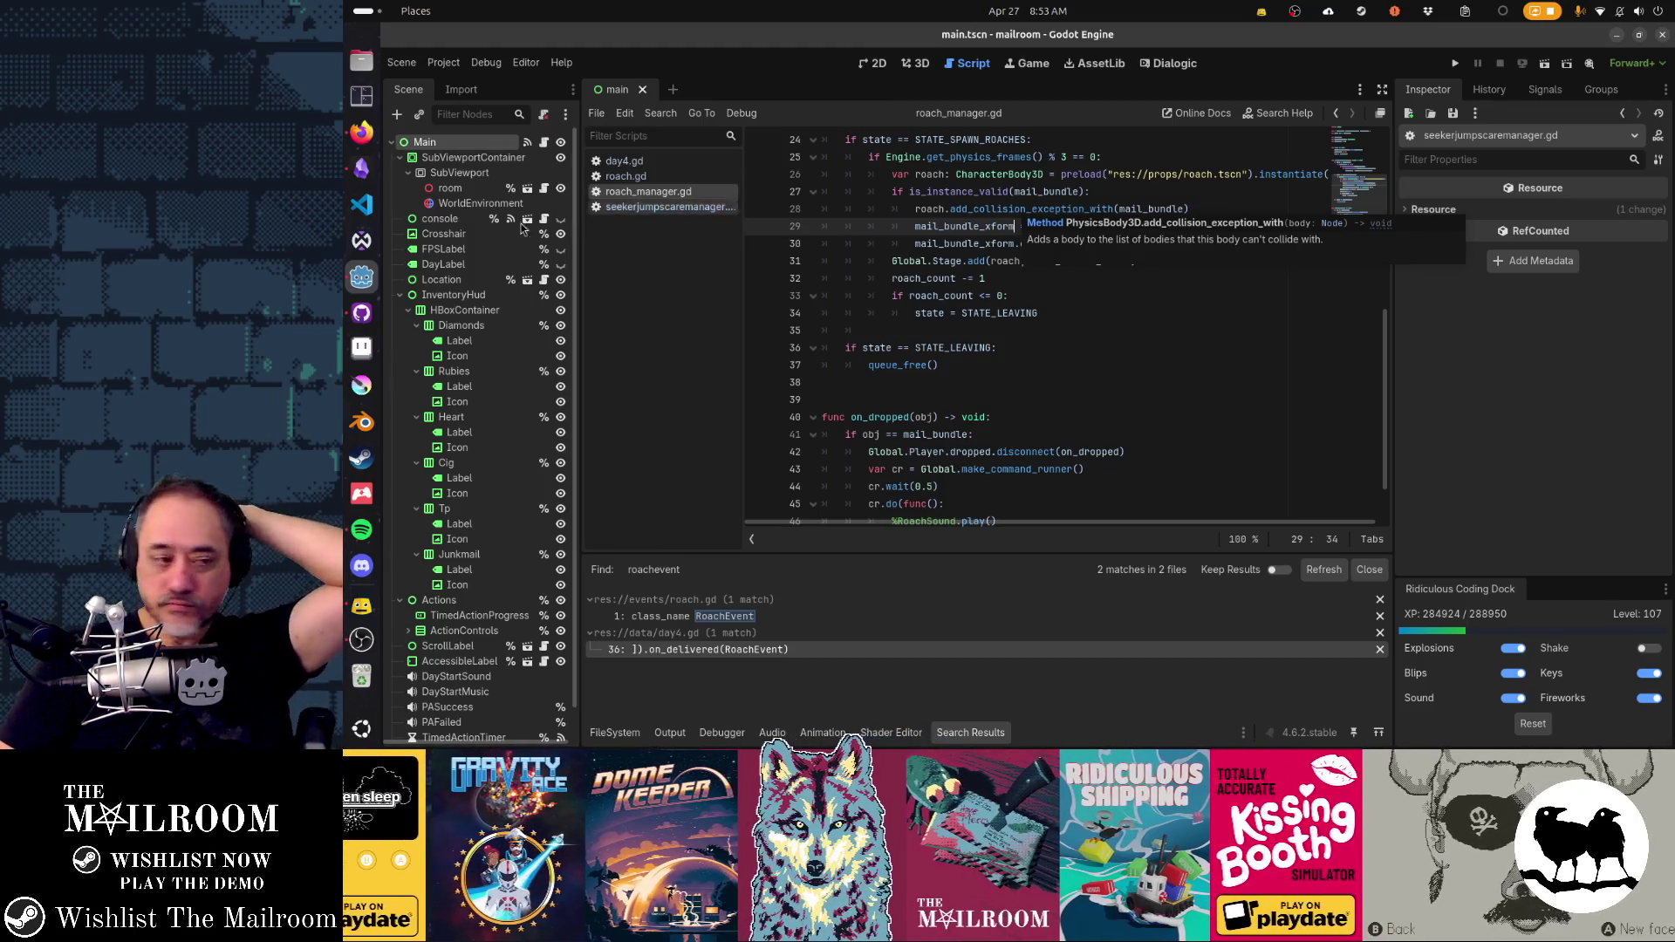
- Open roach_manager.gd from the Scripts list with the caret on blank line 35
left_click(362, 529)
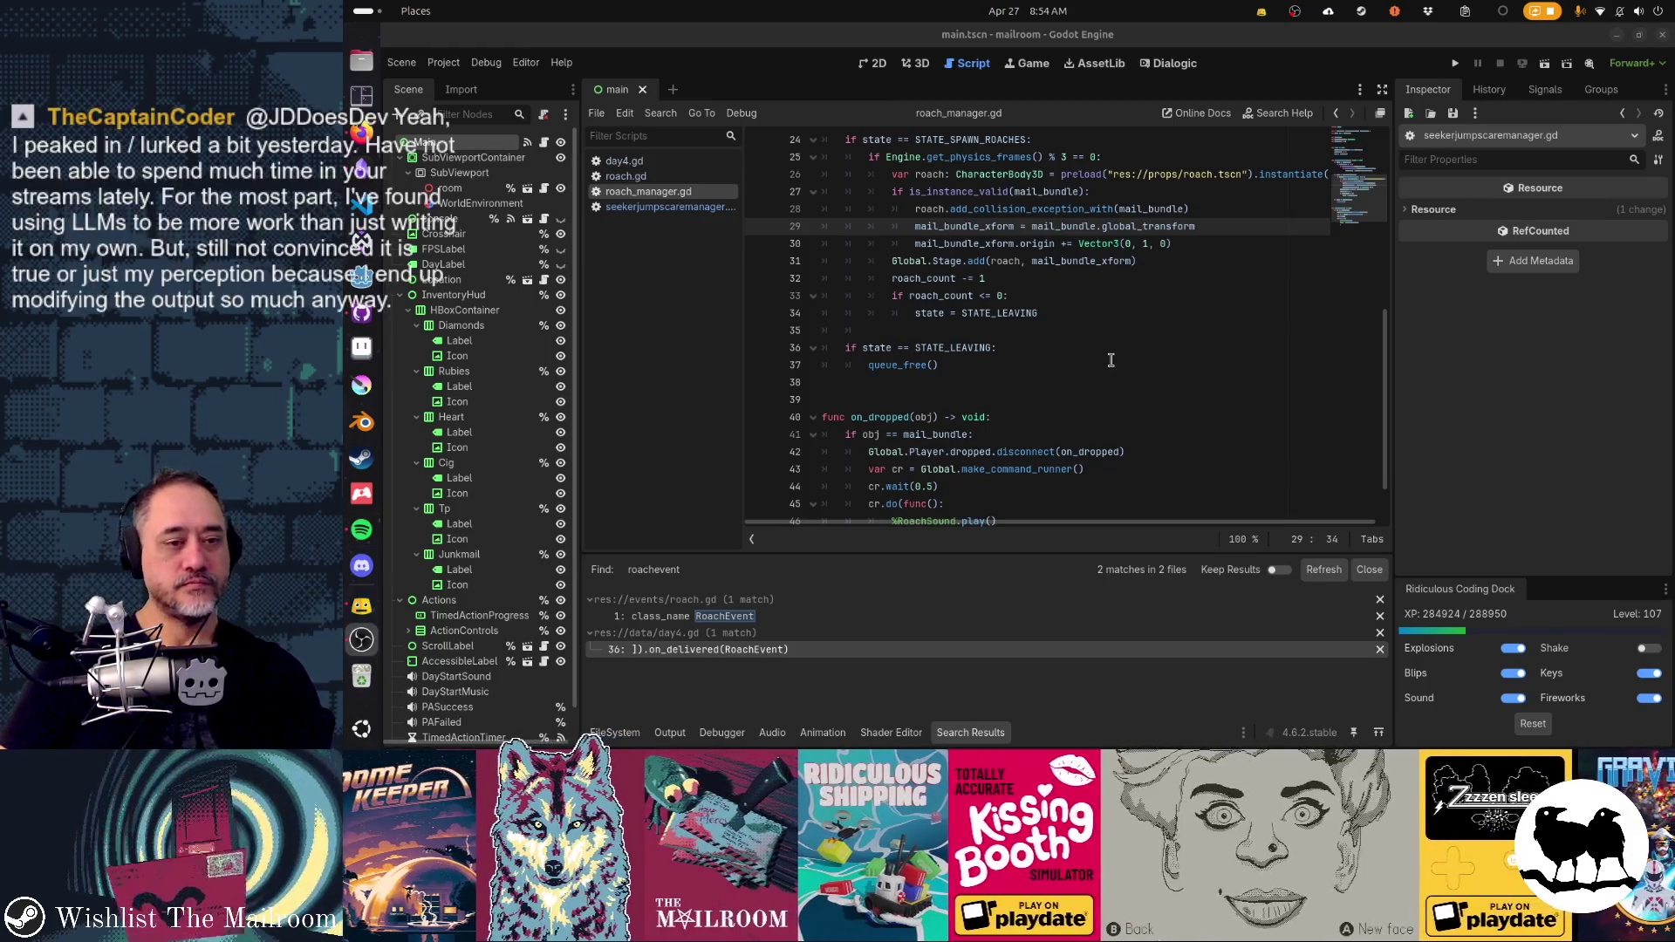
left_click(1053, 336)
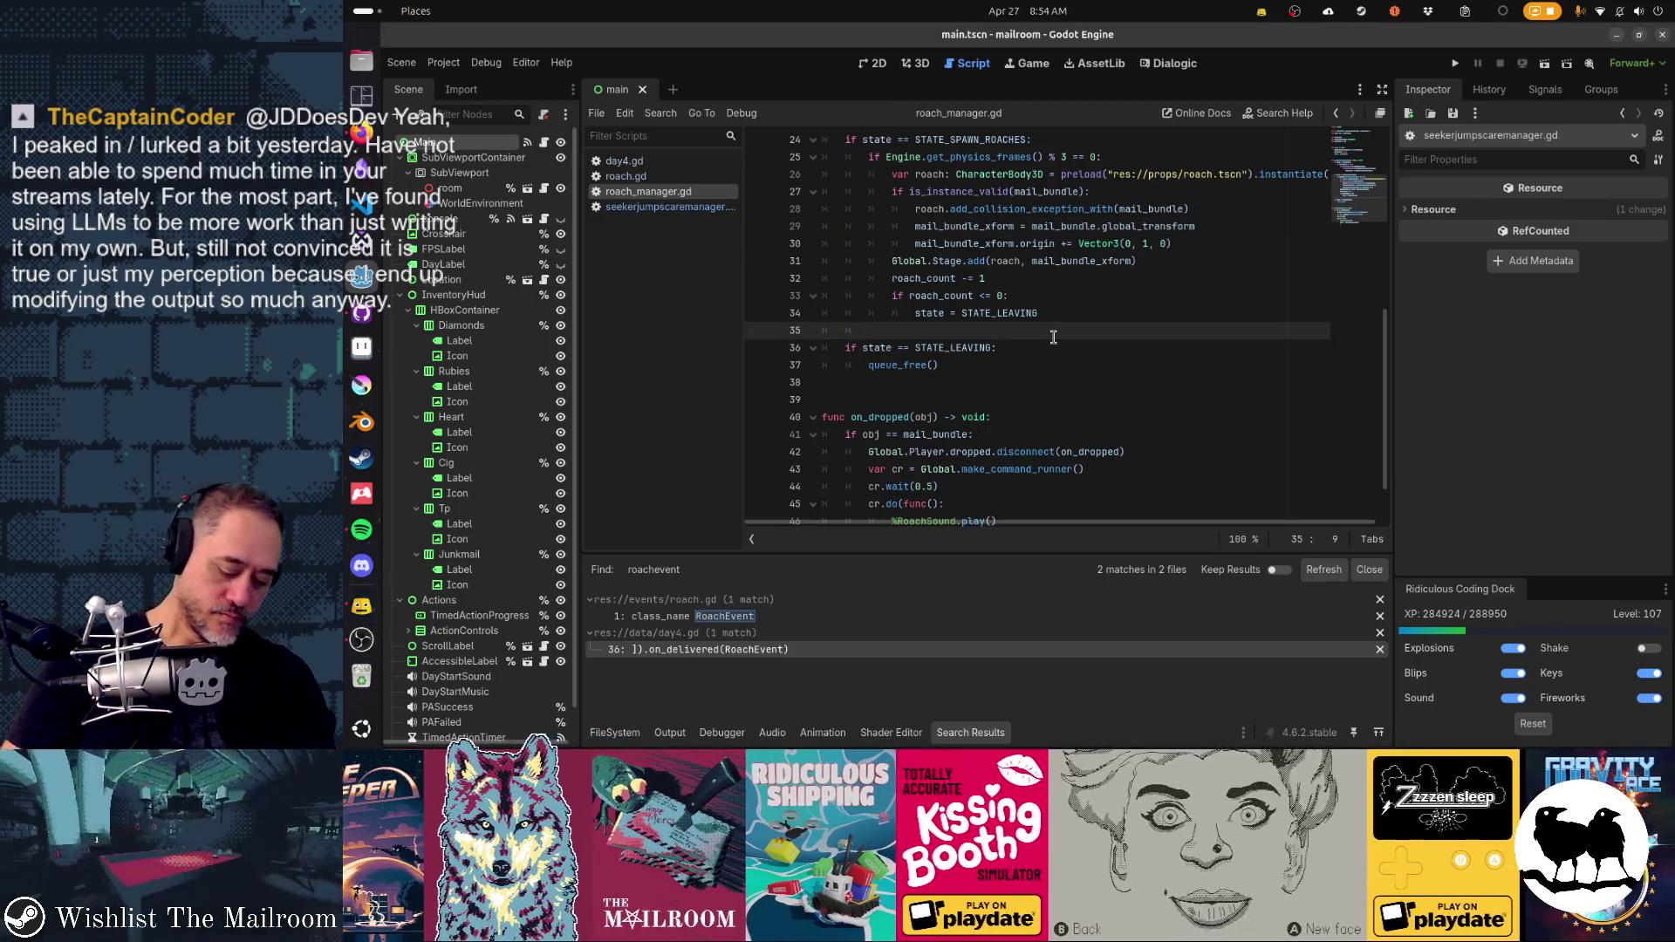
key("shift+alt+o")
- Open roach_manager.tscn via Quick Open, select RoachManager, and view it in 3D
type("roachmana")
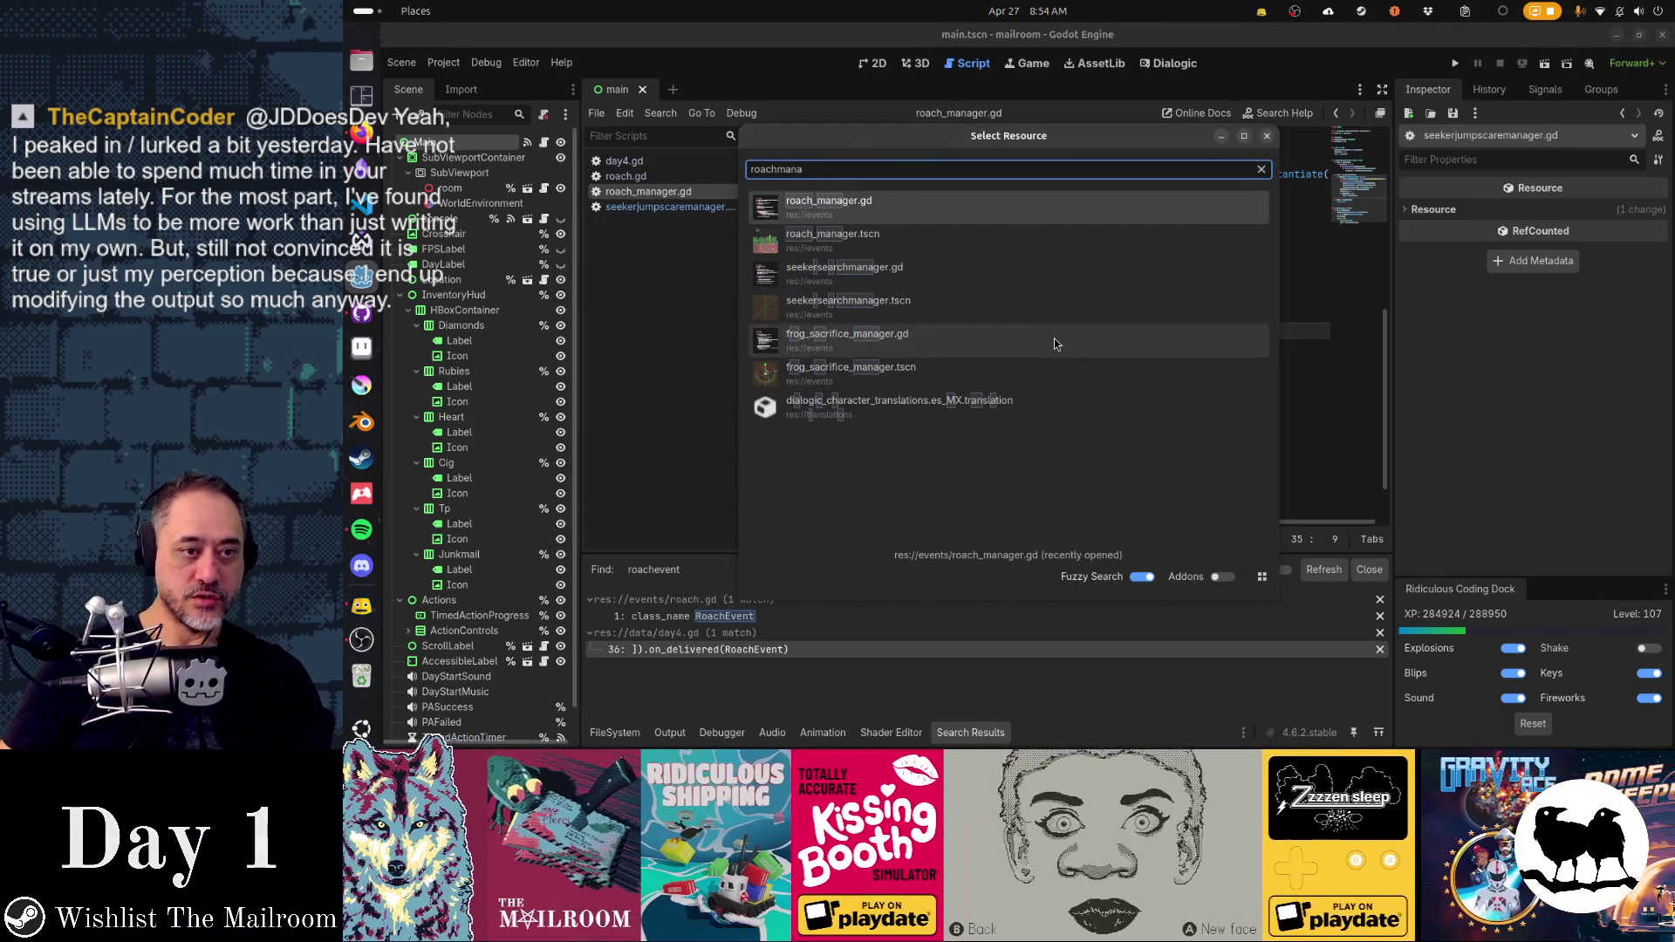
key("Down")
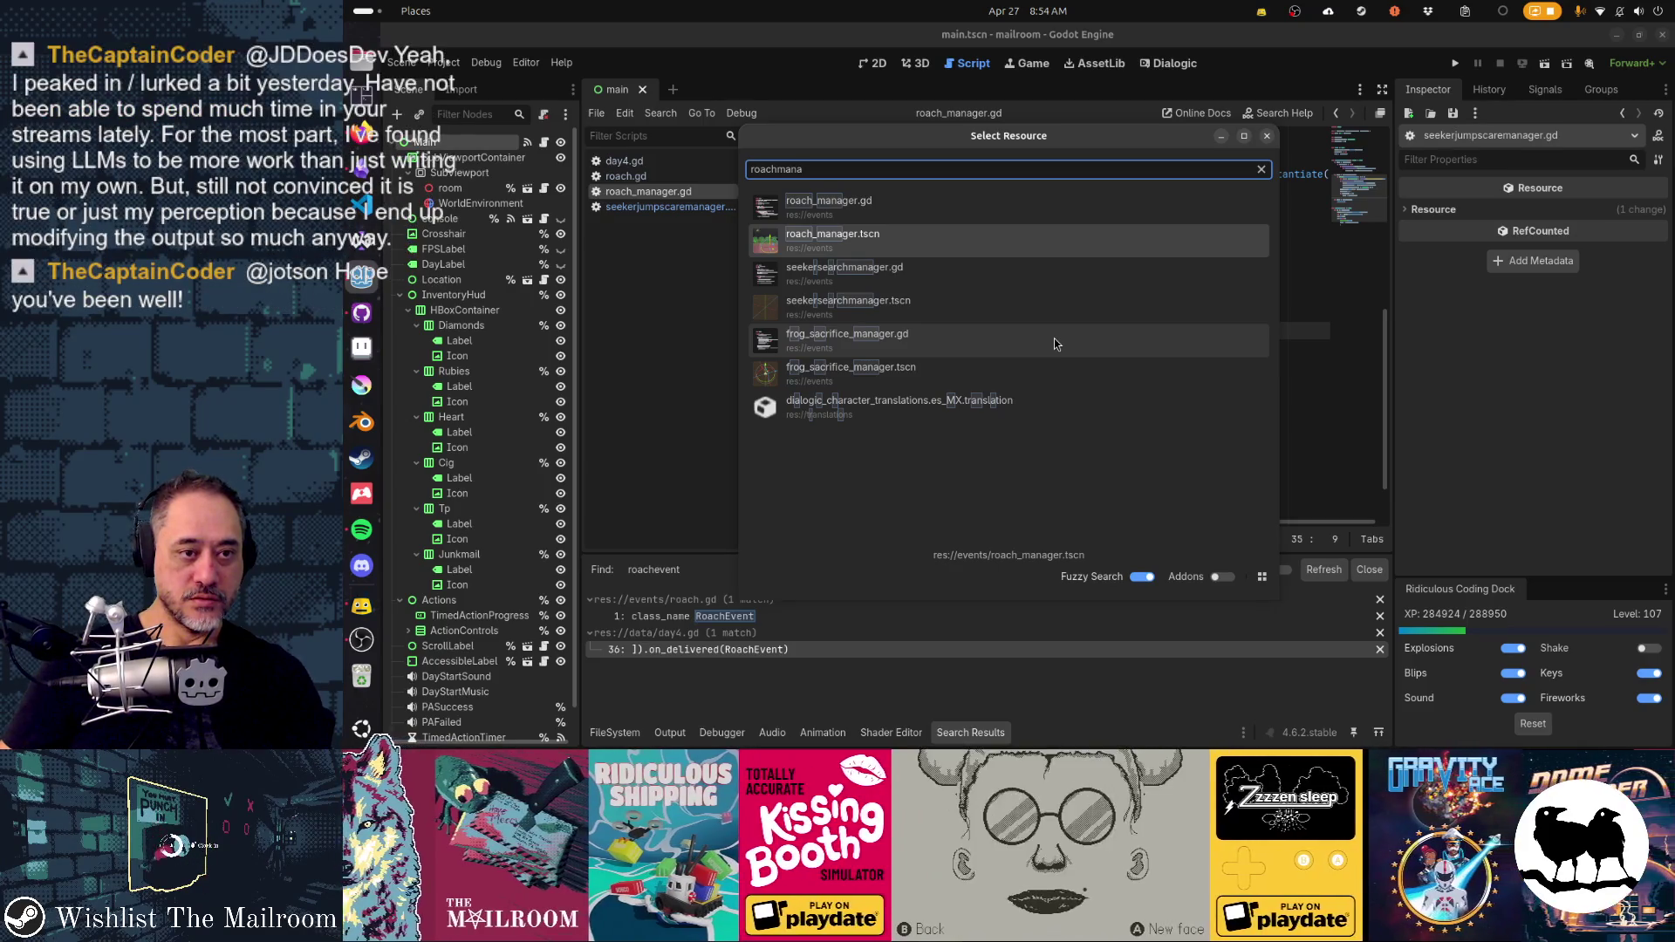
key("Return")
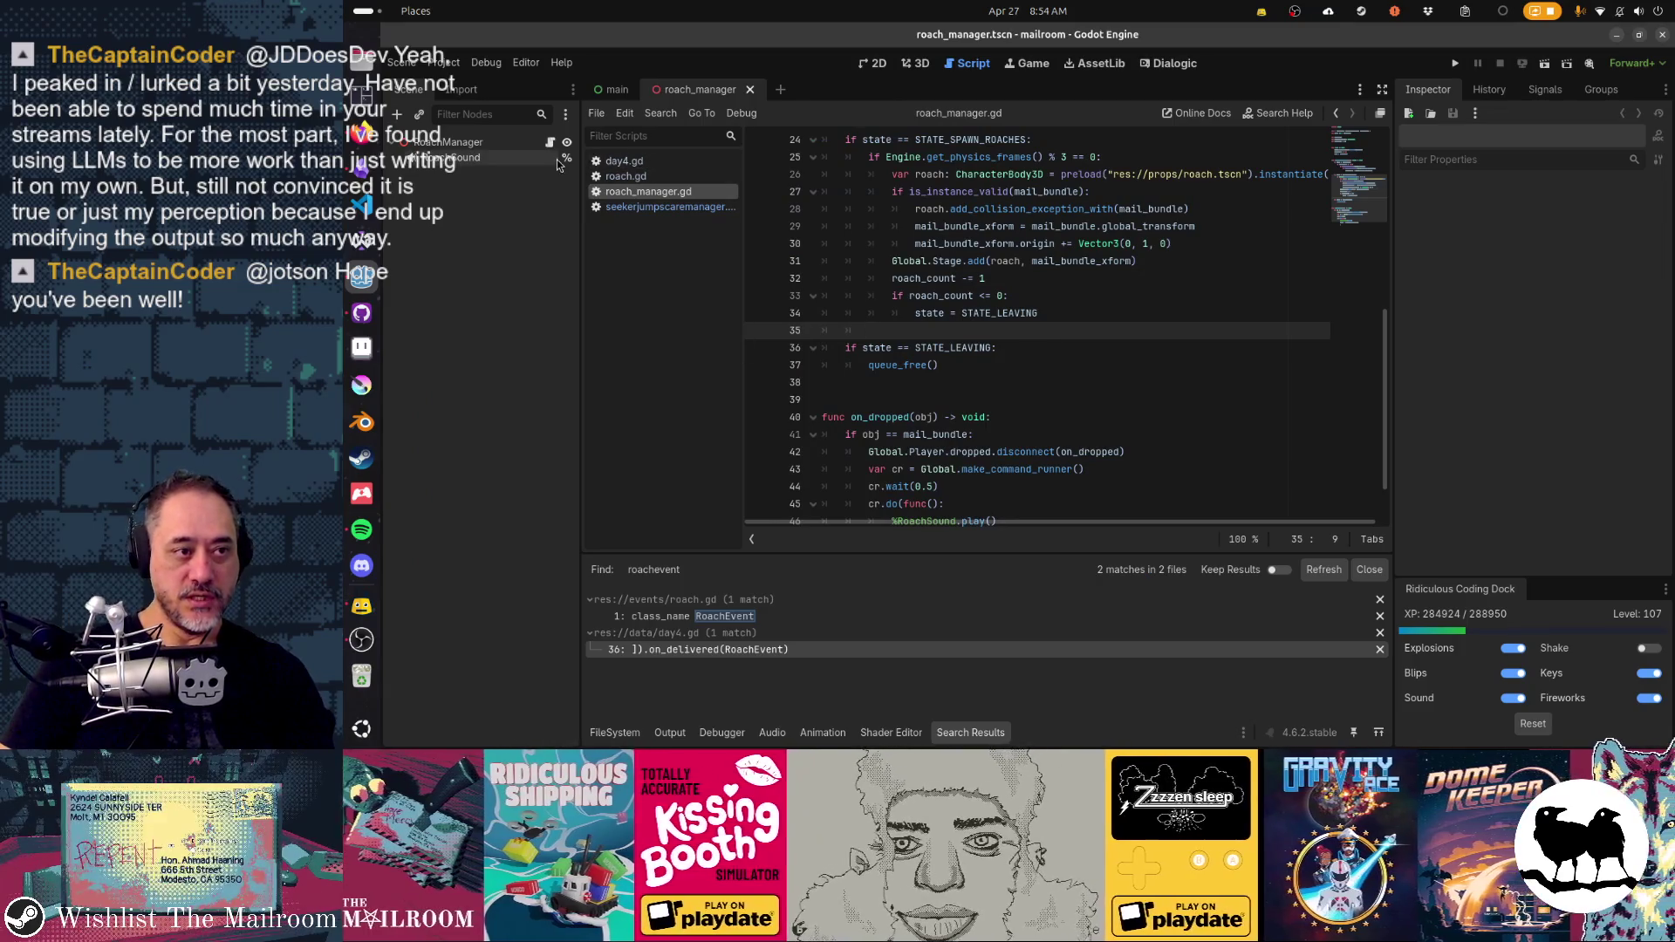
left_click(506, 142)
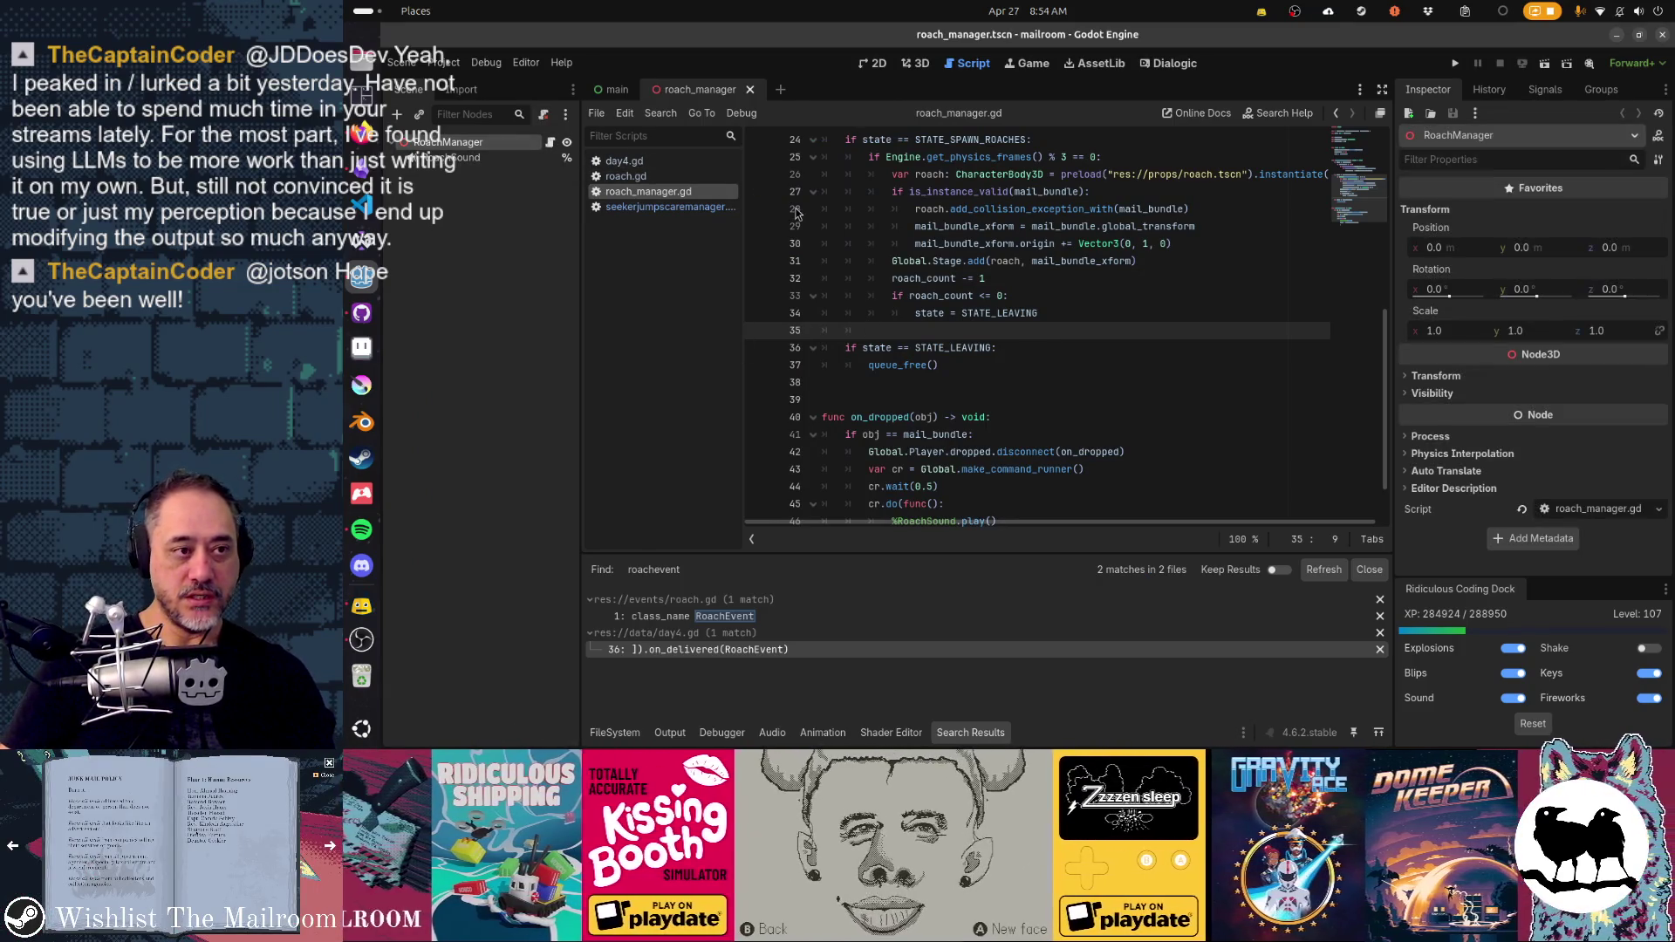
key("ctrl+F2")
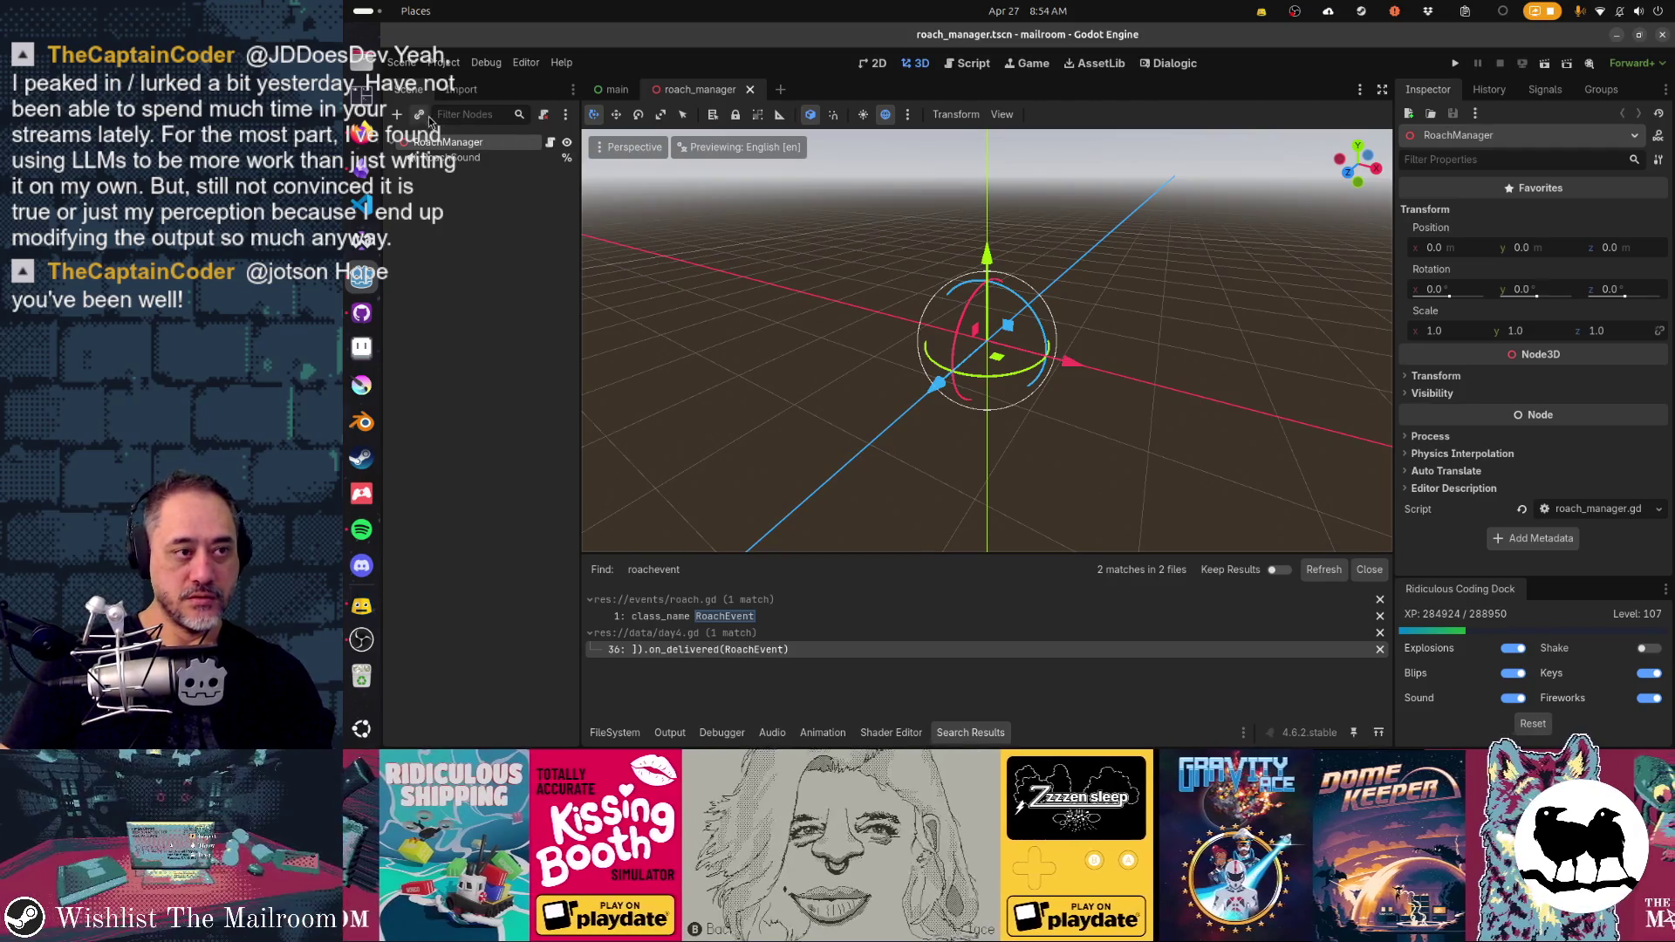
left_click(420, 114)
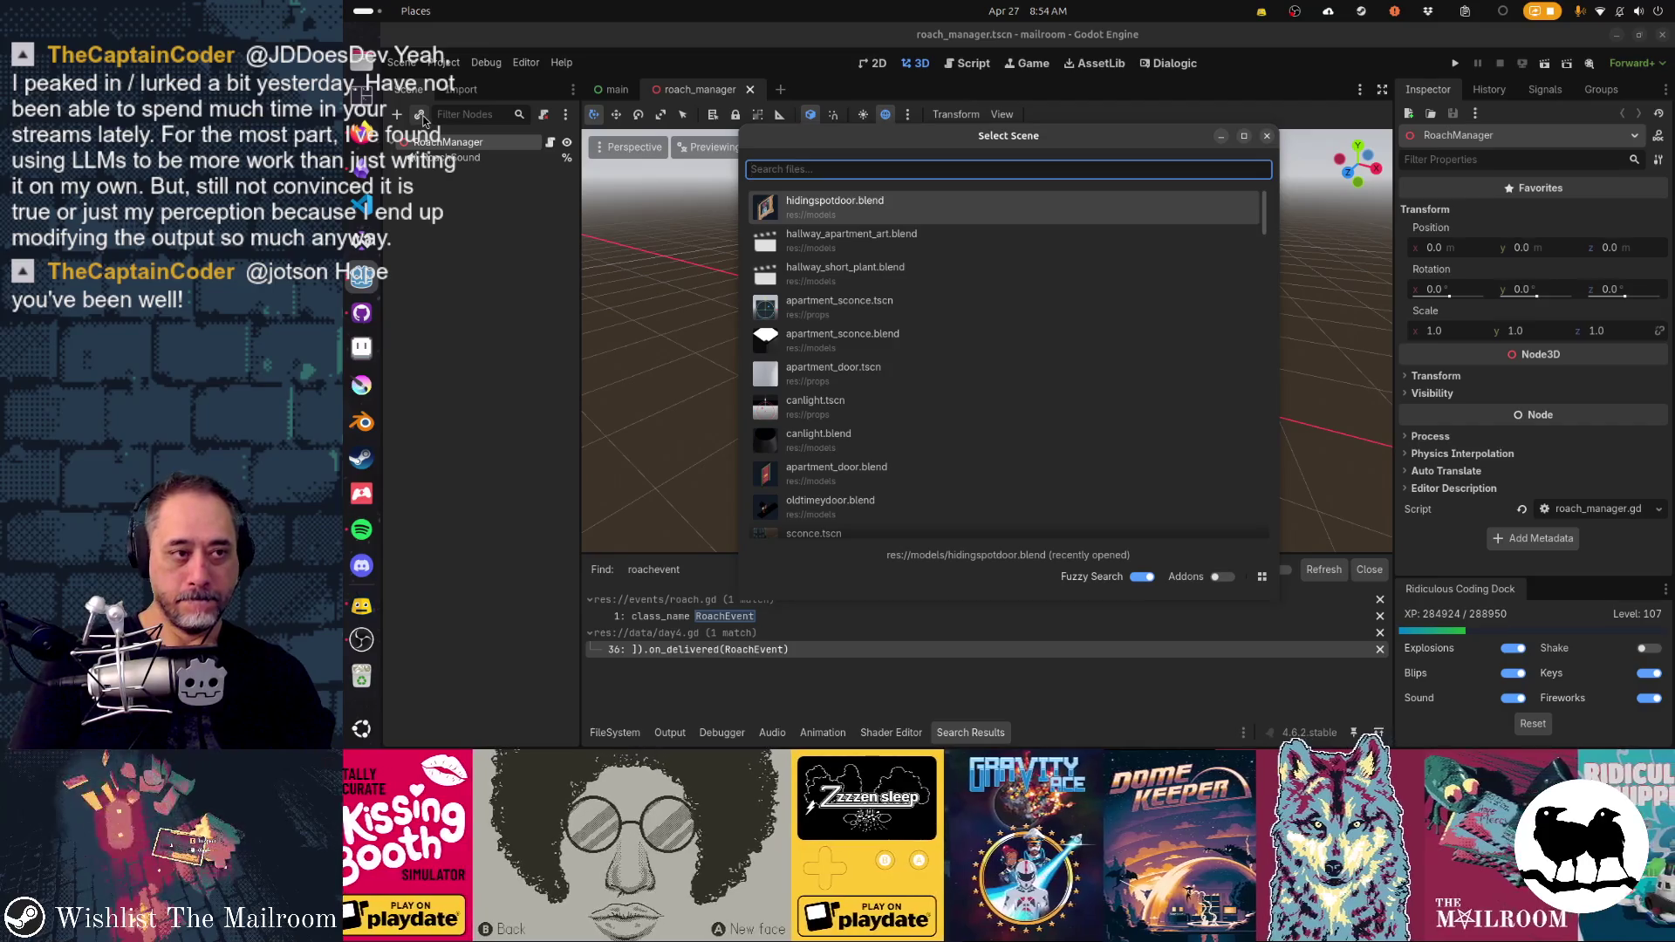
- Instantiate flycamera.tscn as a child scene under RoachManager
type("fkty")
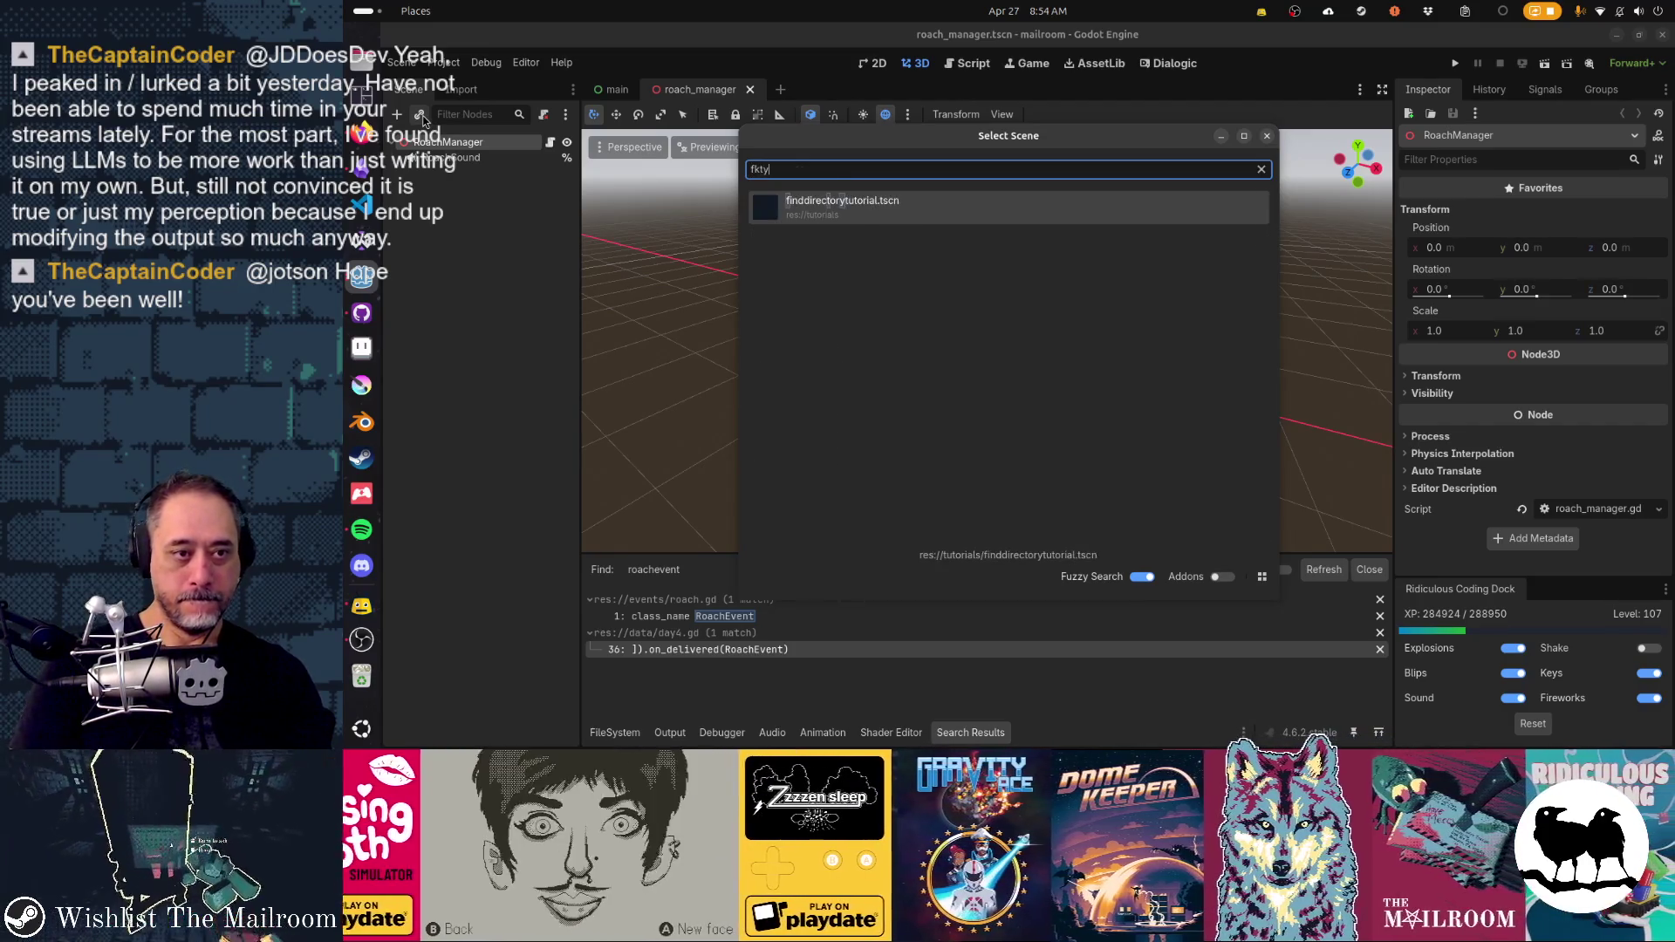
key("BackSpace")
key("BackSpace")
key("BackSpace")
type("flycam")
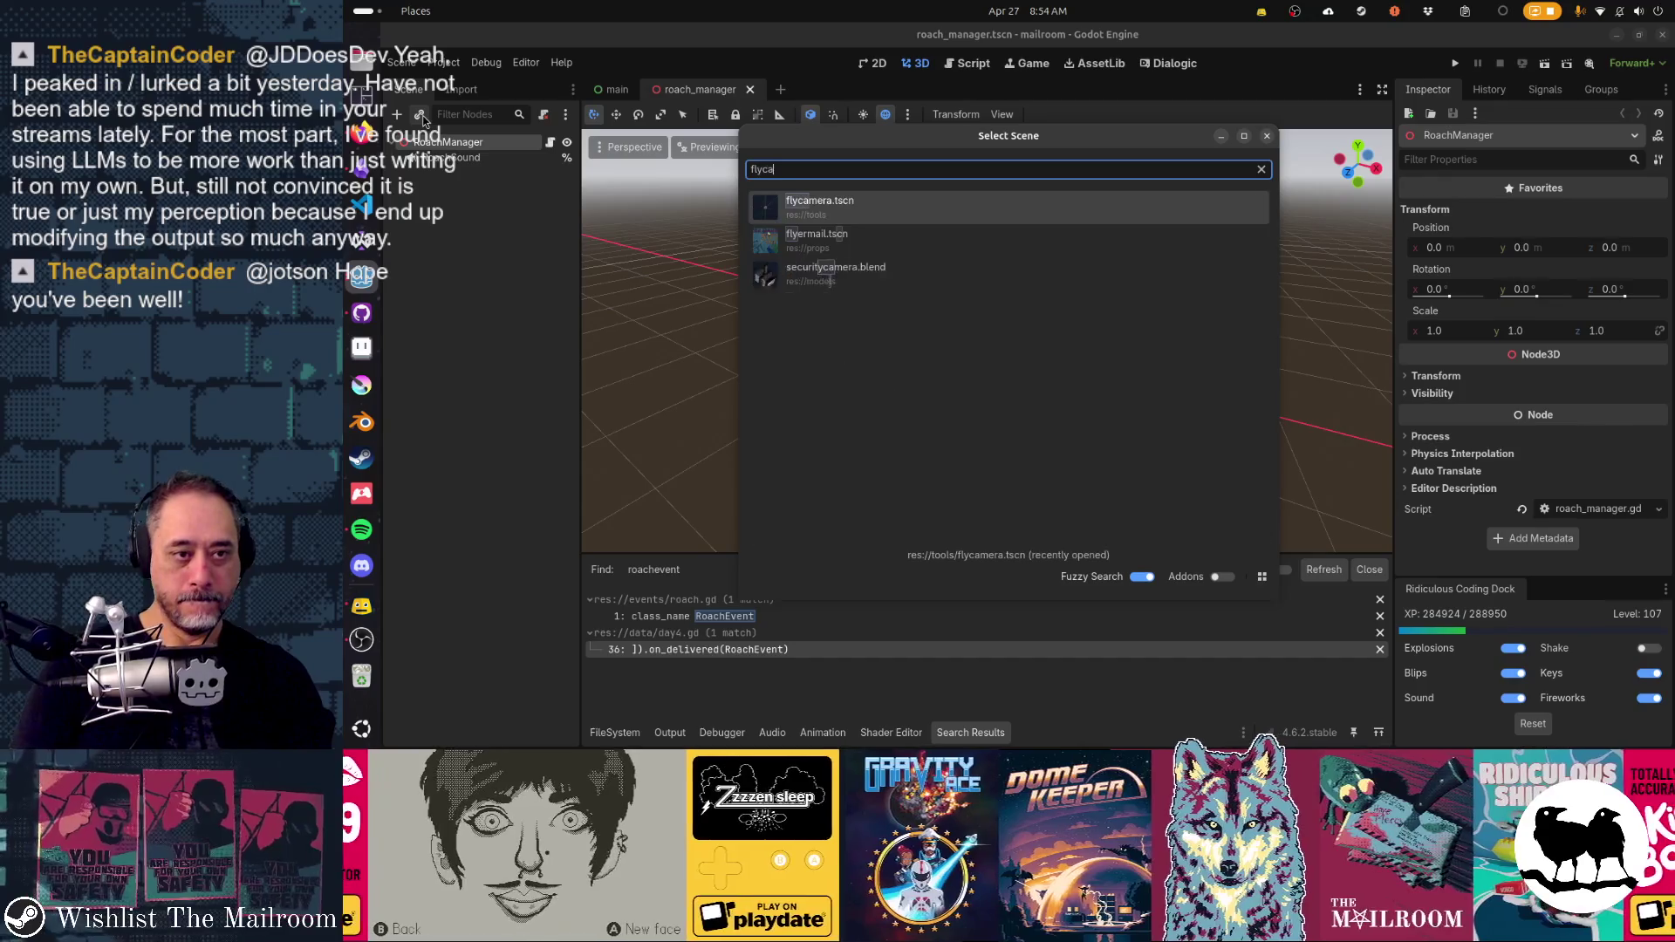
key("Return")
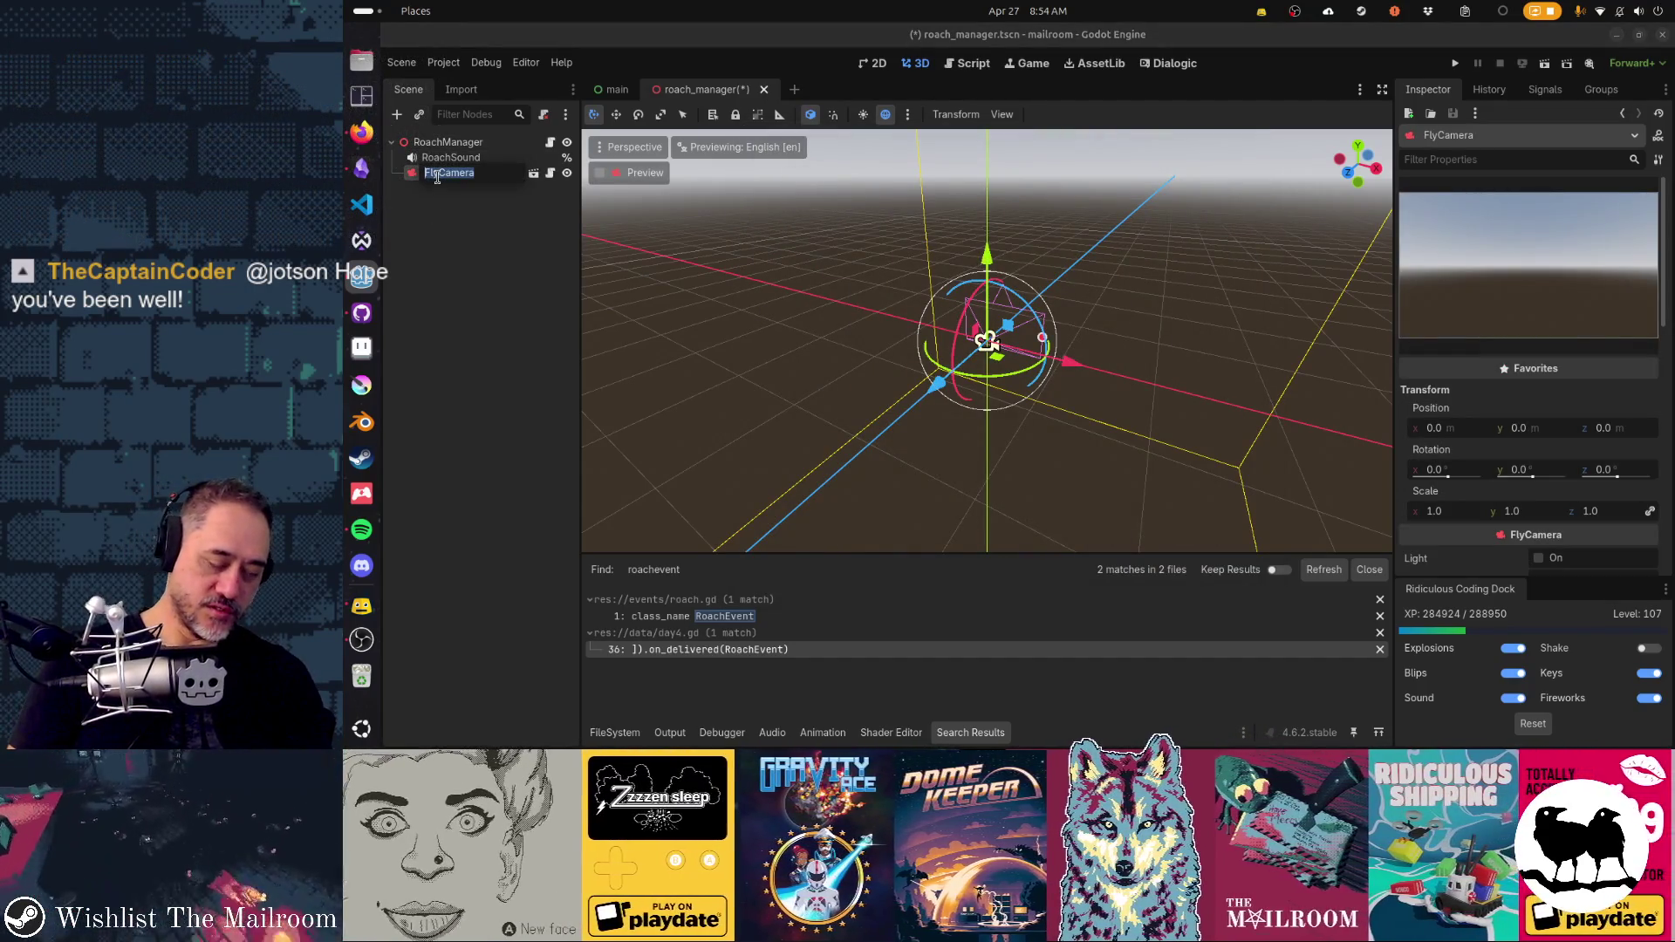
- Rename the camera node RoachCam and make it accessible by unique name
type("RoachCam")
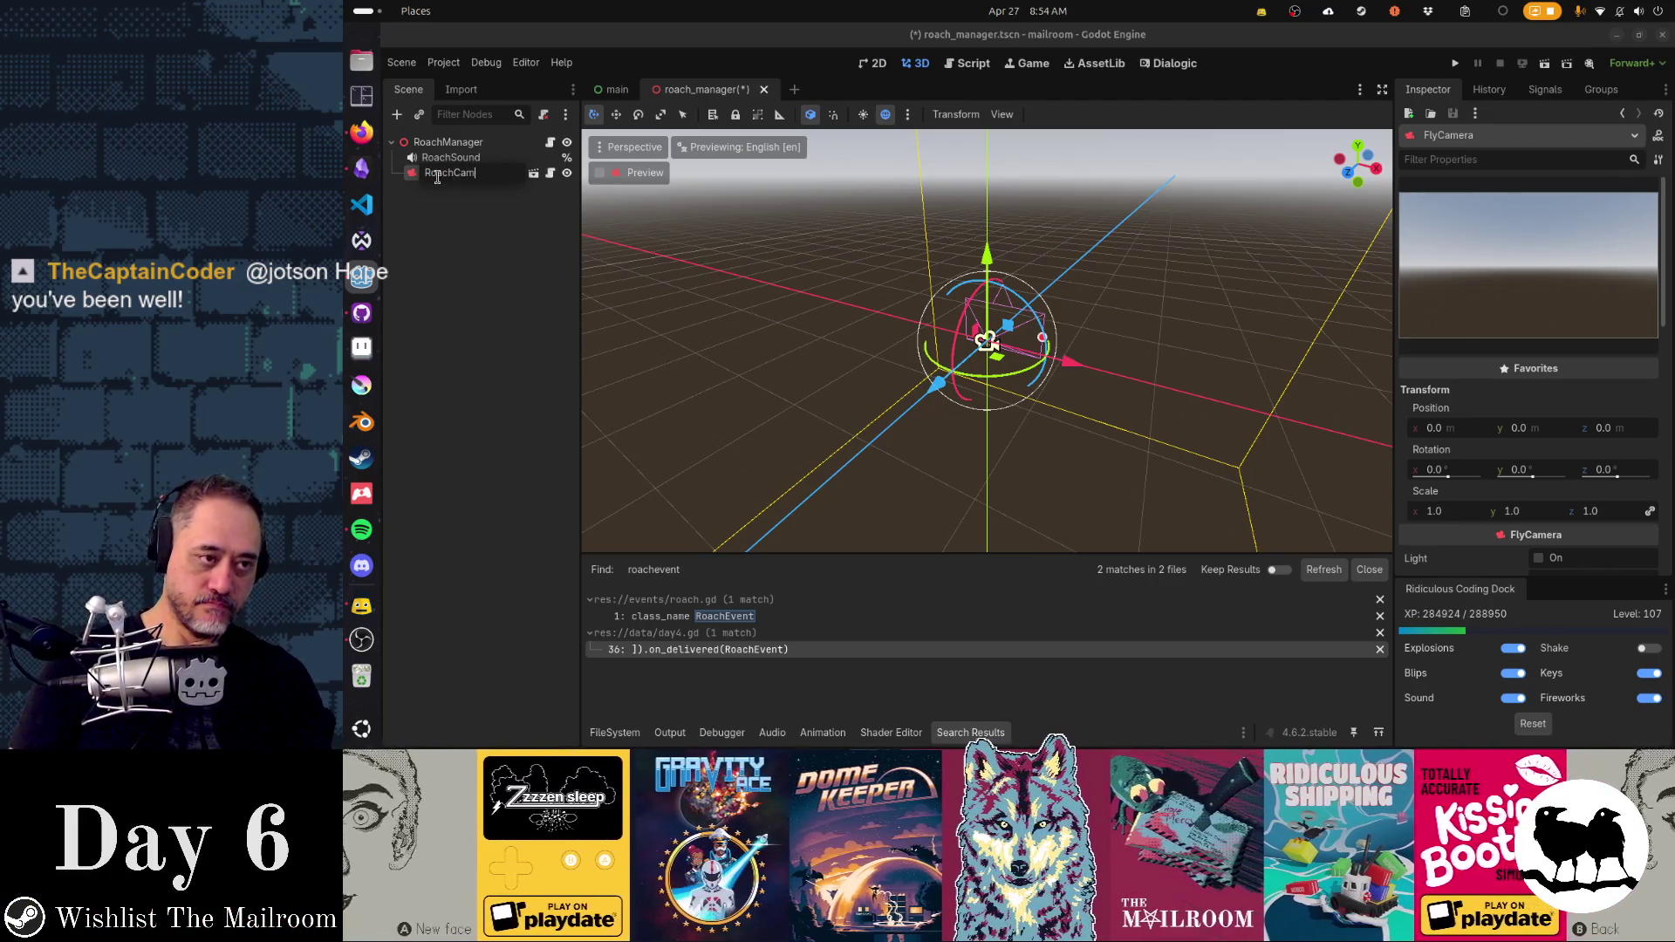
key("Return")
right_click(438, 178)
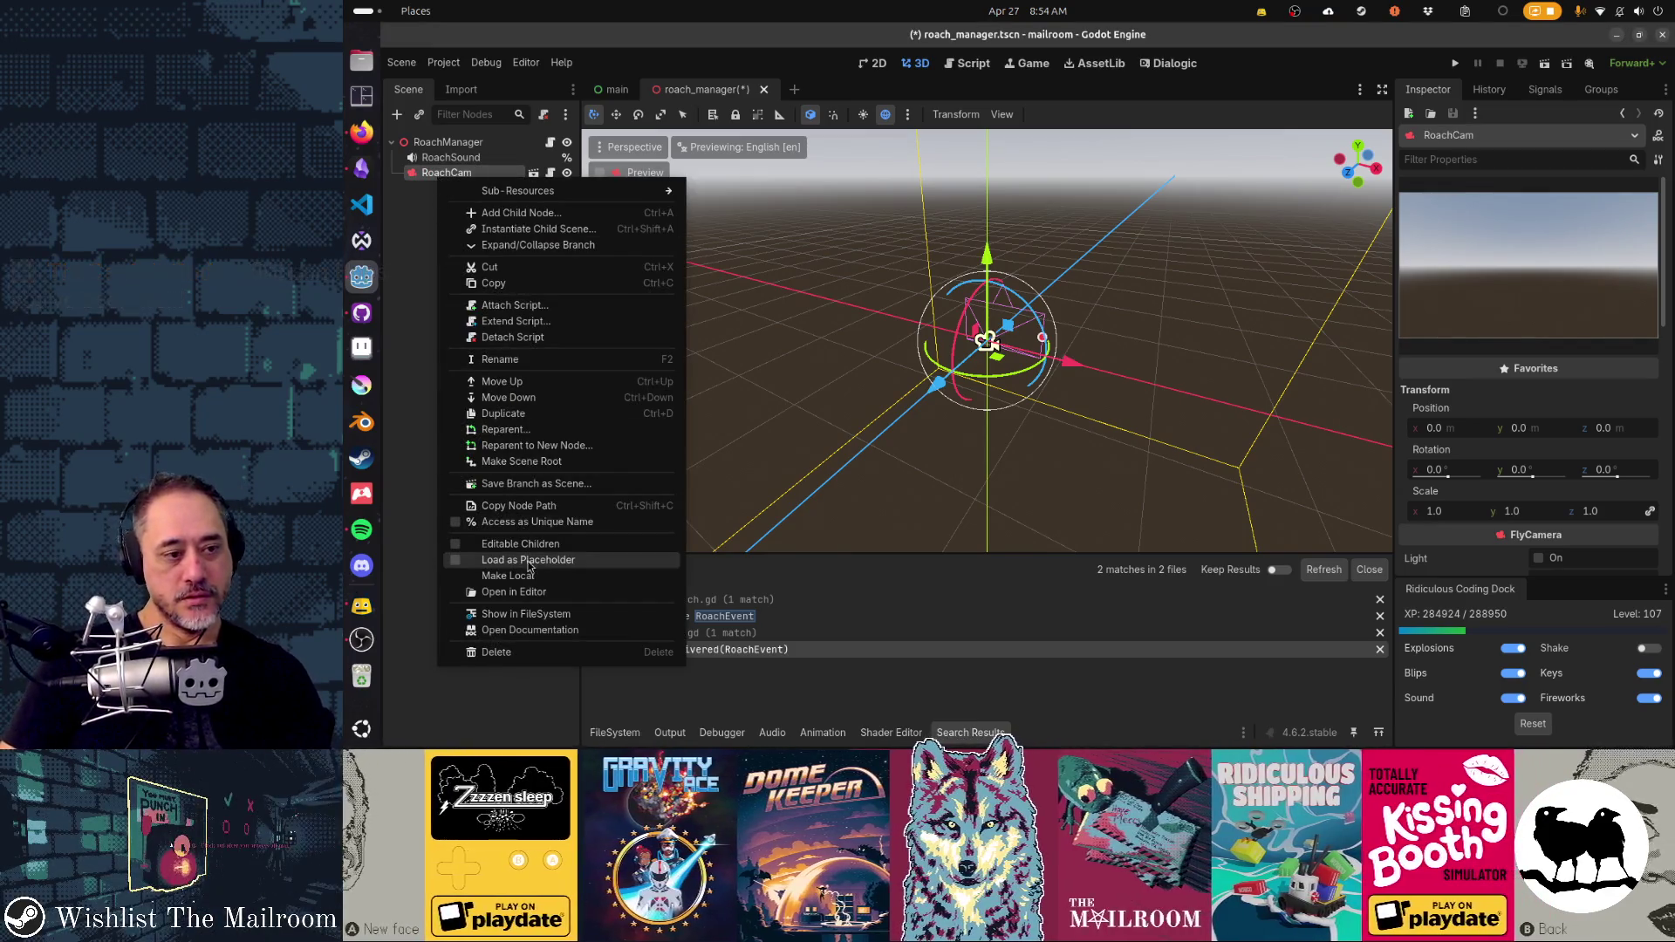
left_click(524, 521)
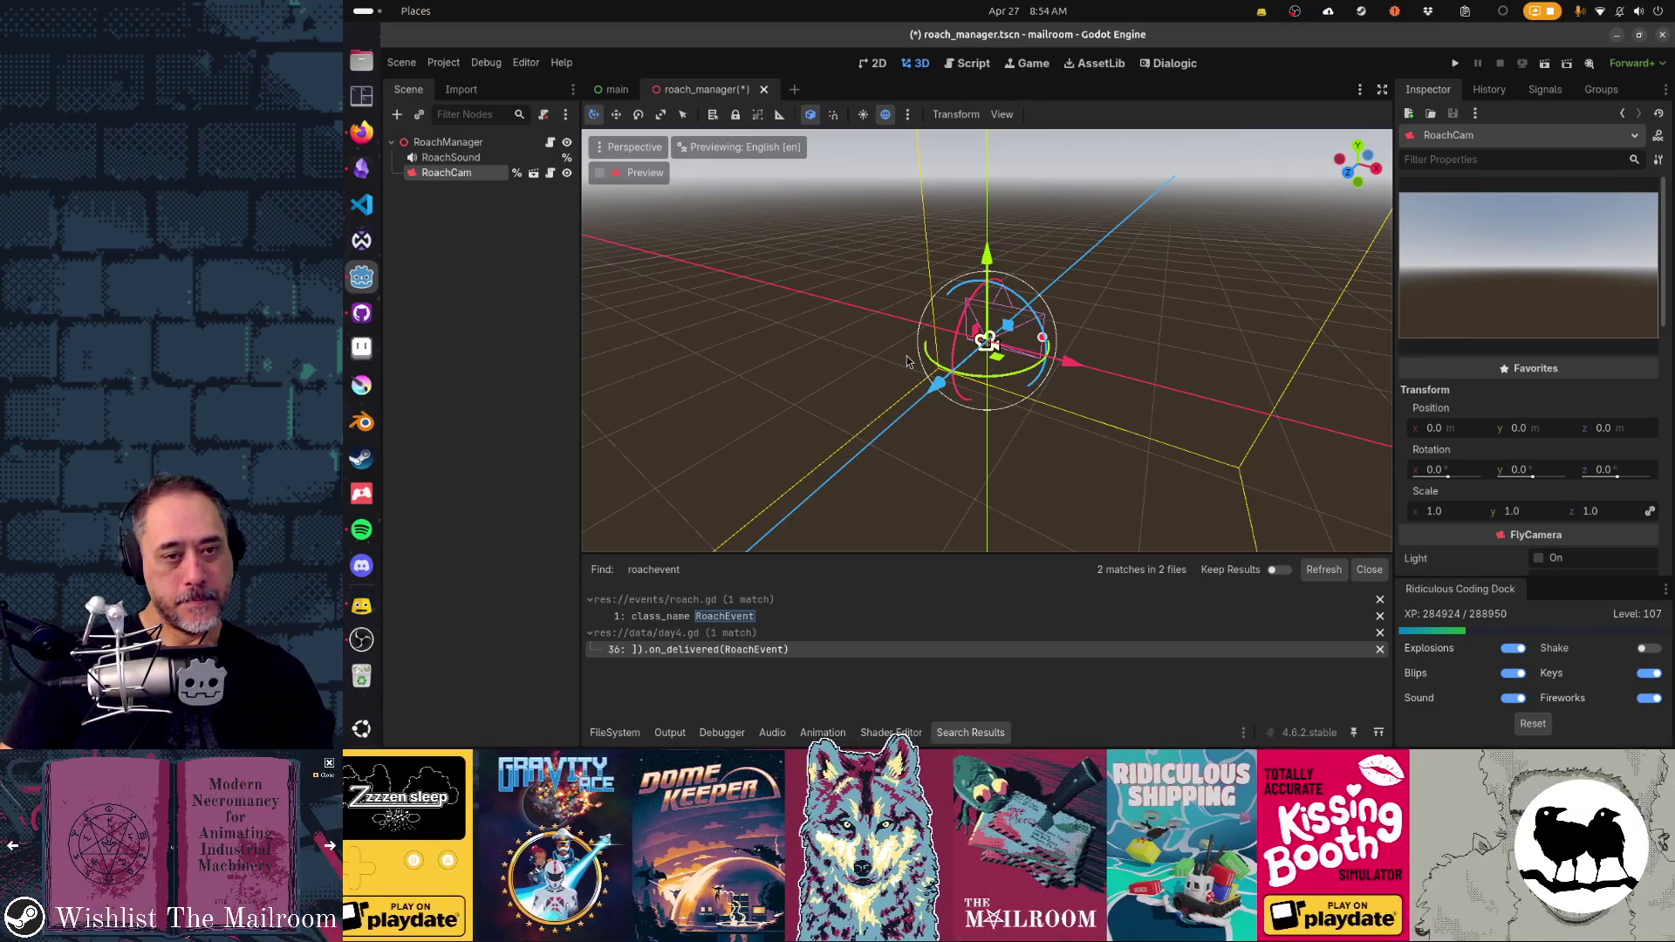
key("ctrl+F3")
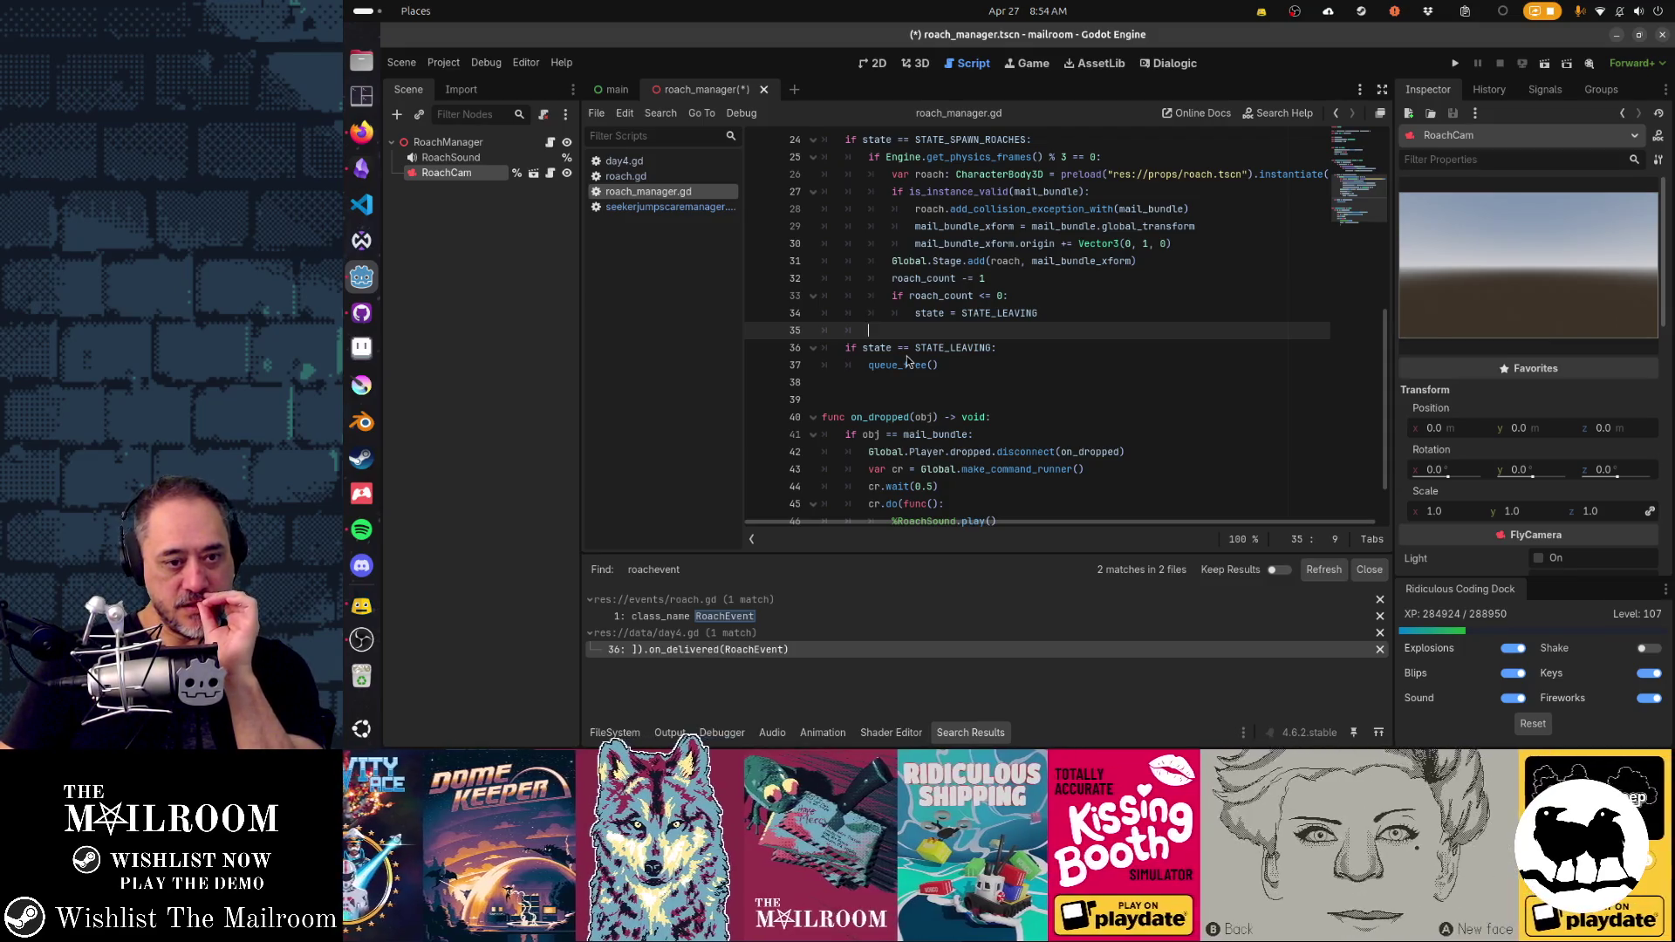
- Paste the copied command sequence into on_dropped, drop the duplicate var cr line, and indent it
scroll(907, 356, "down", 1)
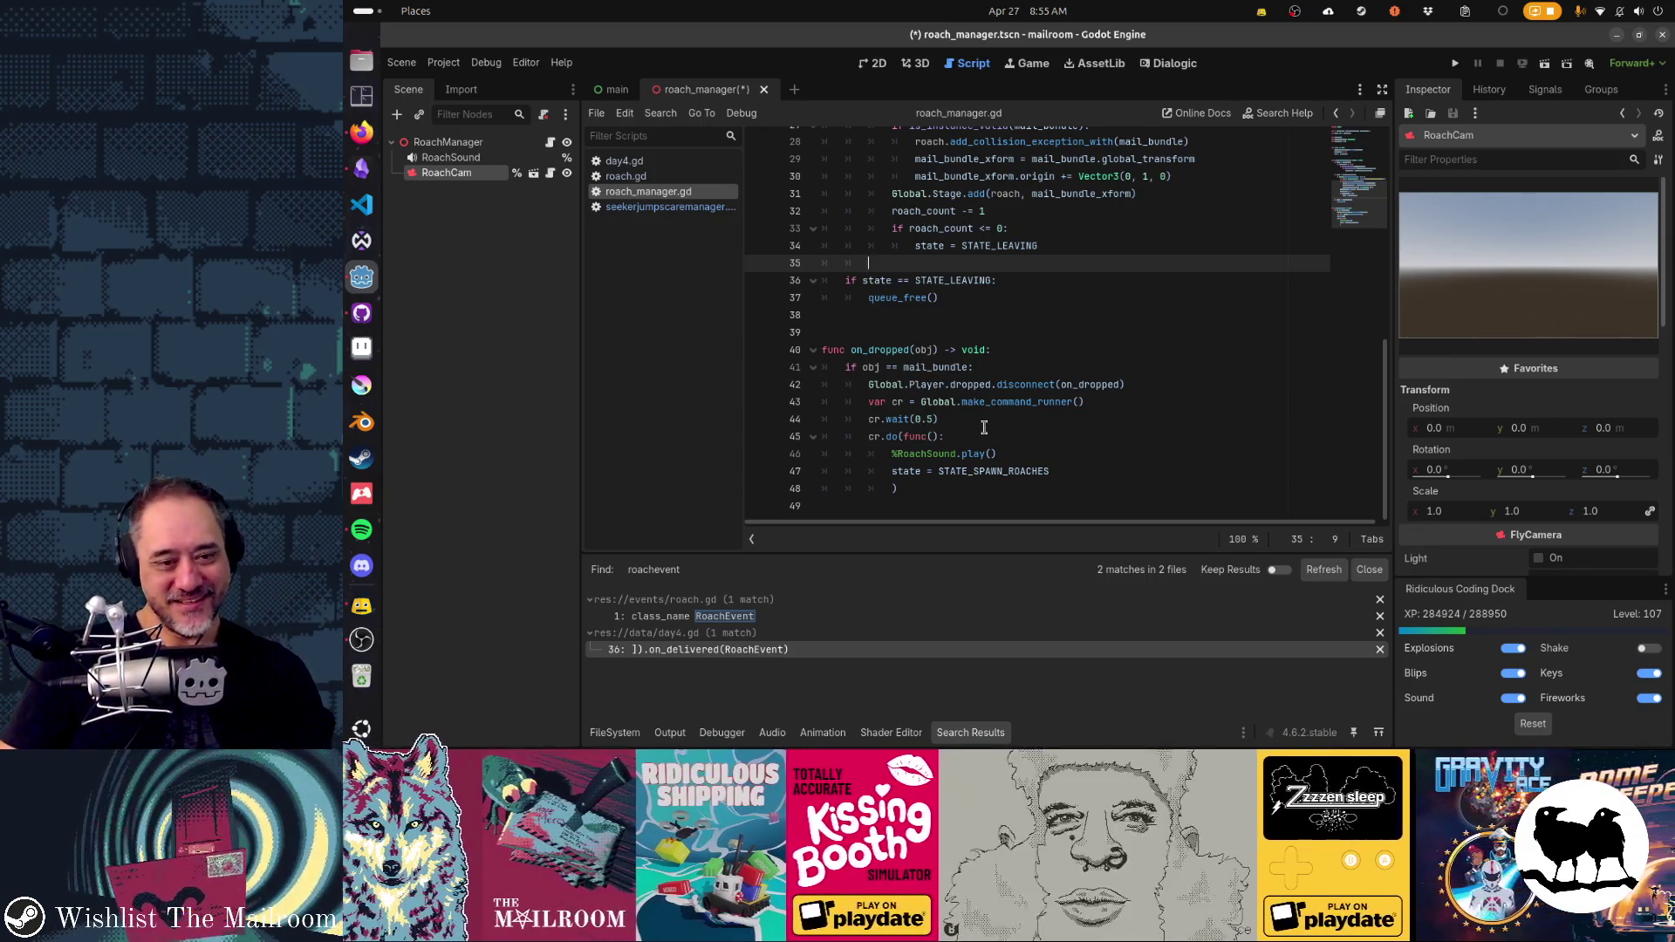
left_click(1104, 483)
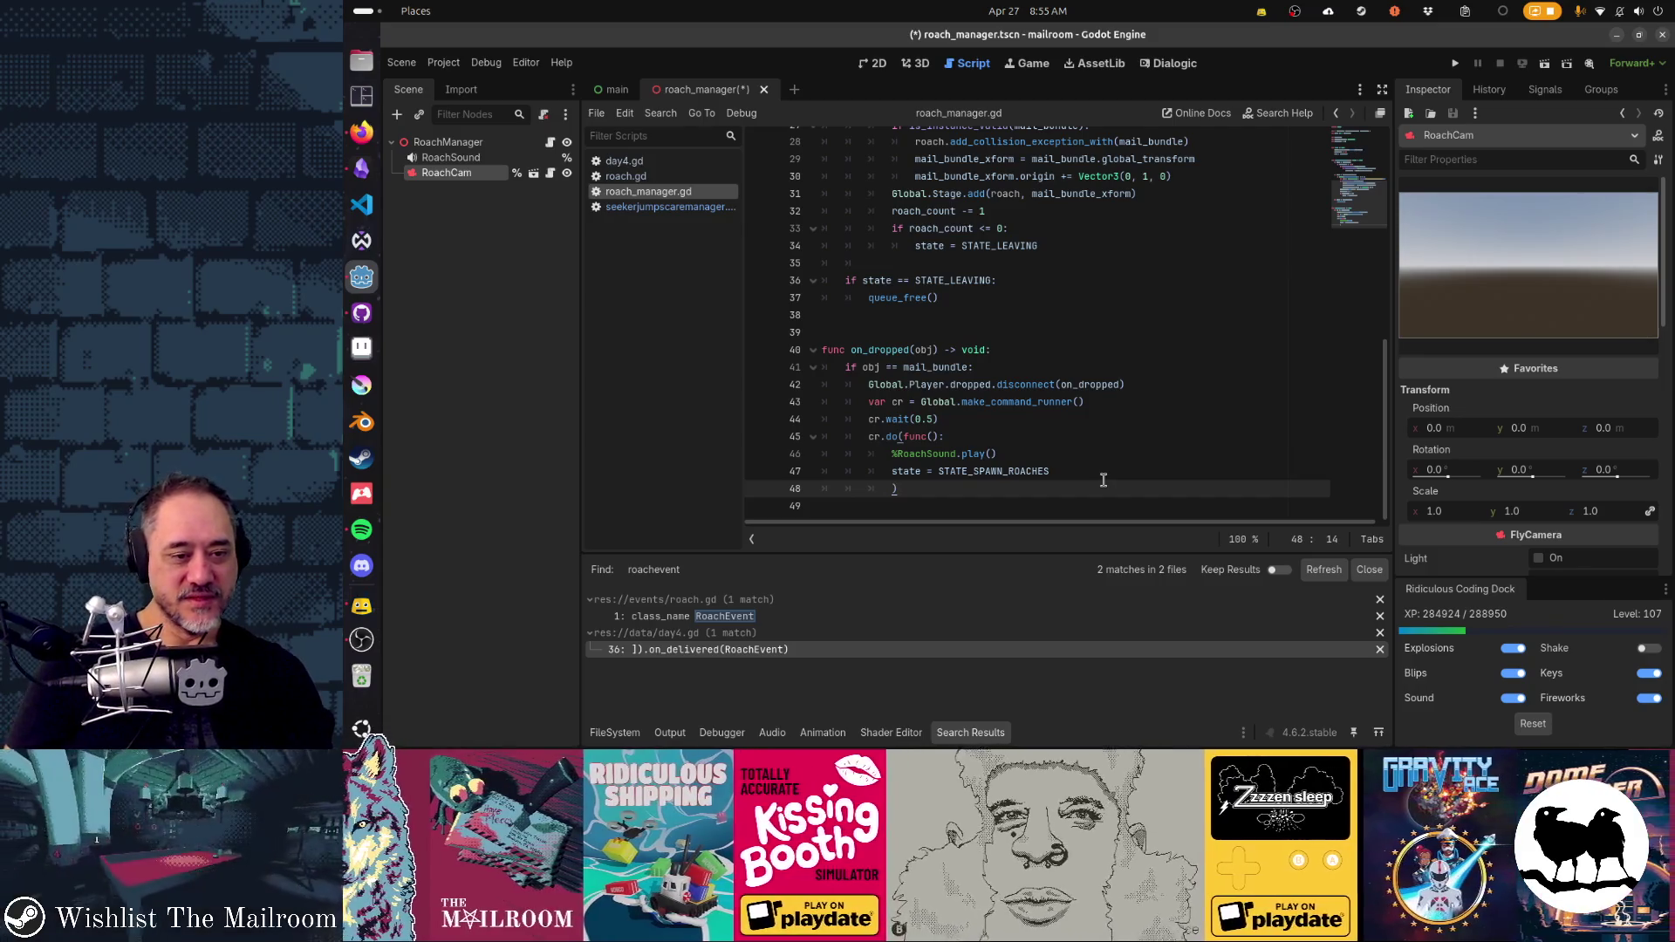
key("Down")
type("var cr = Global.make_command_runner() \tcr.do(%seeker.liftoff) \tcr.do(Global.pause_player_input) \tcr.do(Global.Player.drop) \tcr.do(Global.Player.shake.bind(10, 0.5)) \tcr.do(%StingSound.play) \tcr.do(%NoticeMeCamera.head) \tcr.do(%NoticeMeCamera.start) \tcr.wait(0.3) \tcr.do(Global.Player.look.bind(%seeker.get_head_position())) \tcr.do(Global.Player.activate_camera) \tcr.do(Global.resume_player_input)")
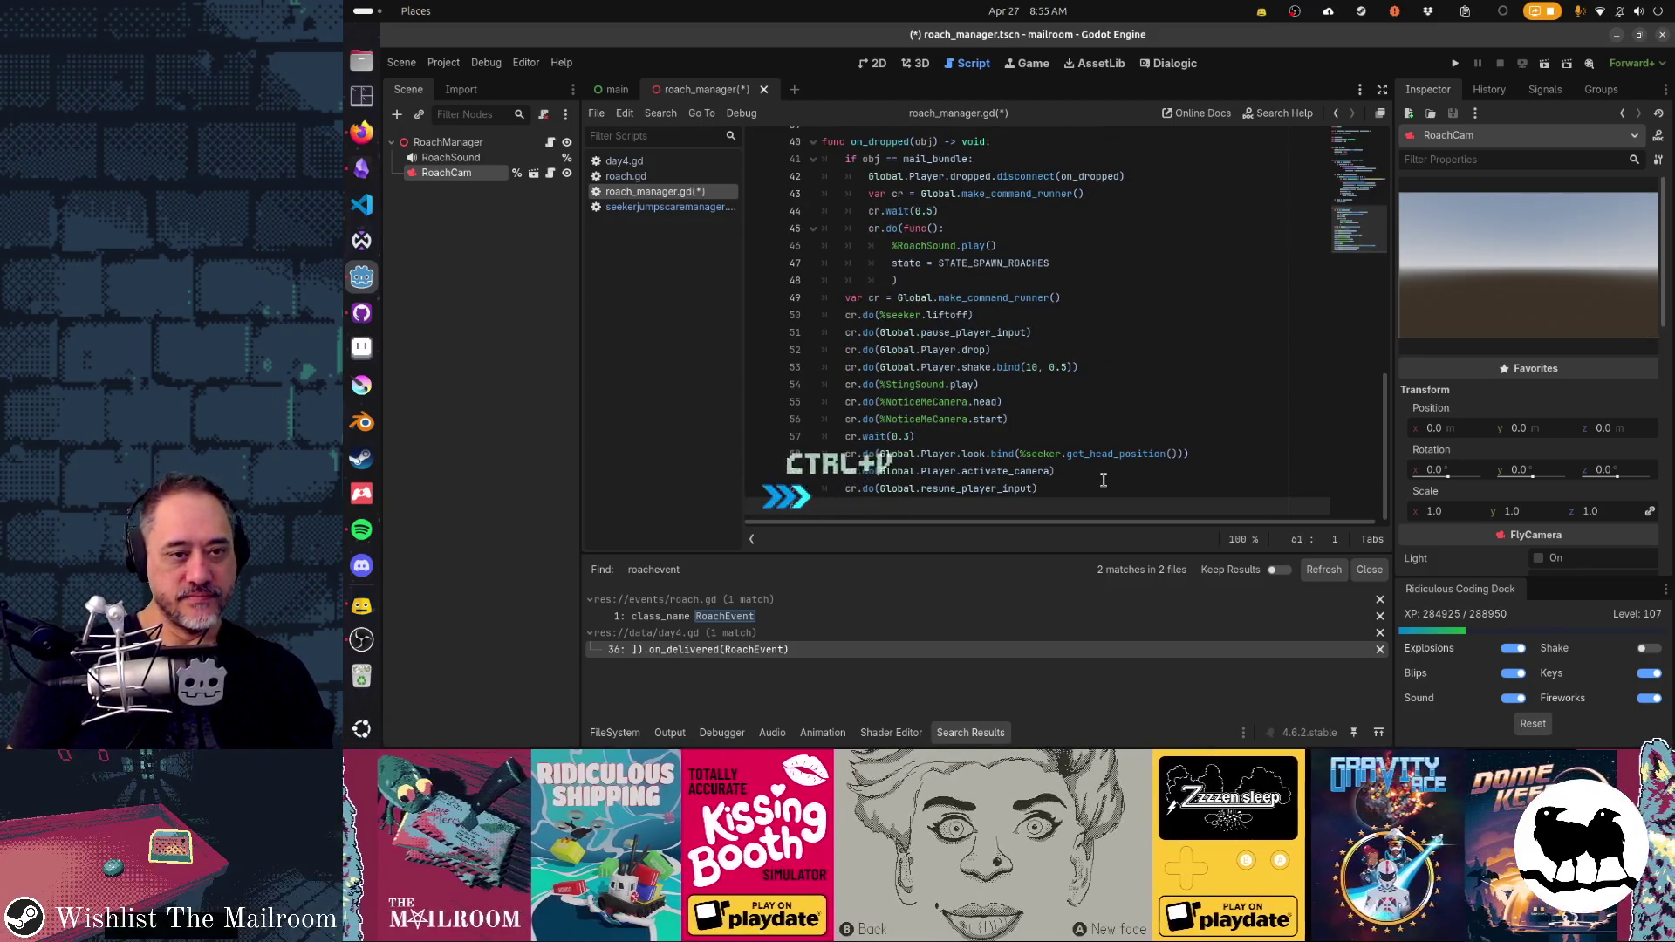
key("Up")
key("Up")
key("Up")
key("shift+Up")
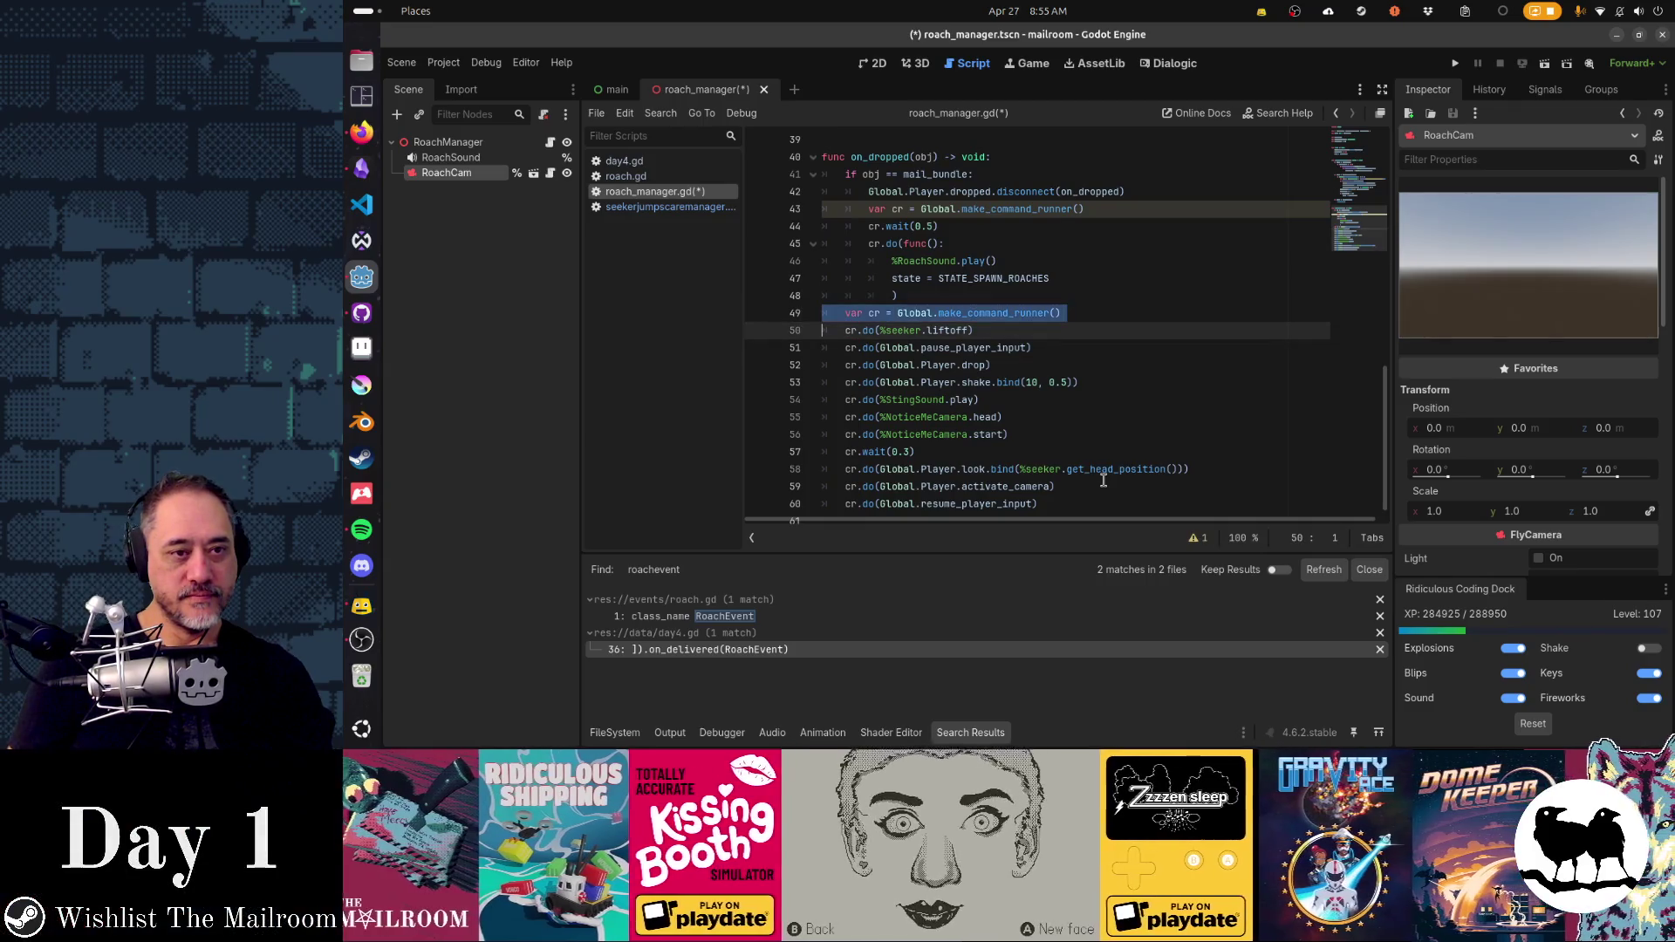
key("Delete")
key("shift+Down")
key("shift+Down")
key("shift+Down")
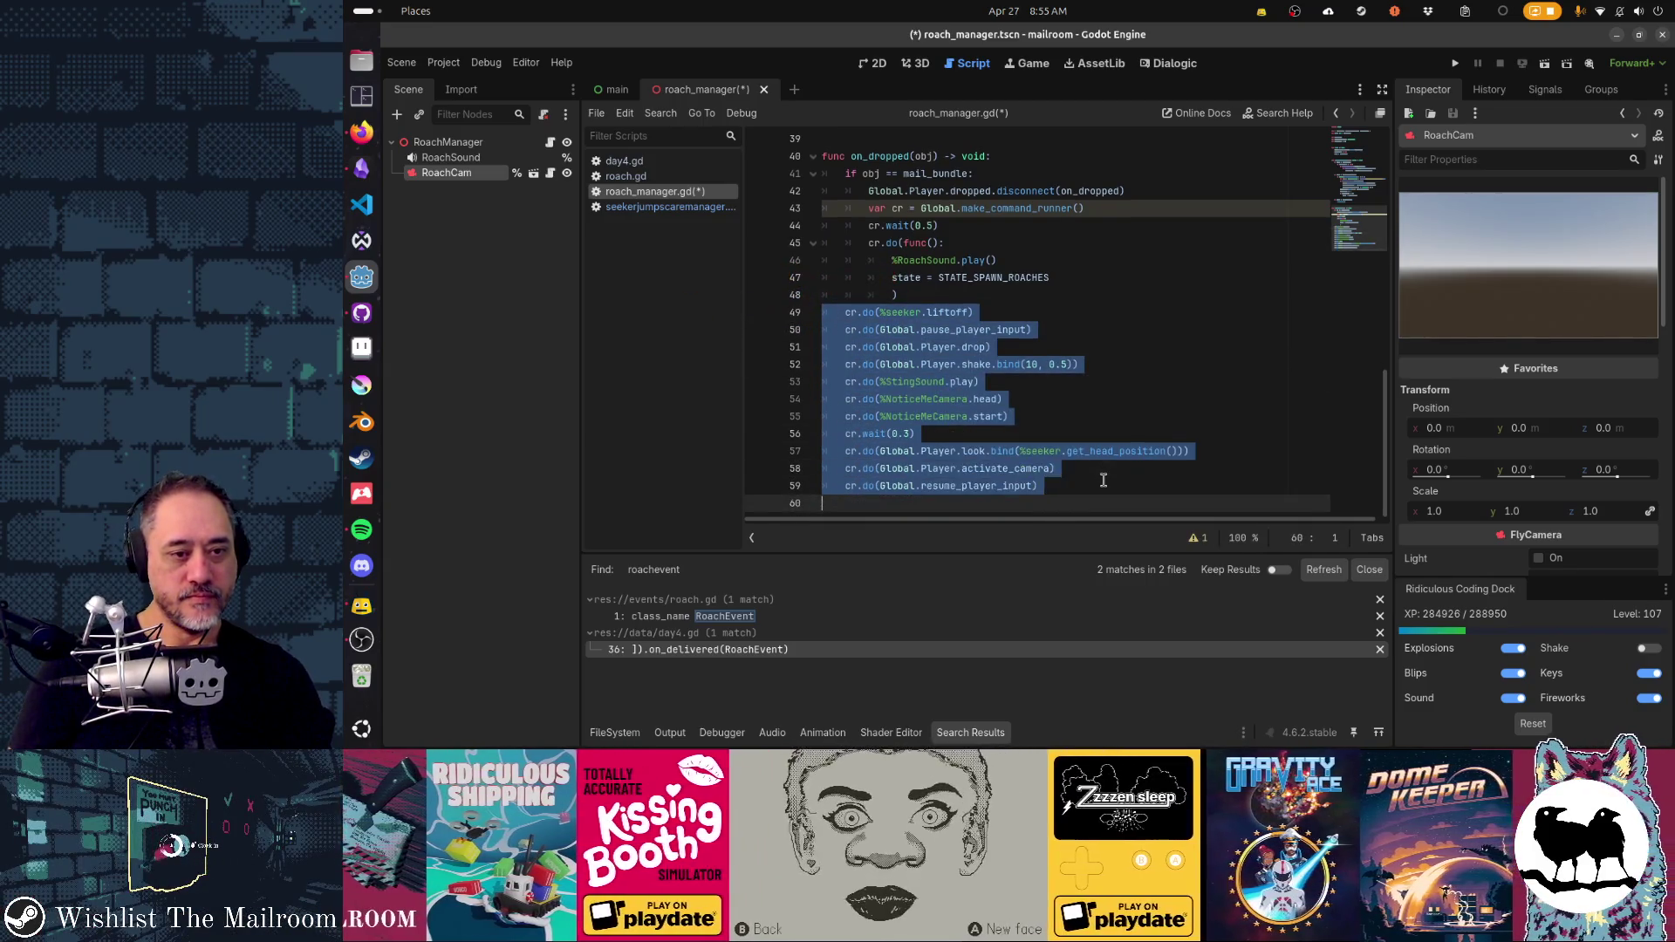
key("Tab")
- Delete the seeker liftoff, Player drop, and StingSound play steps from the pasted sequence
key("Up")
key("Up")
key("Up")
key("shift+Up")
key("Delete")
key("Down")
key("shift+Down")
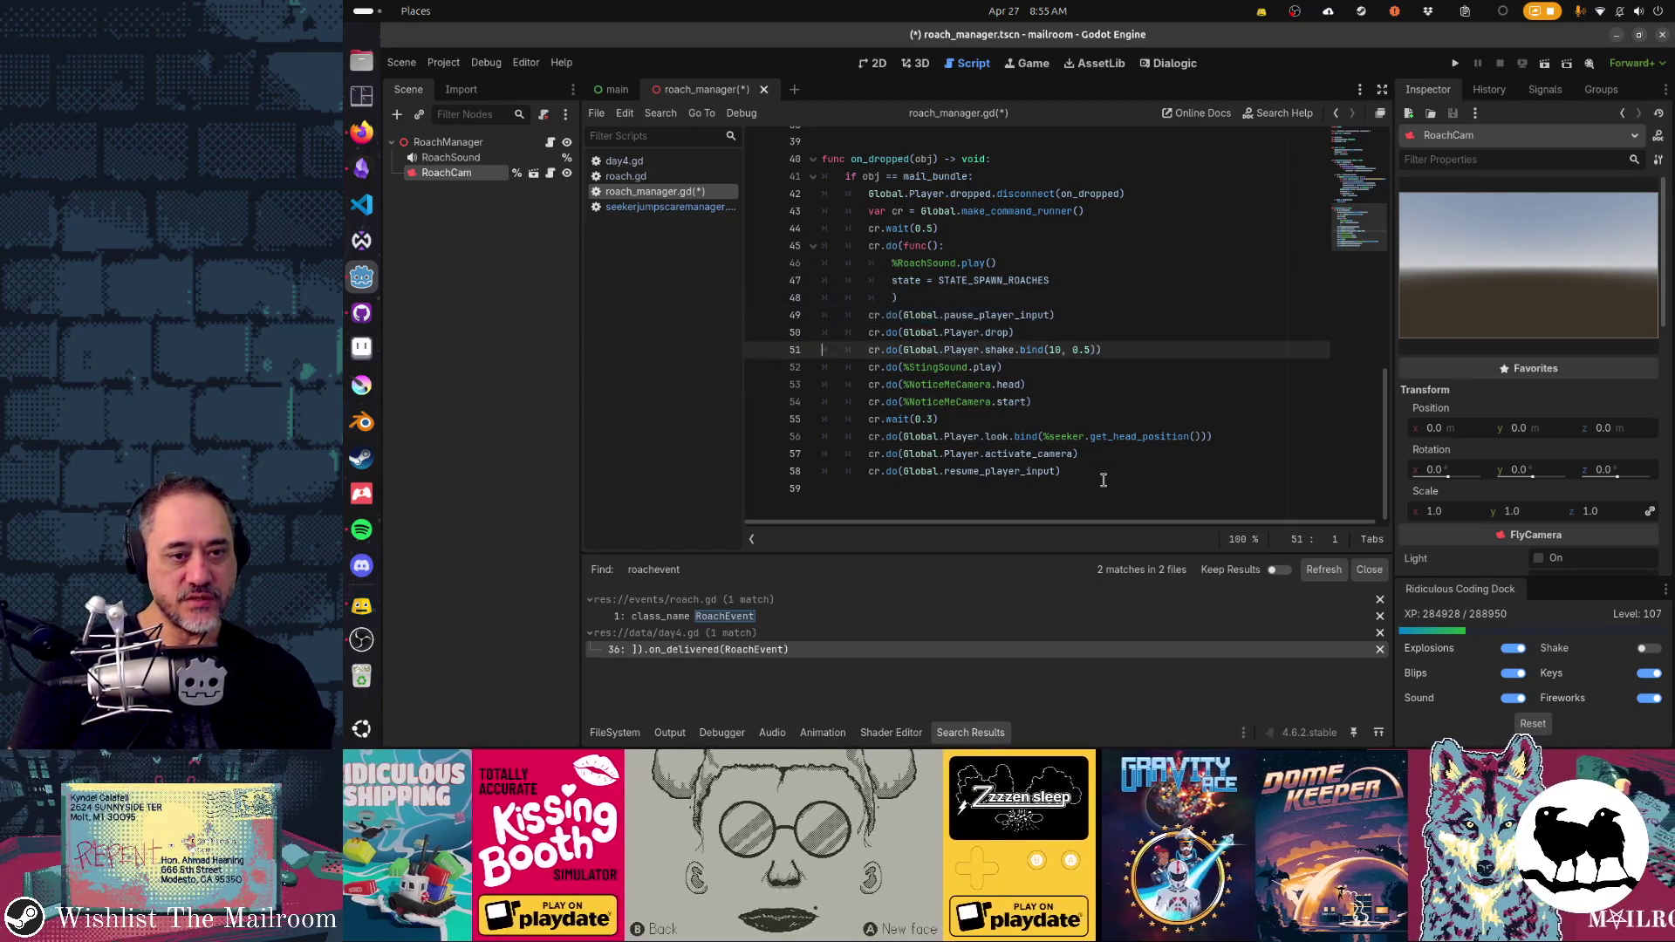
key("Delete")
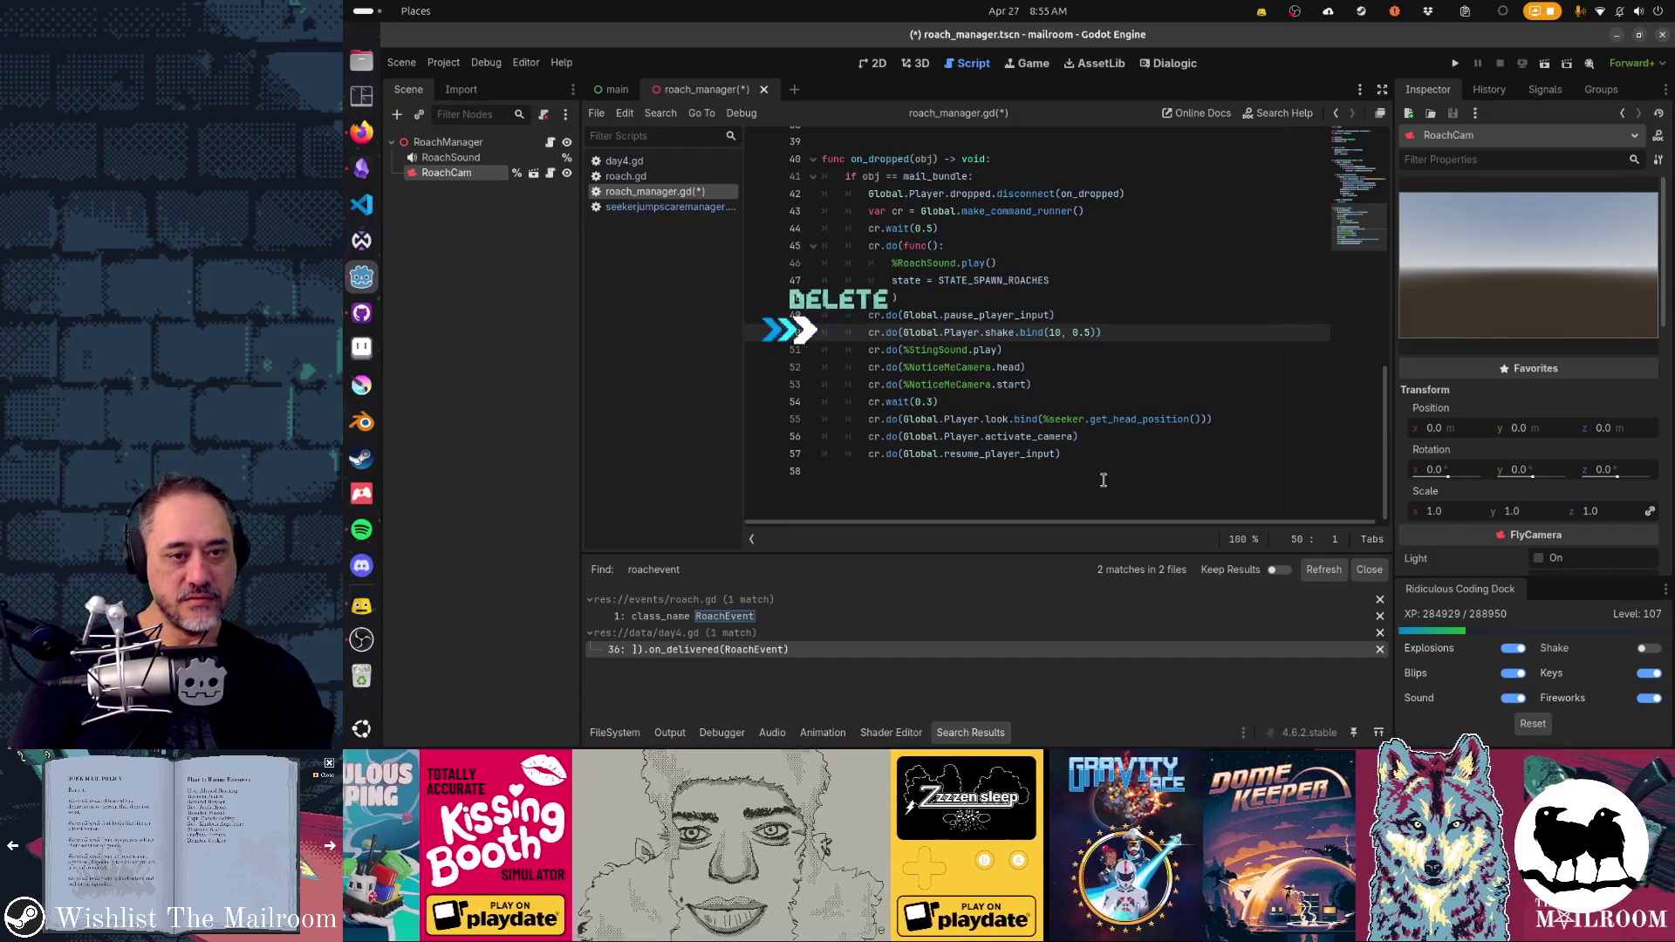
key("Down")
key("shift+Down")
key("Delete")
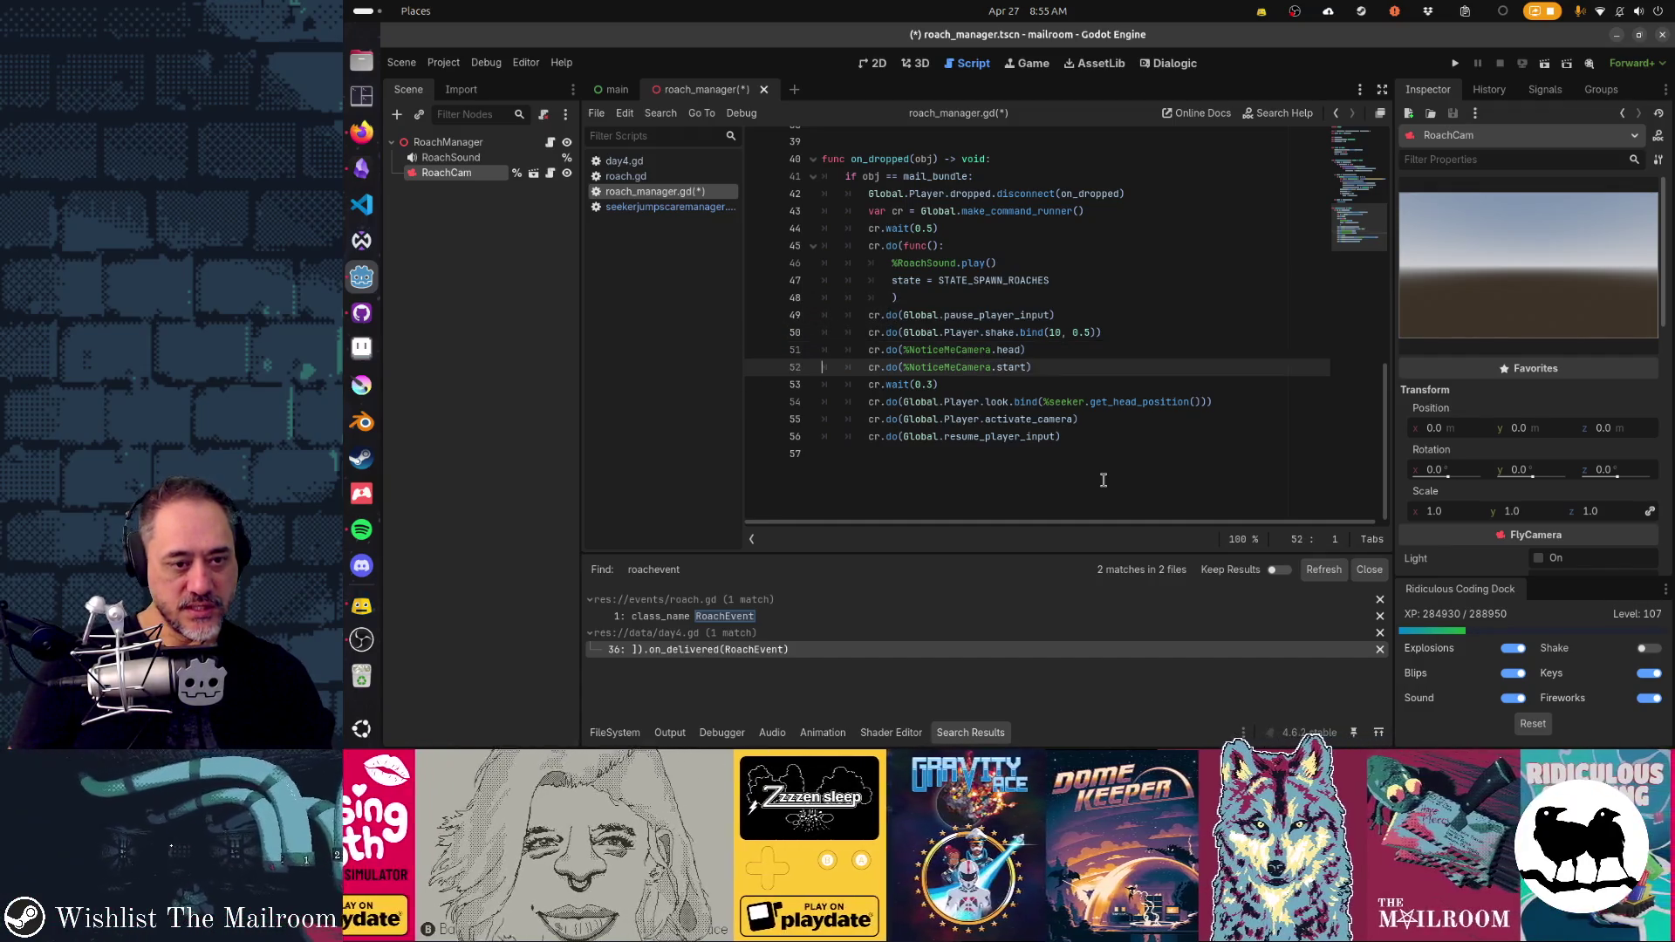
- Cut the RoachSound callback block and paste it back a line lower
key("Down")
key("Down")
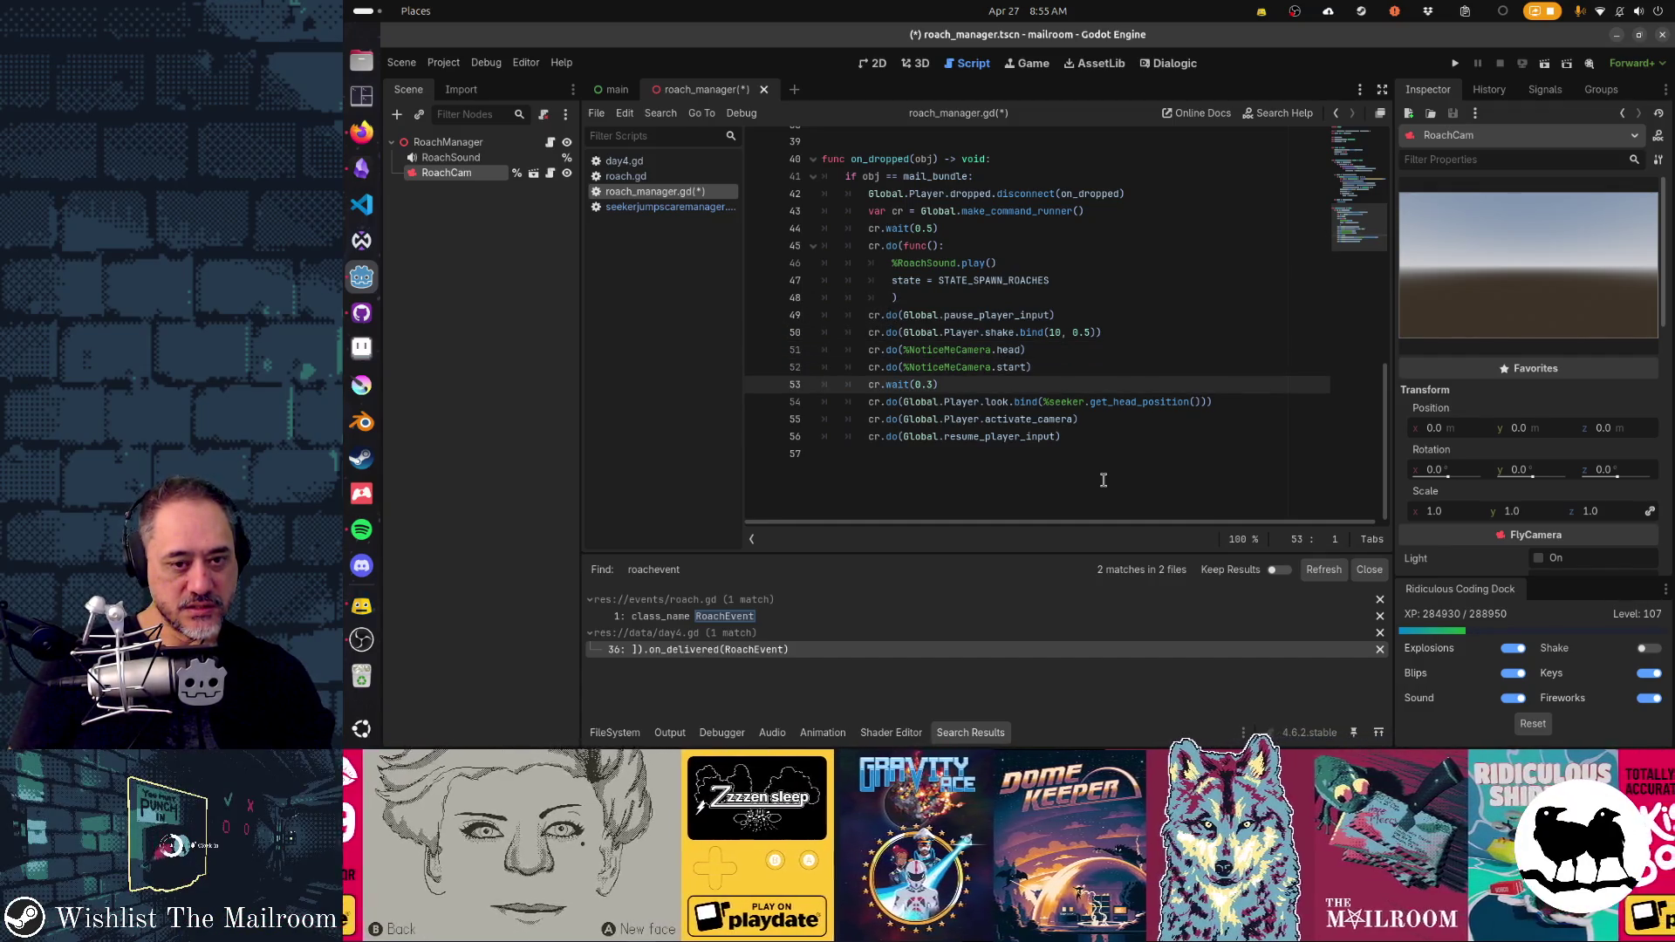
key("Down")
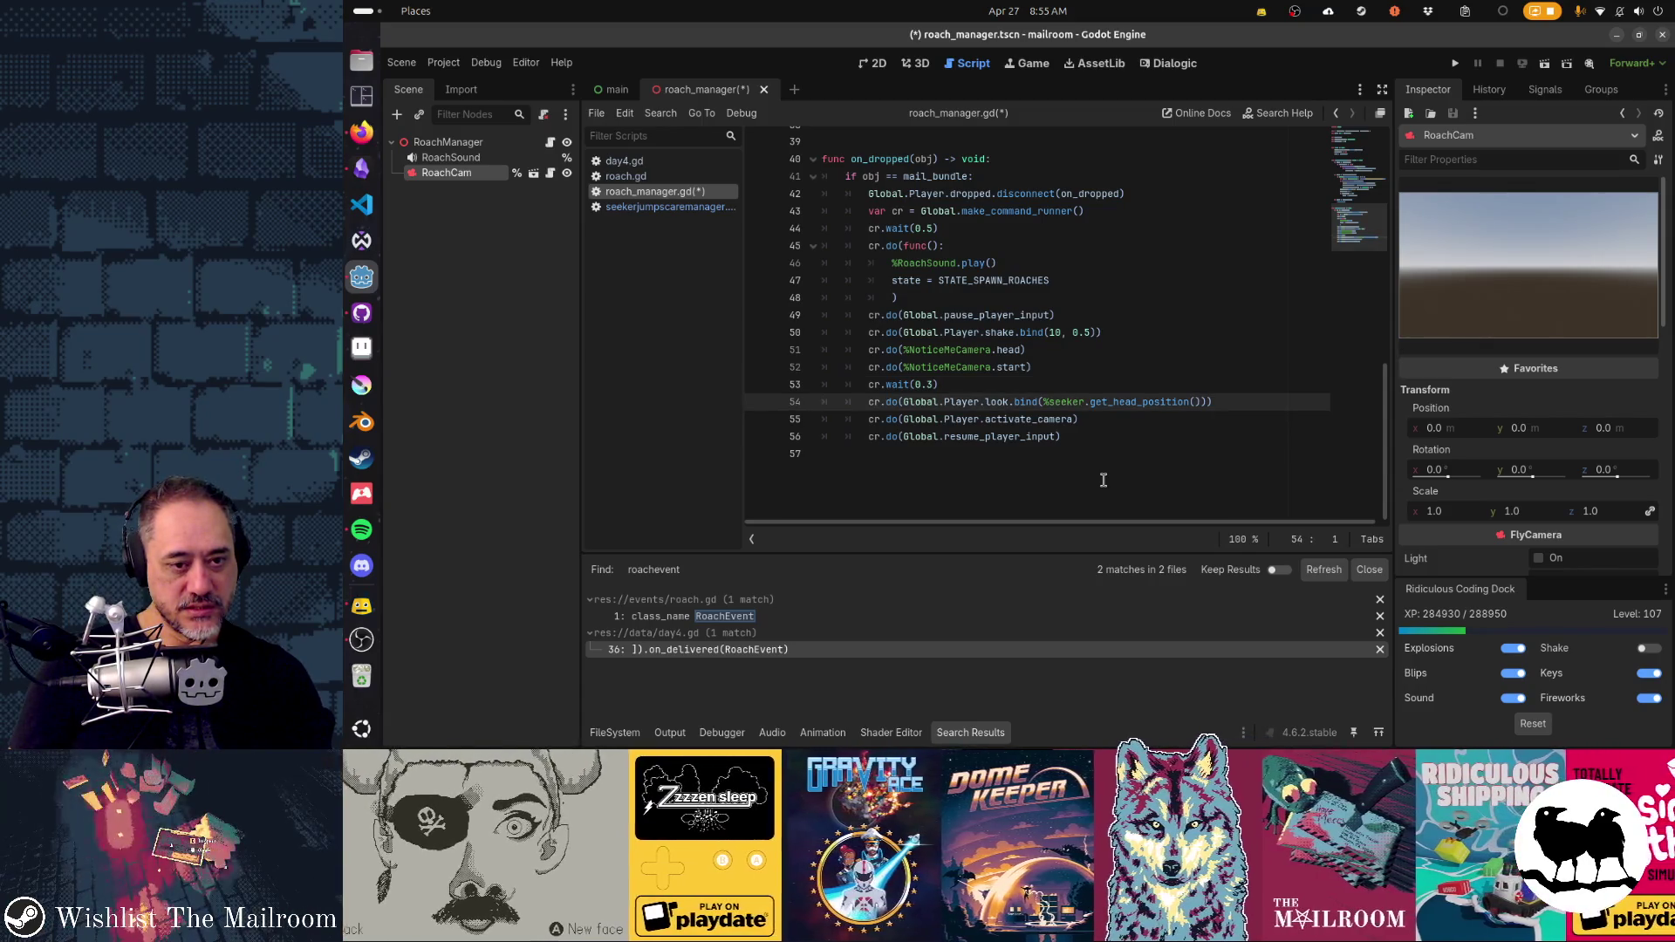
key("Down")
key("Down")
key("Up")
key("Up")
key("Up")
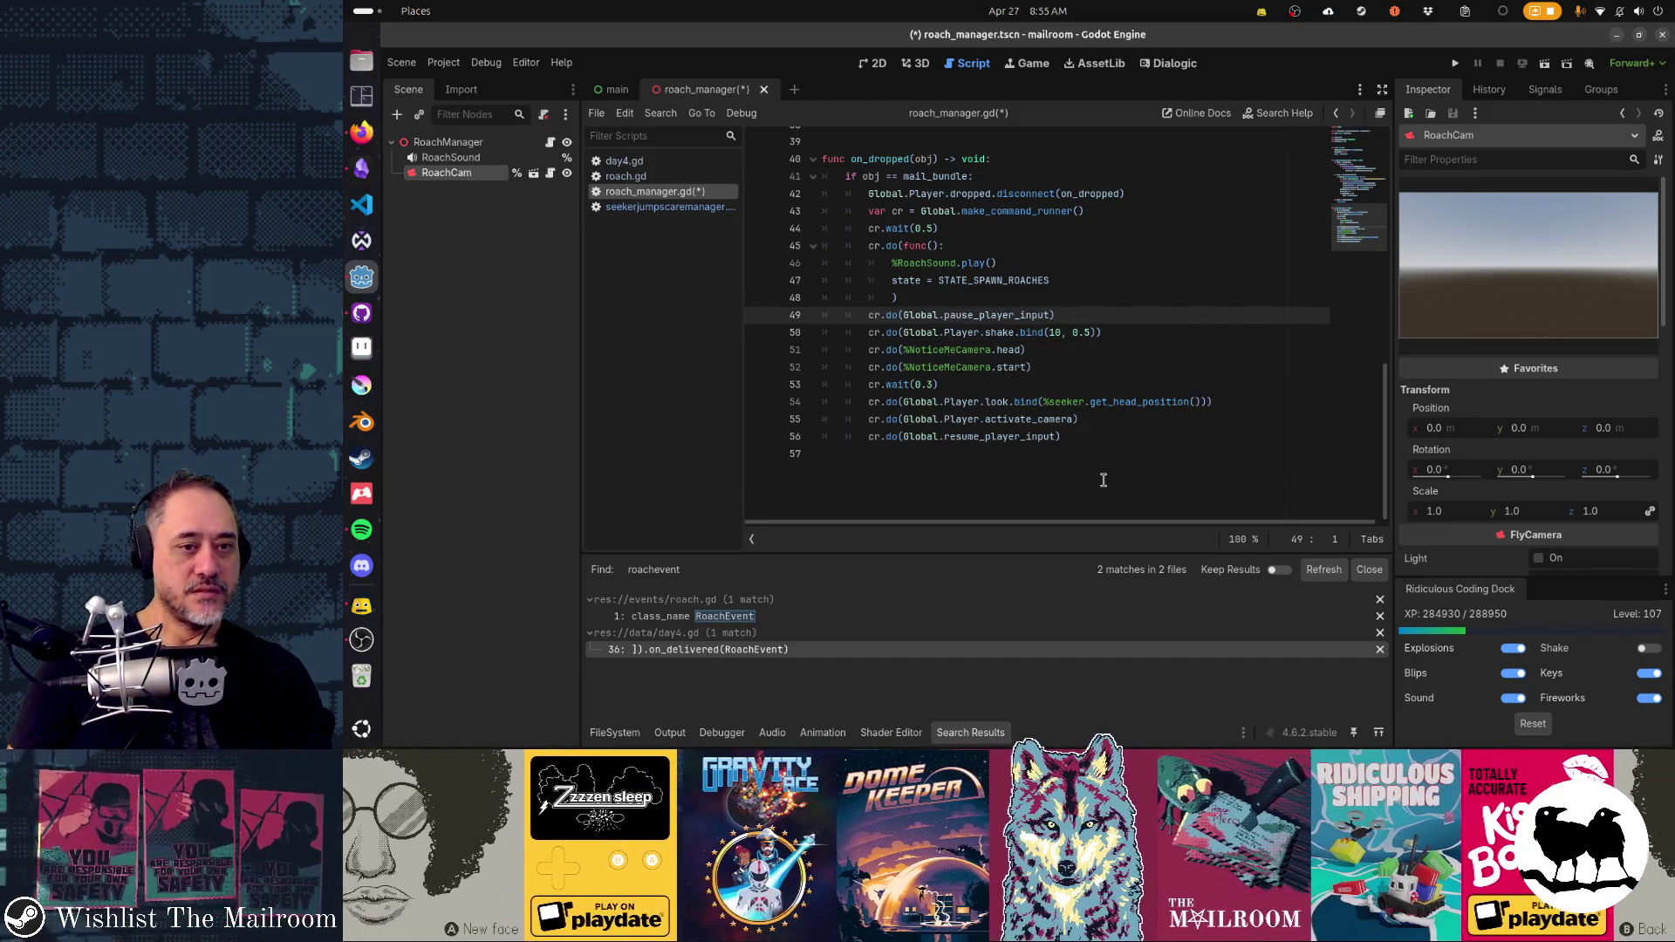
key("Up")
key("Up")
key("Up")
key("shift+Down")
key("shift+Down")
key("shift+Down")
key("shift+Down")
key("ctrl+x")
key("Down")
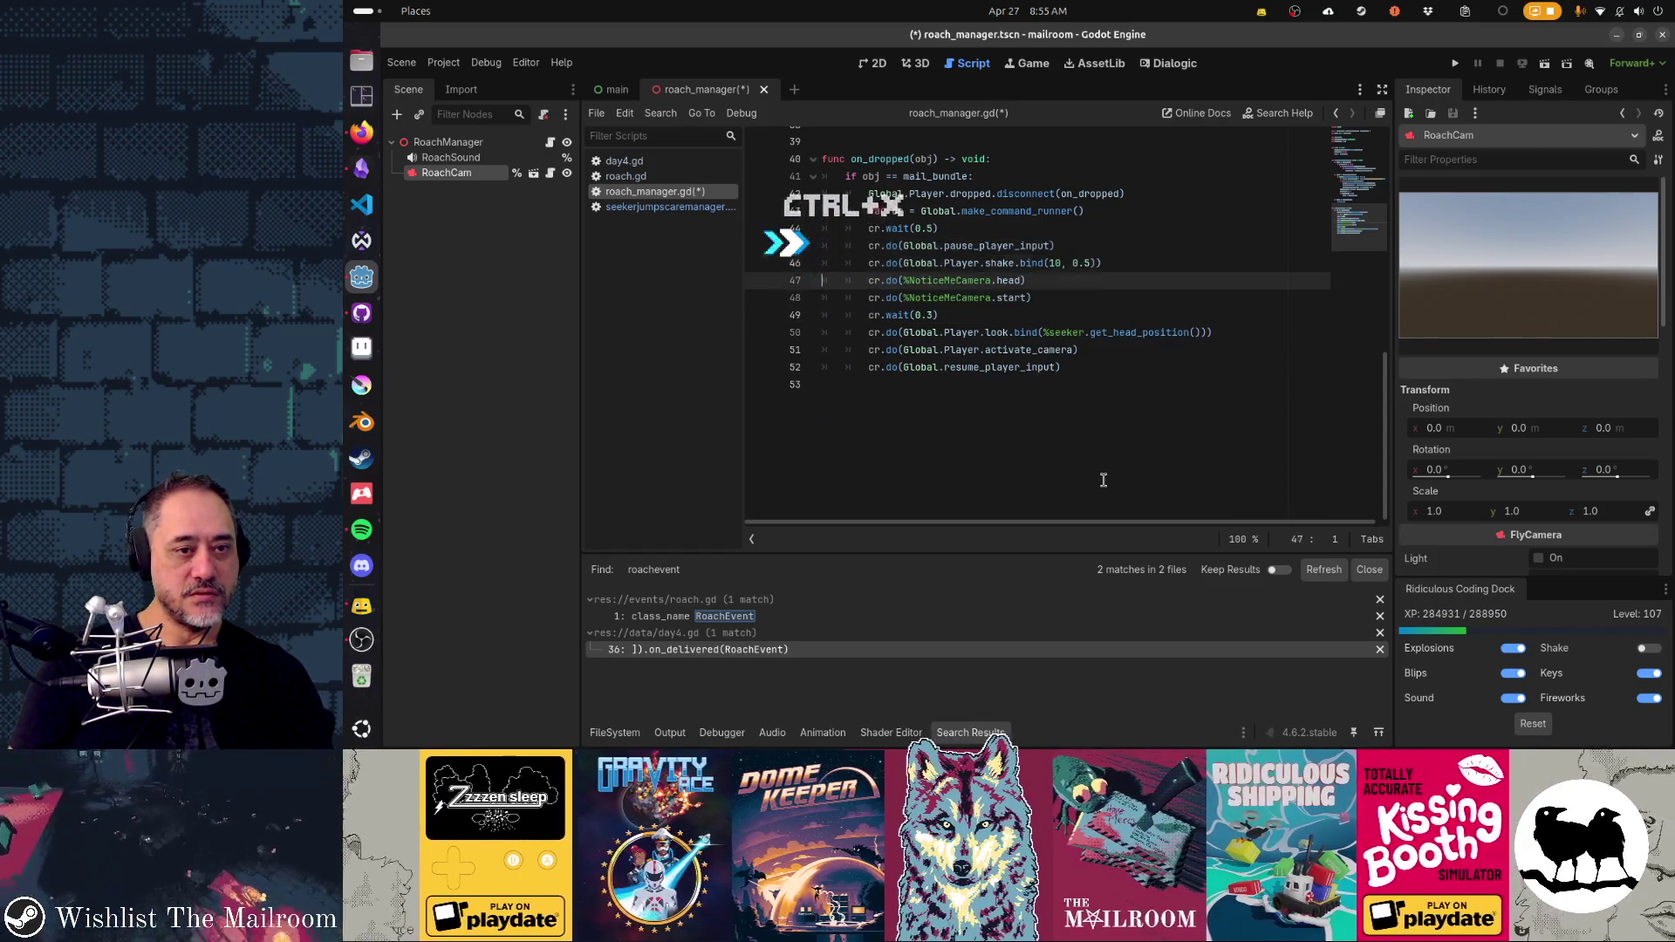
key("Down")
key("Down")
key("Down")
key("Up")
key("Up")
key("Up")
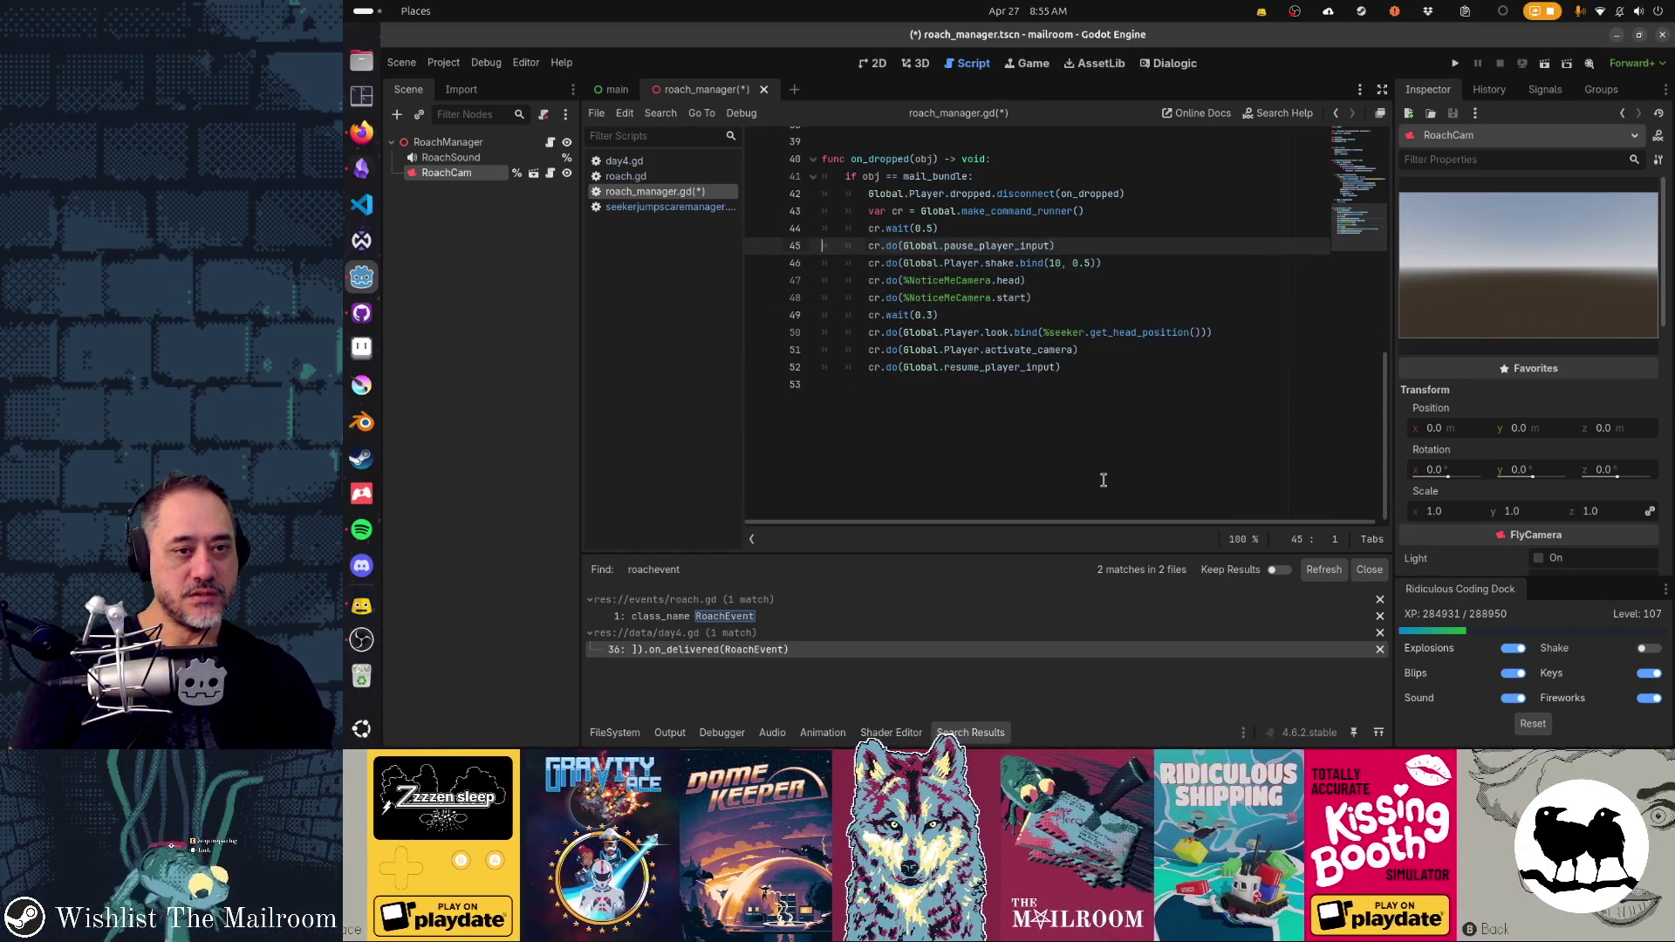
key("ctrl+v")
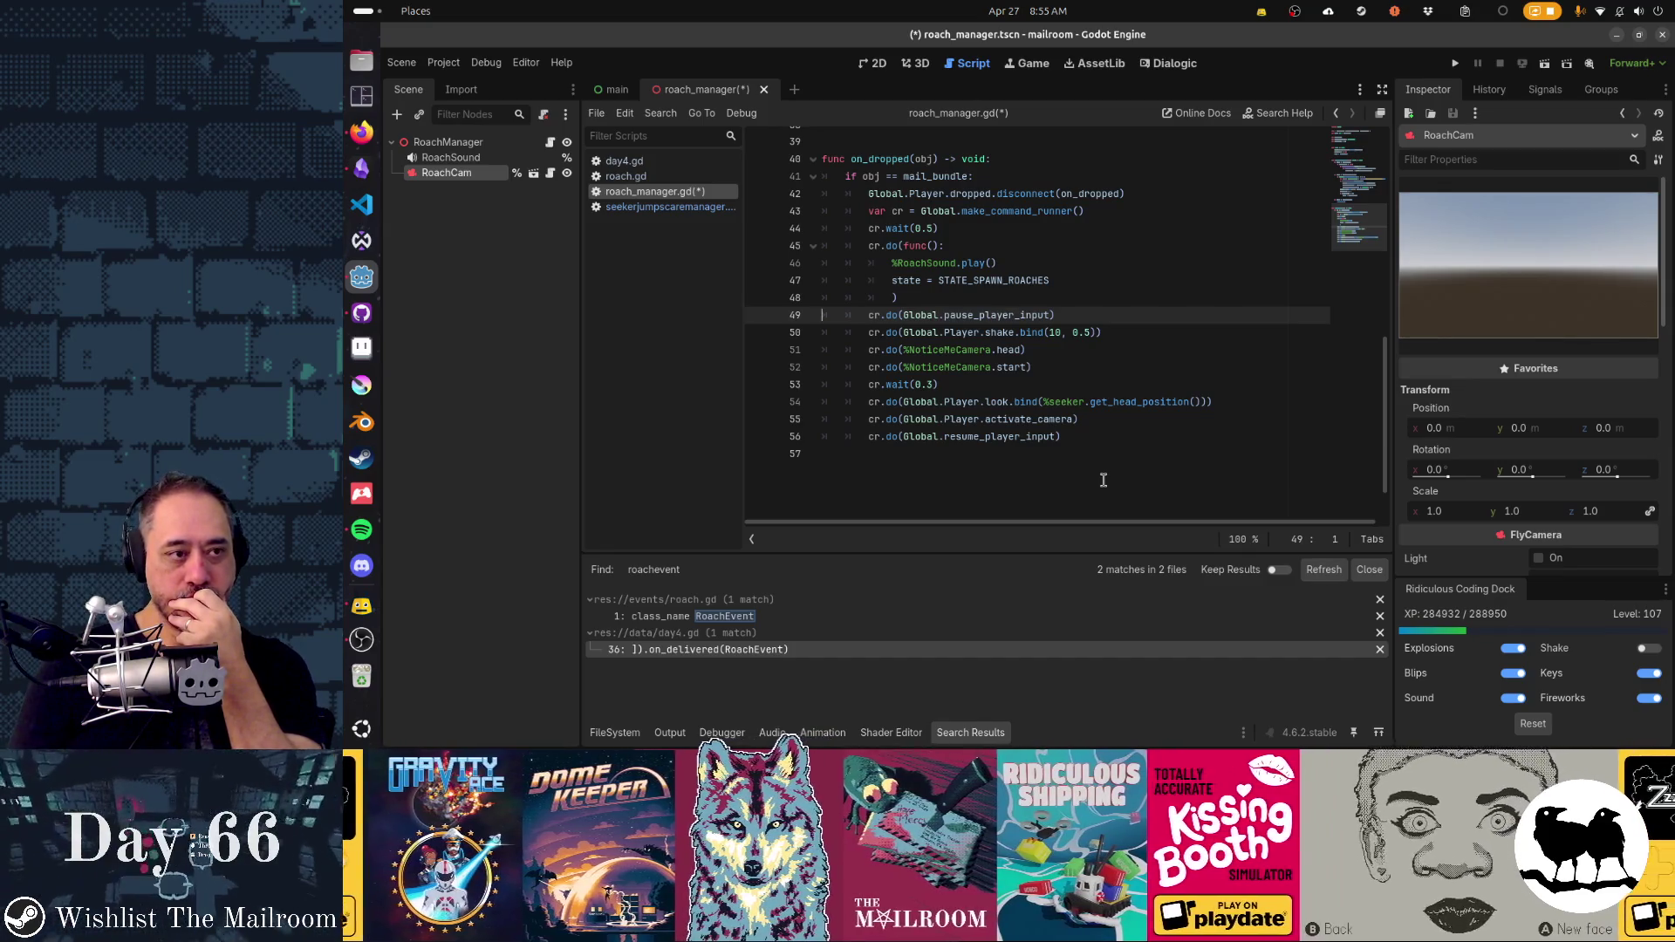
- Replace NoticeMeCamera with RoachCam on both the head and start steps
key("Down")
key("Down")
key("ctrl+Right")
key("ctrl+Right")
key("ctrl+Right")
key("ctrl+v")
key("ctrl+shift+Left")
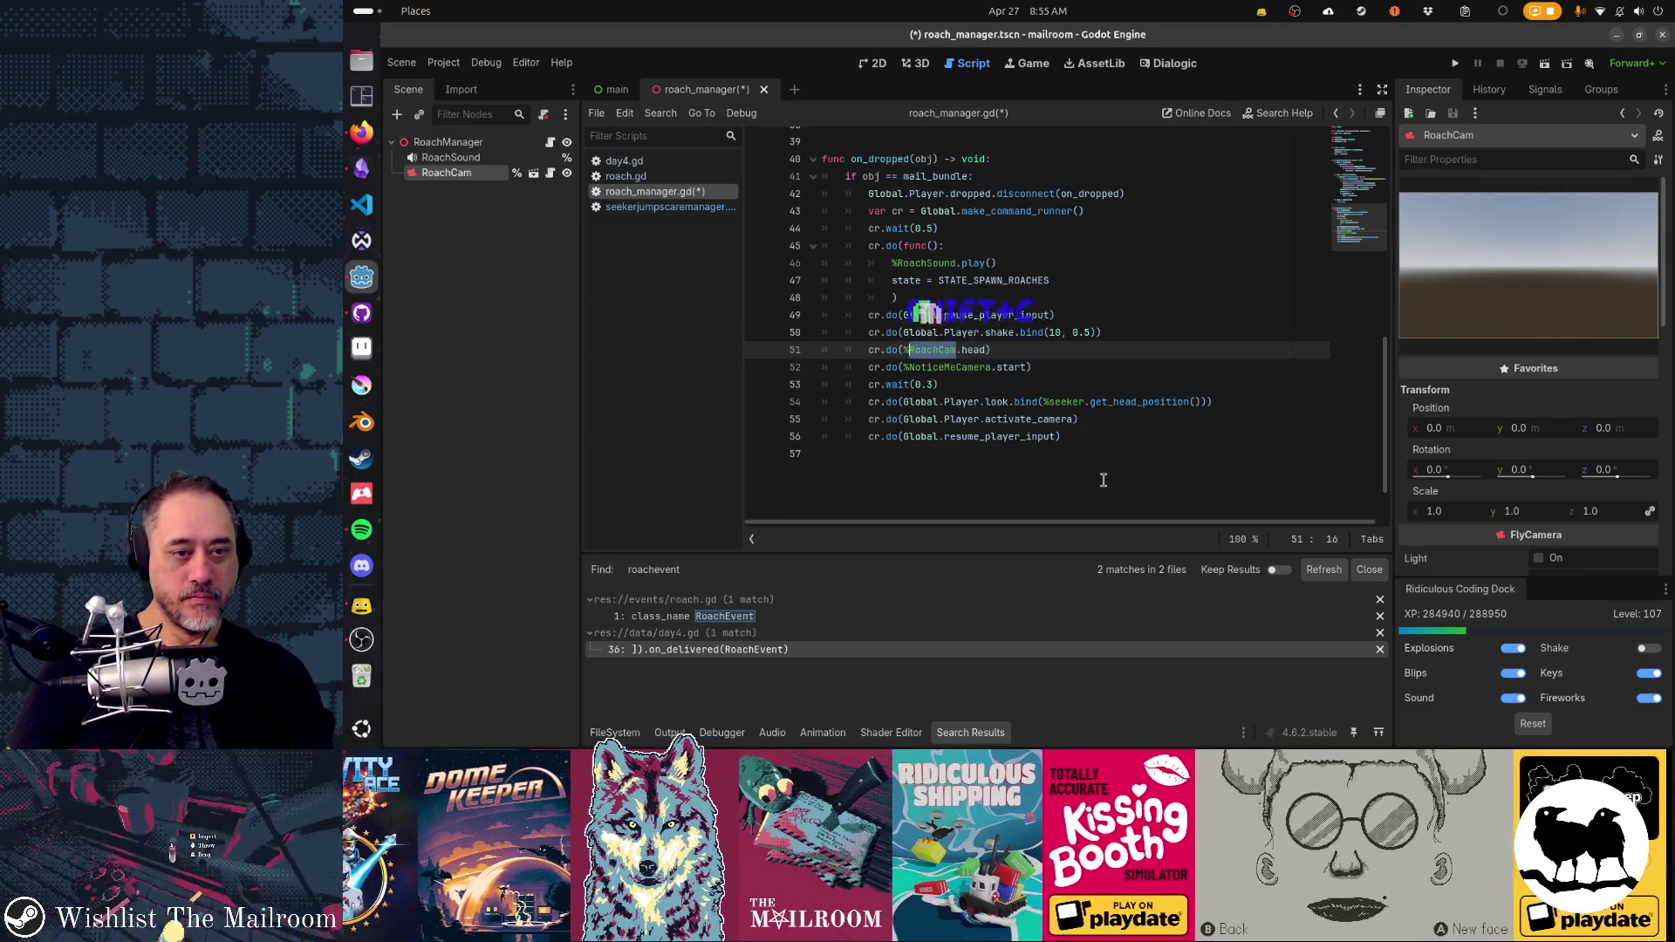
key("Down")
key("ctrl+shift+Right")
key("ctrl+v")
key("Home")
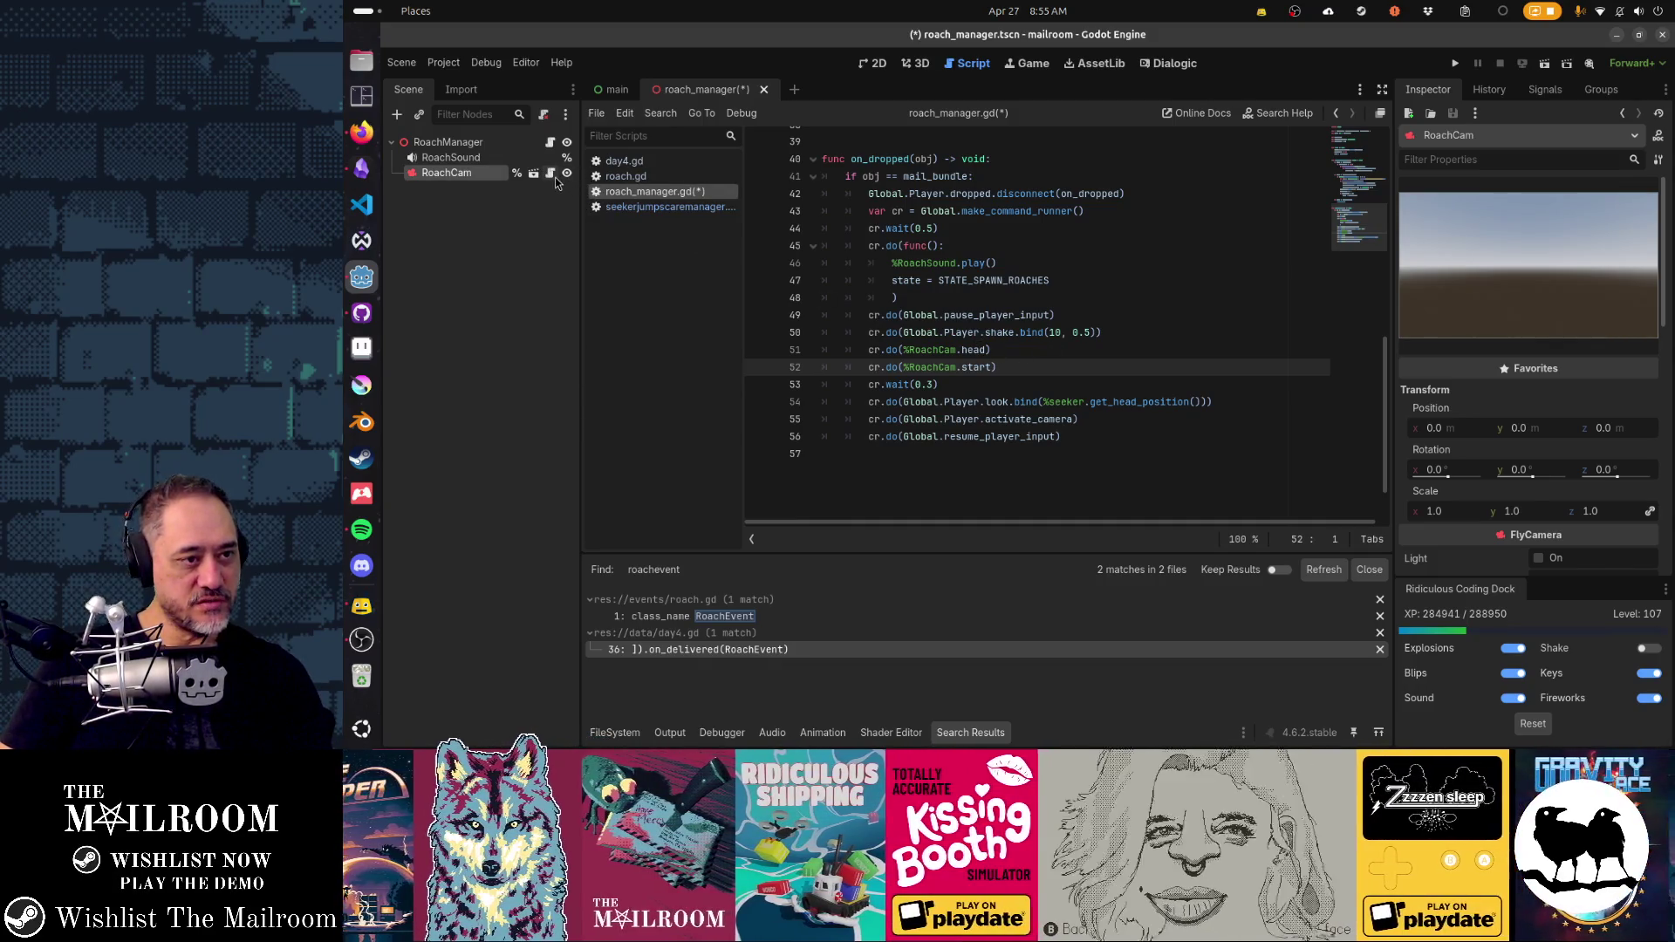
- Check RoachCam's flycamera.gd script, then return to roach_manager.gd
left_click(549, 173)
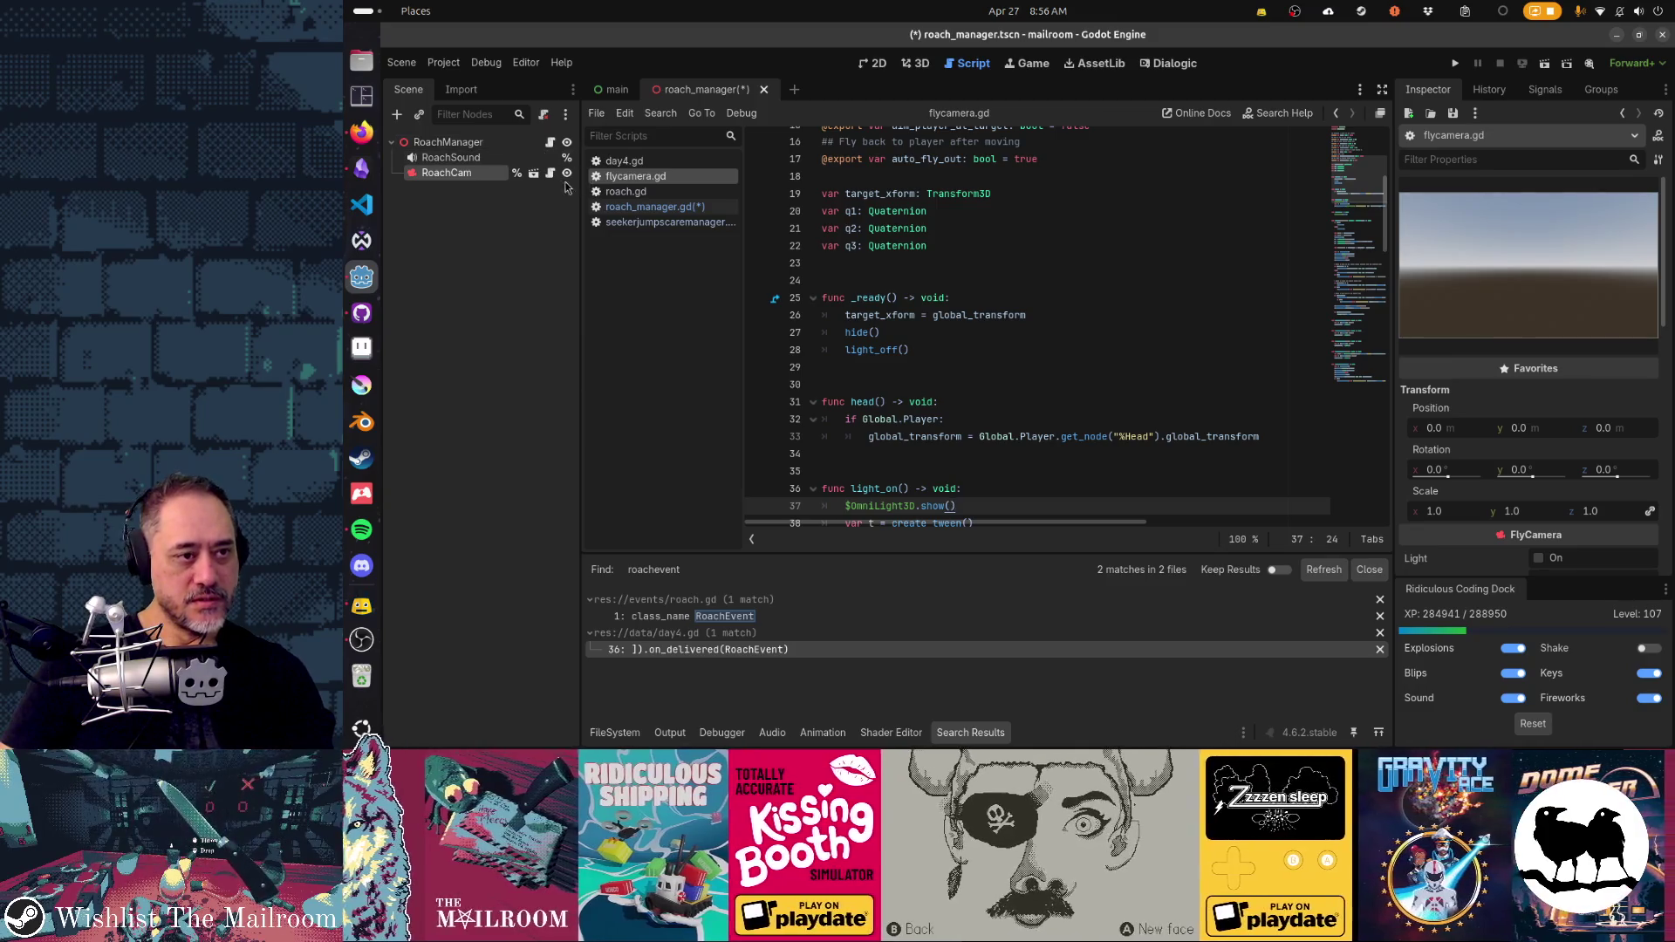
left_click(550, 142)
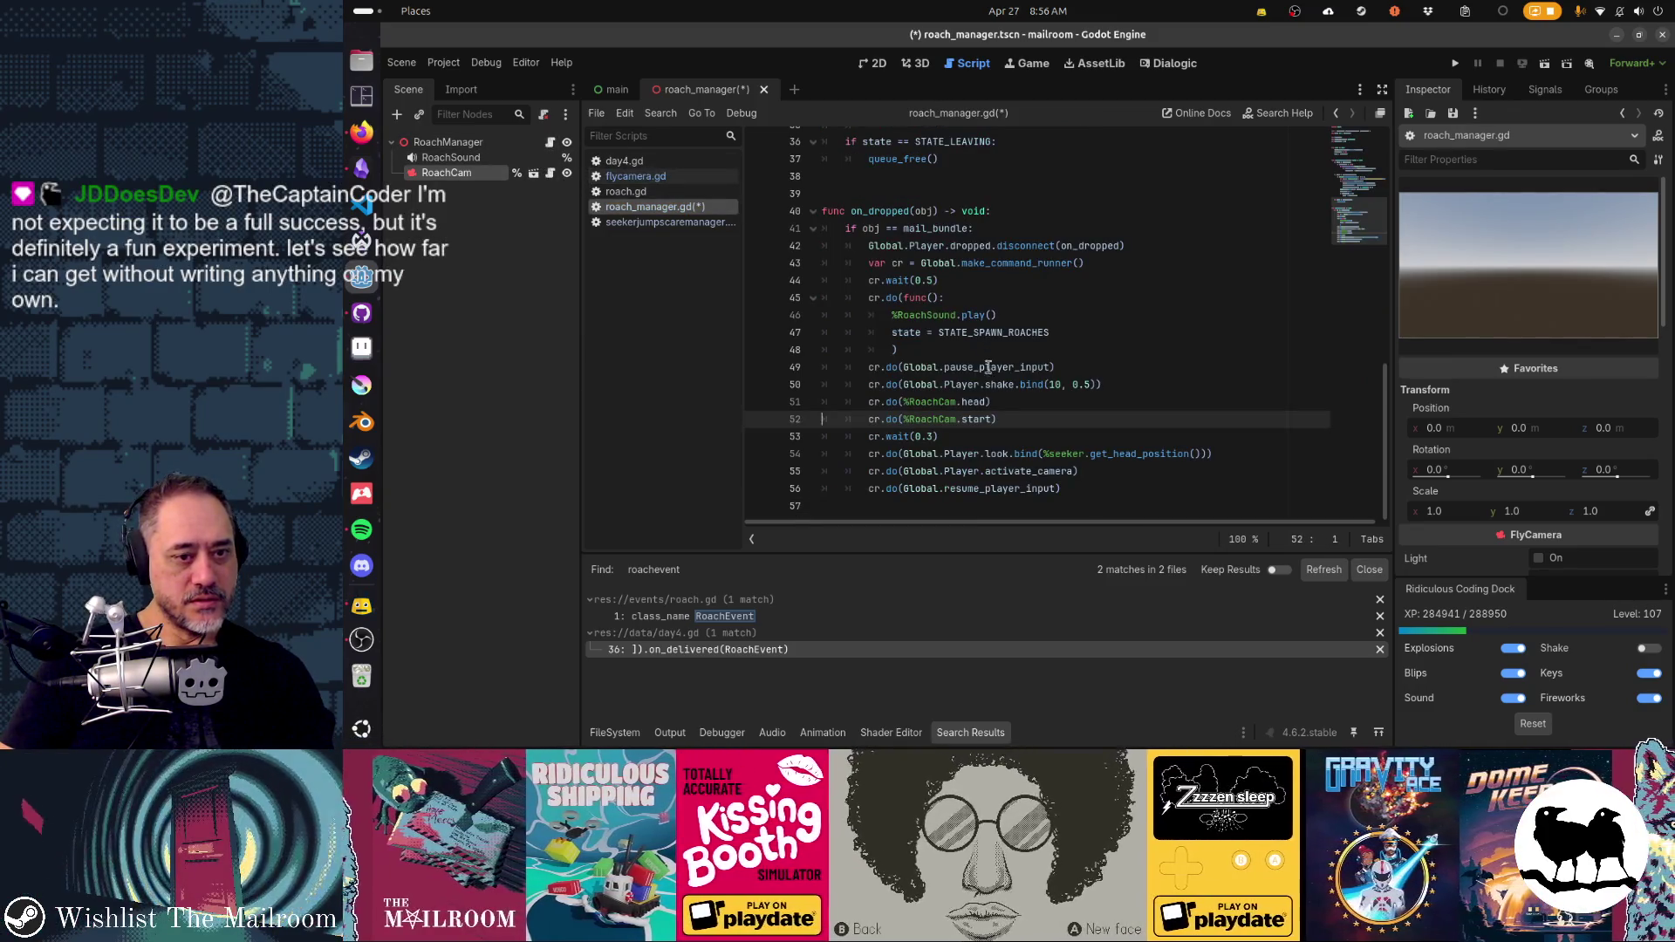
key("Home")
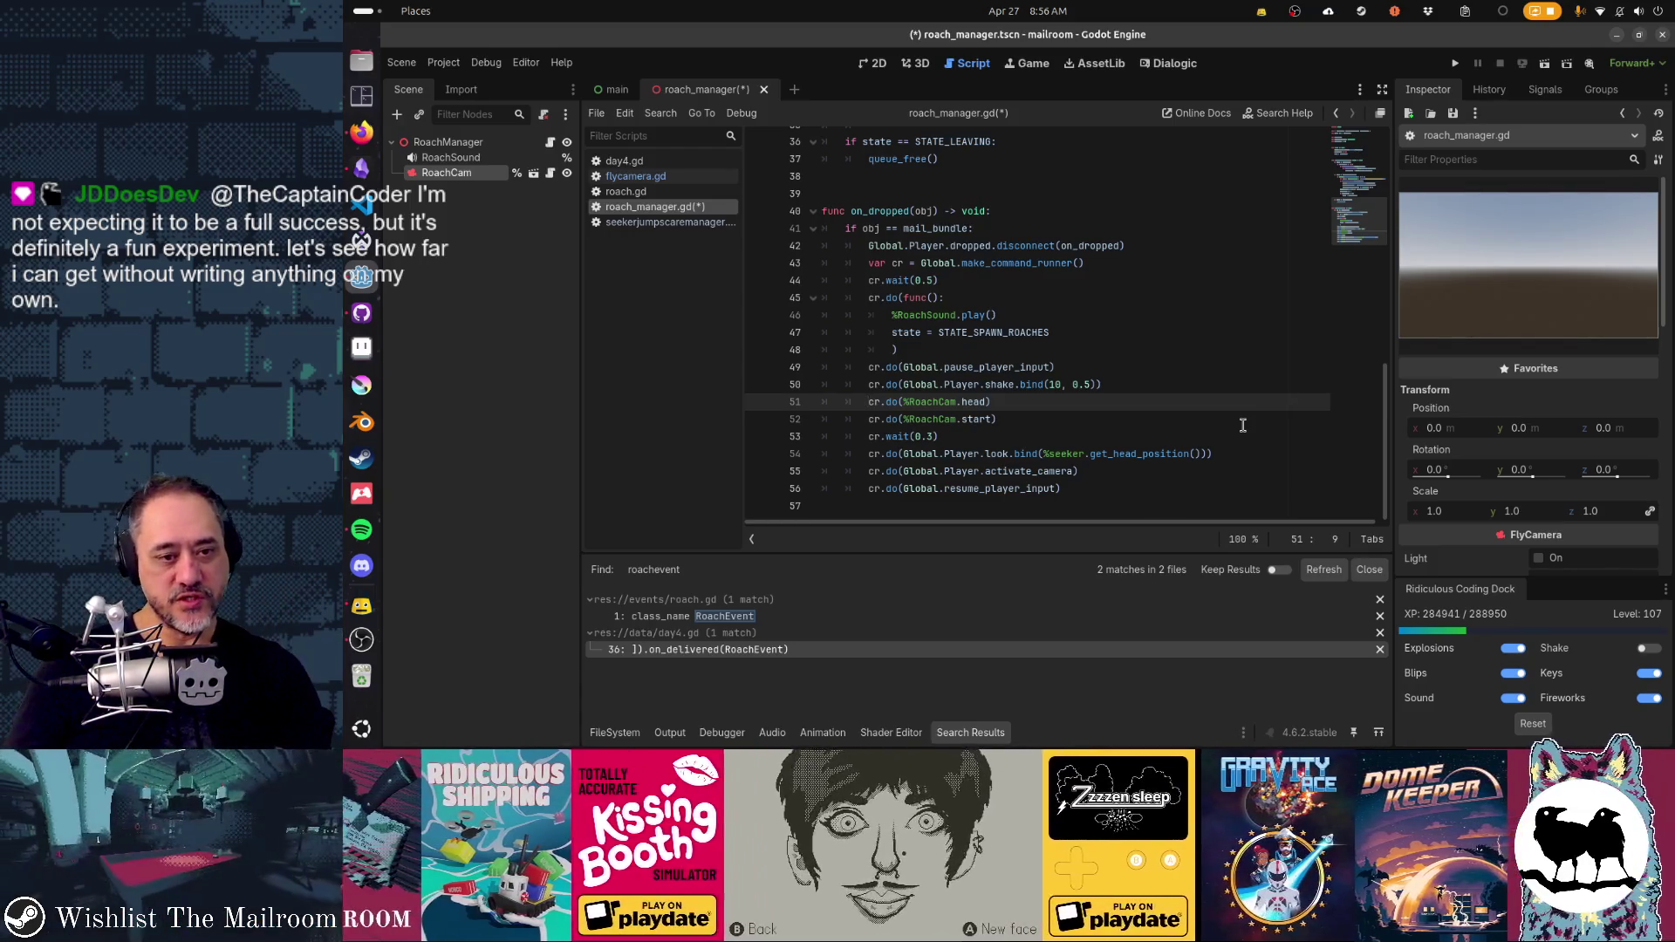
- Add cr.do(%RoachCam.look_at.bind(mail_bundle.global_transform.origin)) below the head step
key("End")
key("Return")
type("cr")
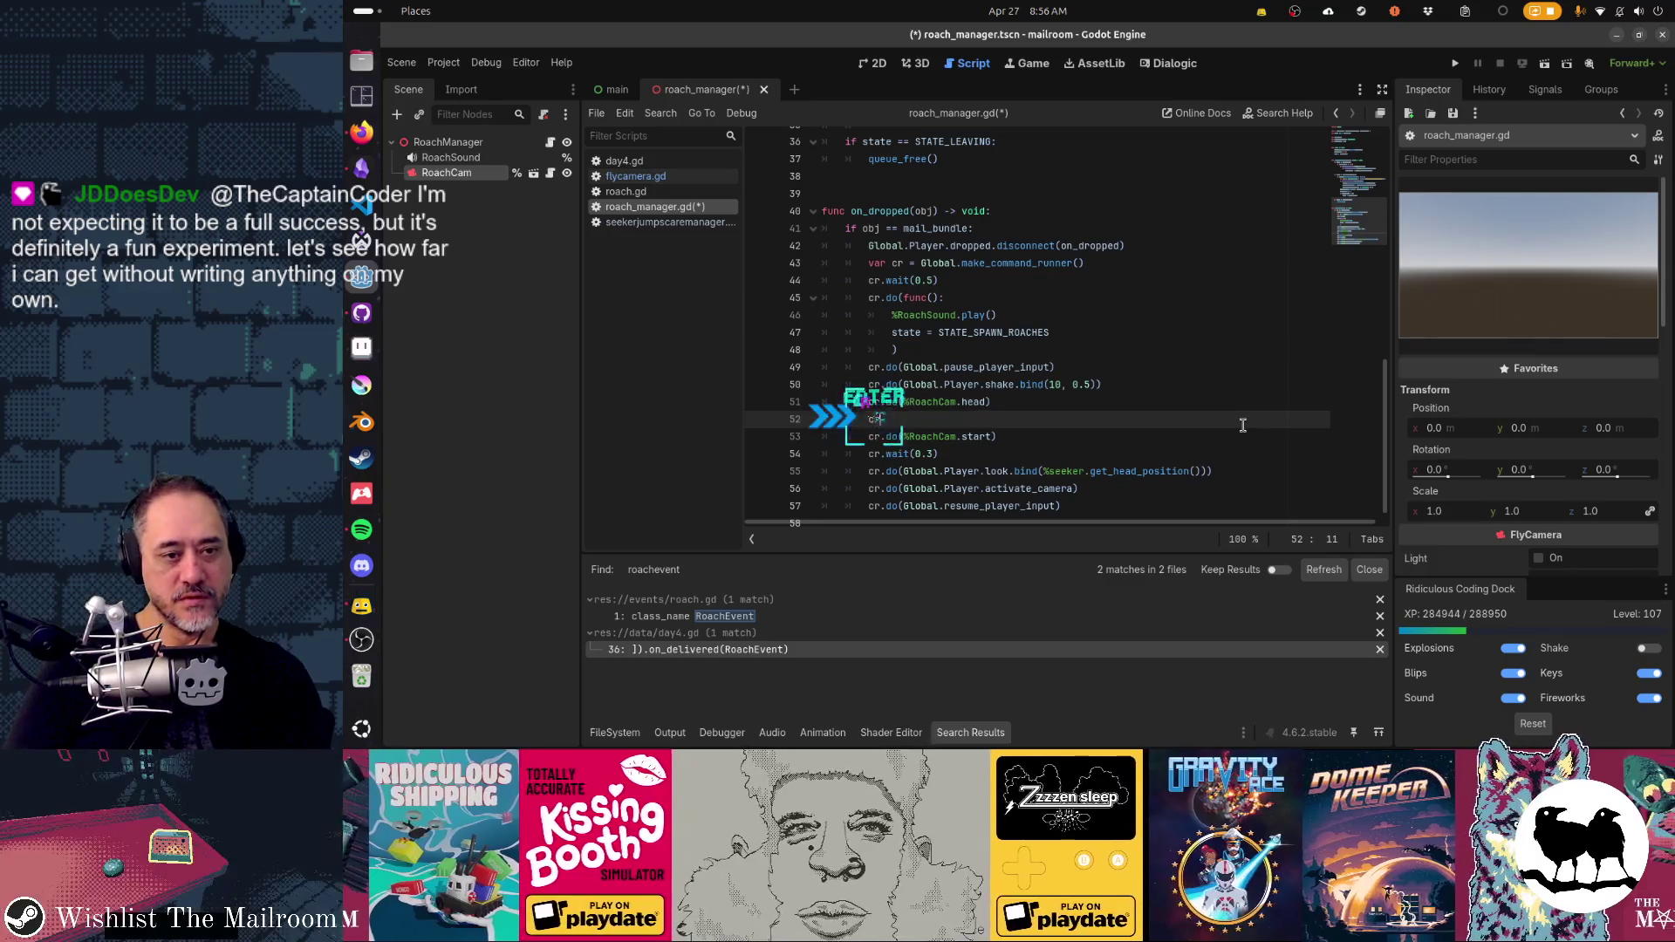
type(".do(%RoachC am.")
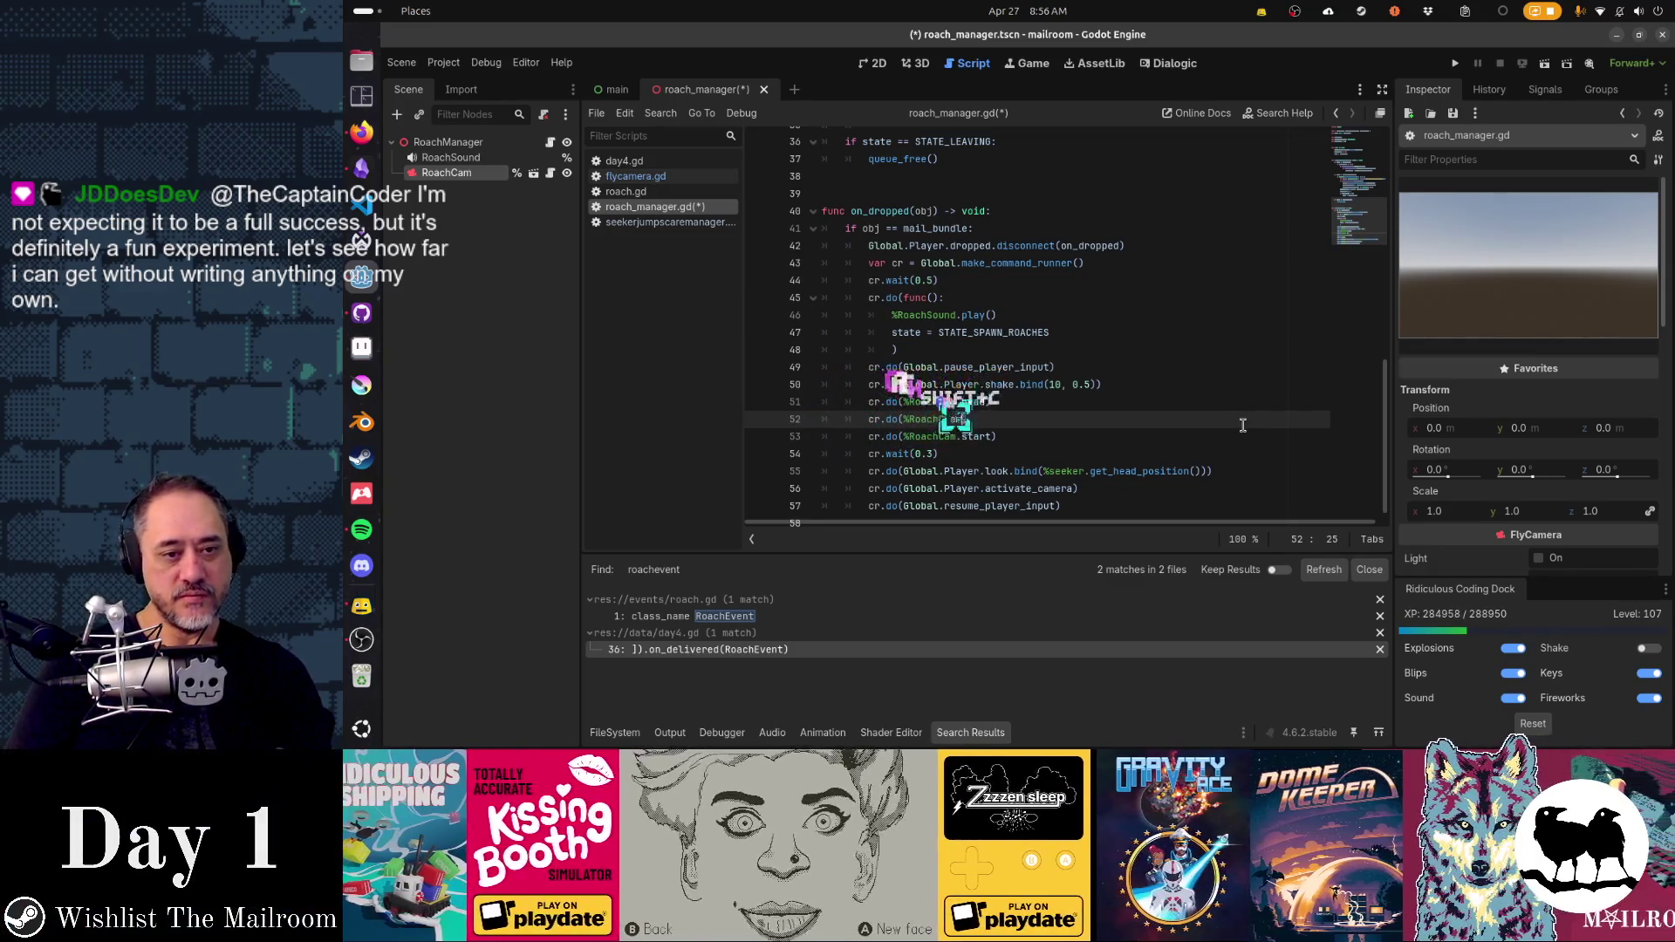
type("look")
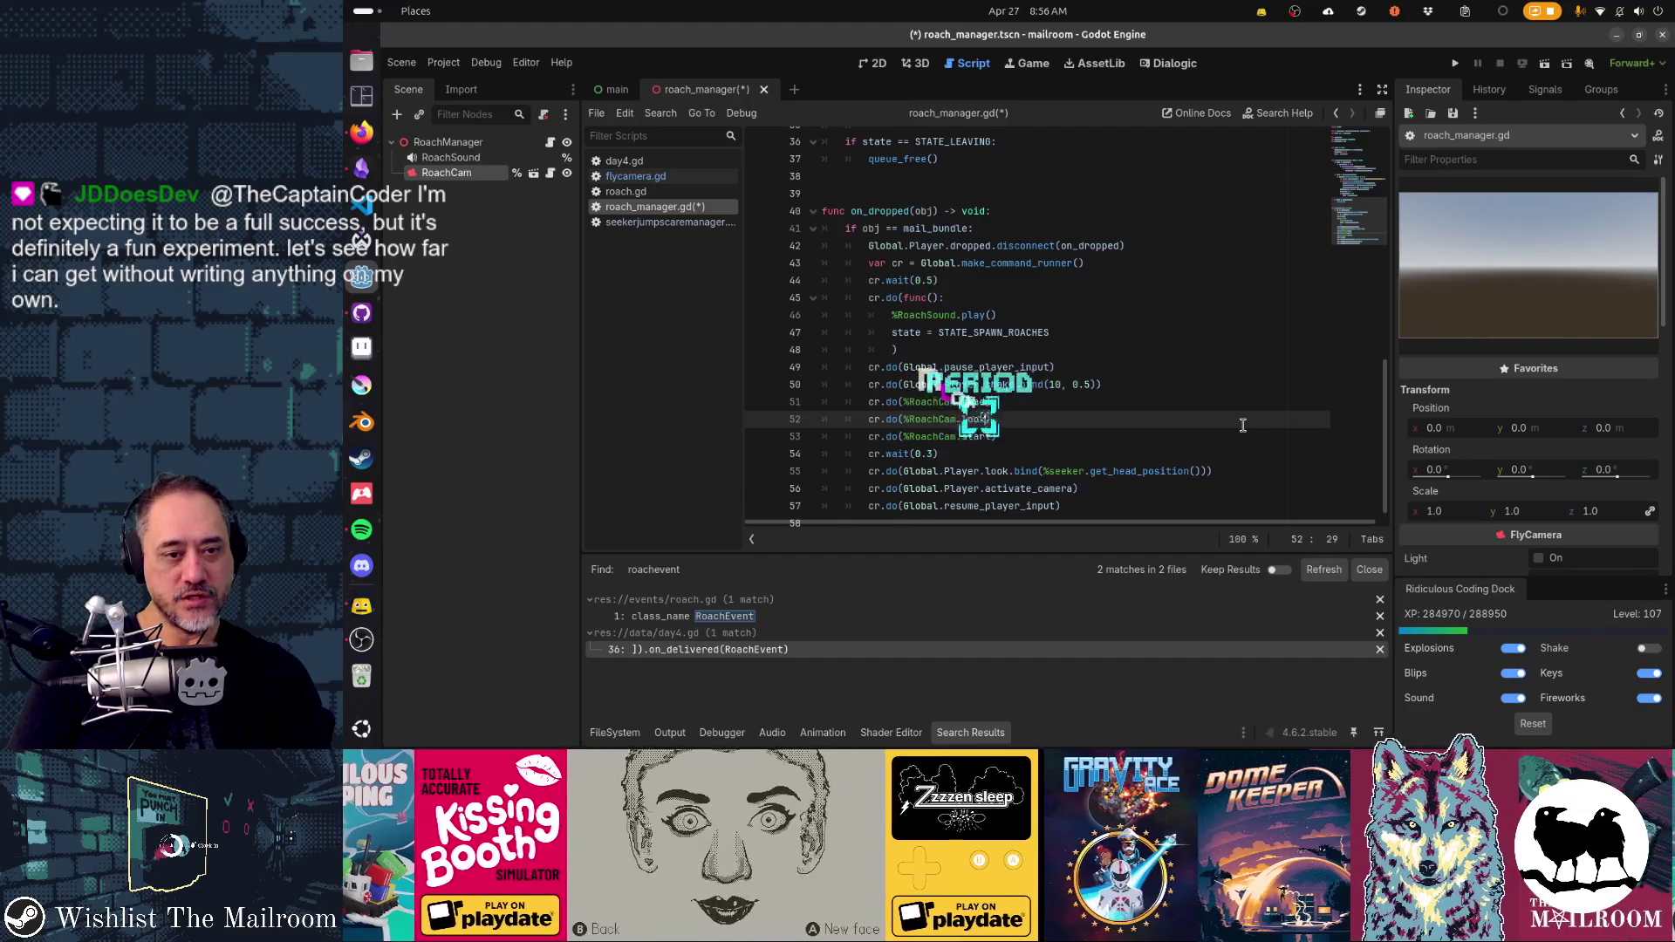
type("_at")
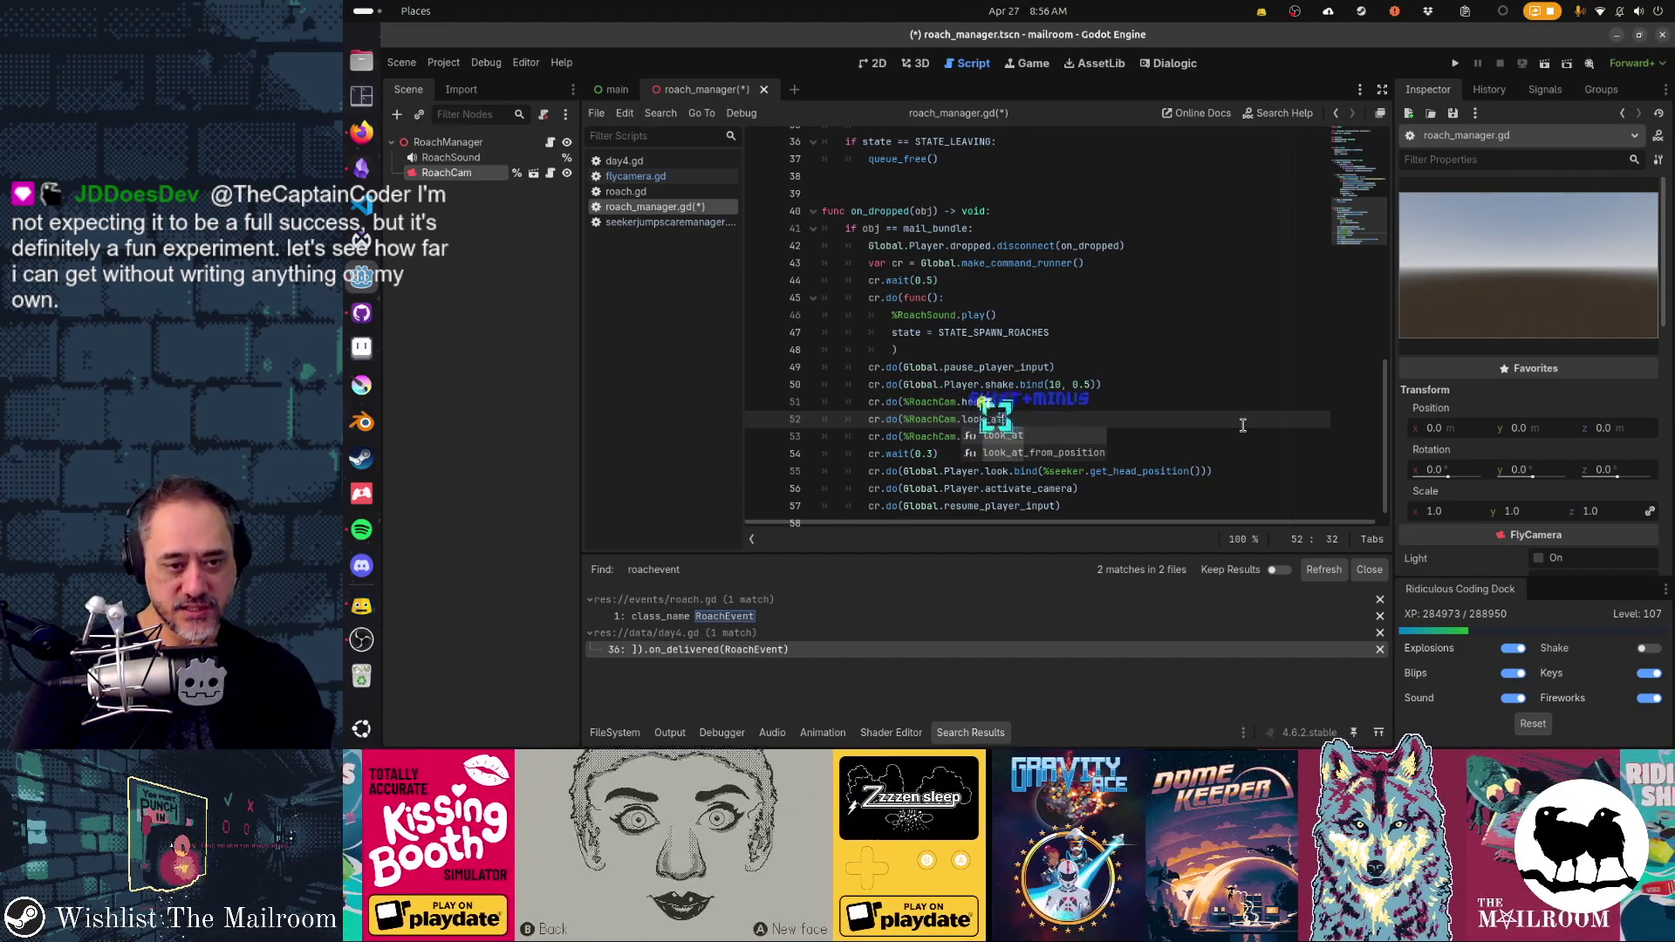
type(".bind(")
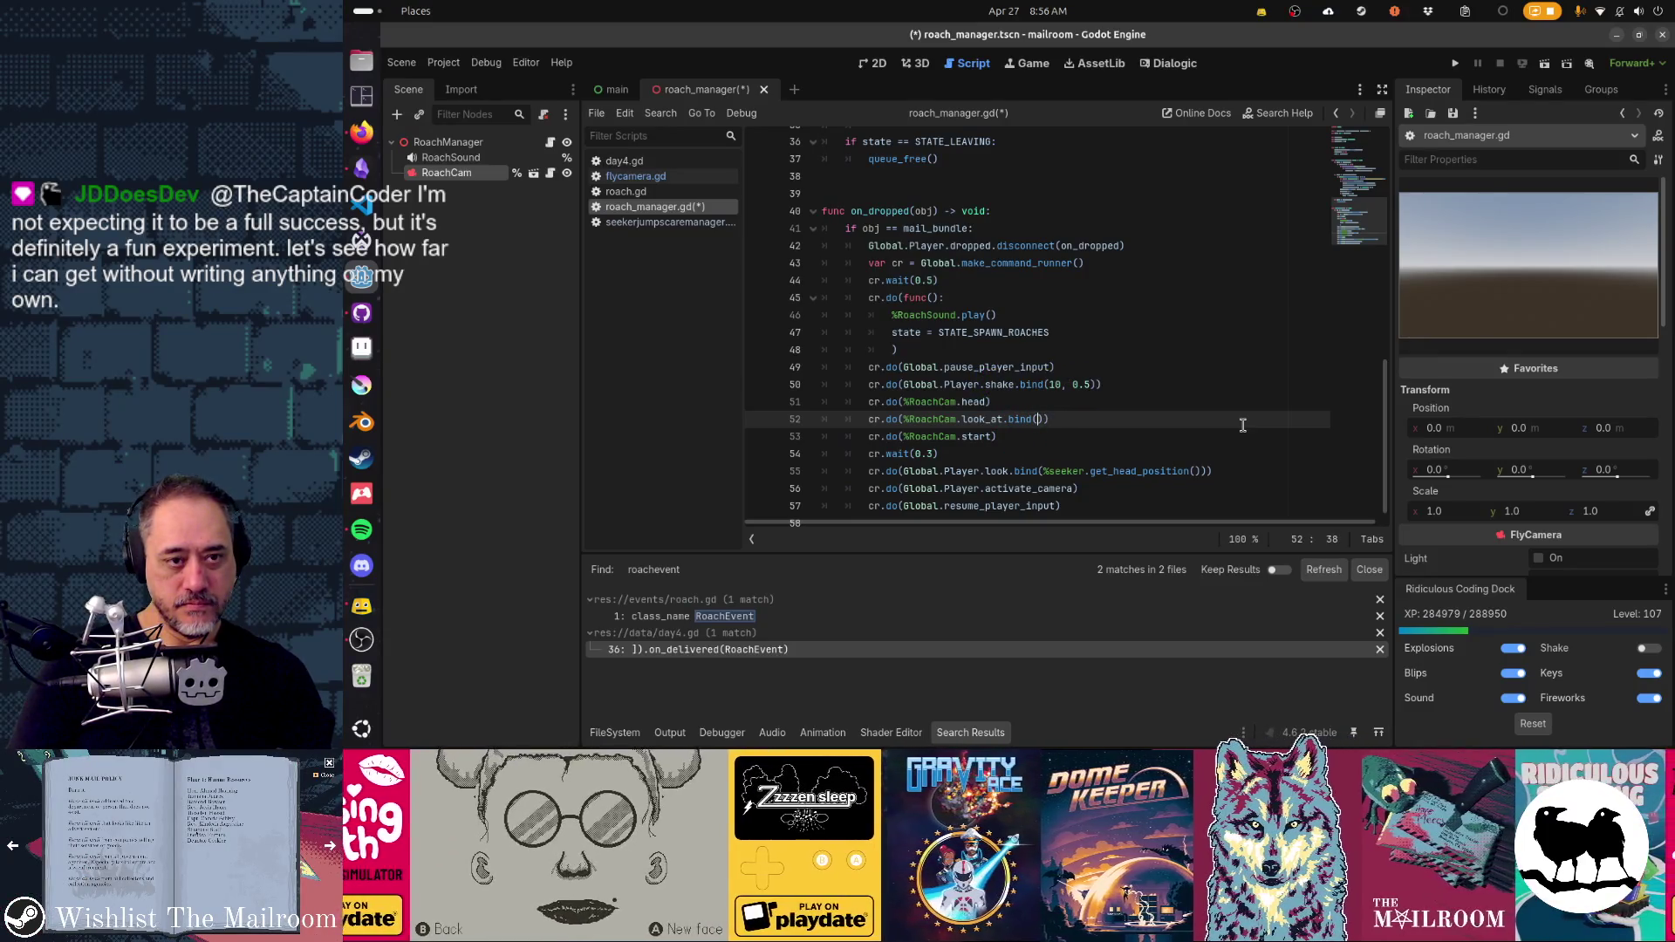
type("mail_bun")
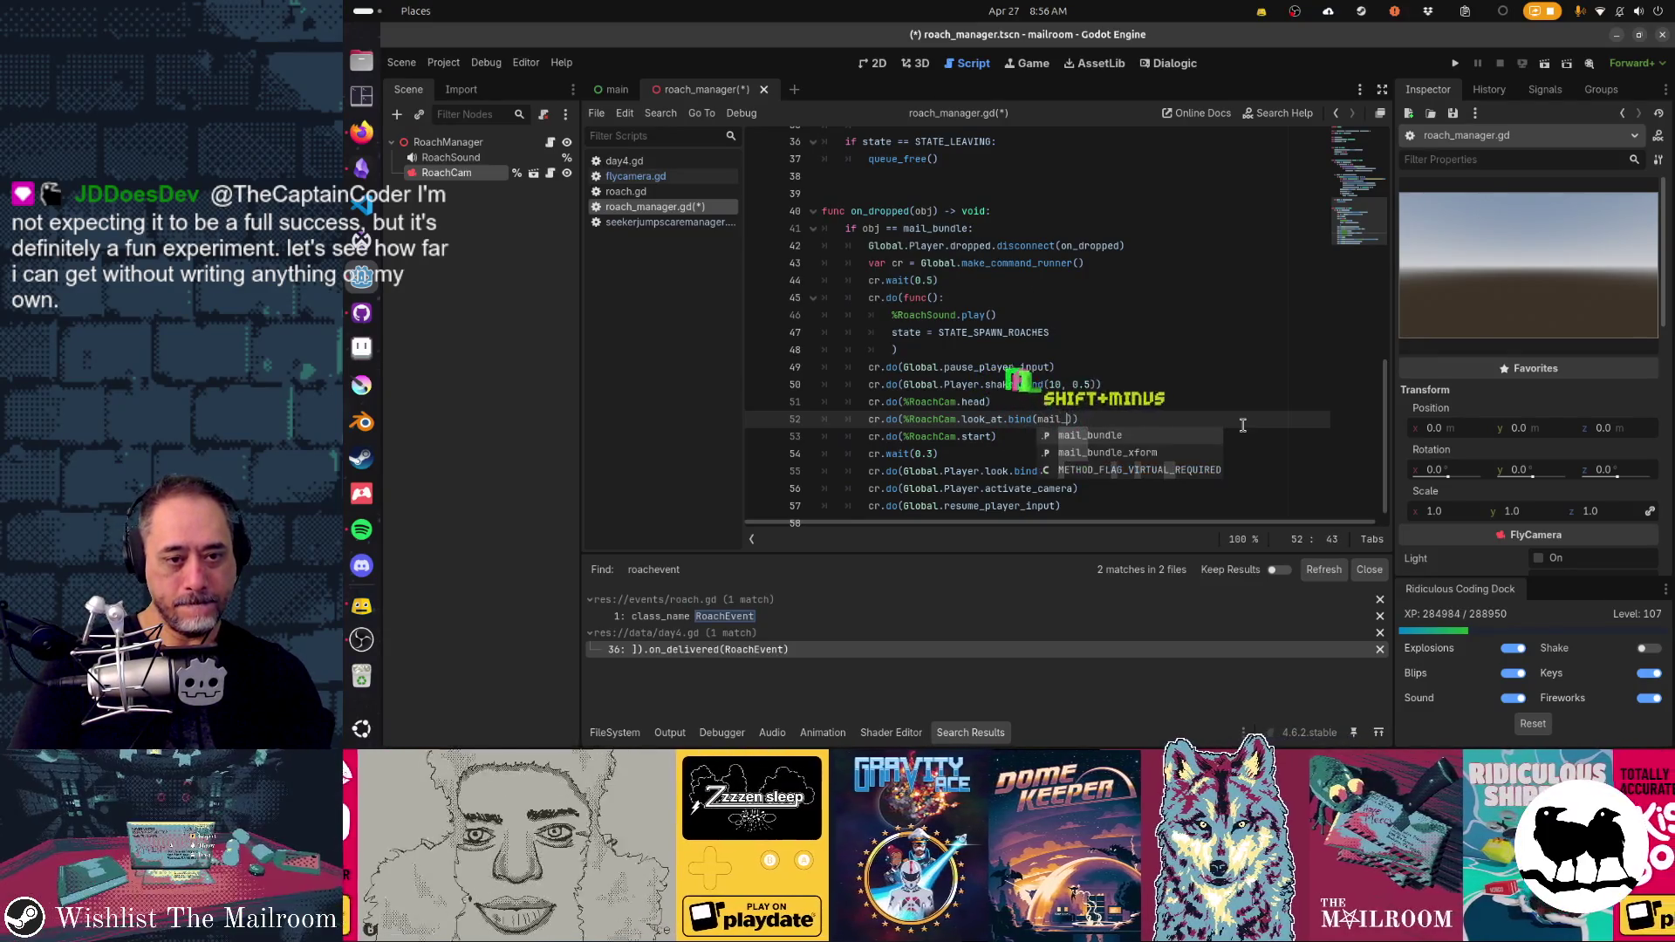
key("Return")
type(".glob")
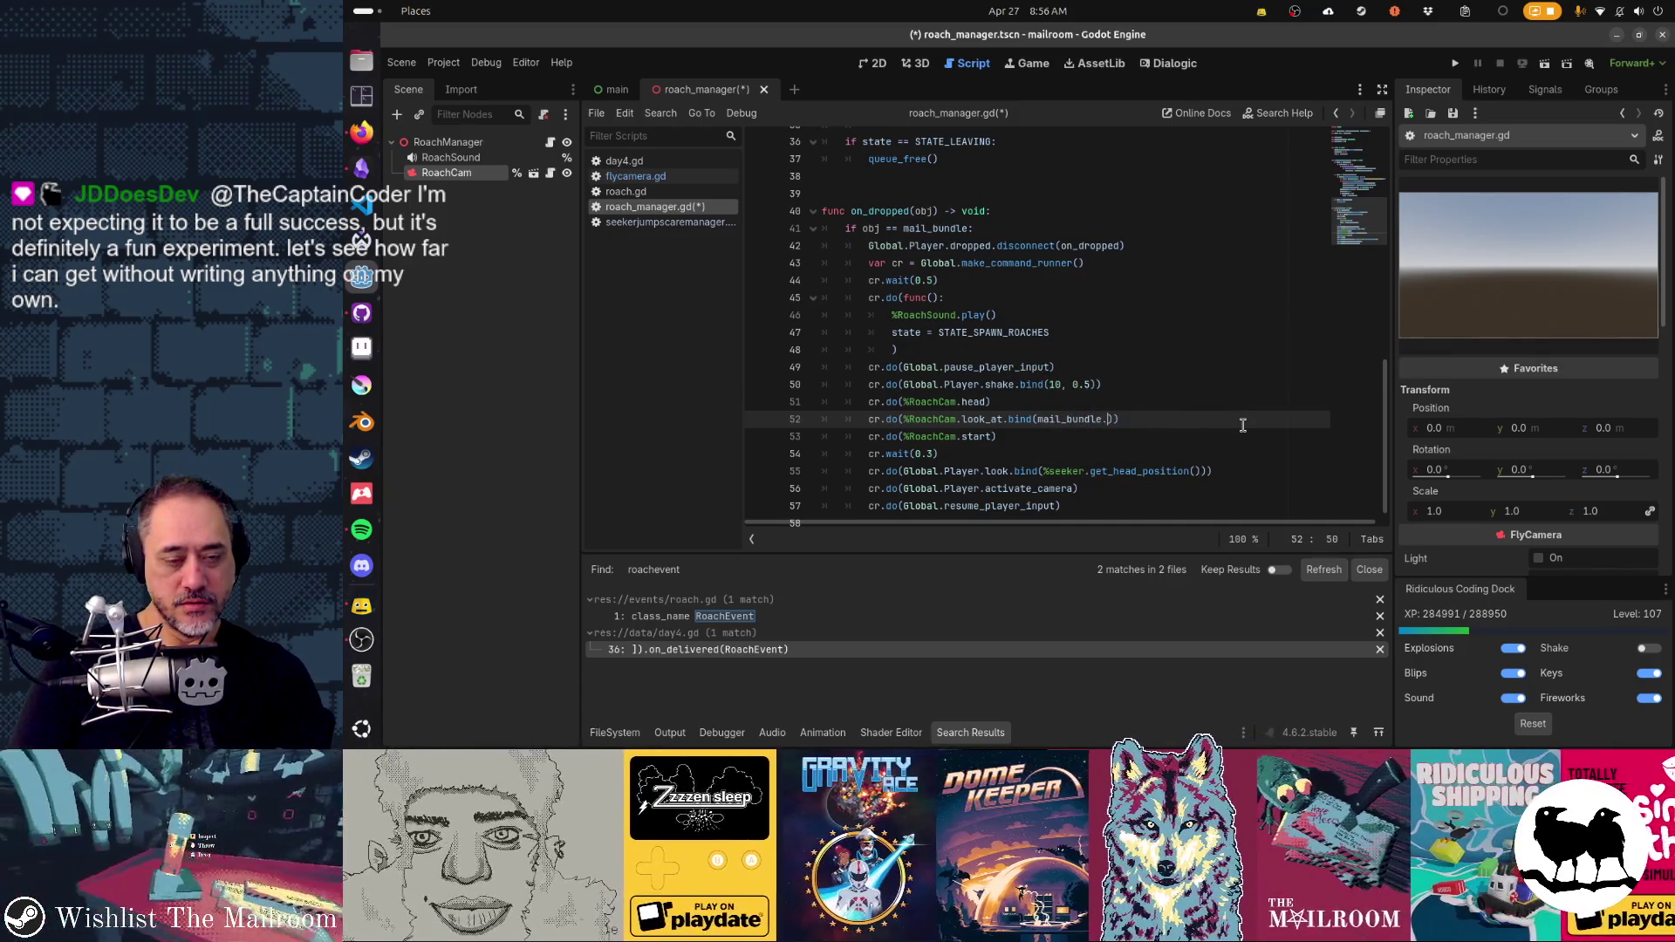
type("al_transform.o")
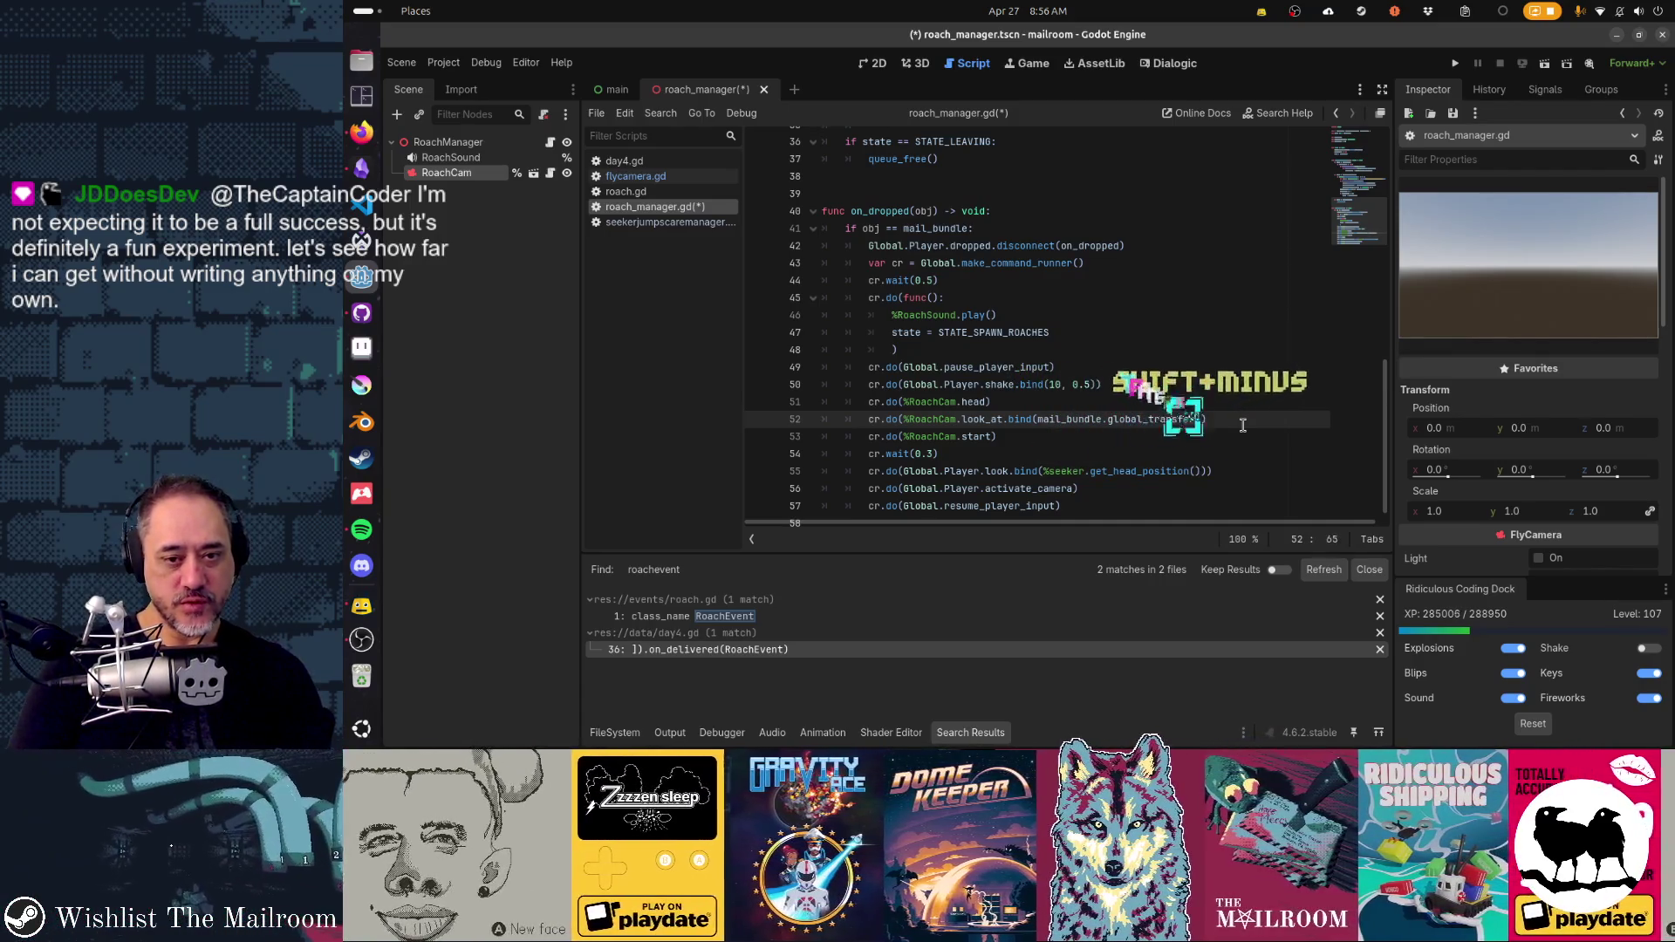
type("rigin")
key("Home")
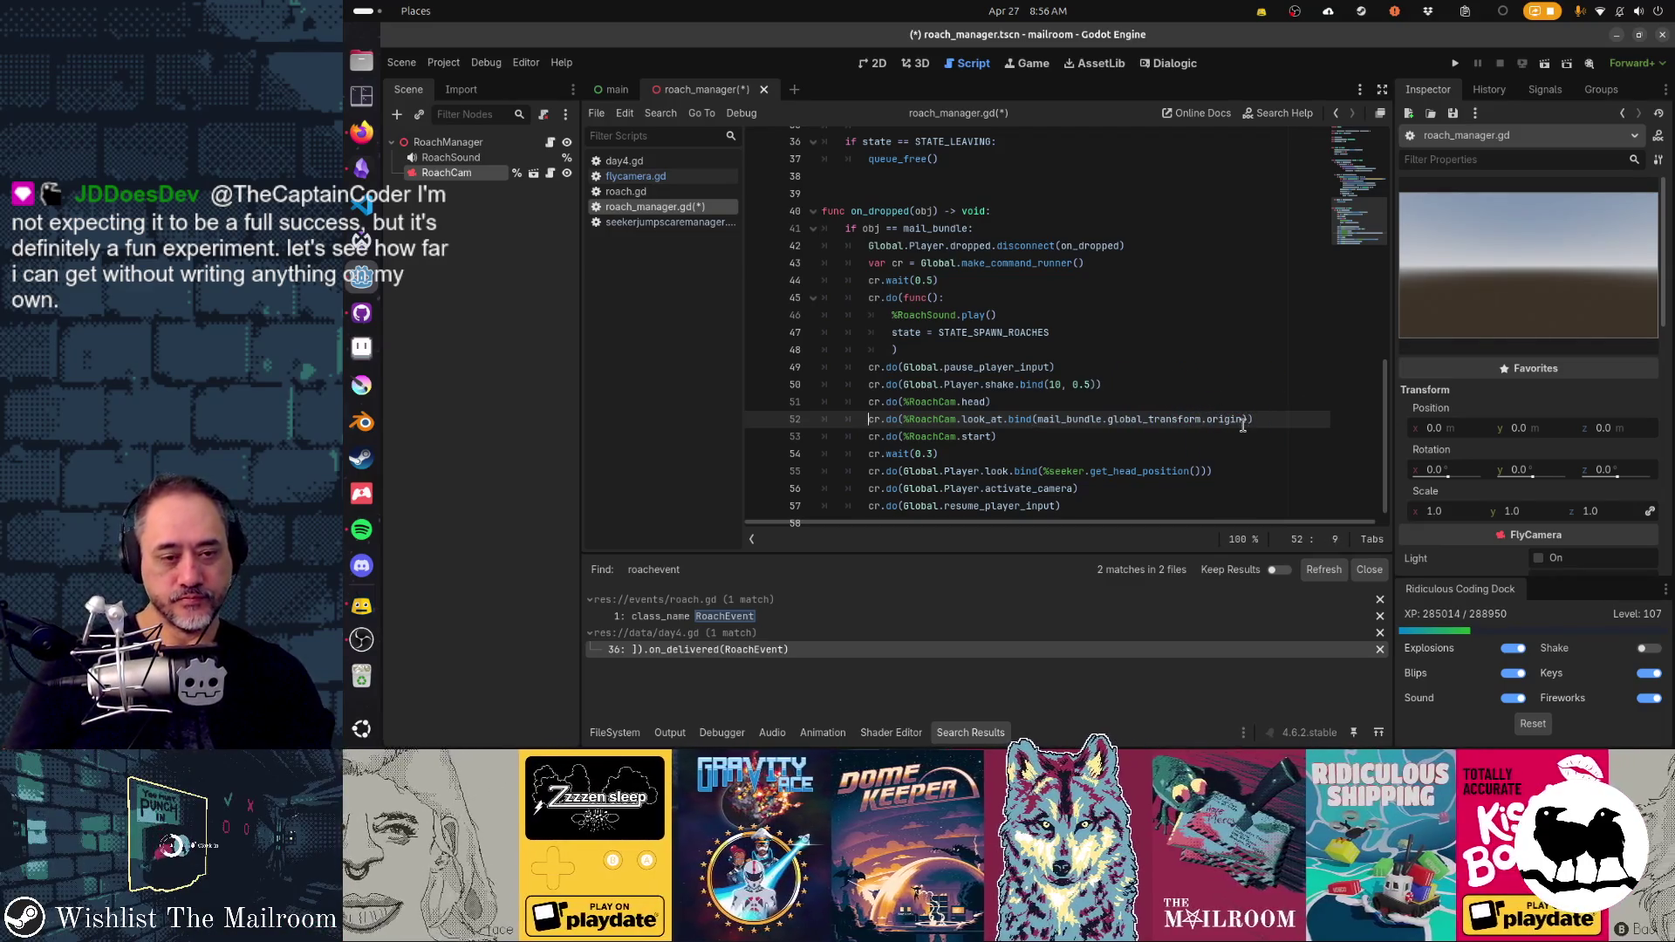
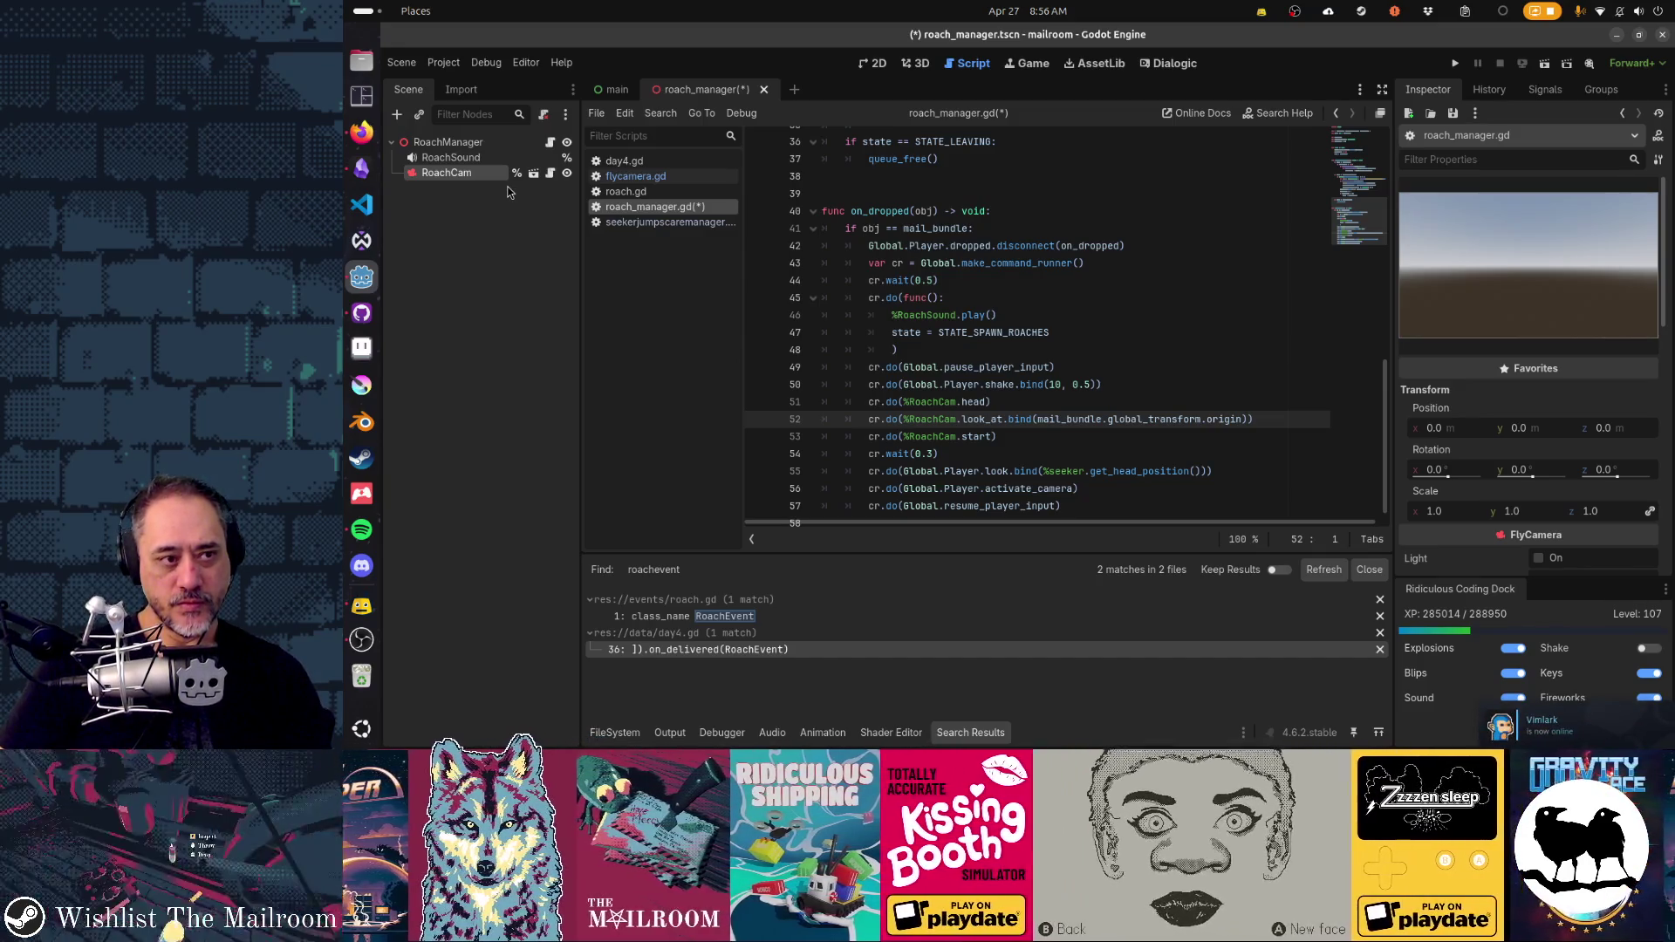
- Open the seekerjumpscaremanager scene to check NoticeMeCamera's fly camera settings, then close it
scroll(1613, 403, "down", 3)
scroll(1613, 404, "down", 2)
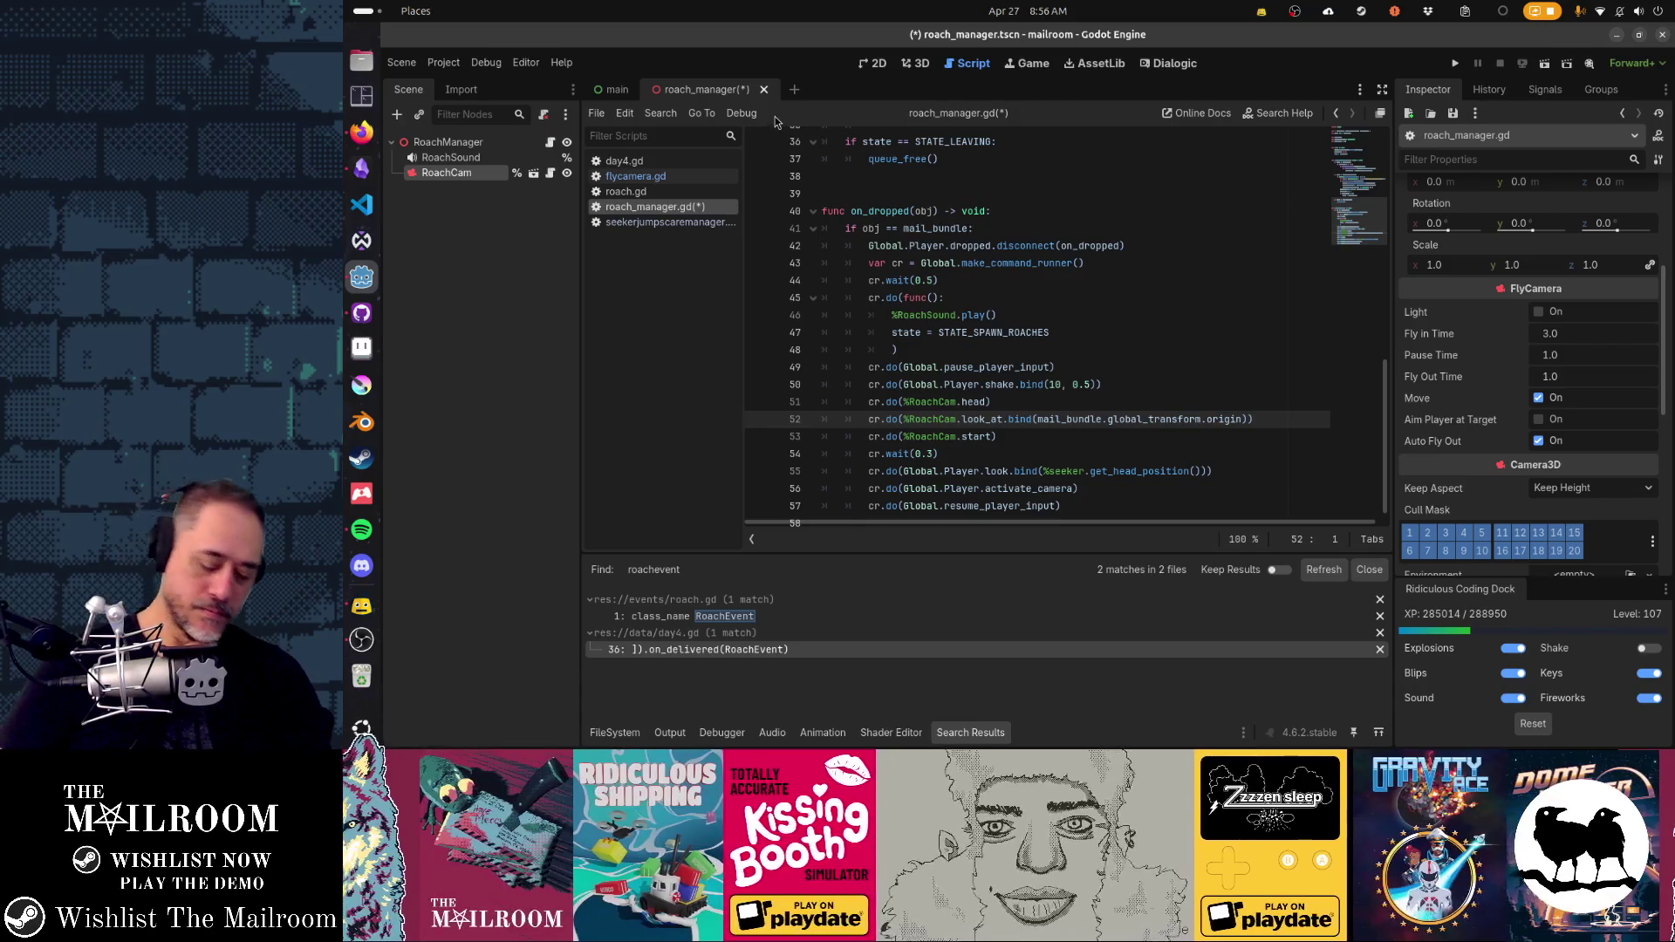
key("shift+alt+o")
type("seekerjump")
key("Down")
key("Down")
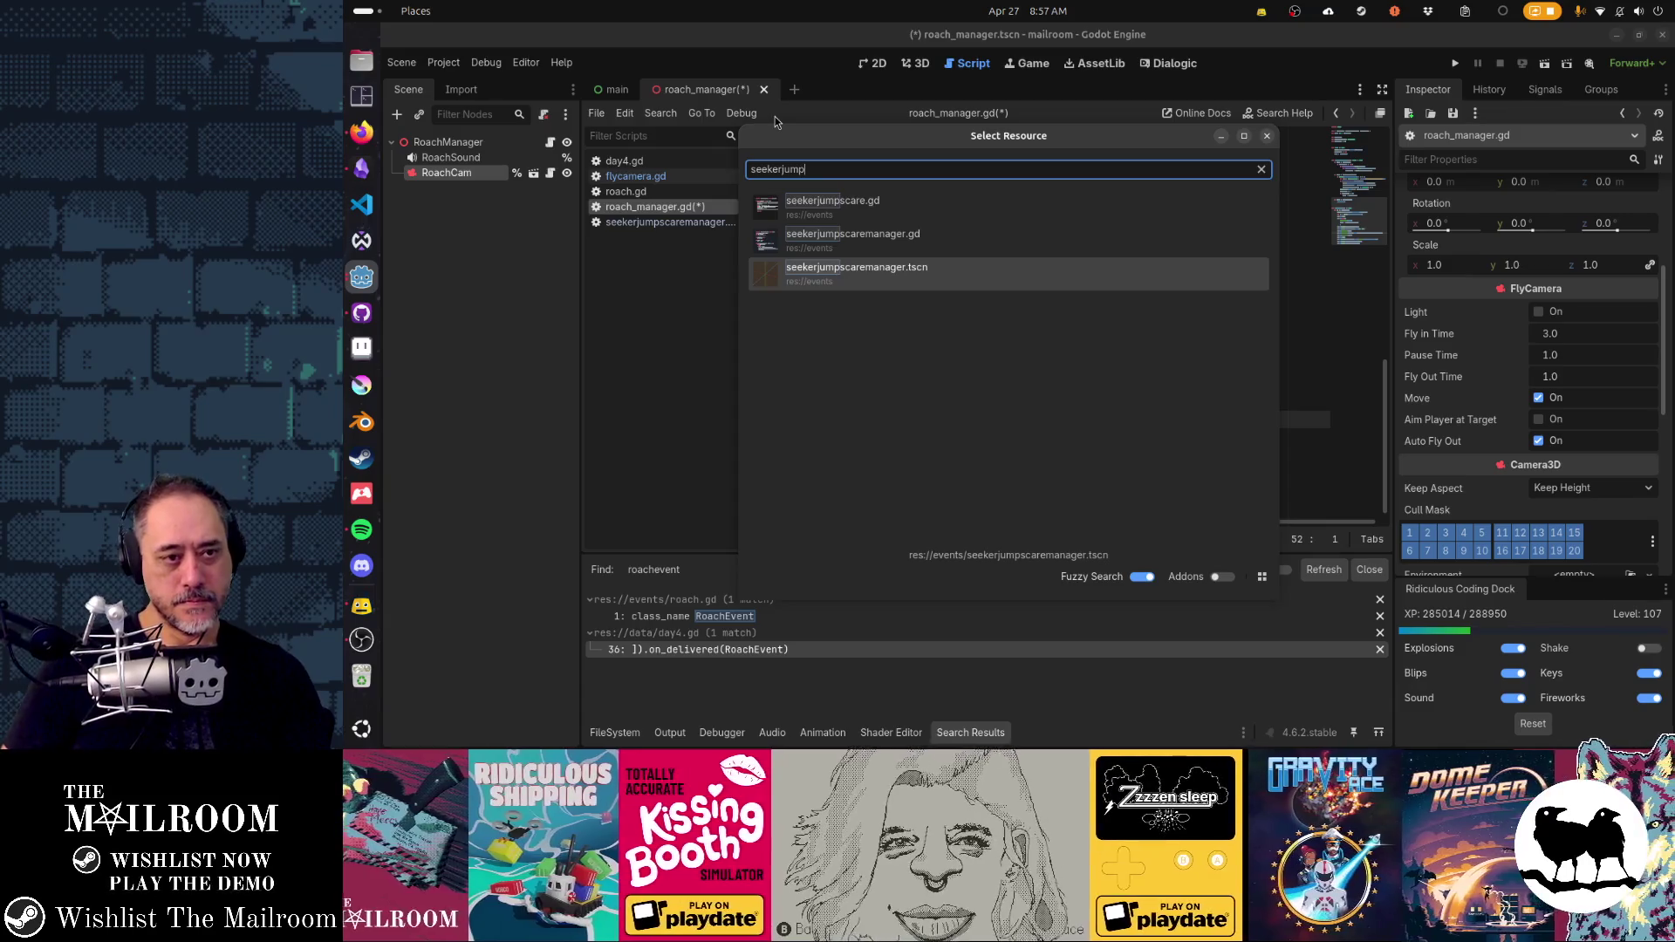
key("Return")
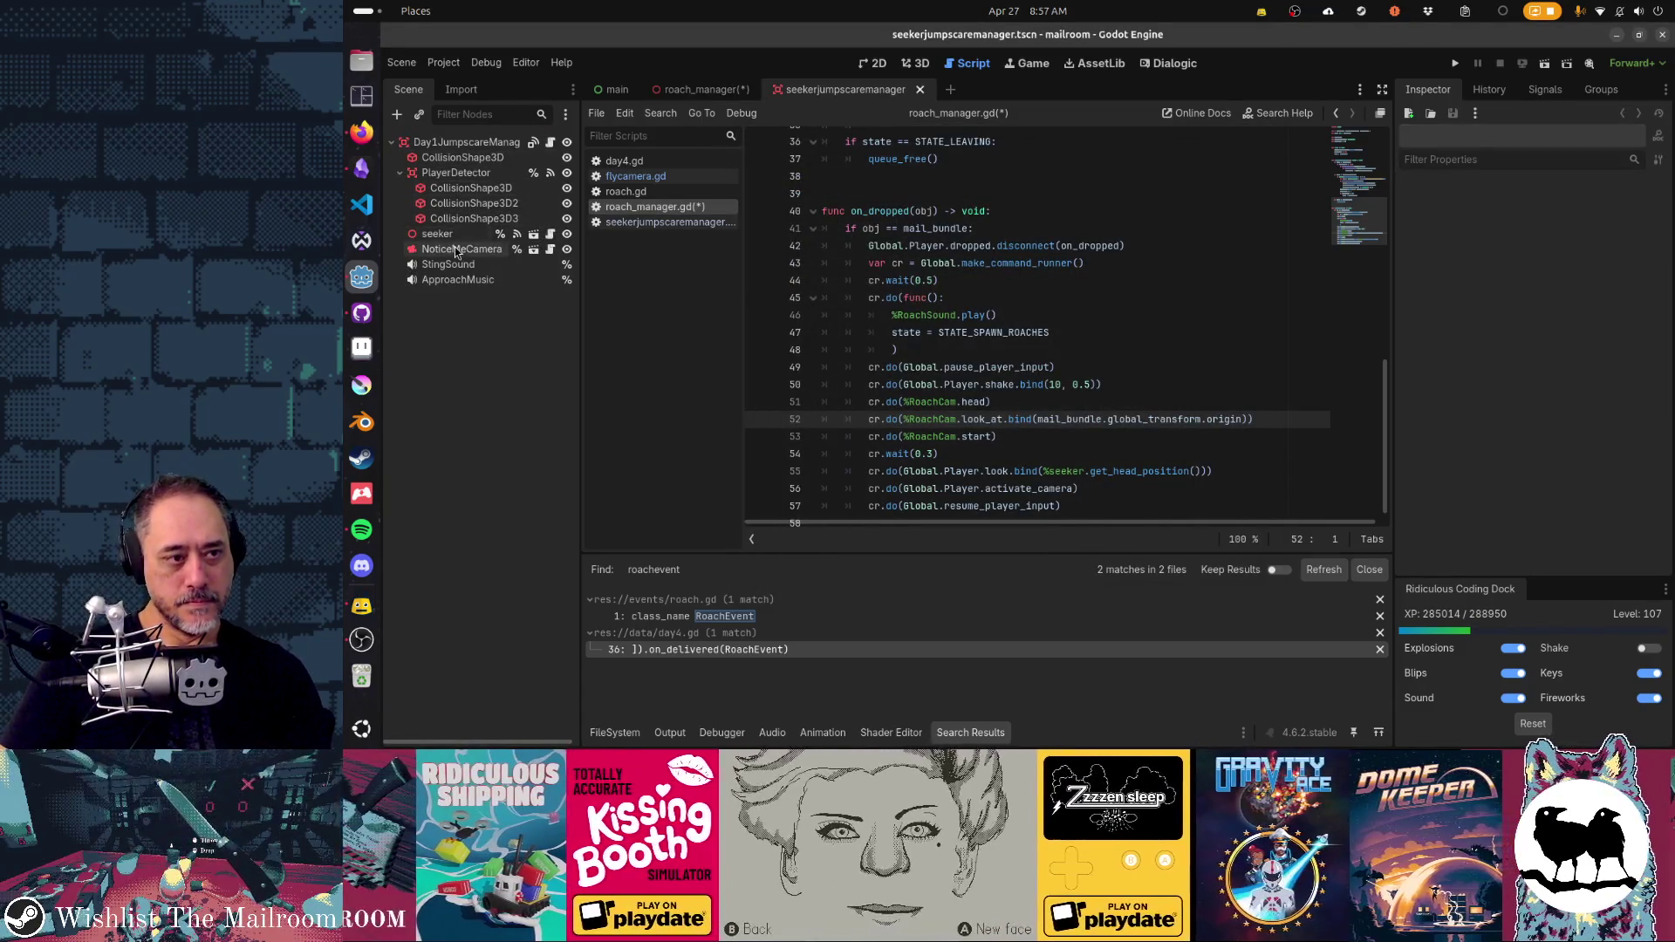
left_click(456, 252)
scroll(1535, 349, "down", 3)
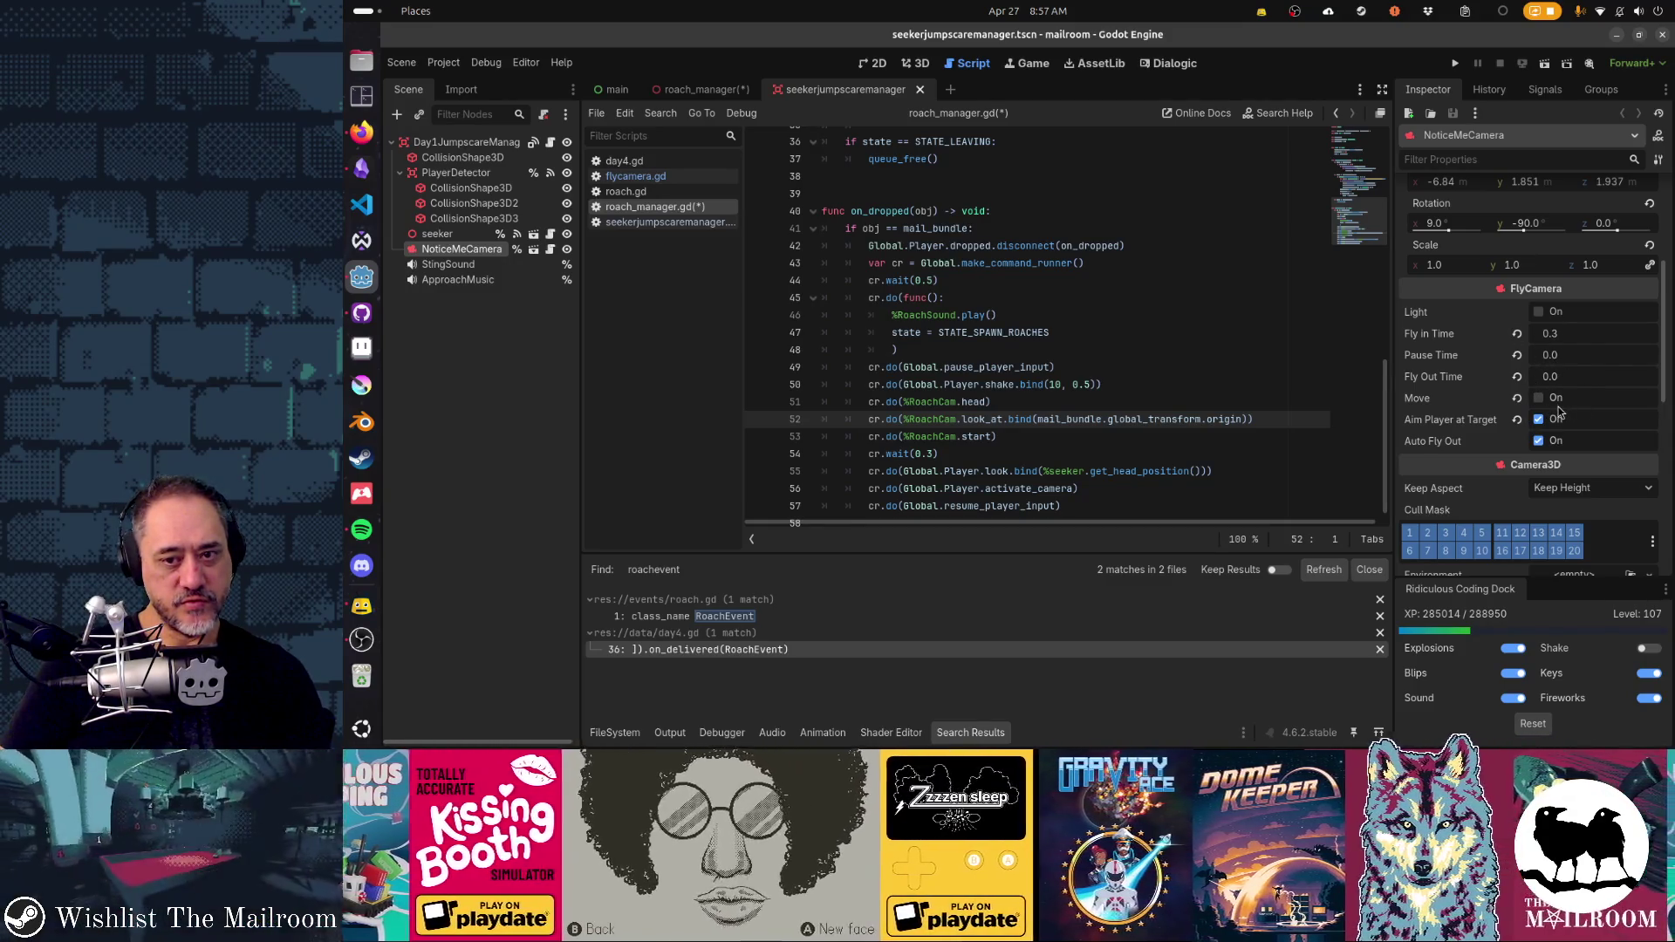
key("ctrl+shift+w")
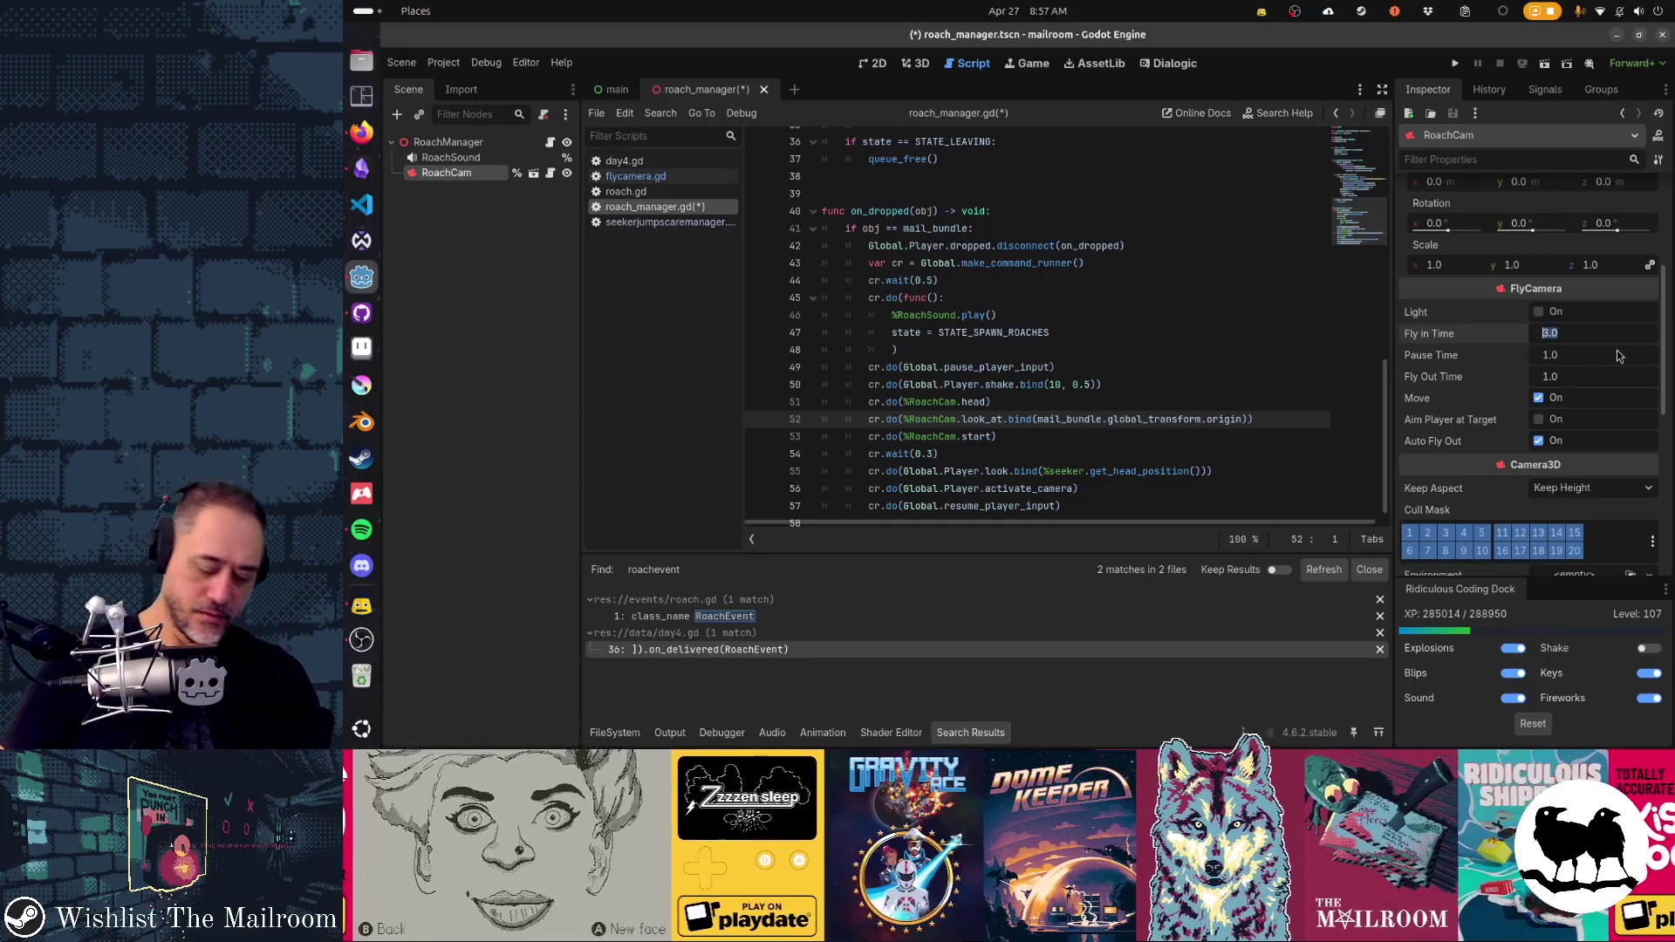
- Give RoachCam Fly in Time 0.3, Pause Time 9, Fly Out Time 9, Move off, Aim Player at Target on
type("0.3")
key("Tab")
type("9")
key("Tab")
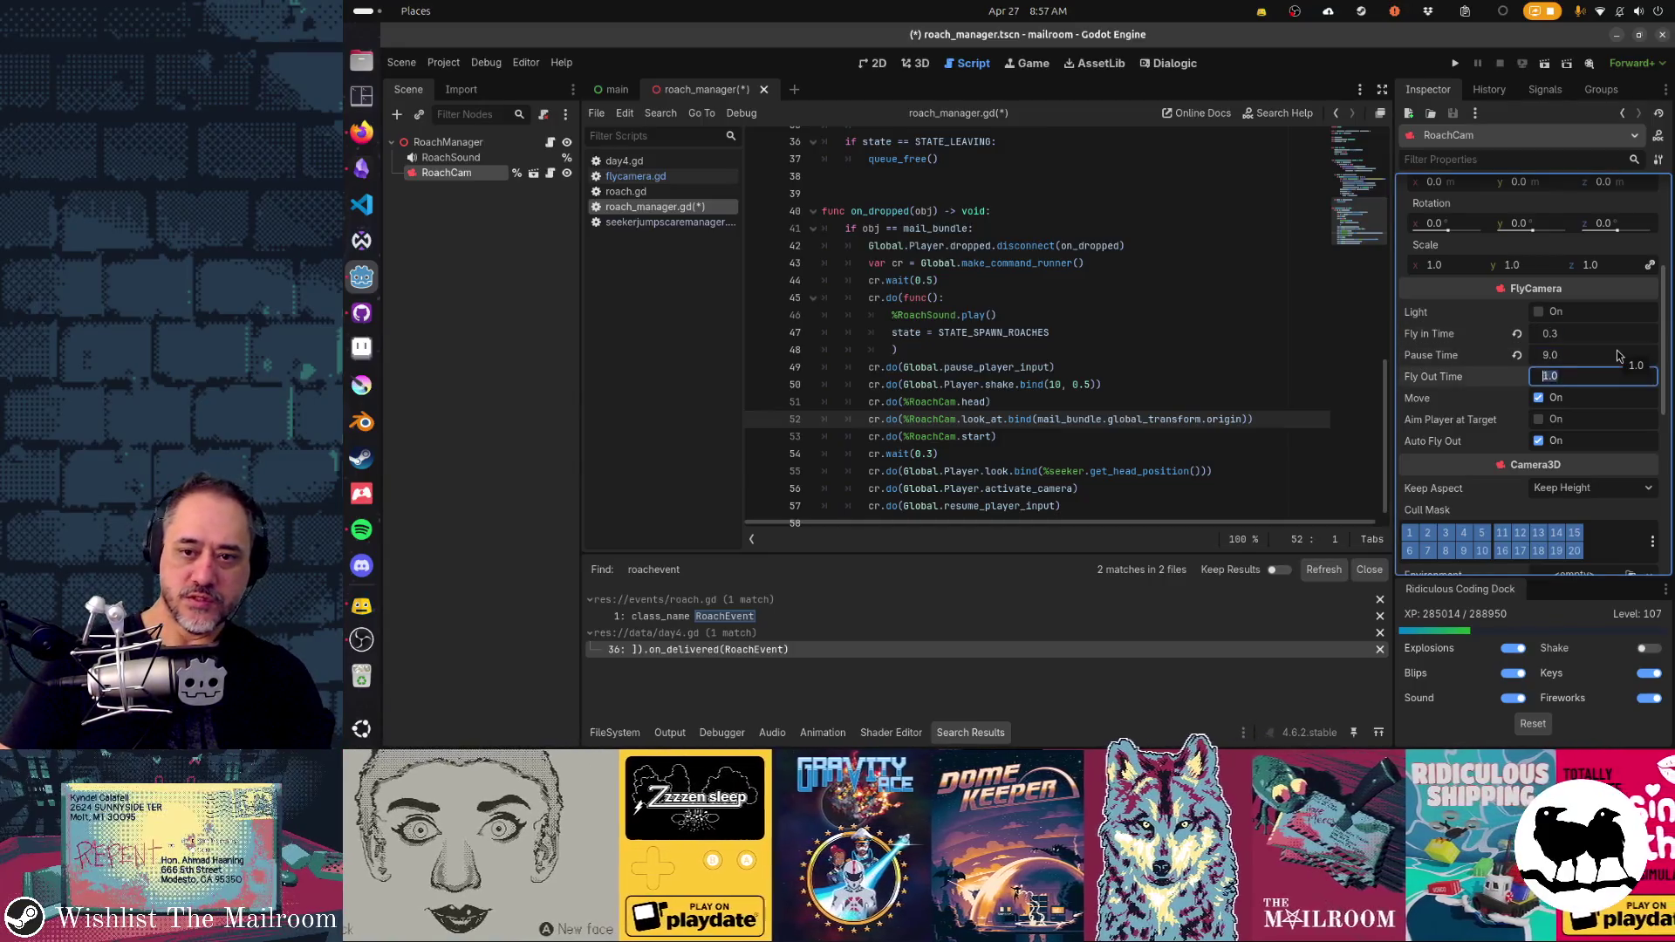
type("9")
key("Tab")
key("space")
key("Tab")
key("space")
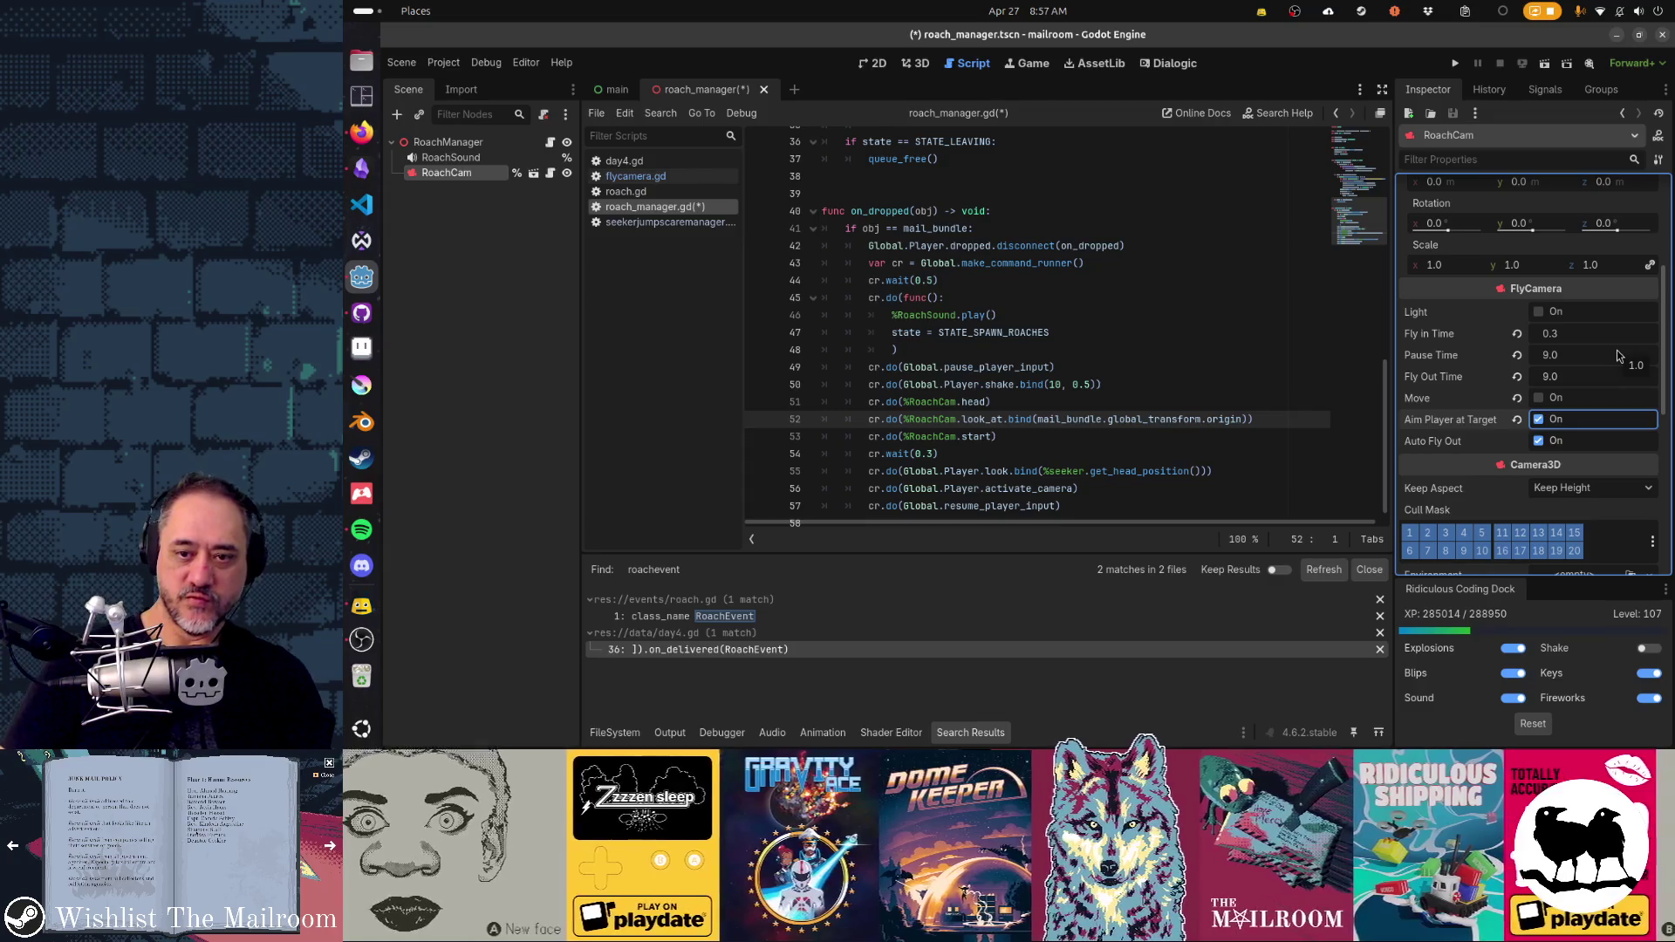
left_click(1549, 442)
left_click(1544, 444)
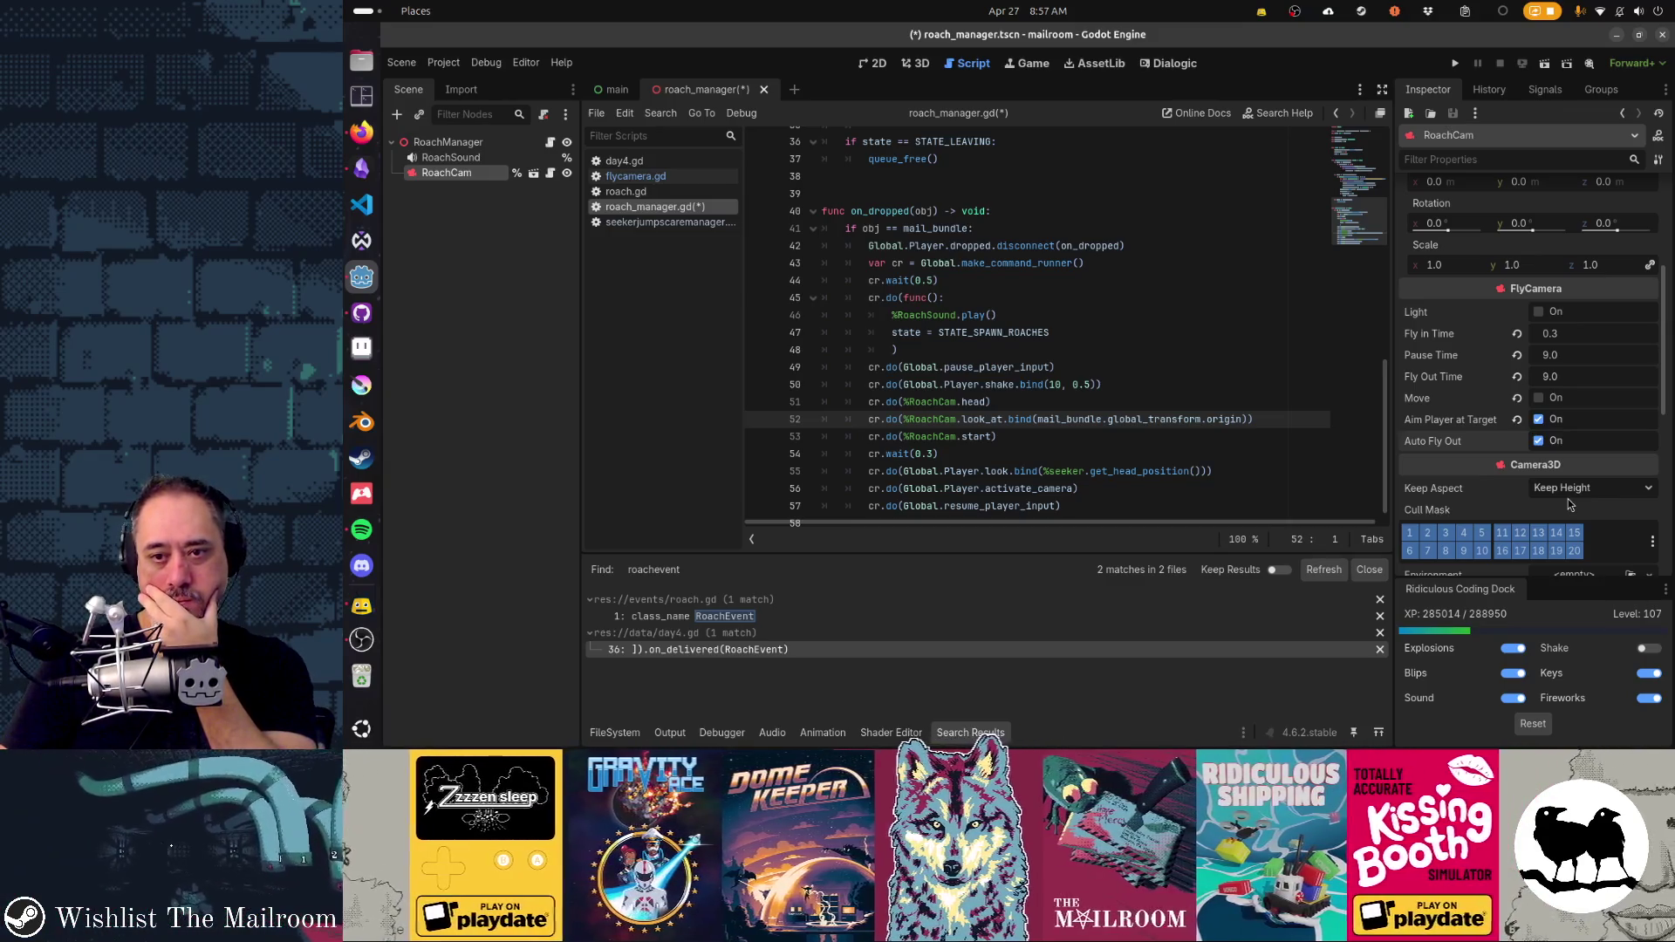
- Jump to the RoachCam.head call on line 51 and open the flycamera scene's script
left_click(916, 403)
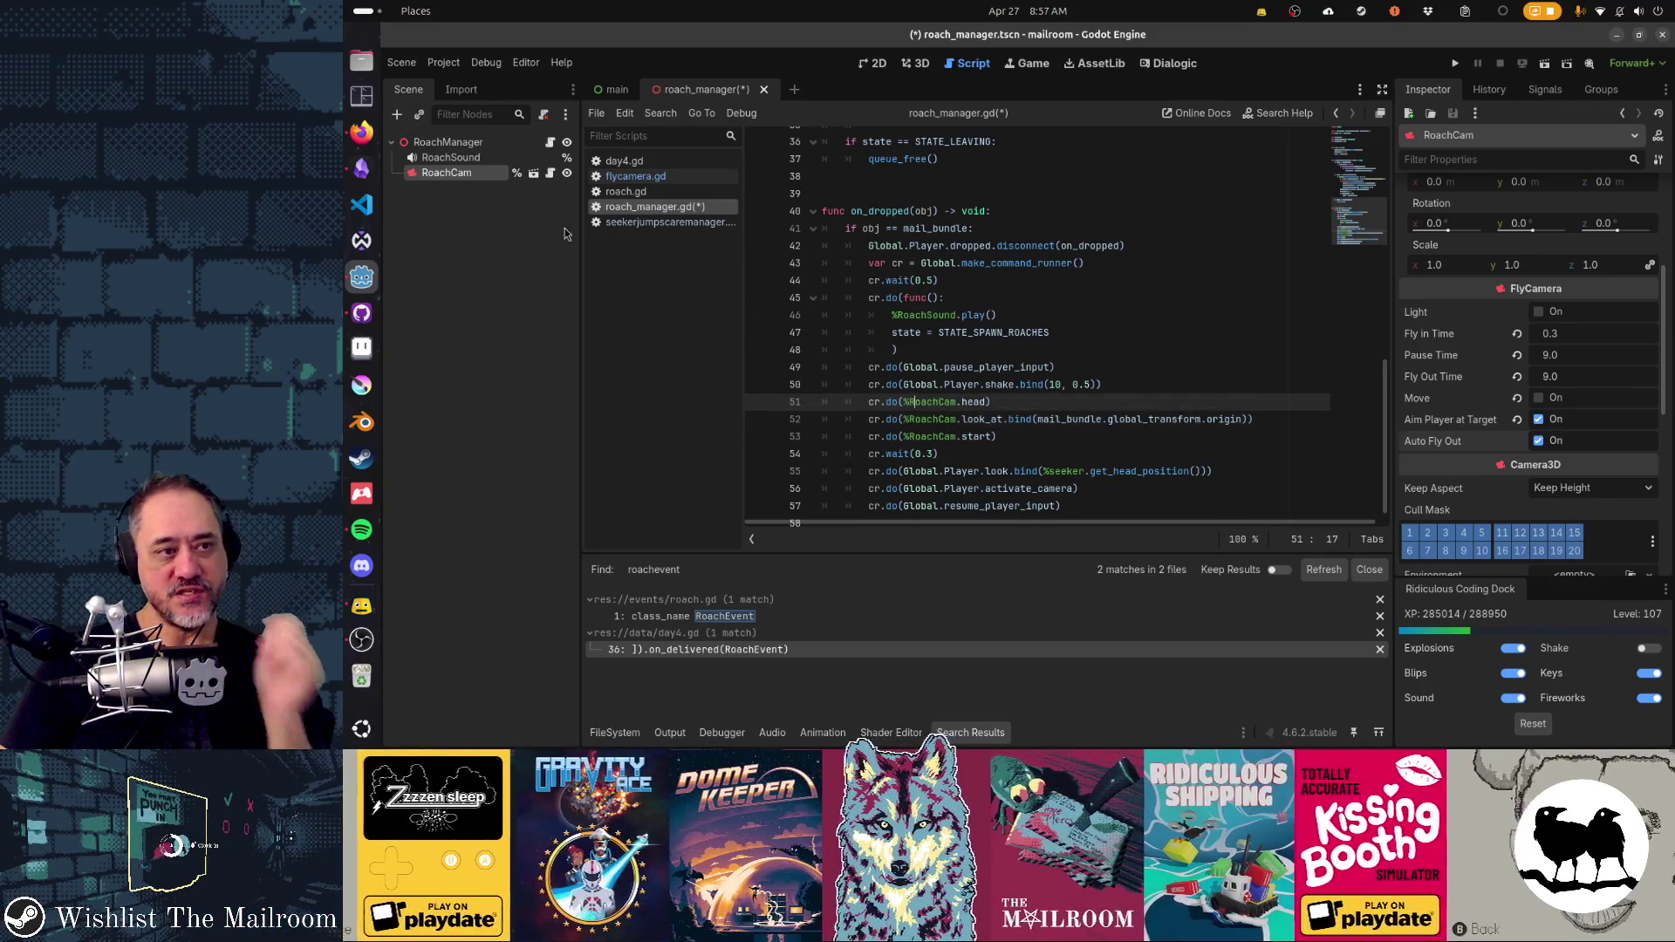
left_click(532, 174)
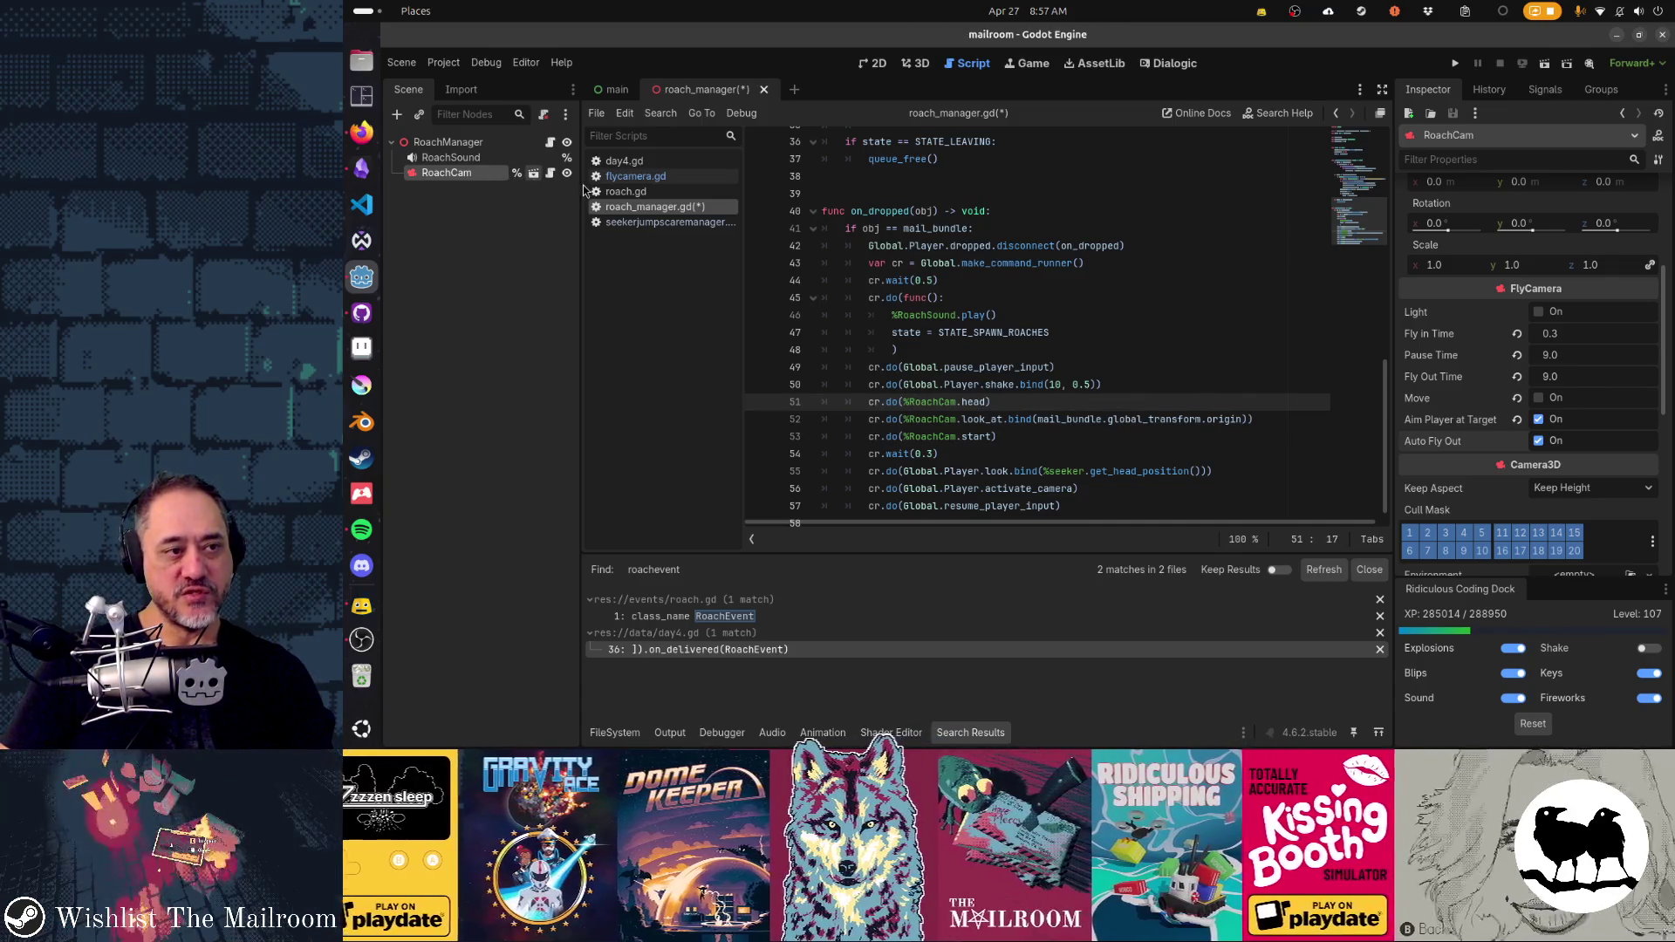
left_click(549, 143)
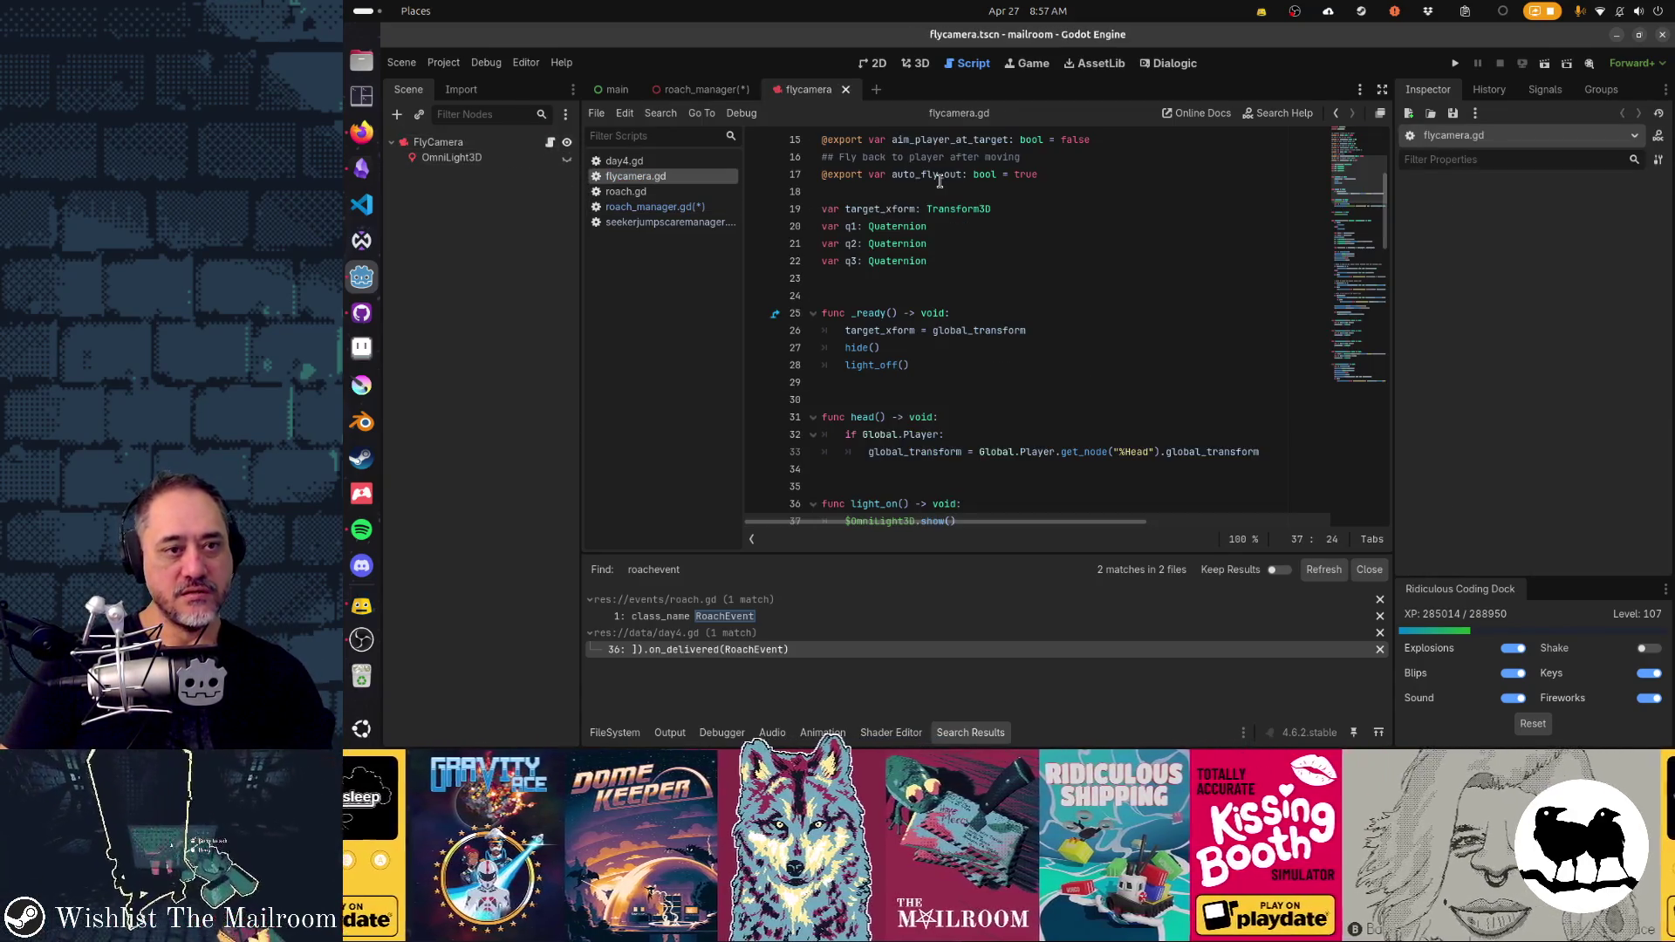
- Study target_xform and the start/tween code in flycamera.gd, then save roach_manager.gd
double_click(880, 328)
left_click(866, 329)
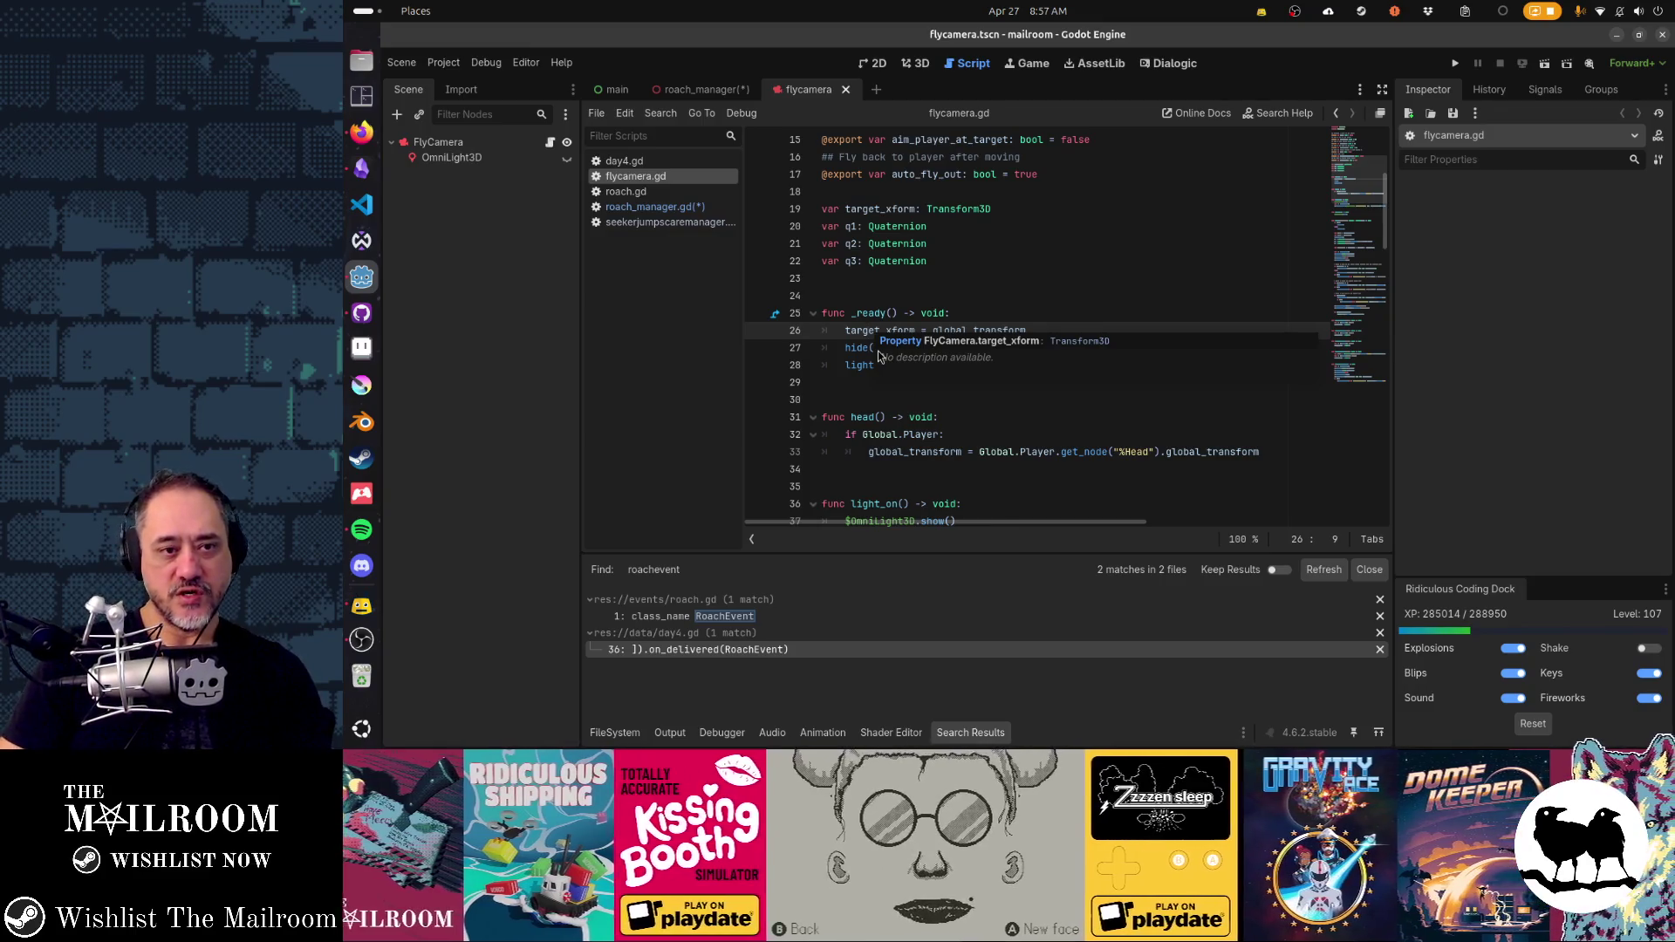
double_click(872, 331)
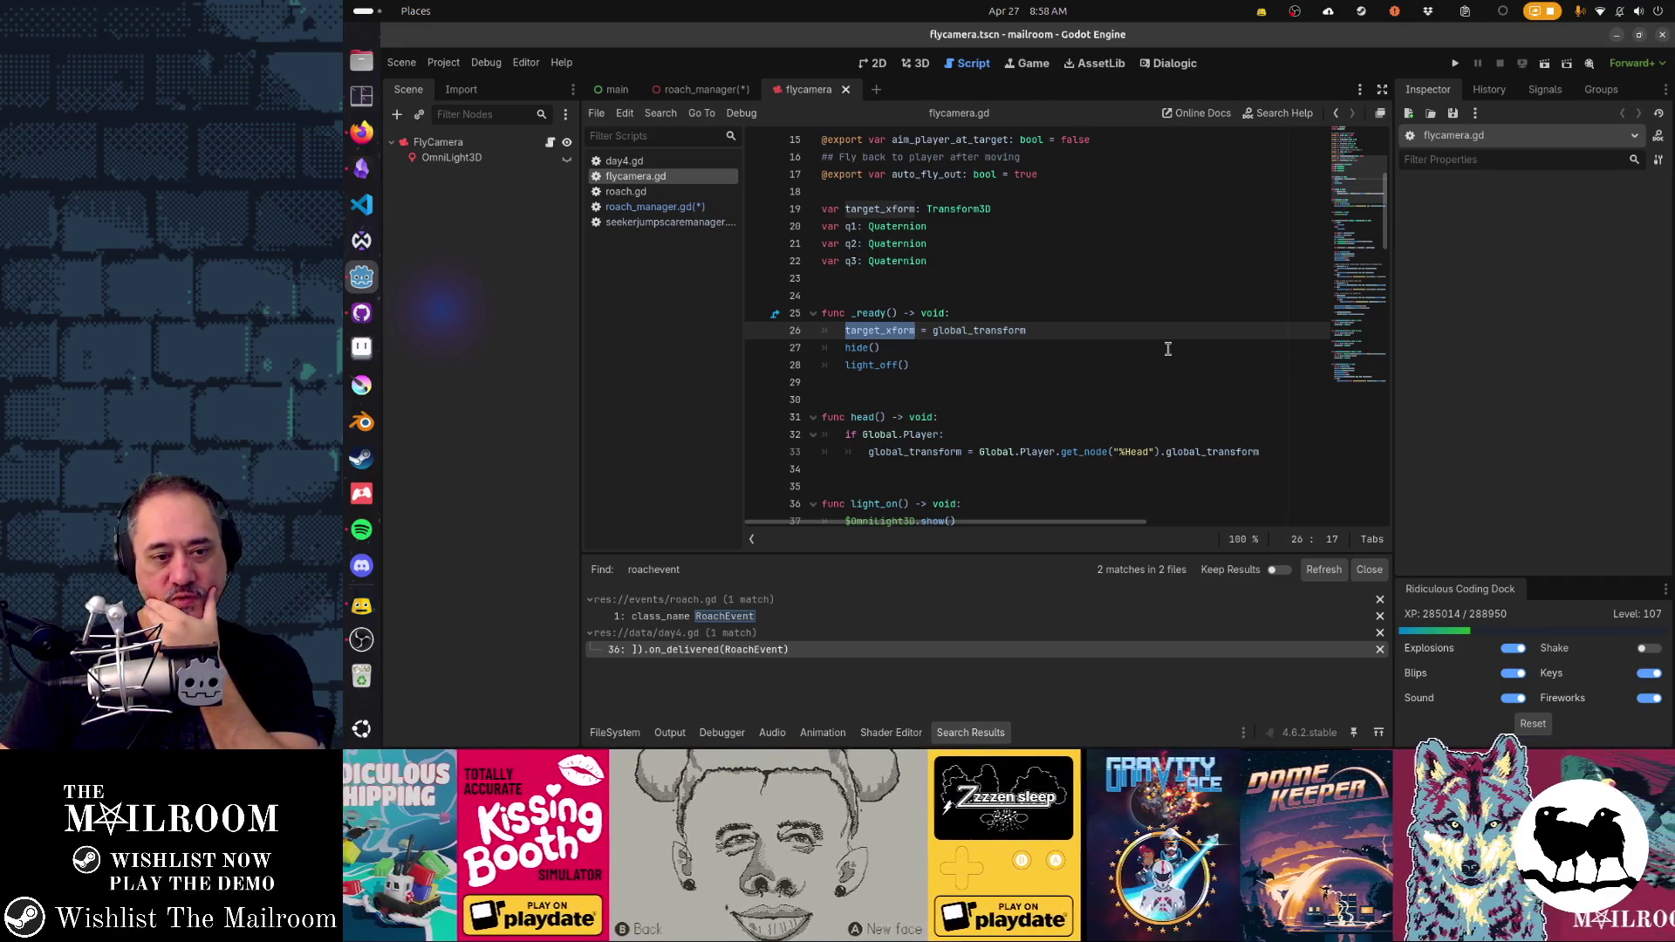
scroll(1168, 349, "down", 8)
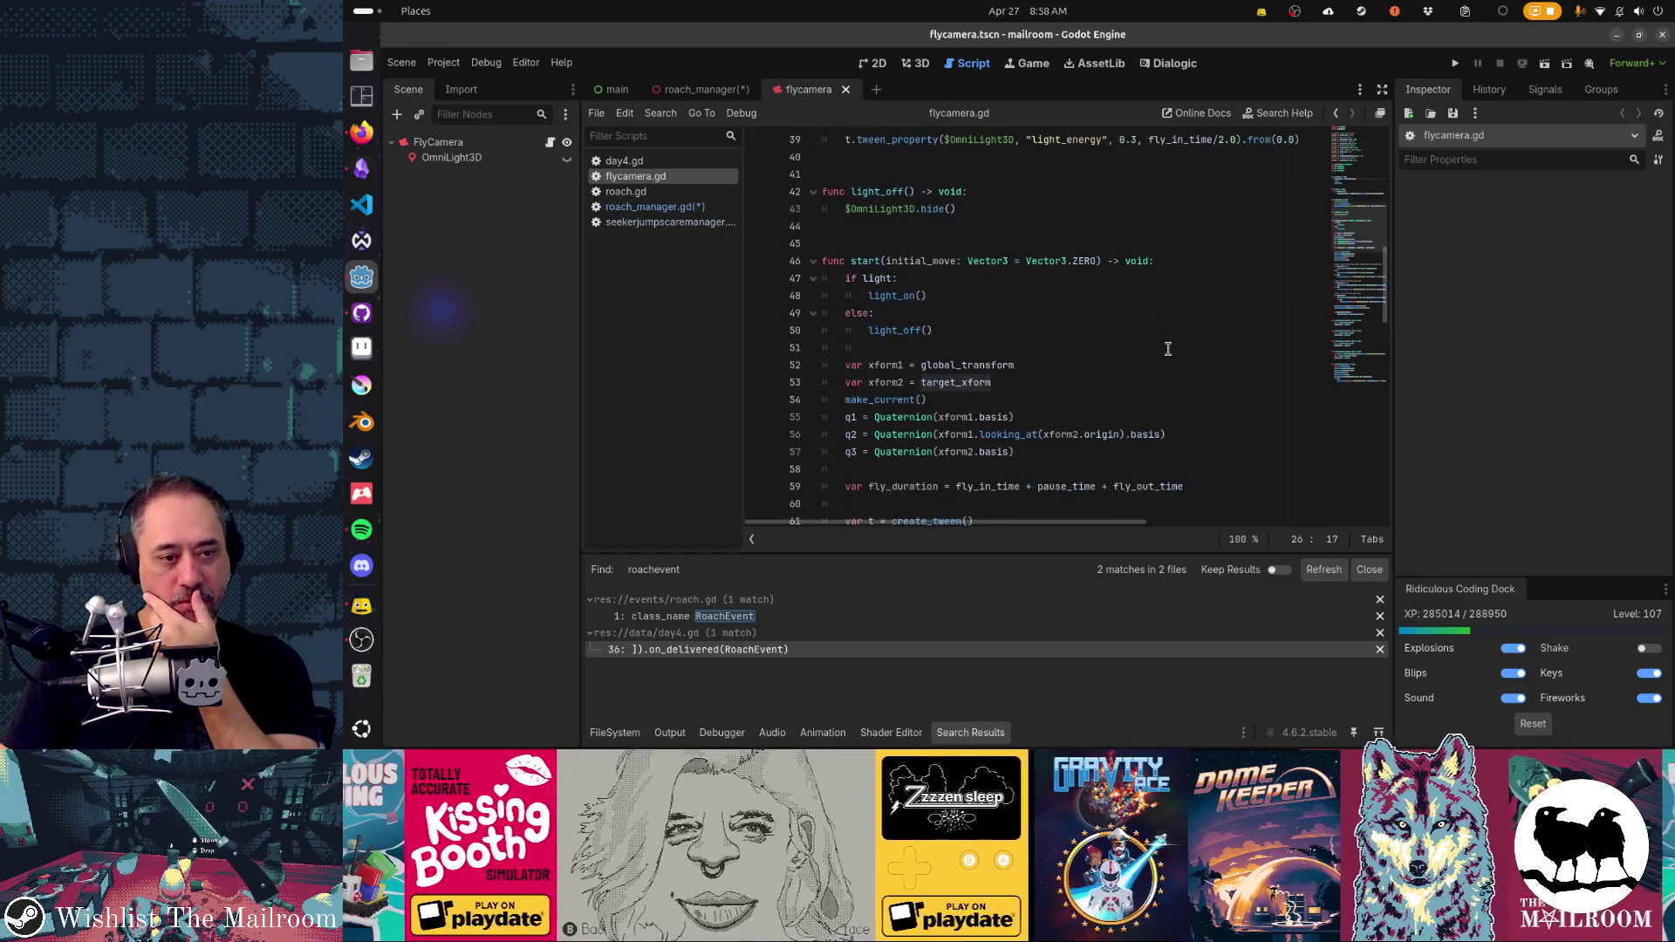
scroll(1167, 349, "down", 5)
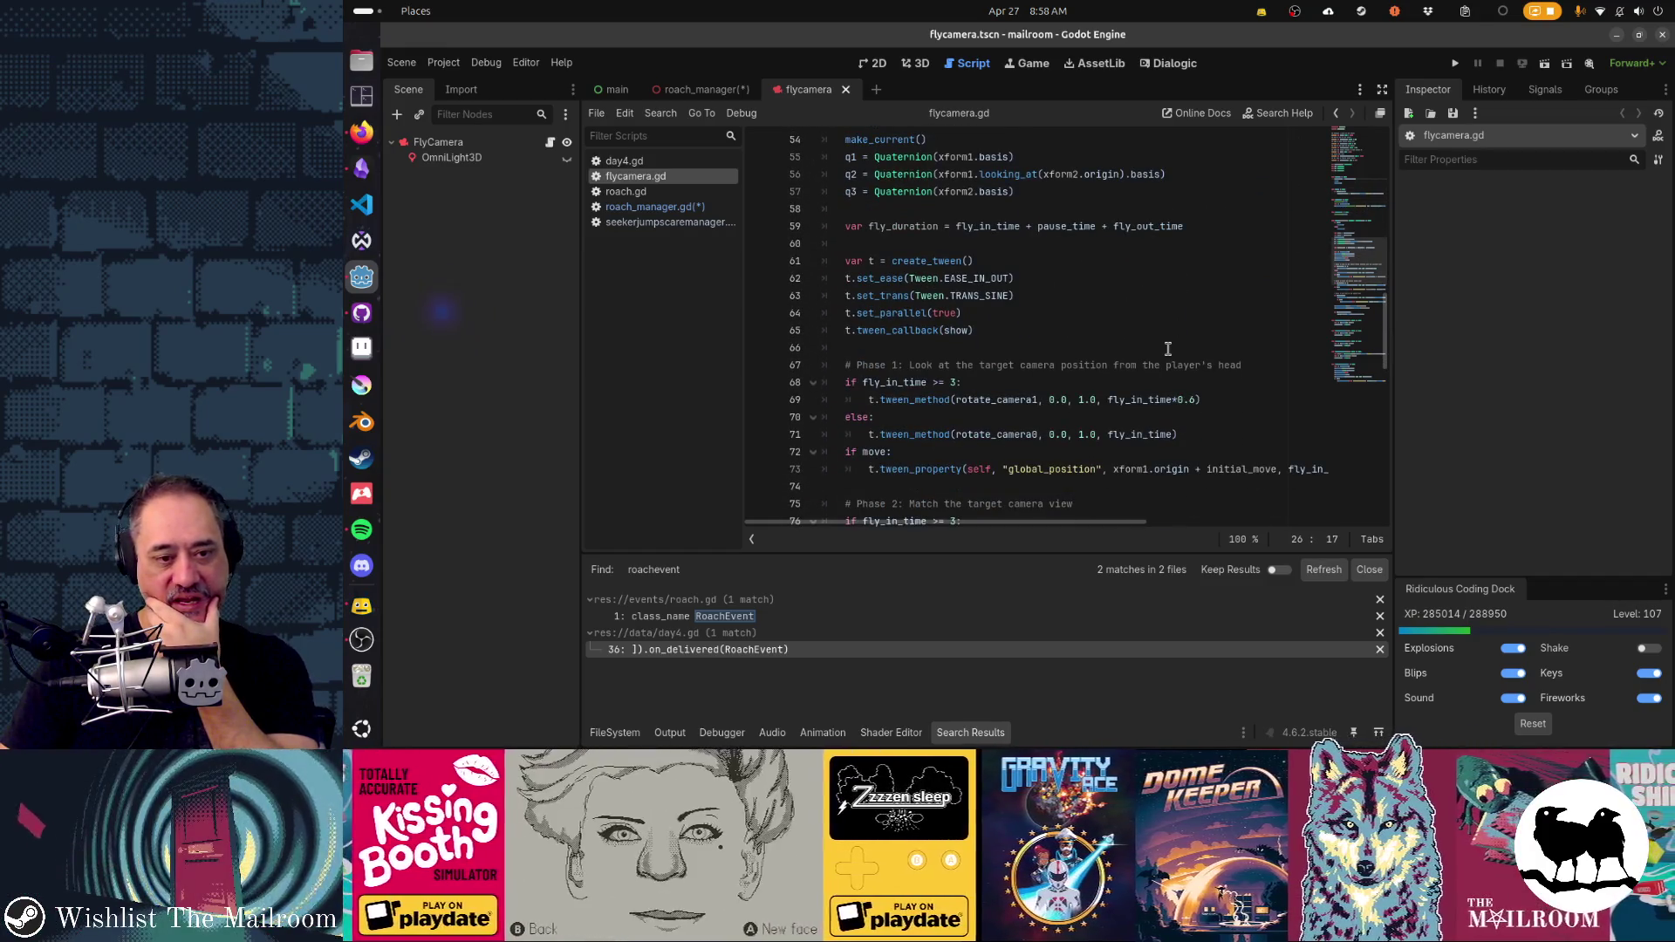
scroll(1168, 349, "down", 4)
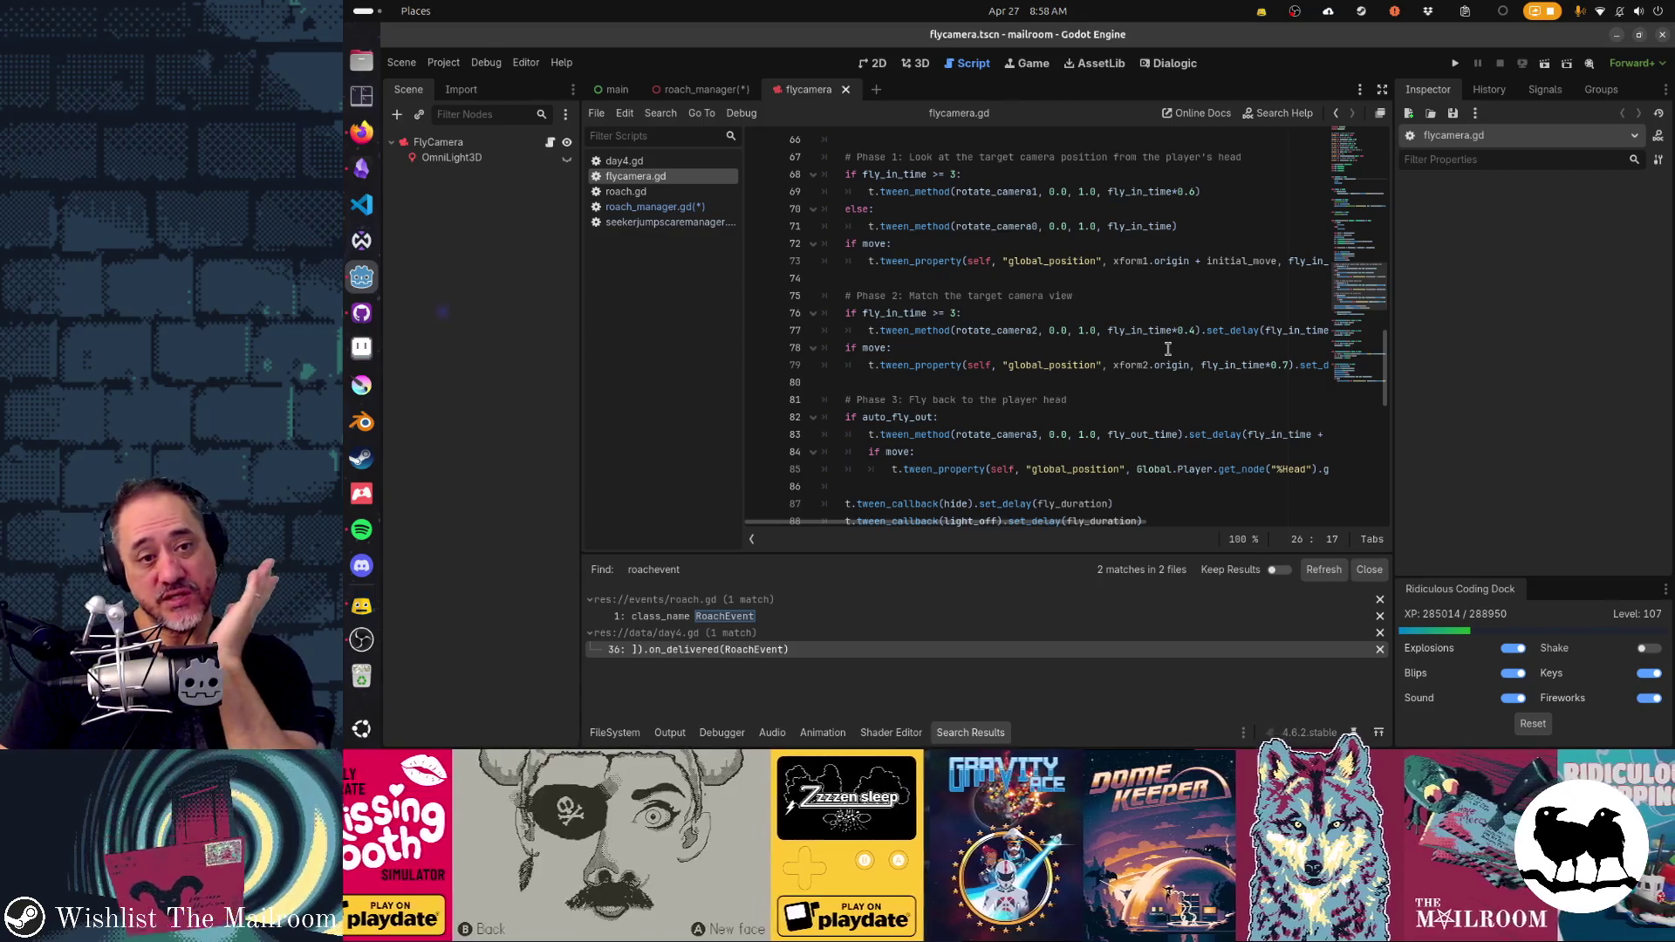
scroll(1168, 349, "up", 13)
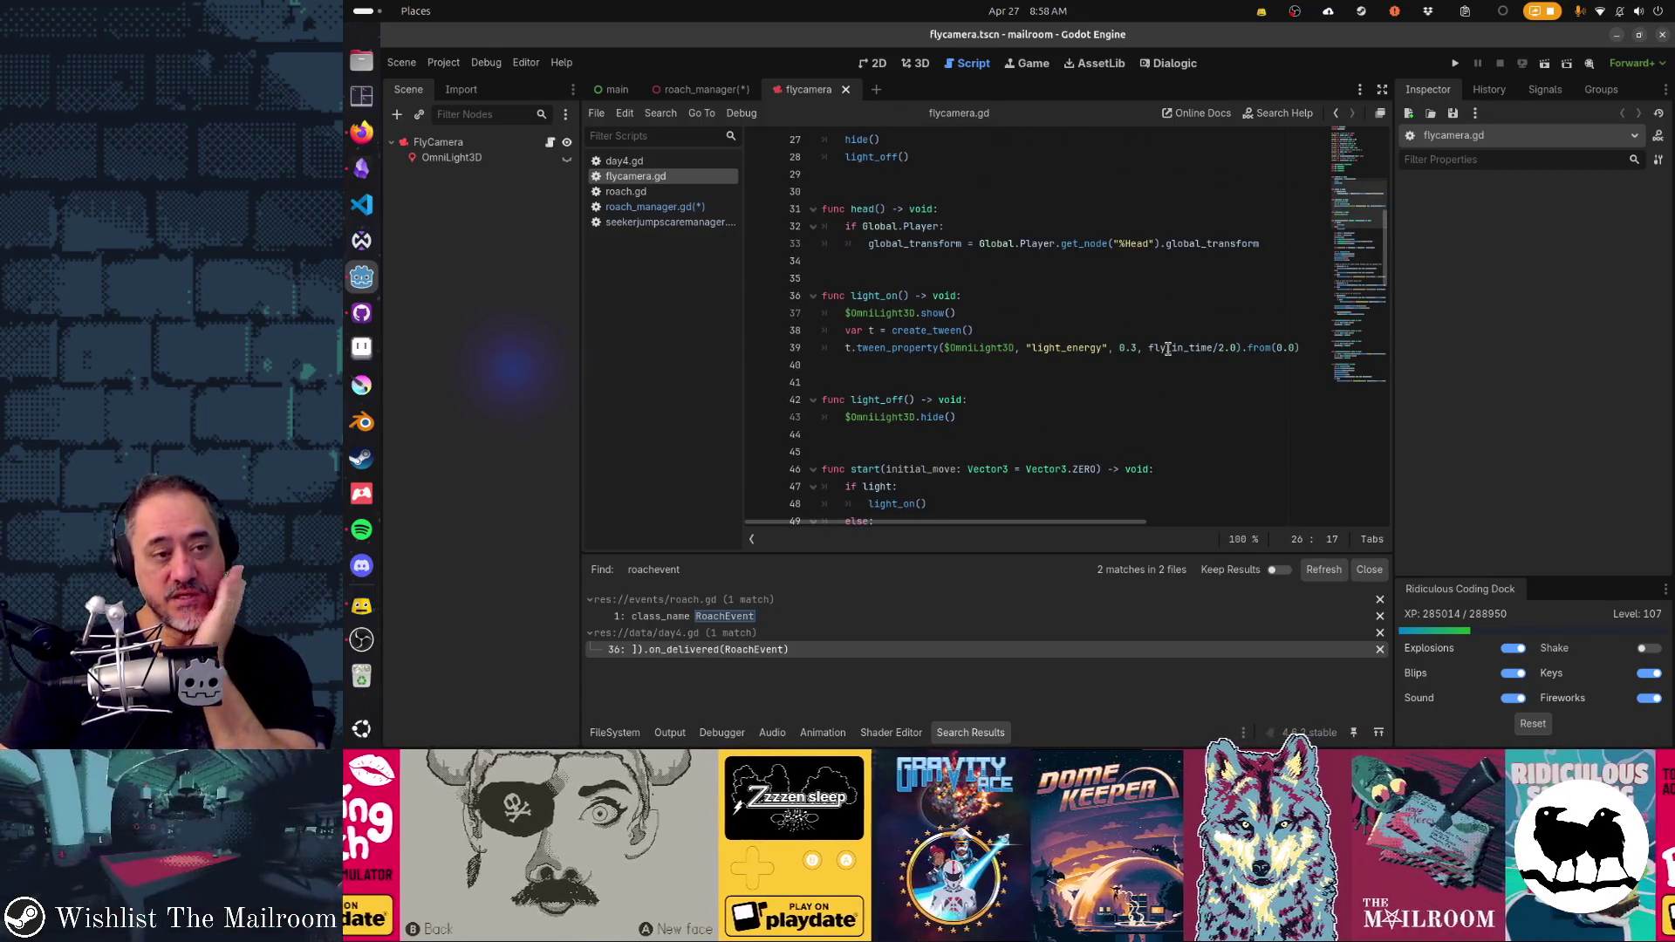
left_click(655, 207)
key("ctrl+s")
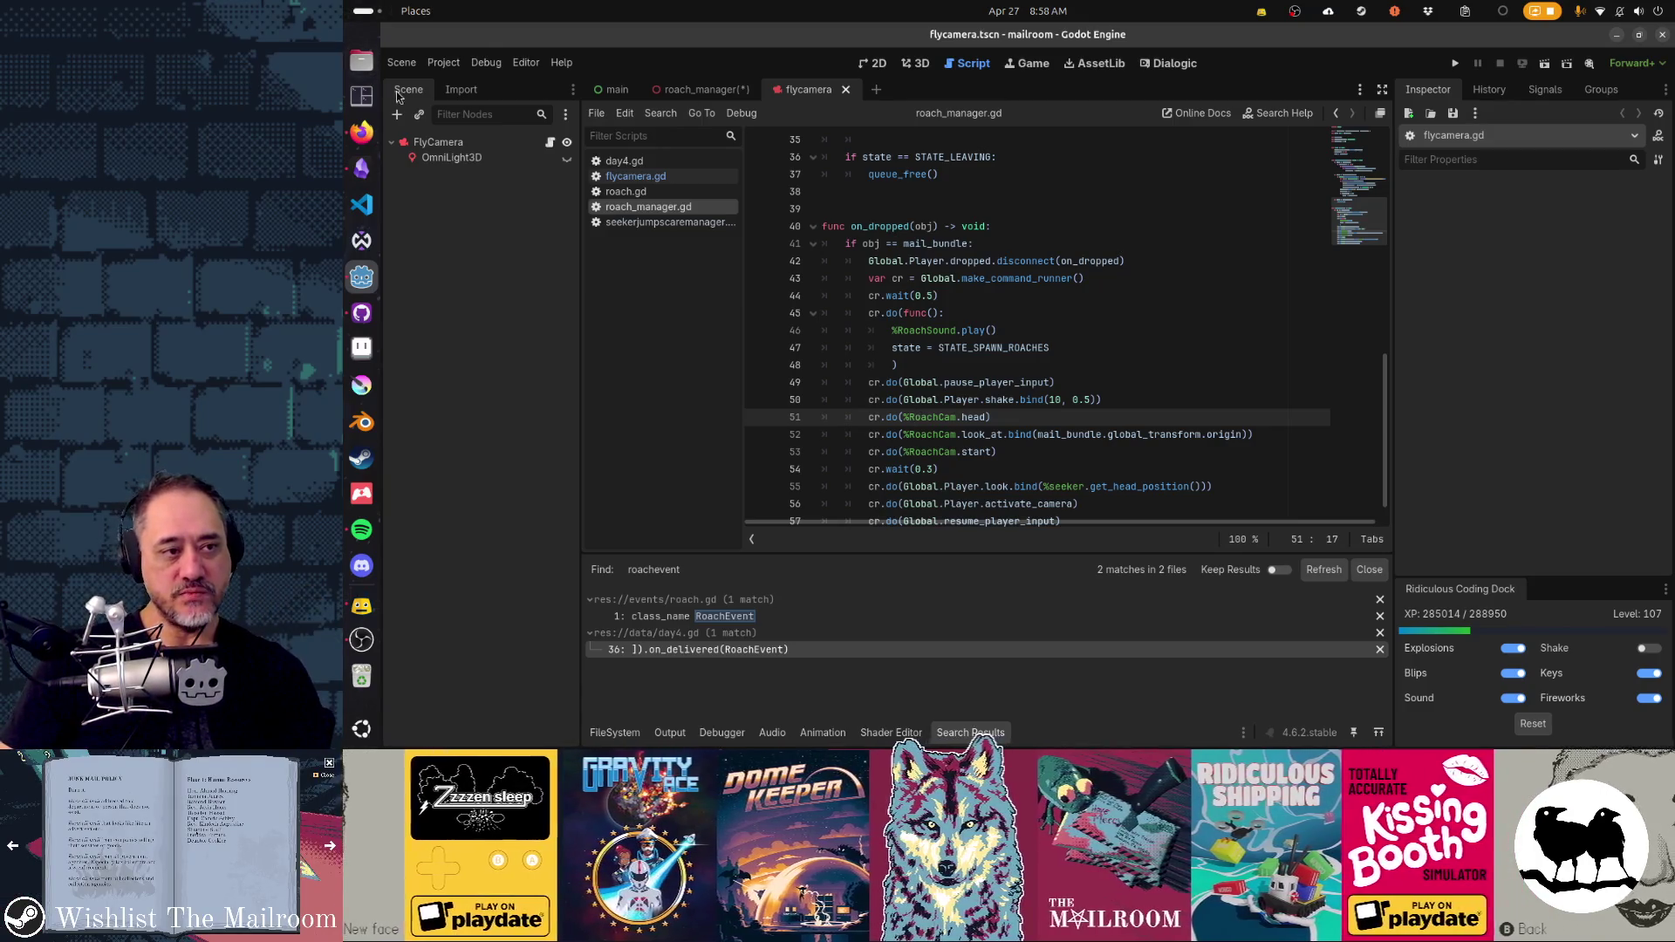
- Check the FlyCamera node's default timings, then review RoachCam's fly camera settings in roach_manager
left_click(446, 147)
scroll(1558, 359, "down", 5)
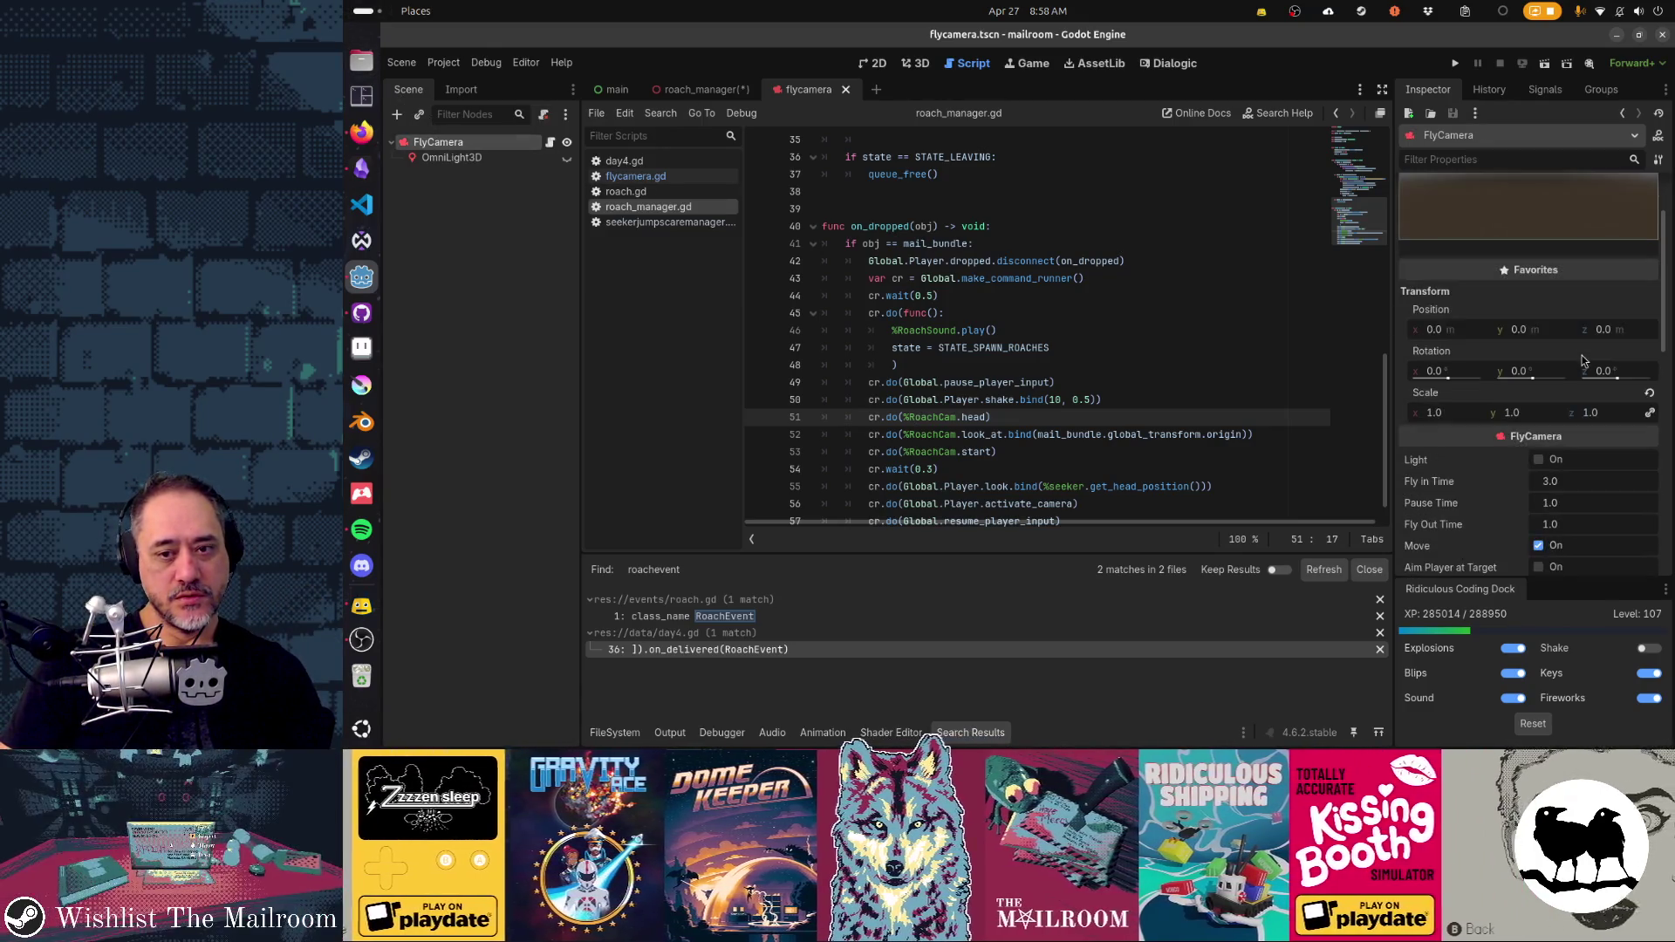
scroll(1583, 358, "down", 2)
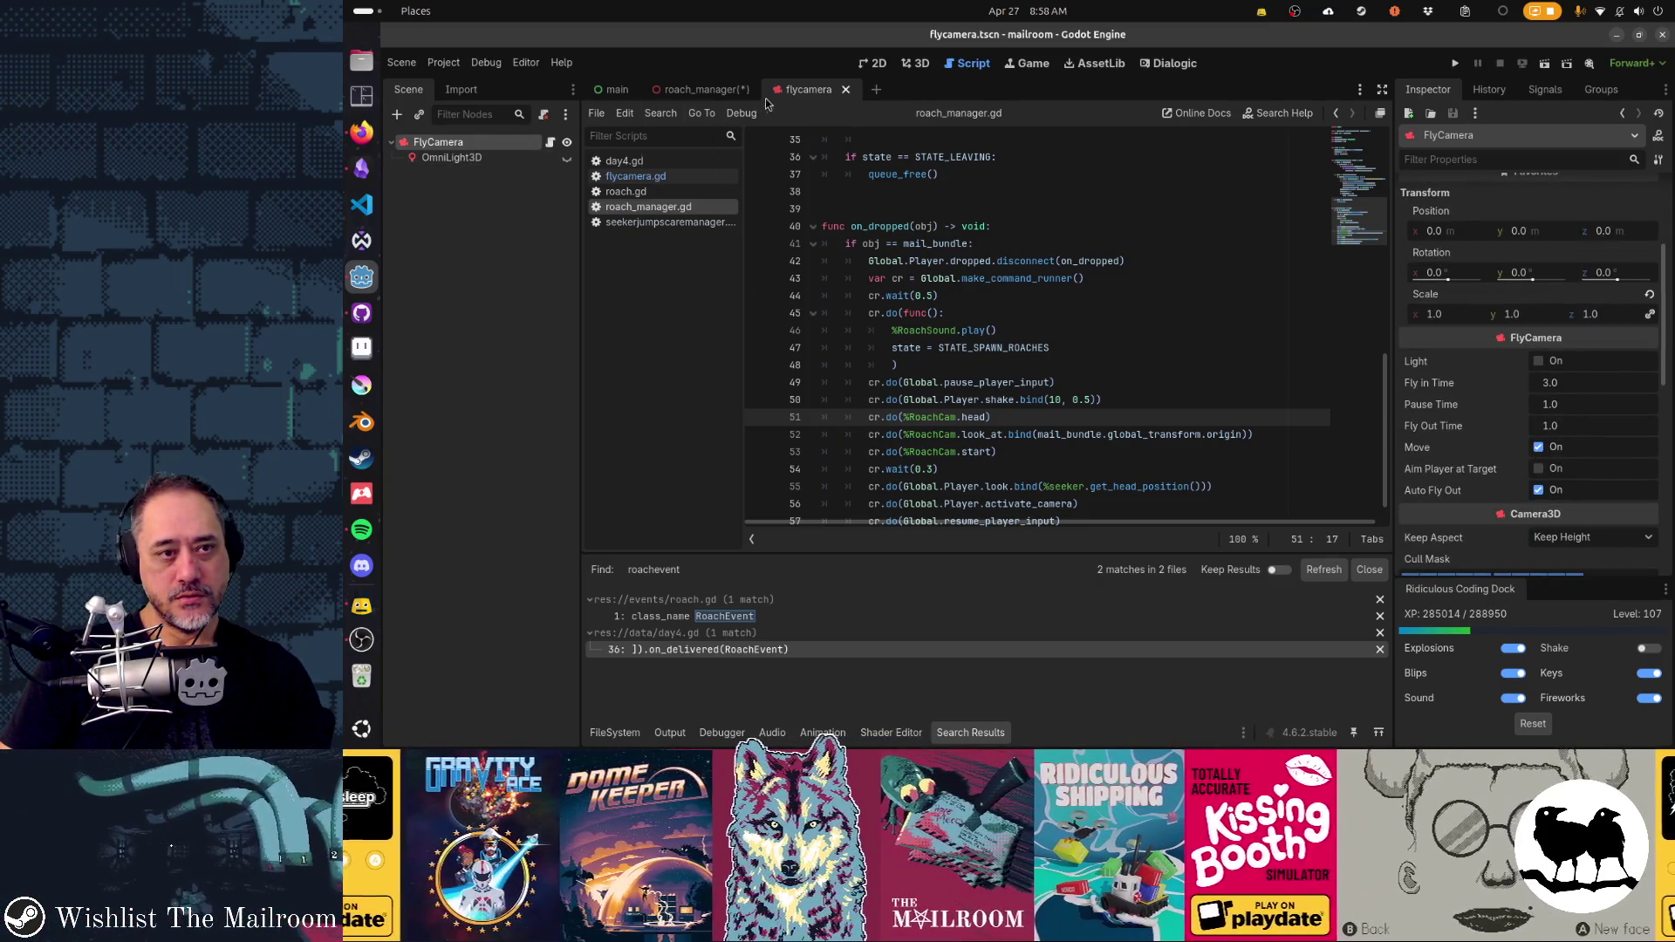
left_click(711, 91)
left_click(443, 175)
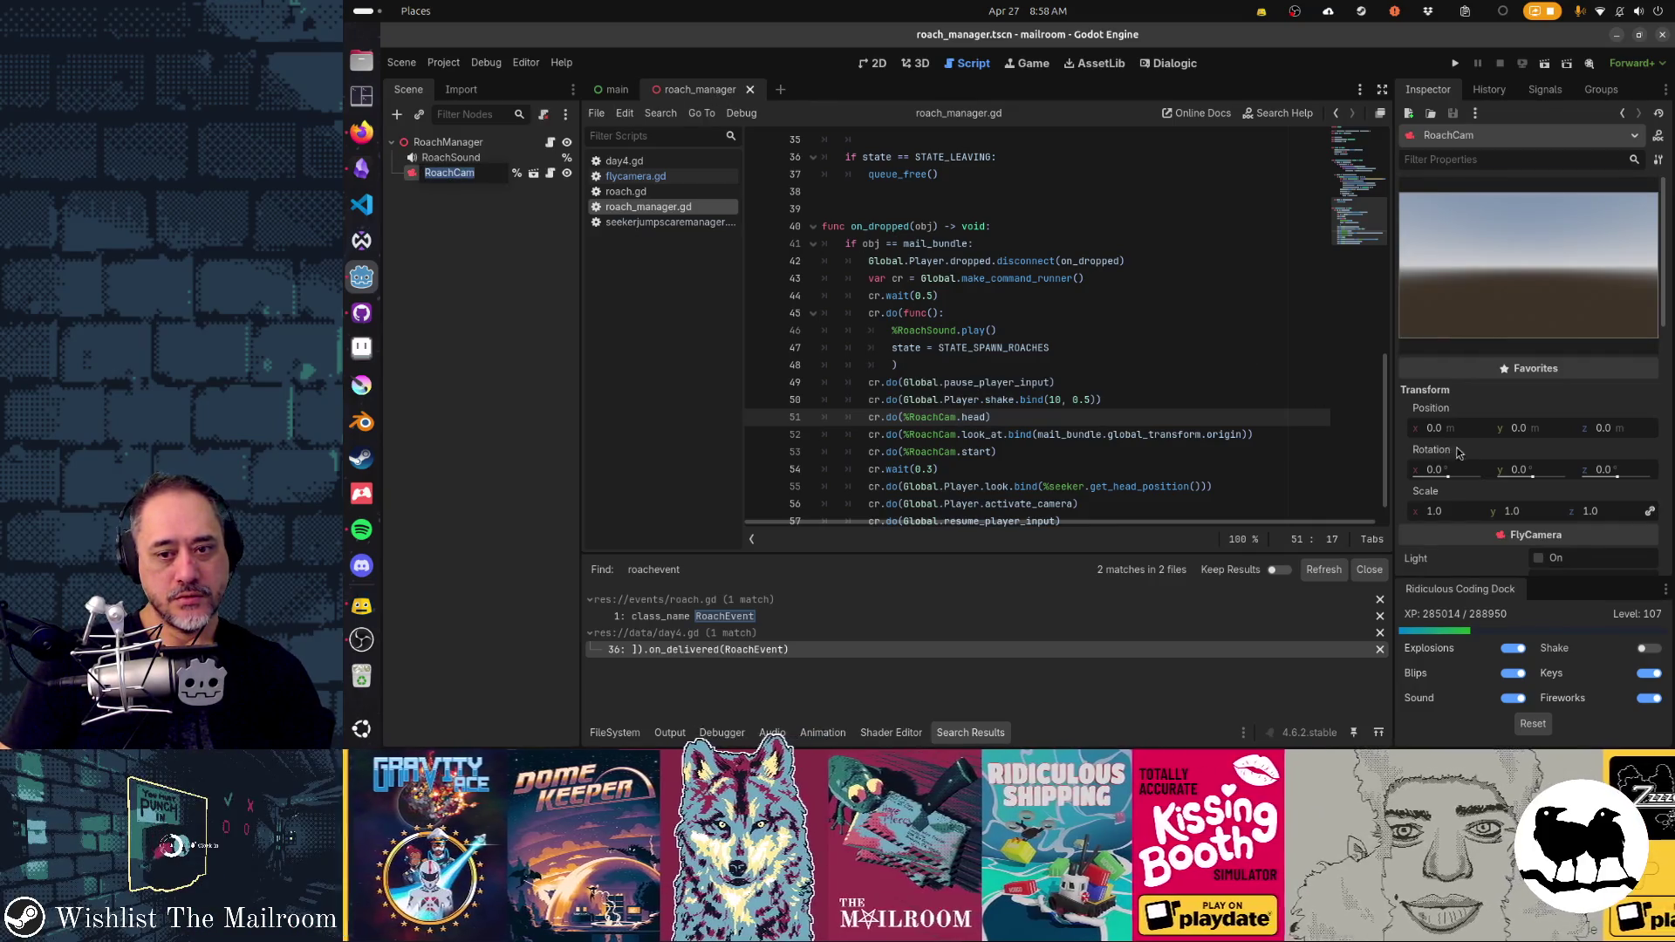
scroll(1479, 462, "down", 5)
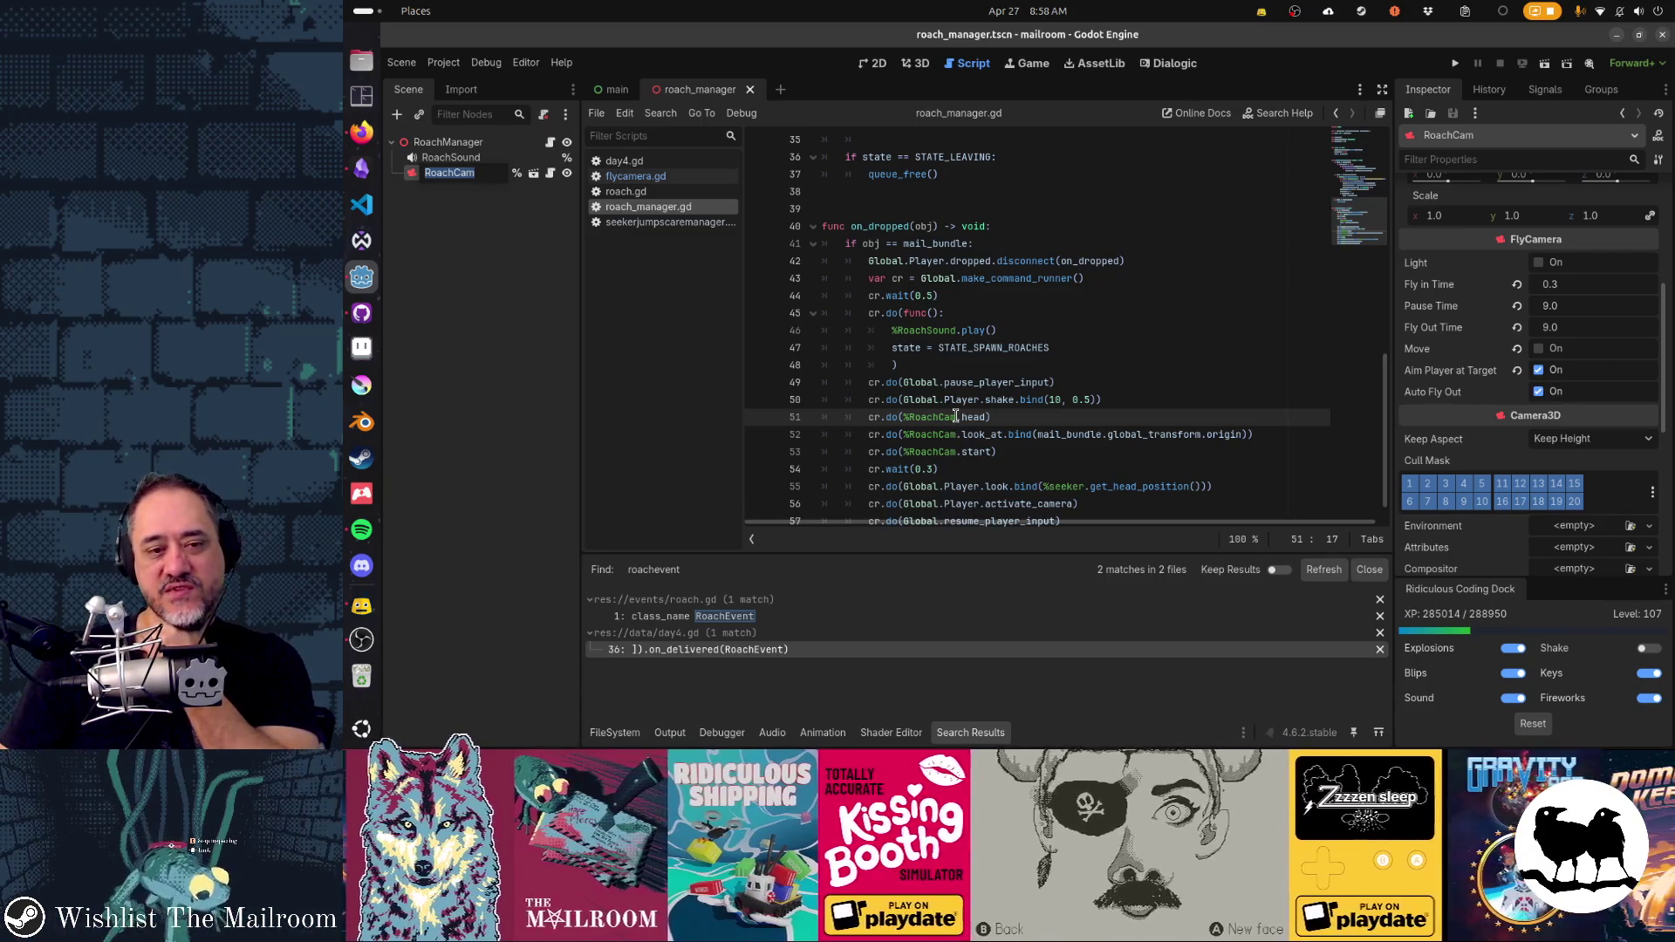
scroll(977, 418, "down", 1)
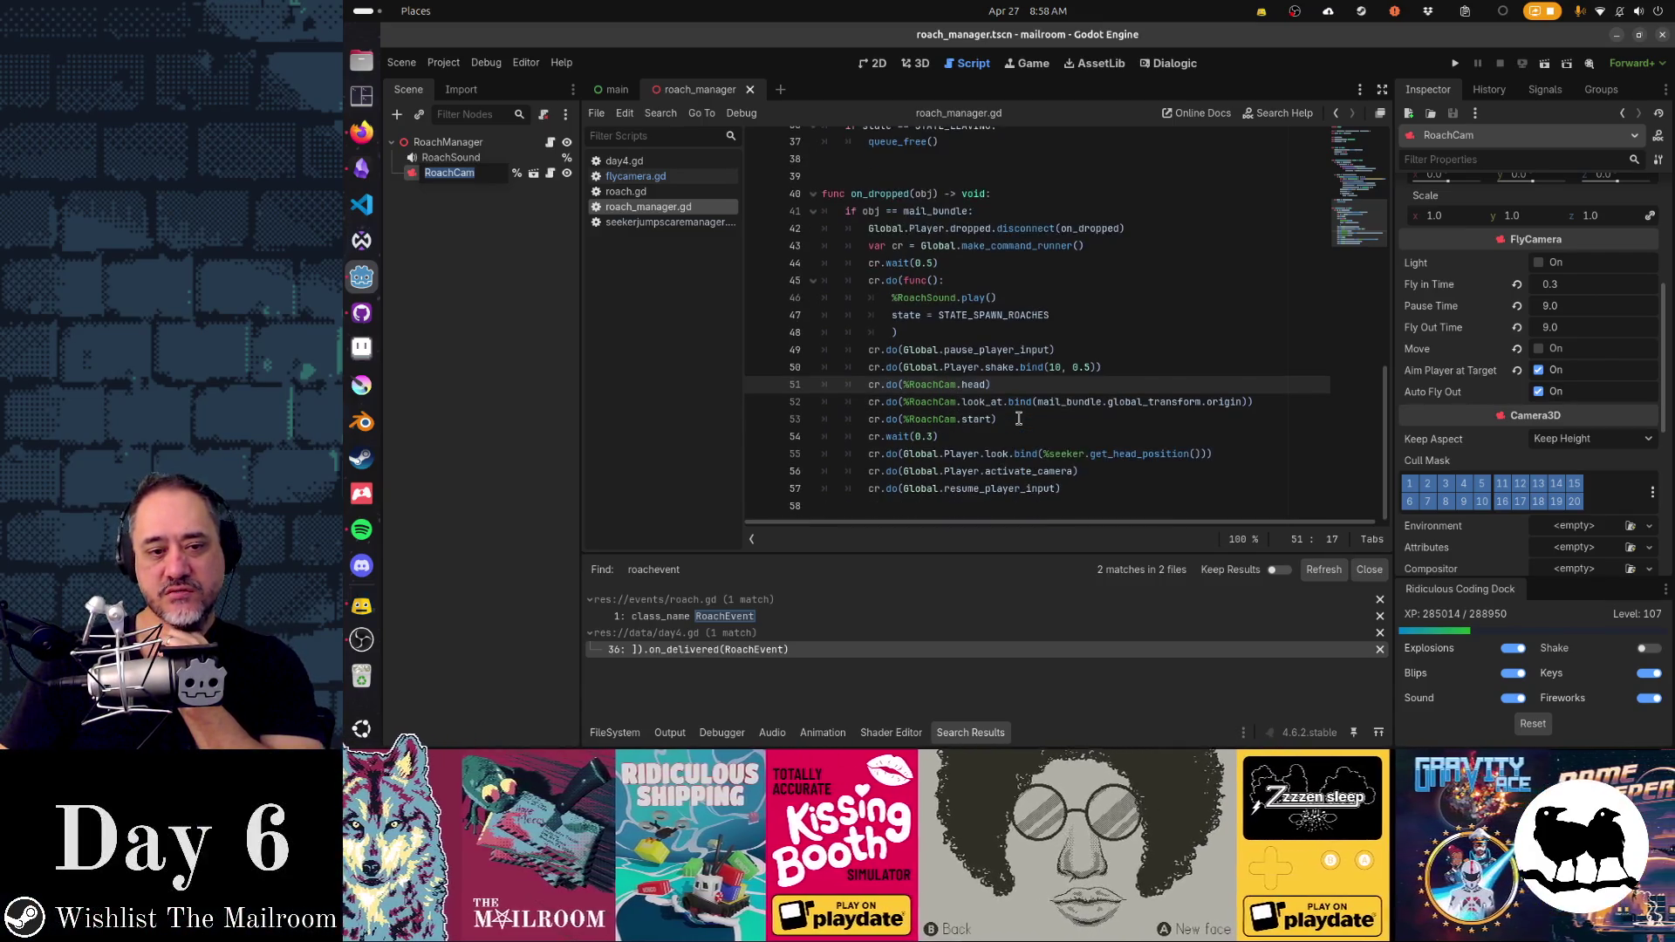
- Replace the seeker head position argument in the Player.look bind with the mail bundle position
key("Escape")
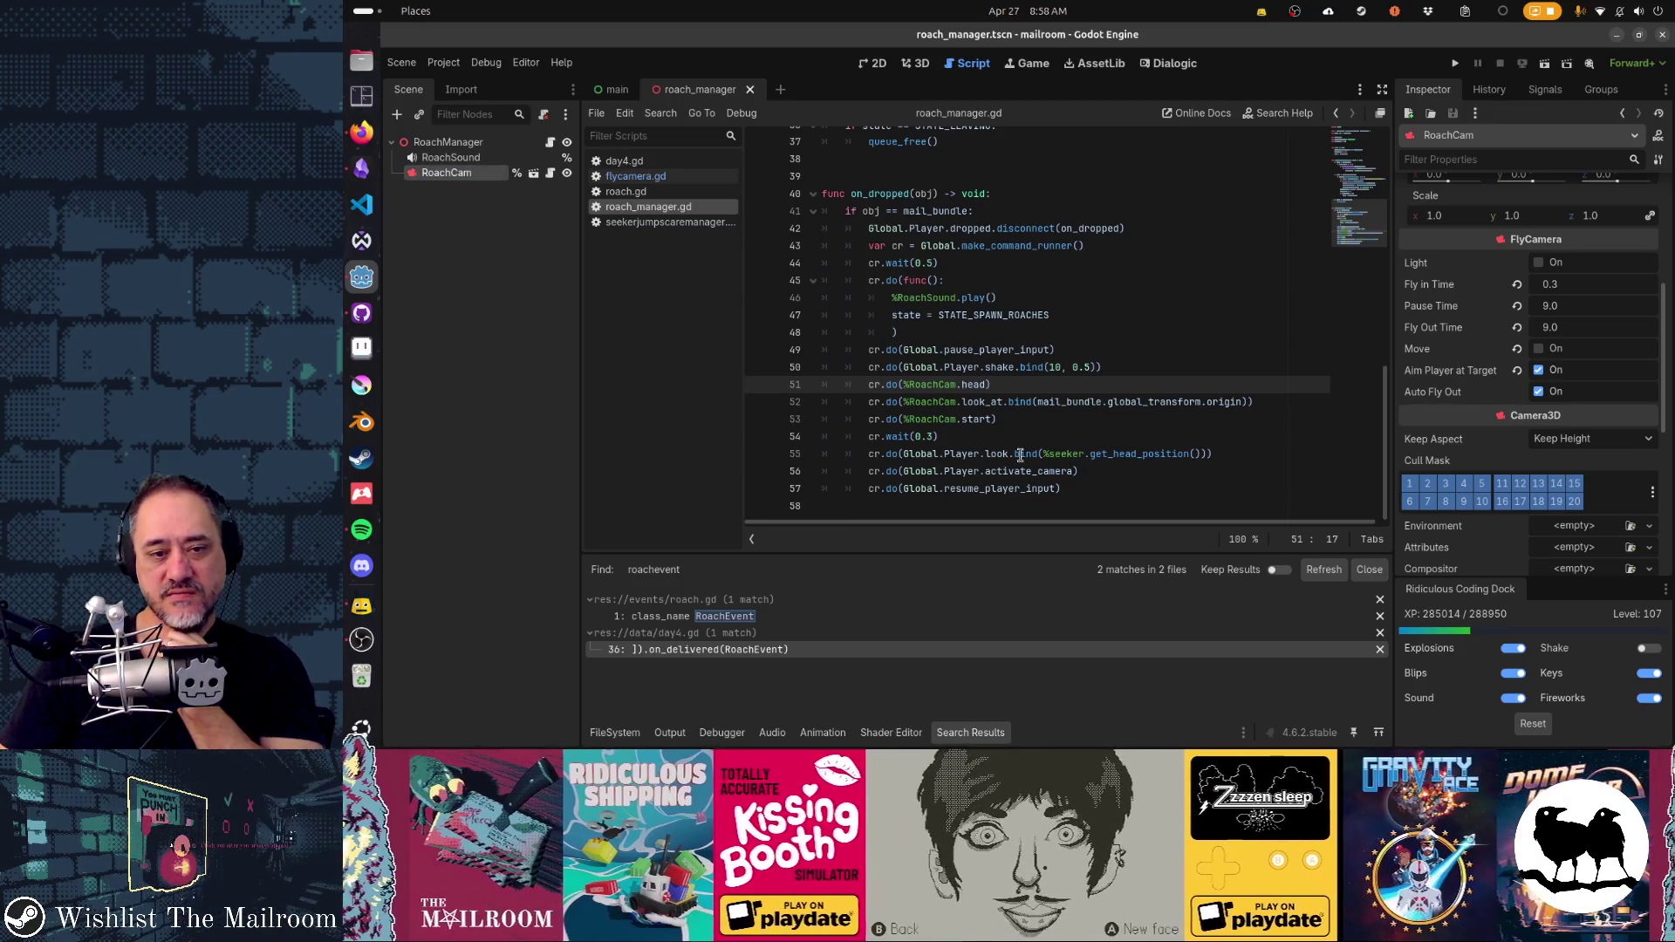
double_click(1066, 454)
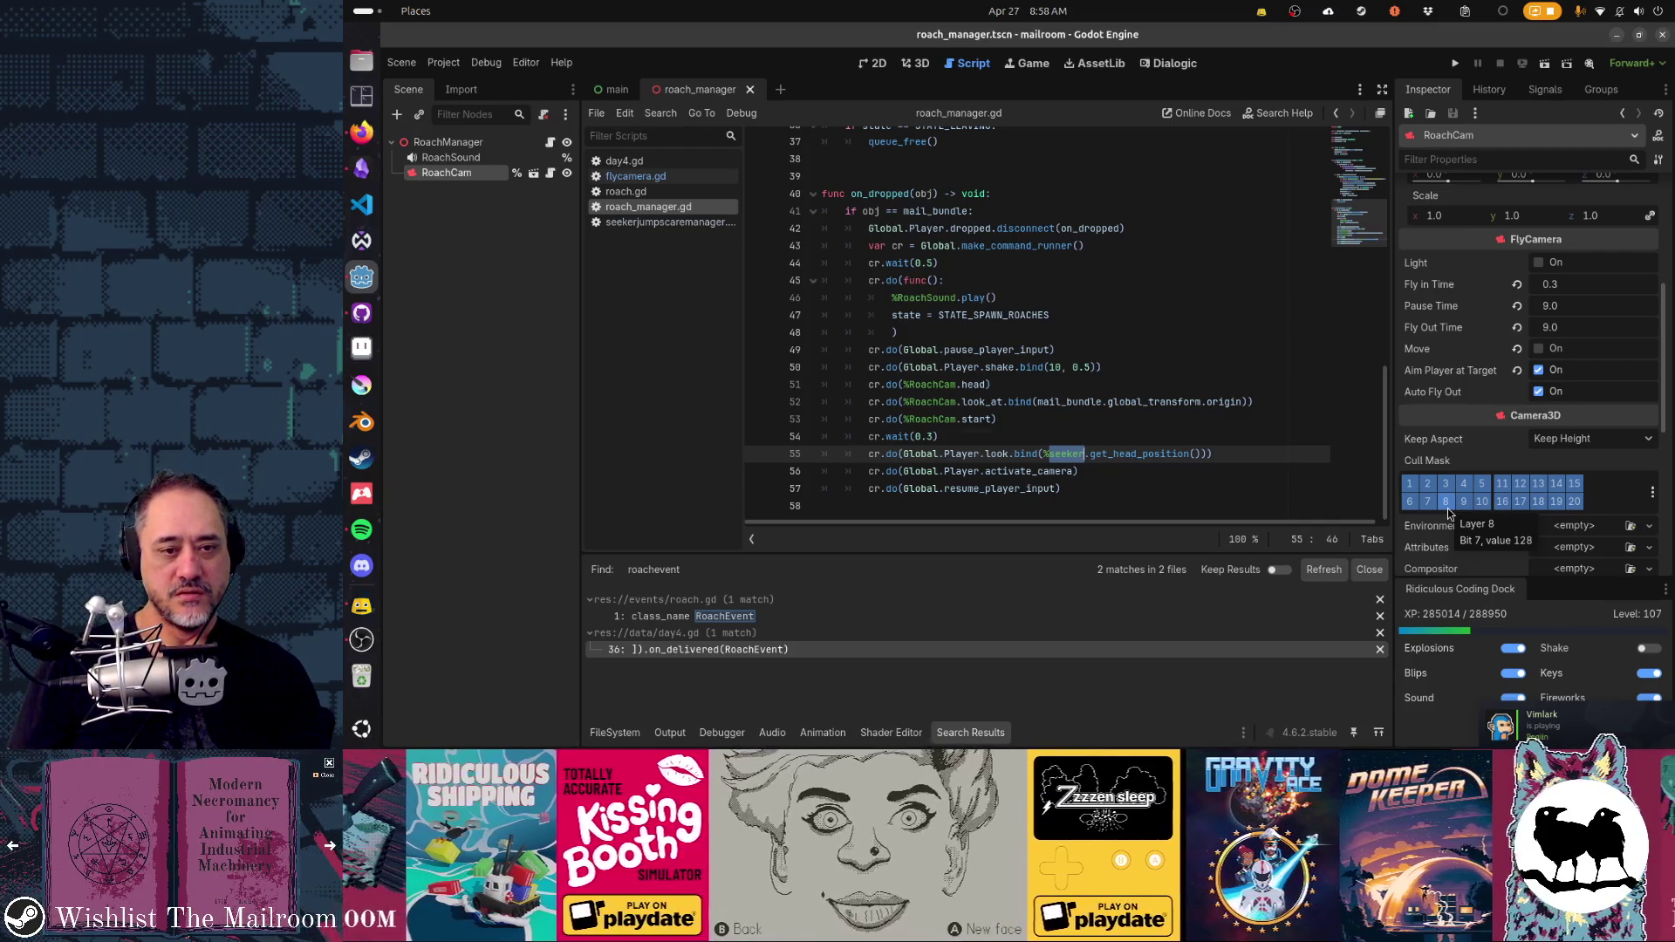
key("Up")
key("Up")
key("Up")
key("ctrl+Right")
key("ctrl+Right")
key("ctrl+Right")
key("ctrl+shift+Left")
key("ctrl+shift+Left")
key("ctrl+Left")
key("Down")
key("Down")
key("Down")
key("ctrl+shift+Right")
key("ctrl+shift+Right")
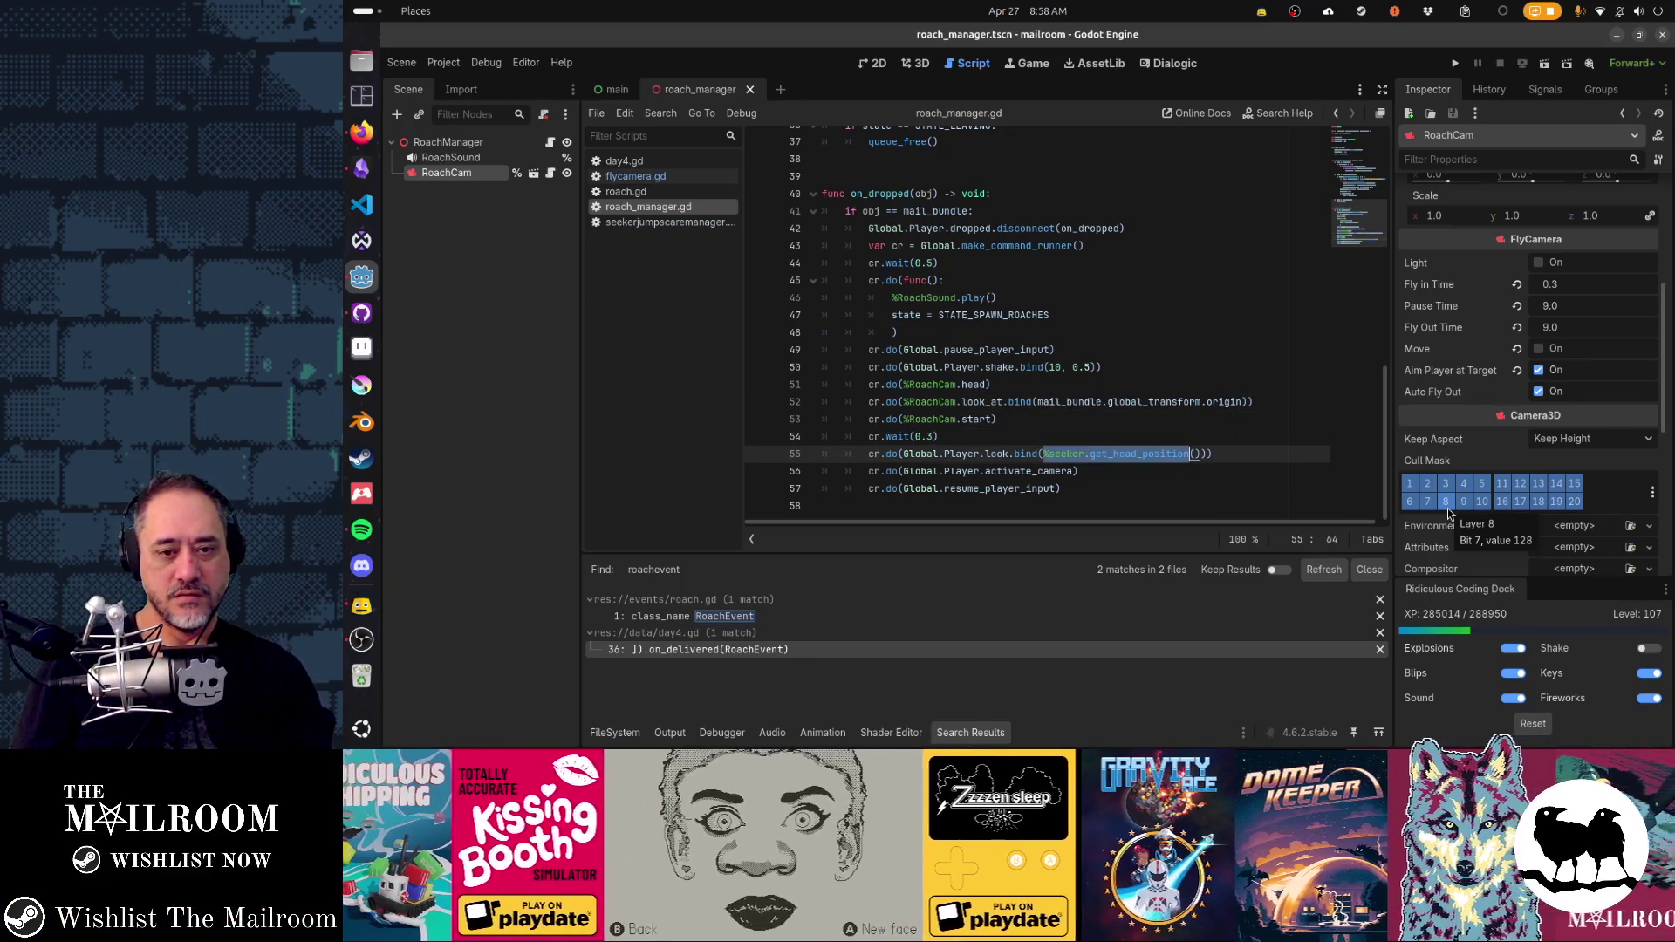
key("Delete")
type("mail_bundle.global_transform.origin")
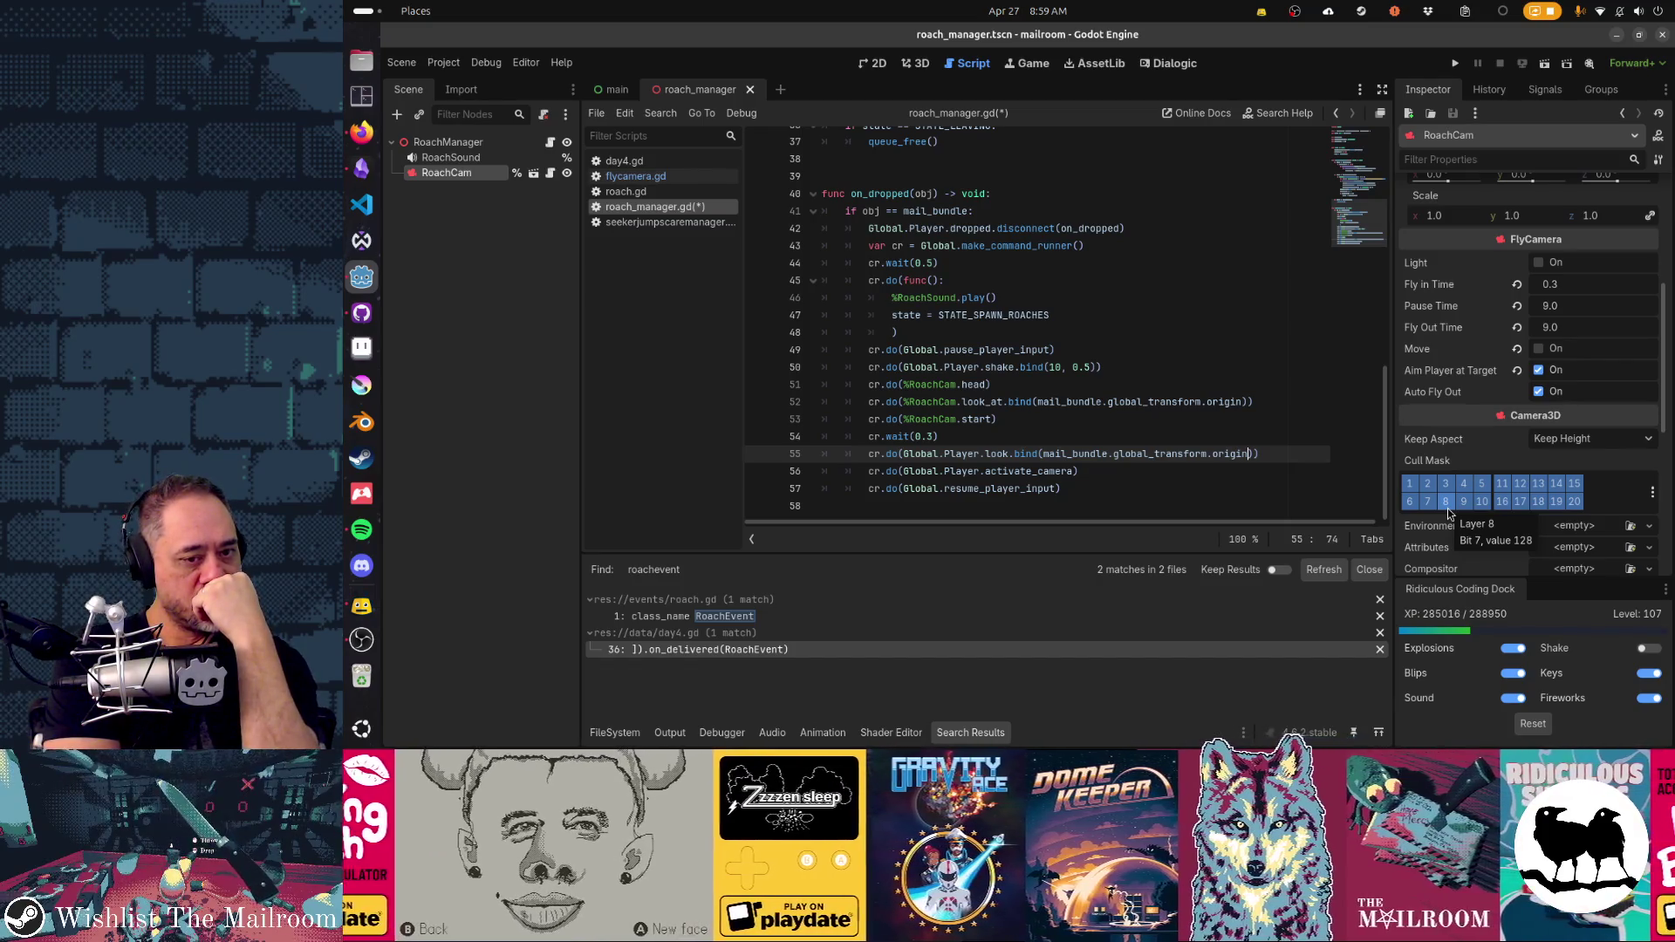
- Move the Player.look line above cr.wait and comment out the three RoachCam lines
key("ctrl+x")
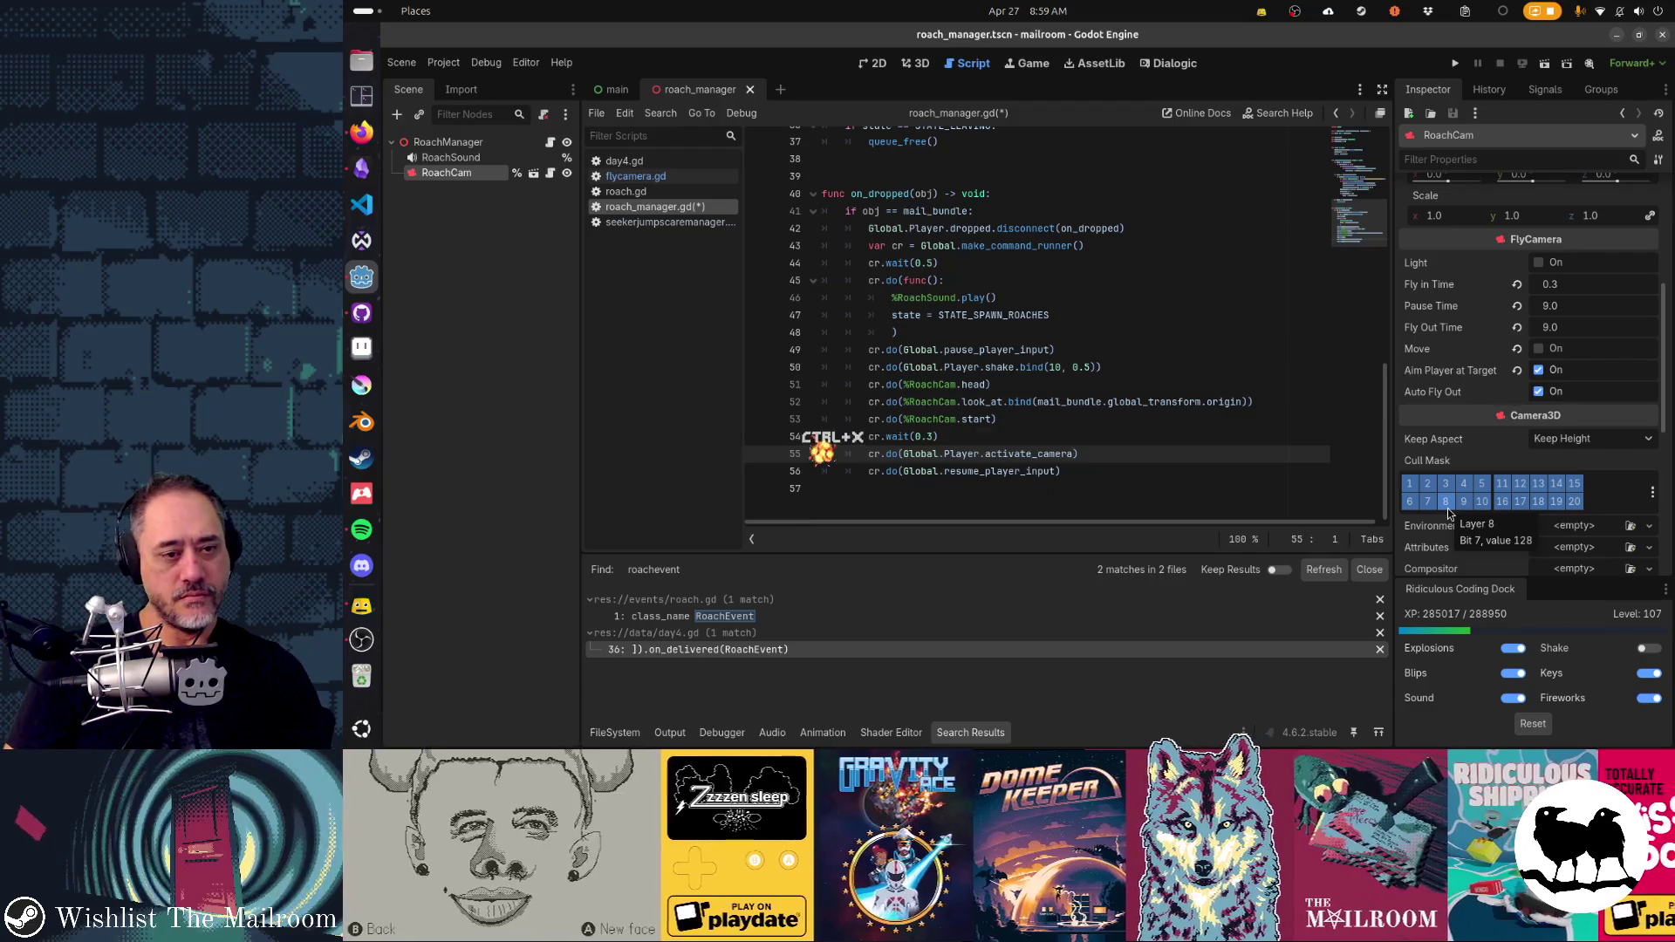
key("Up")
key("ctrl+v")
key("shift+Up")
key("shift+Up")
key("shift+Up")
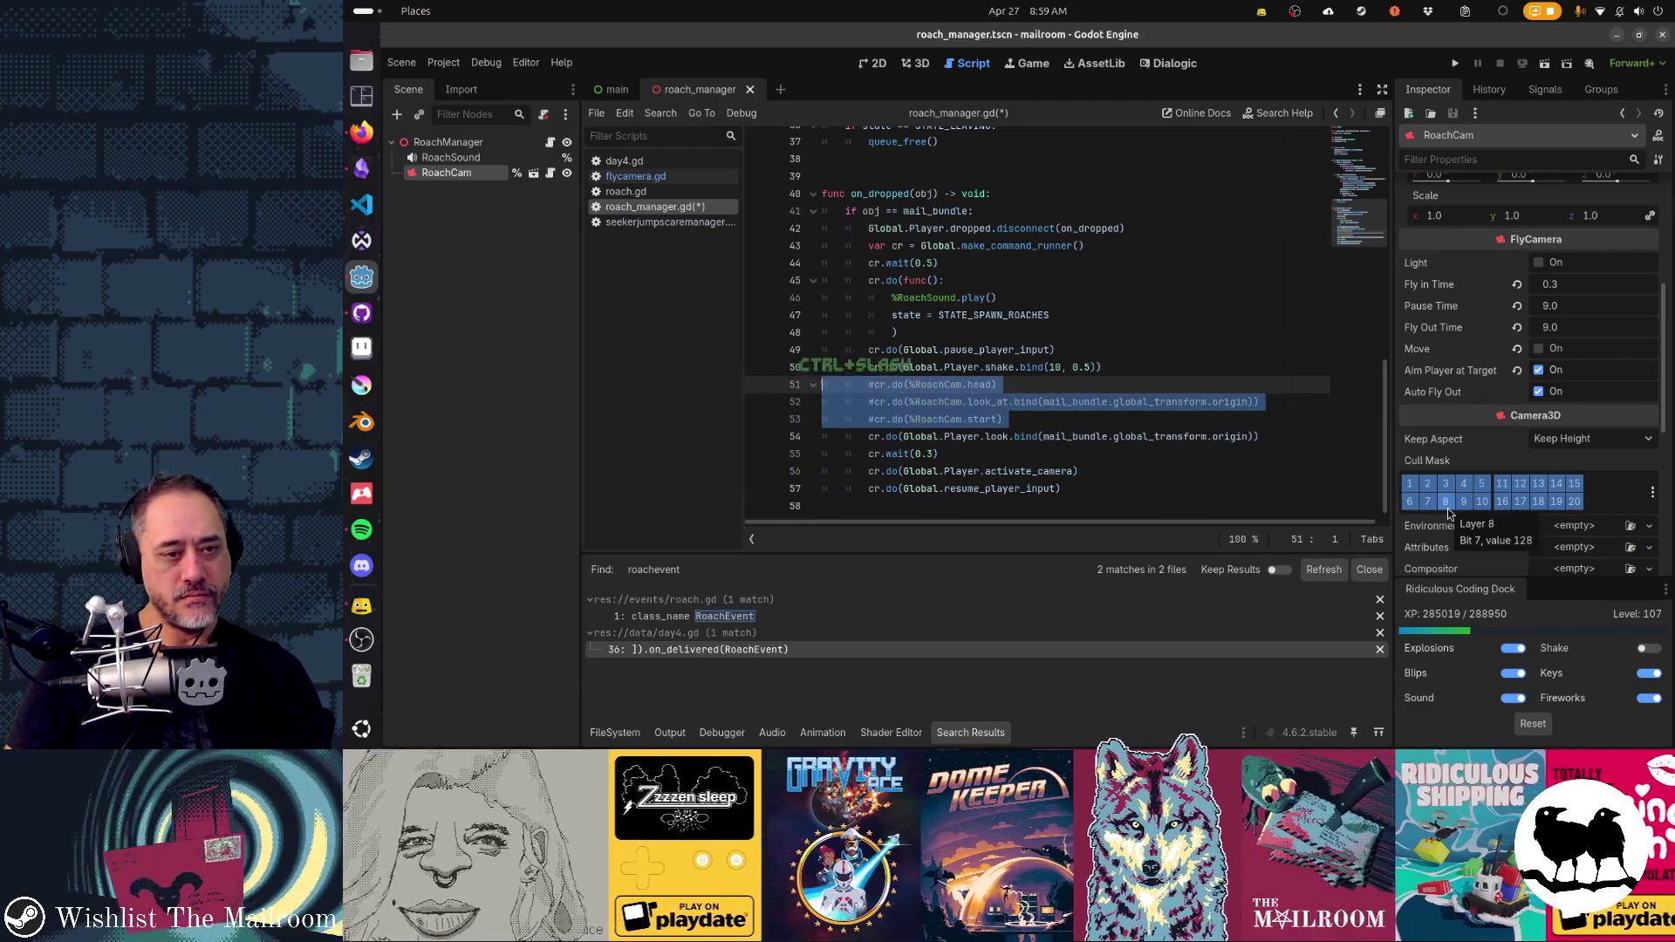
key("ctrl+slash")
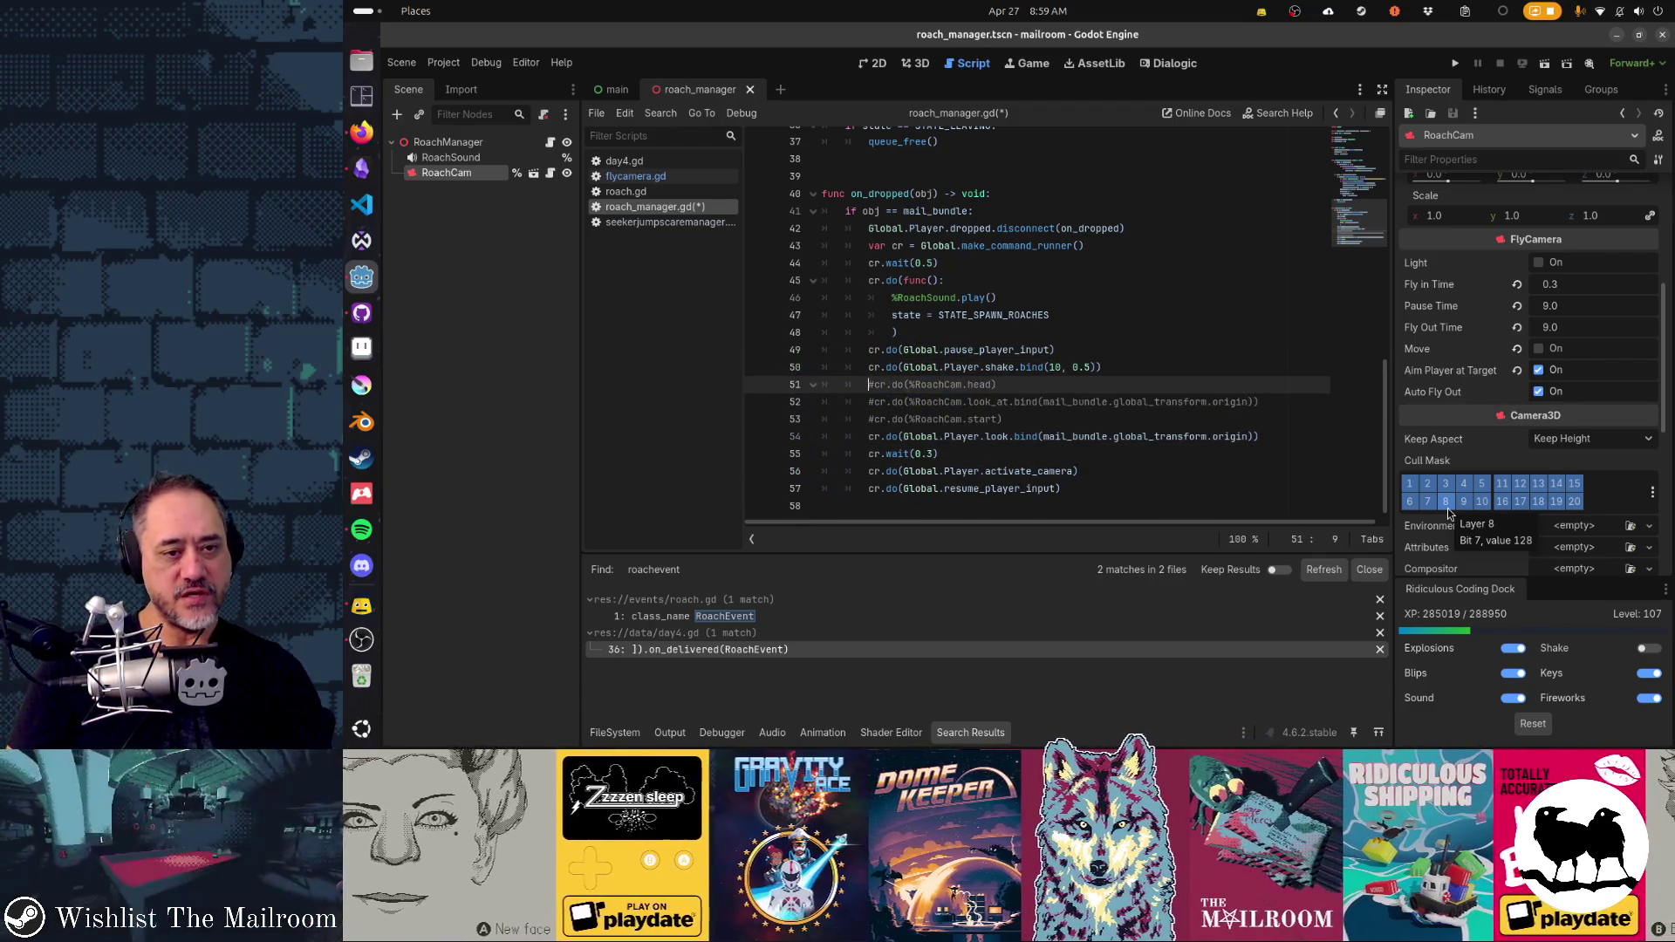
- Save the script and run the game with F5
key("Home")
key("ctrl+s")
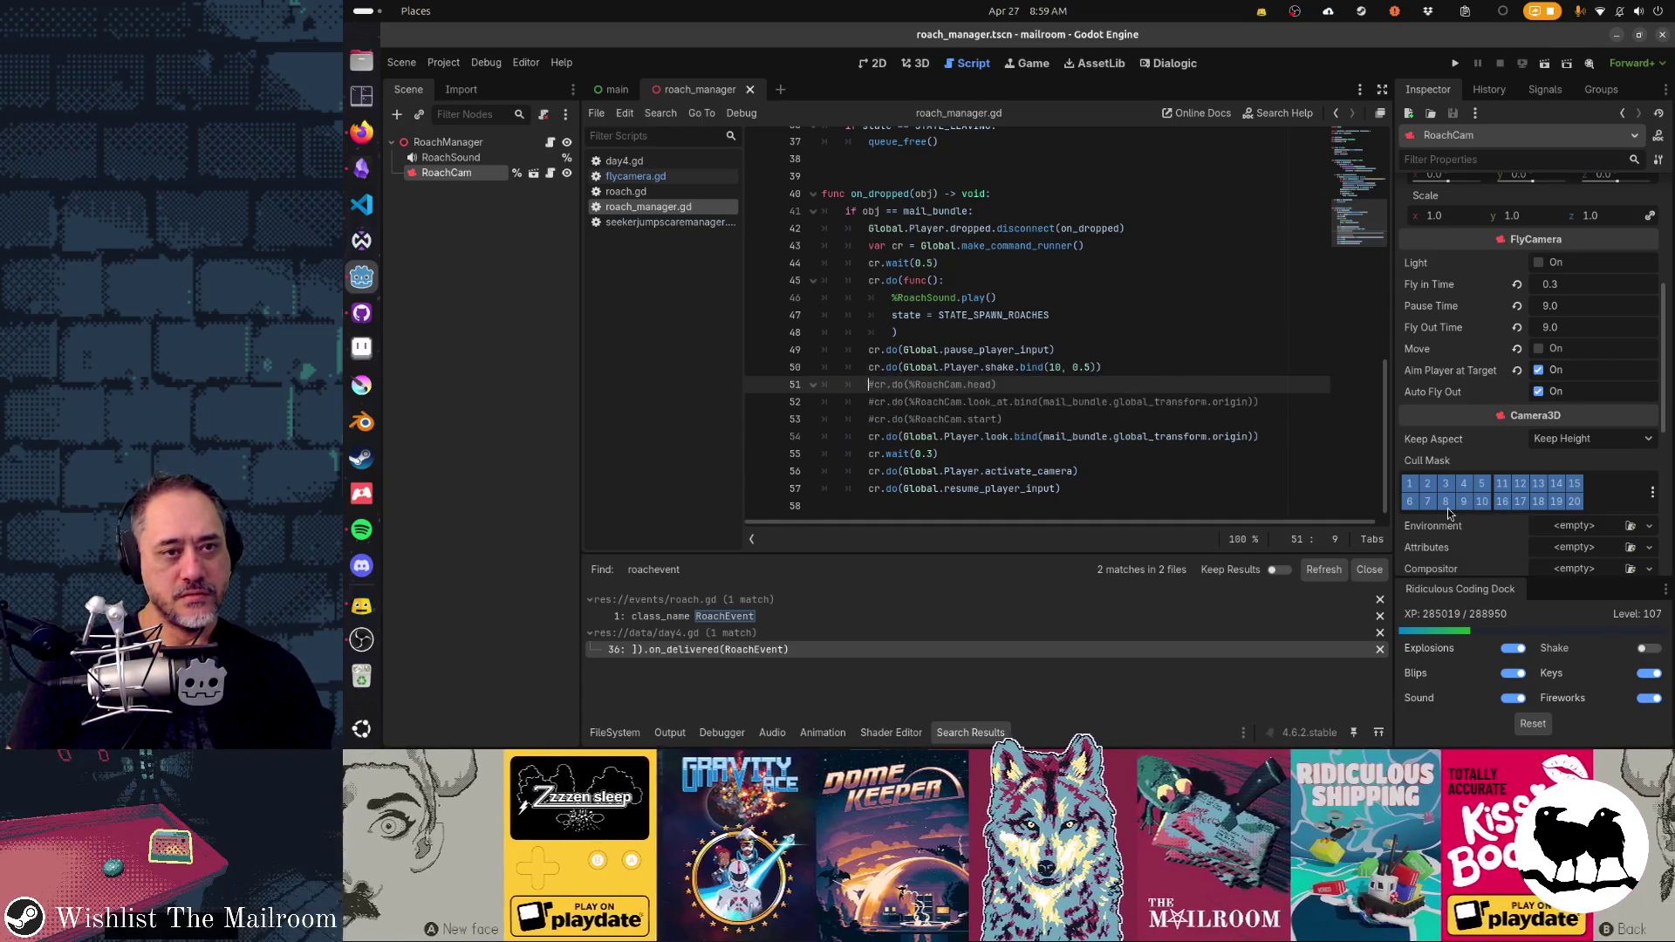
key("Down")
key("Down")
key("Down")
key("F5")
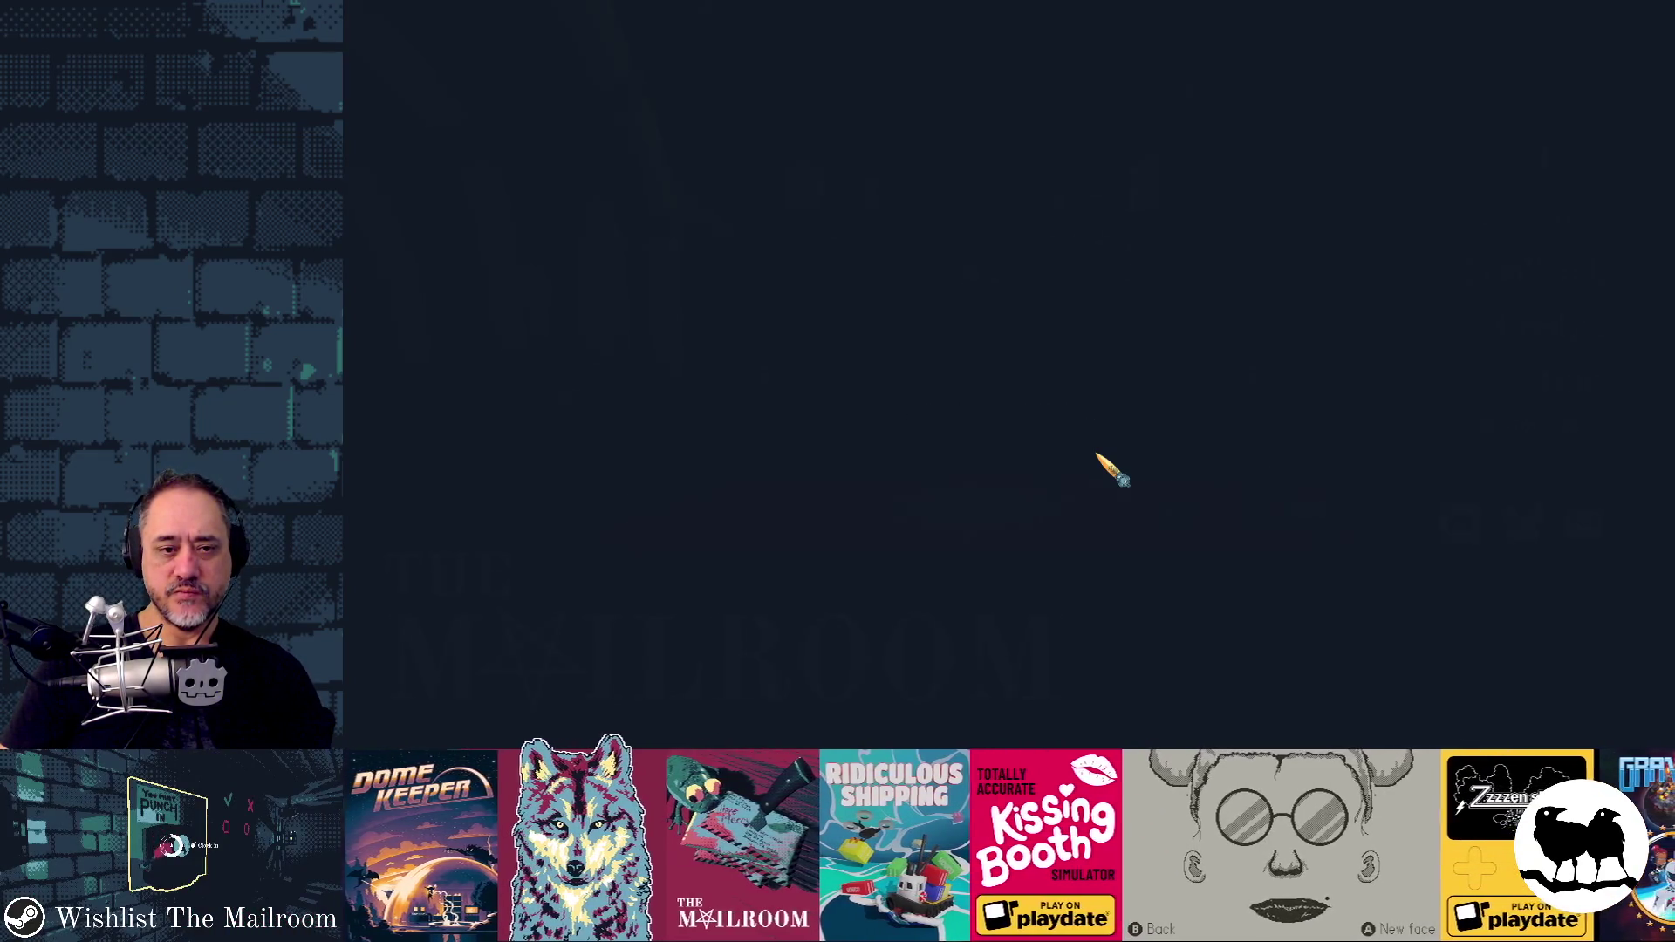
- Start a new game and run the 'level roach' console command
key("Return")
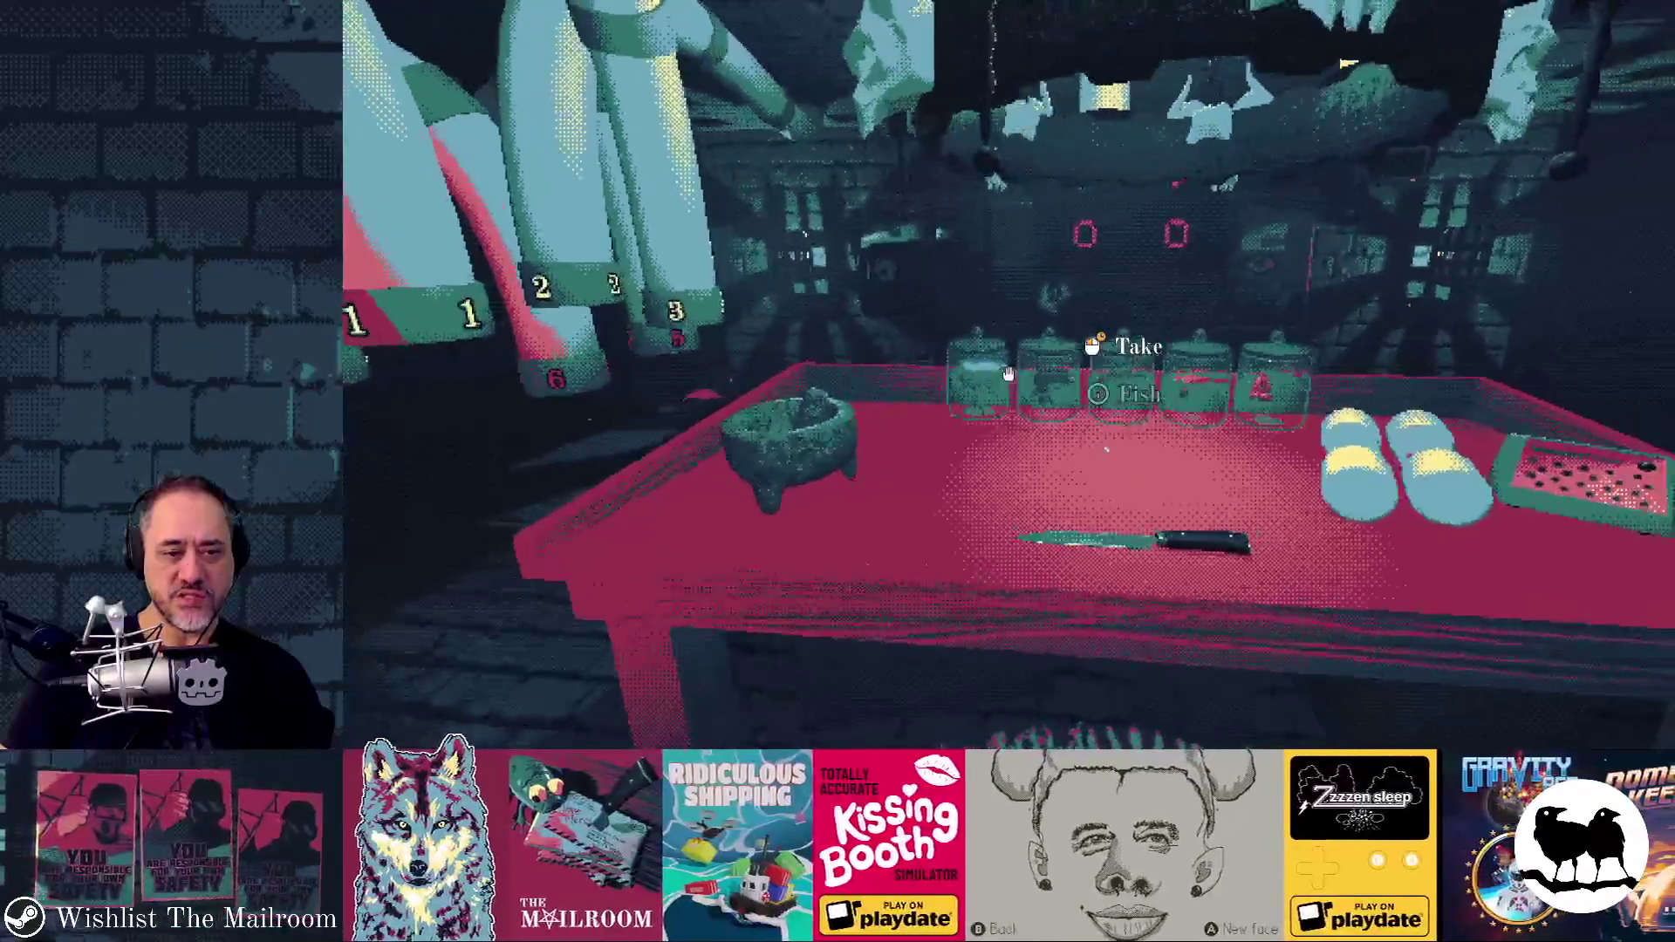
type("level ro")
type("ach")
key("Return")
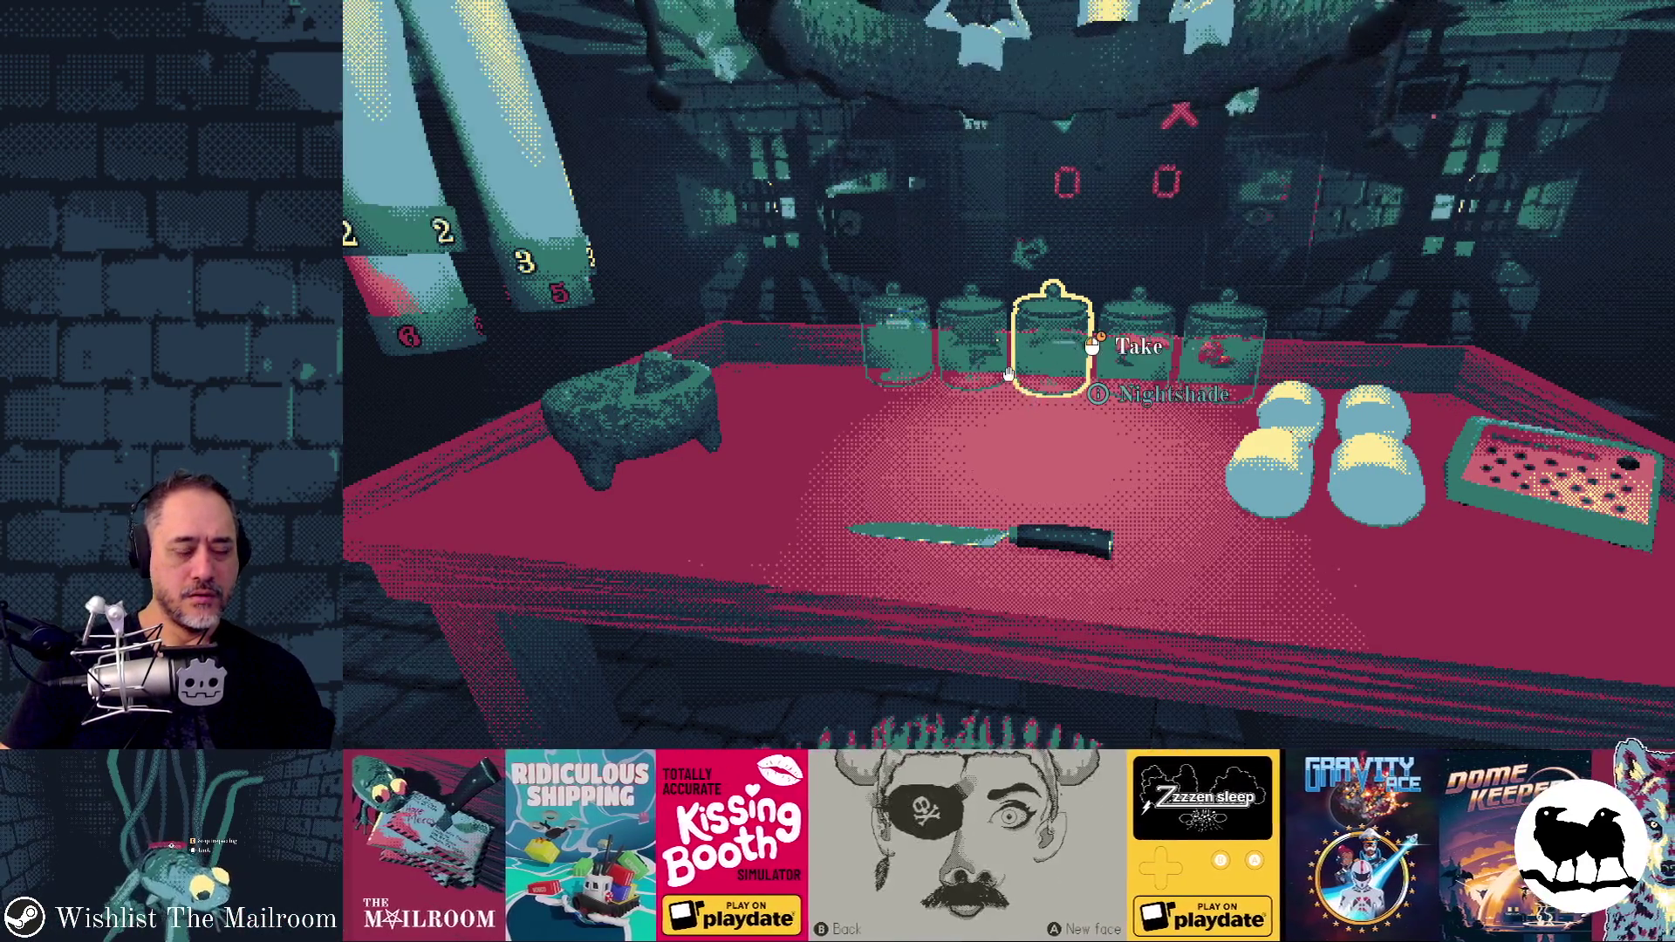
- Raise mouse sensitivity to near maximum in Settings > Controls and resume the game
key("Escape")
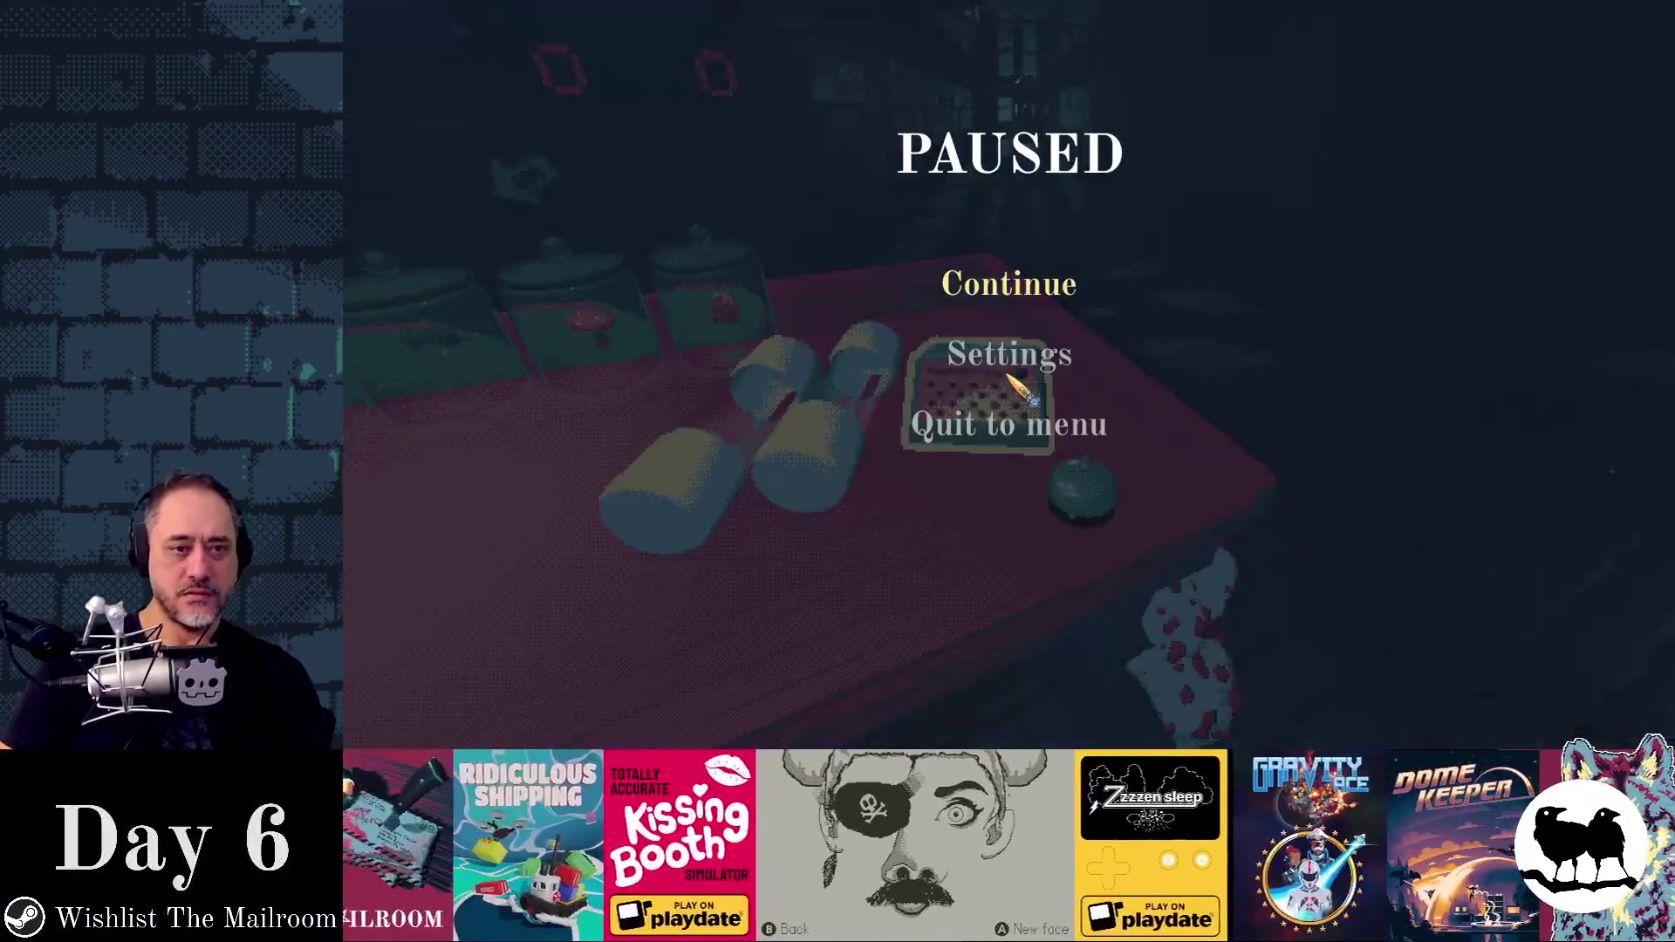
left_click(1003, 353)
left_click(1307, 173)
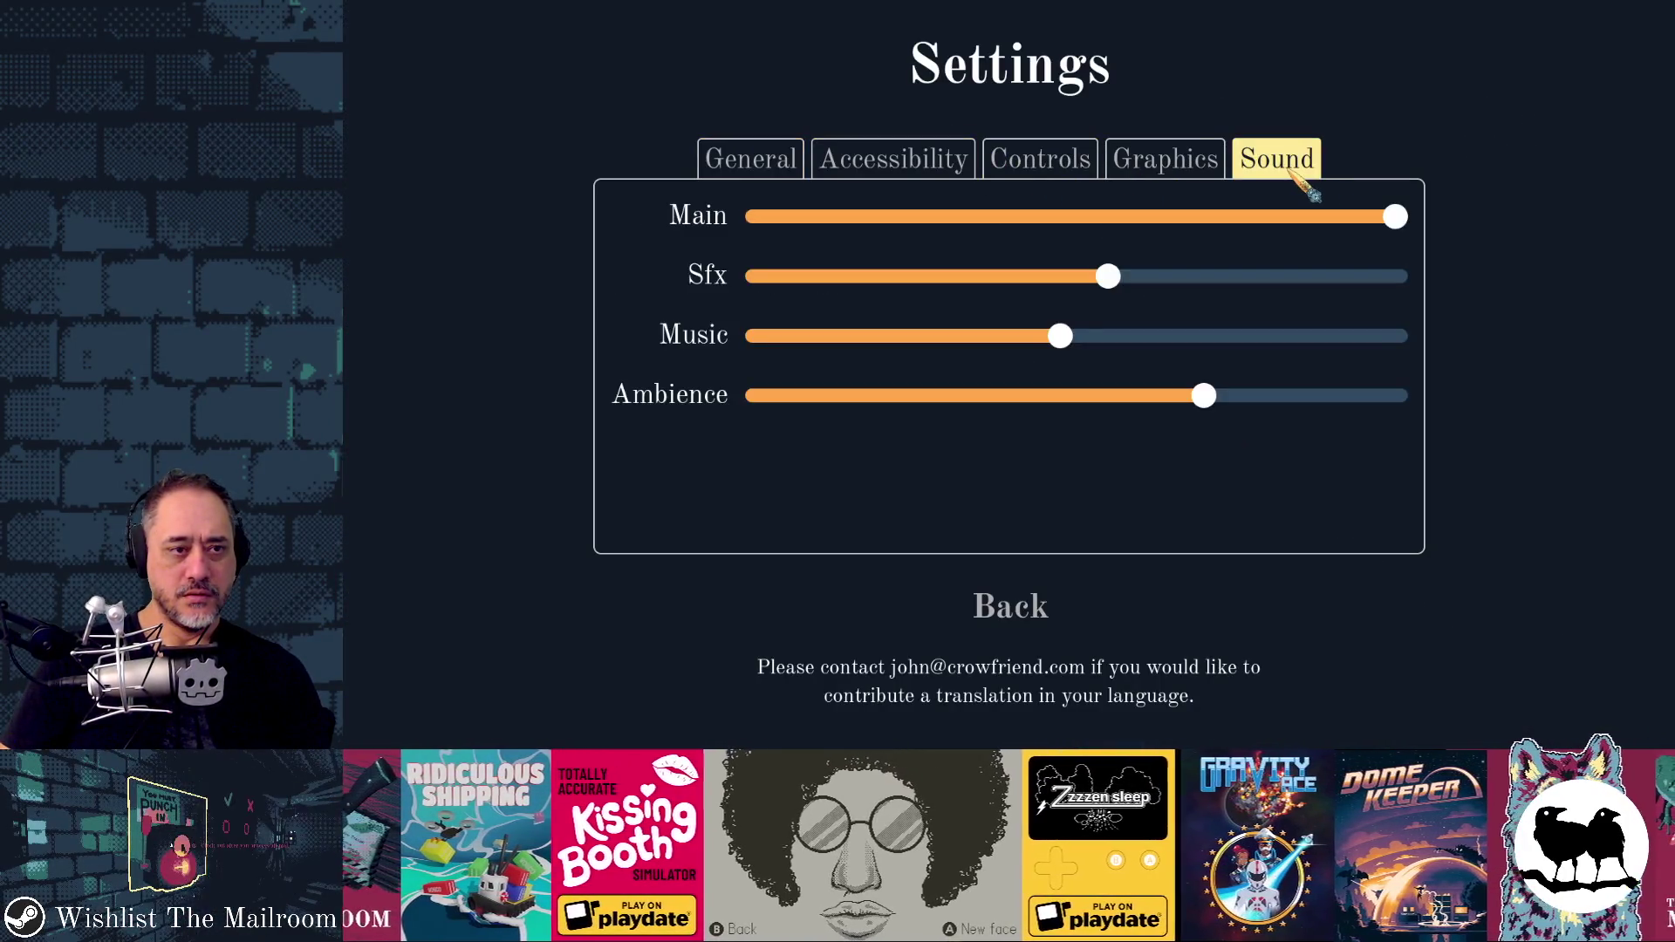
left_click(1164, 159)
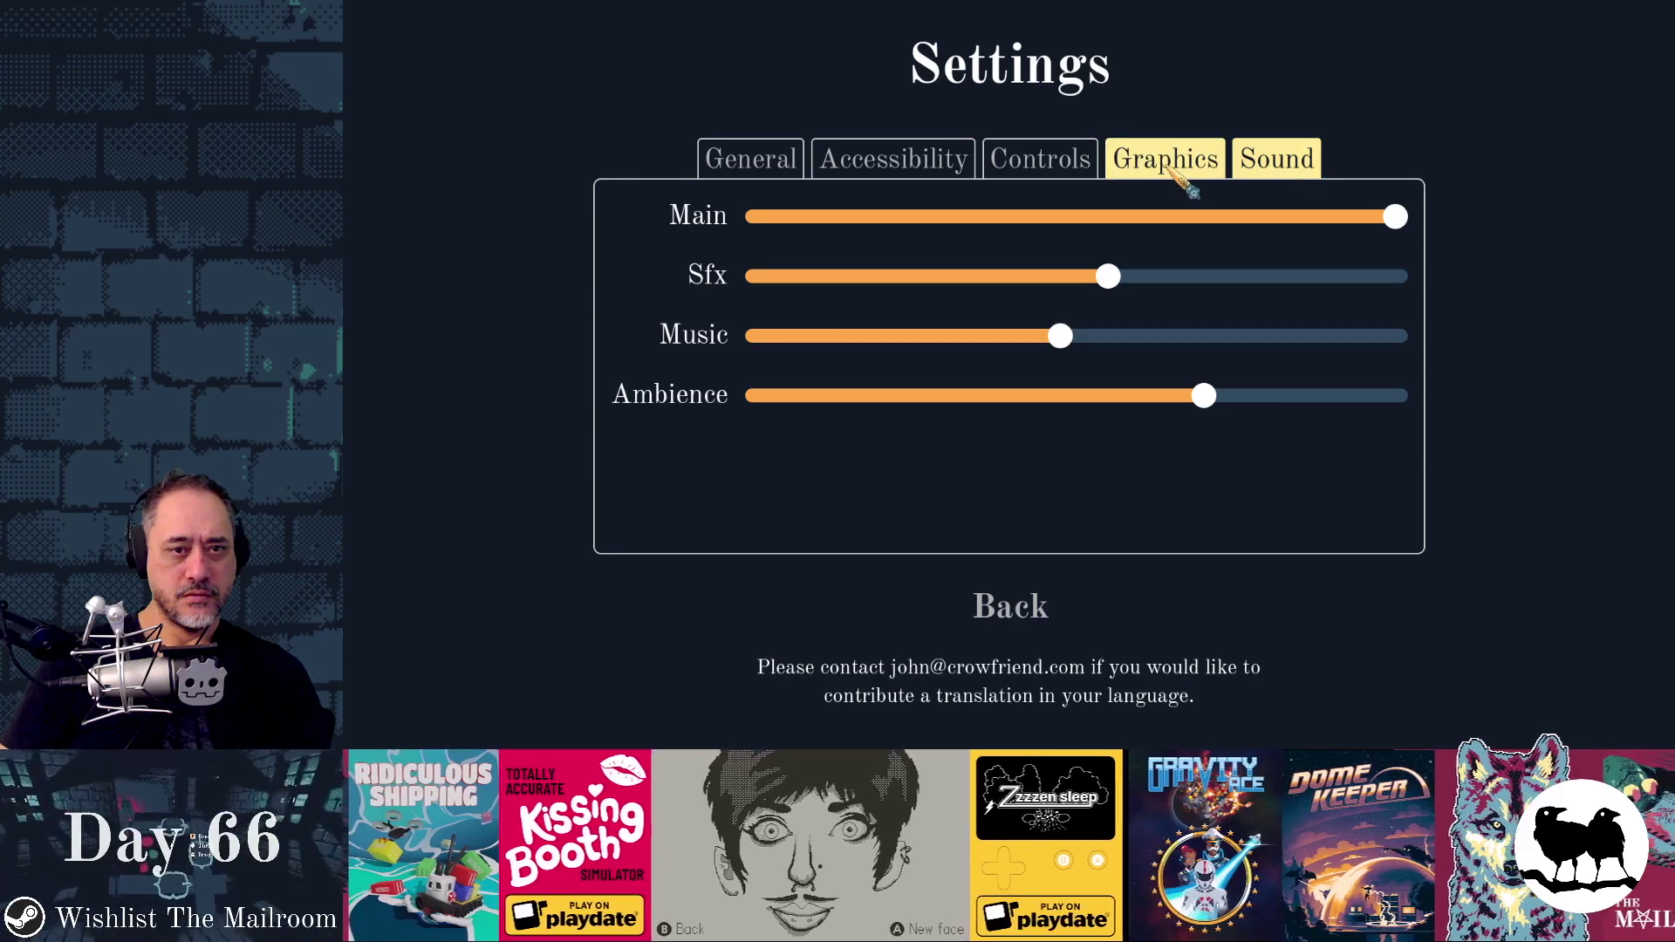
left_click(1039, 160)
left_click_drag(1062, 219, 1359, 221)
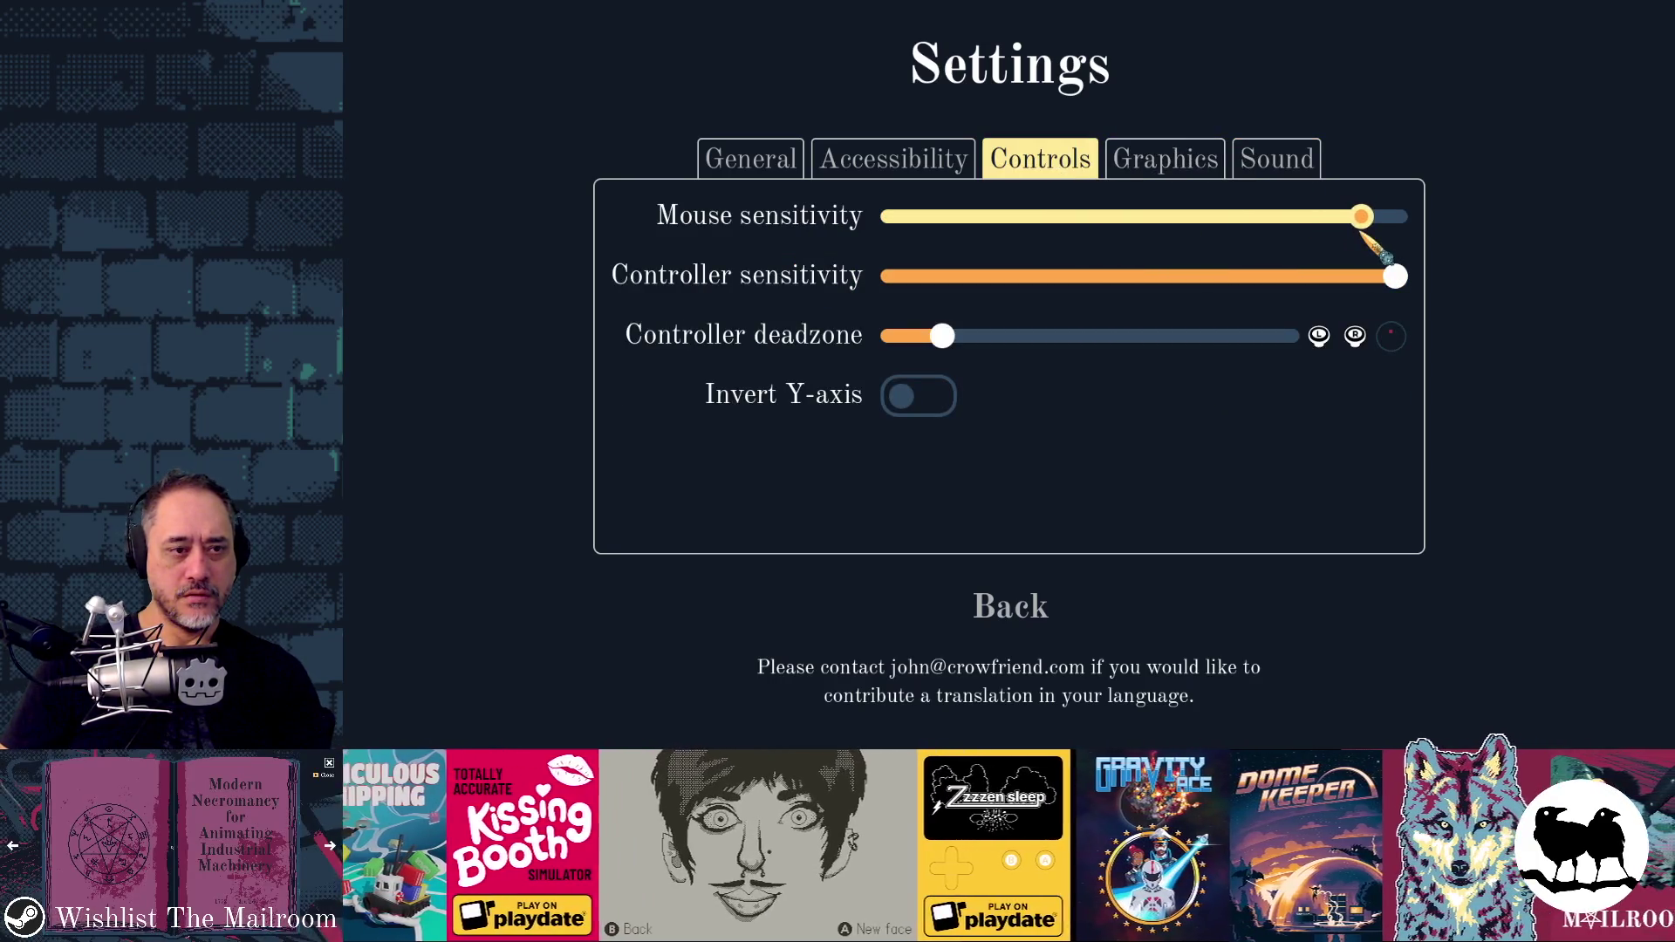
left_click(1016, 609)
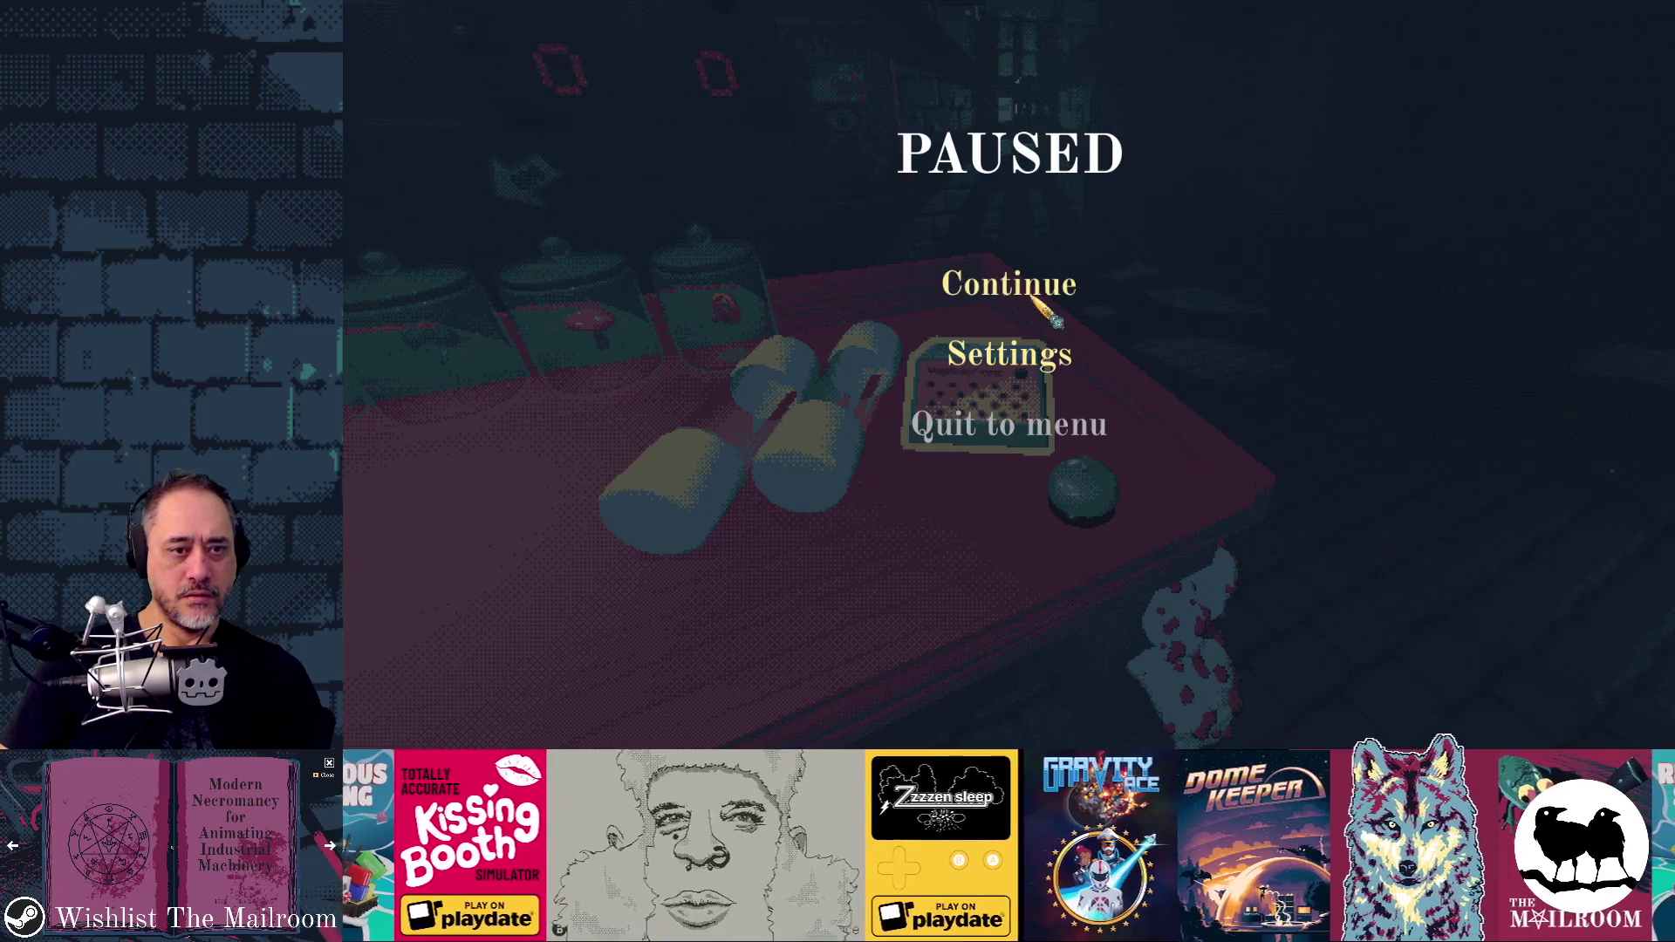
left_click(977, 292)
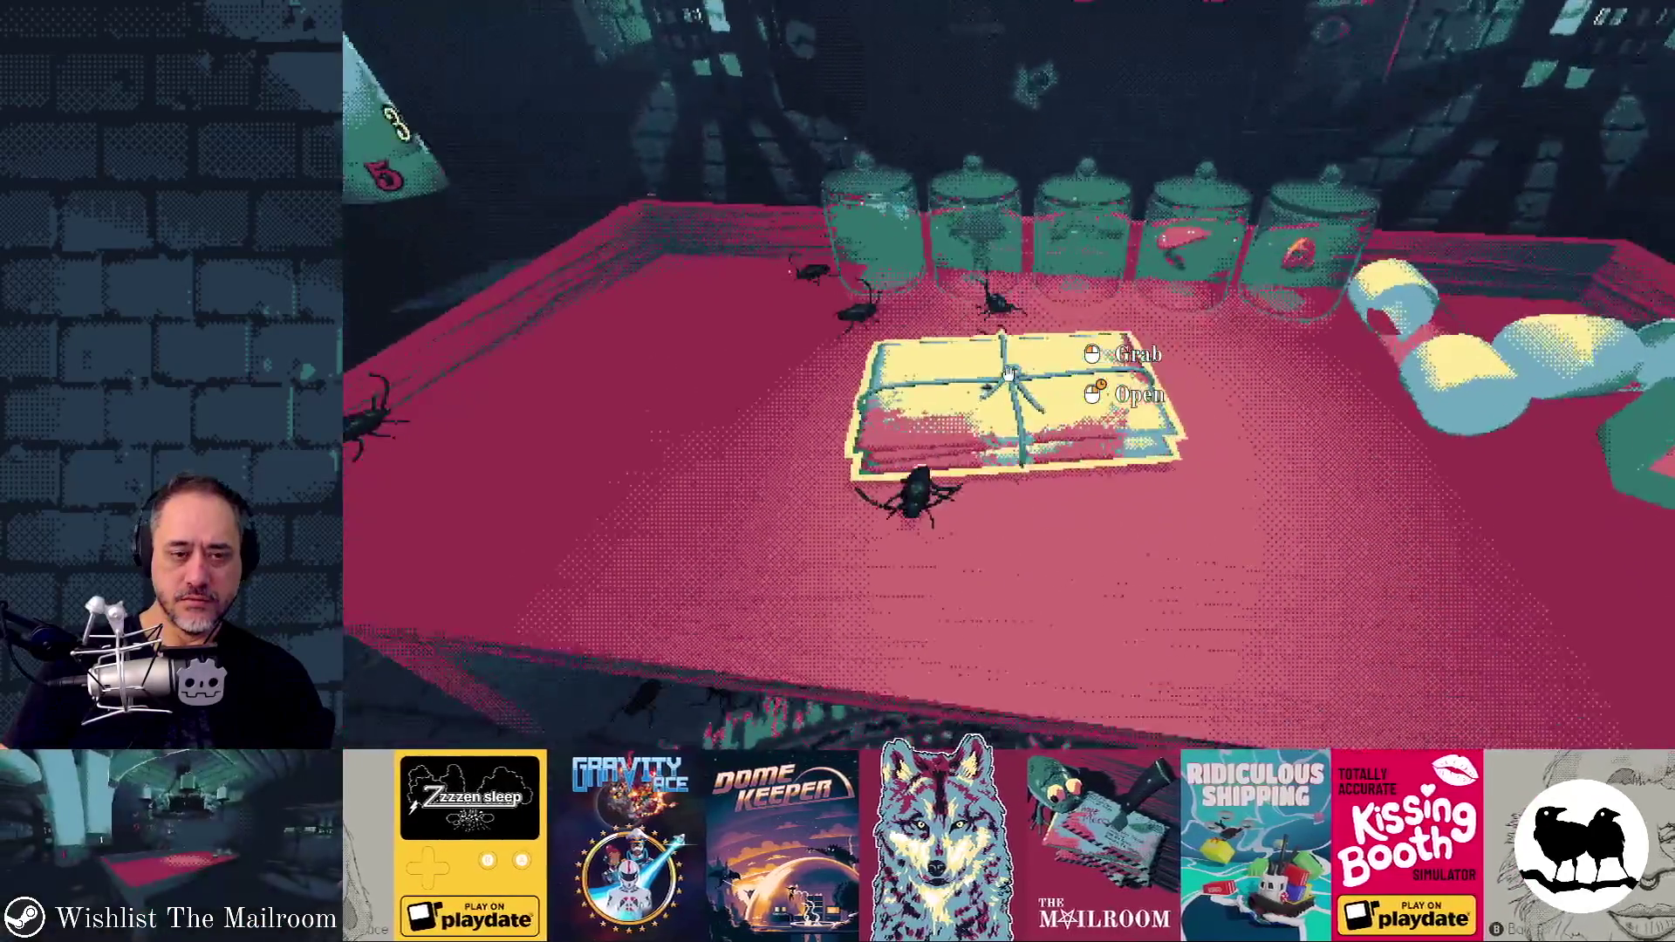
key("grave")
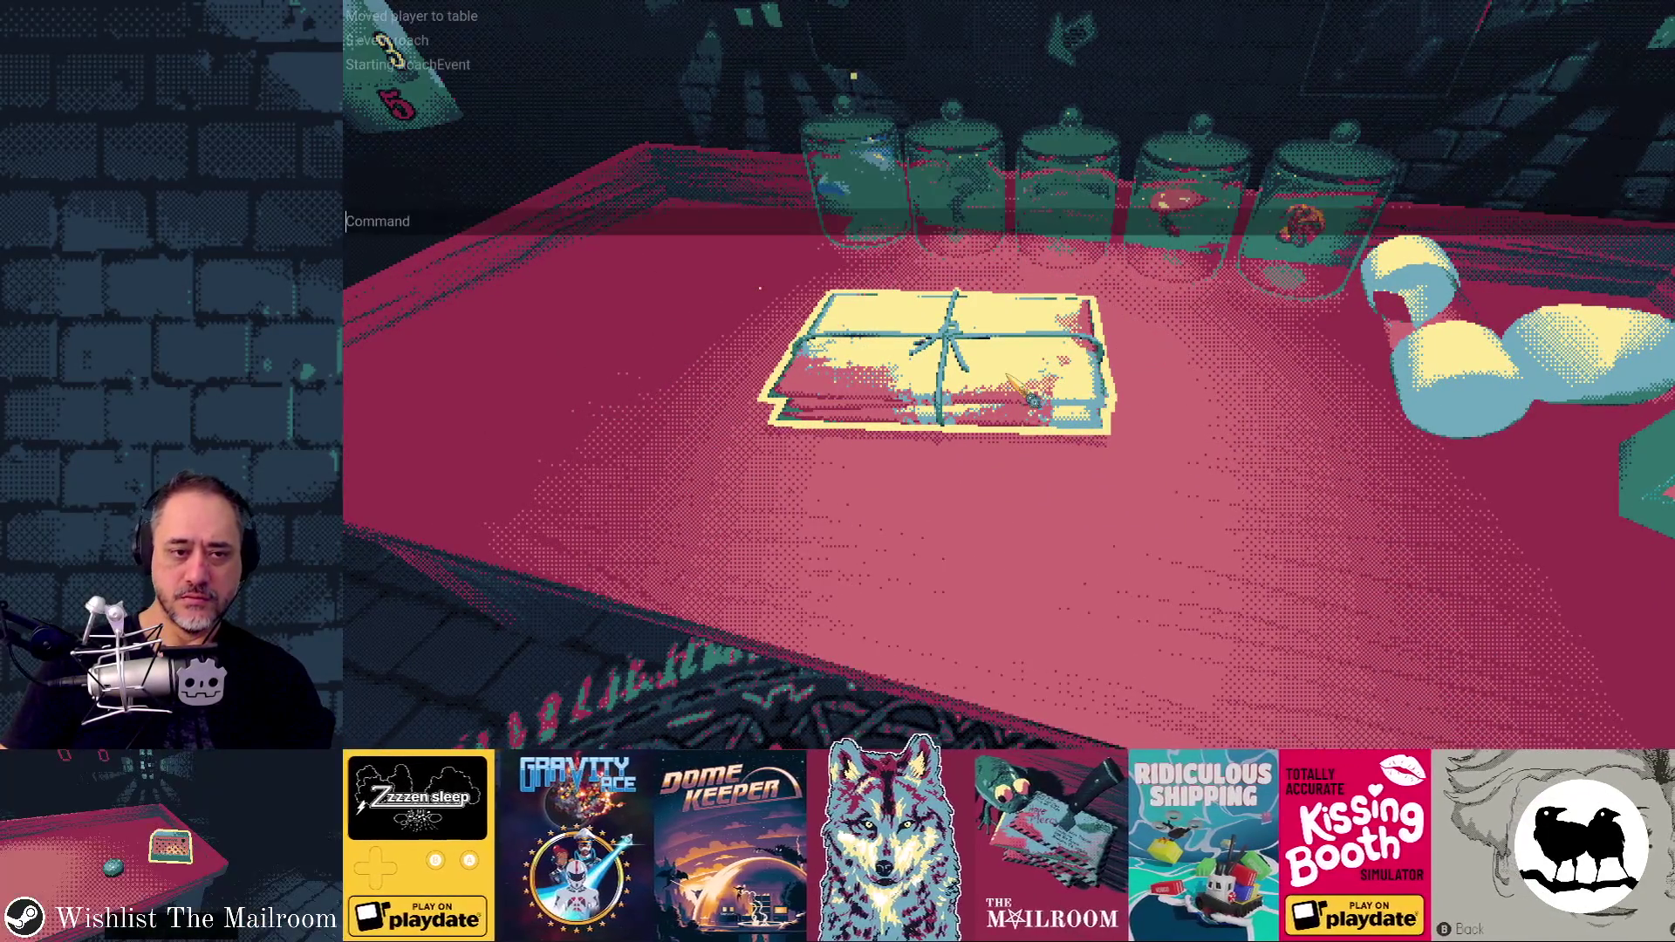
- Run the 'roachevent' command from the developer console
type("evebt")
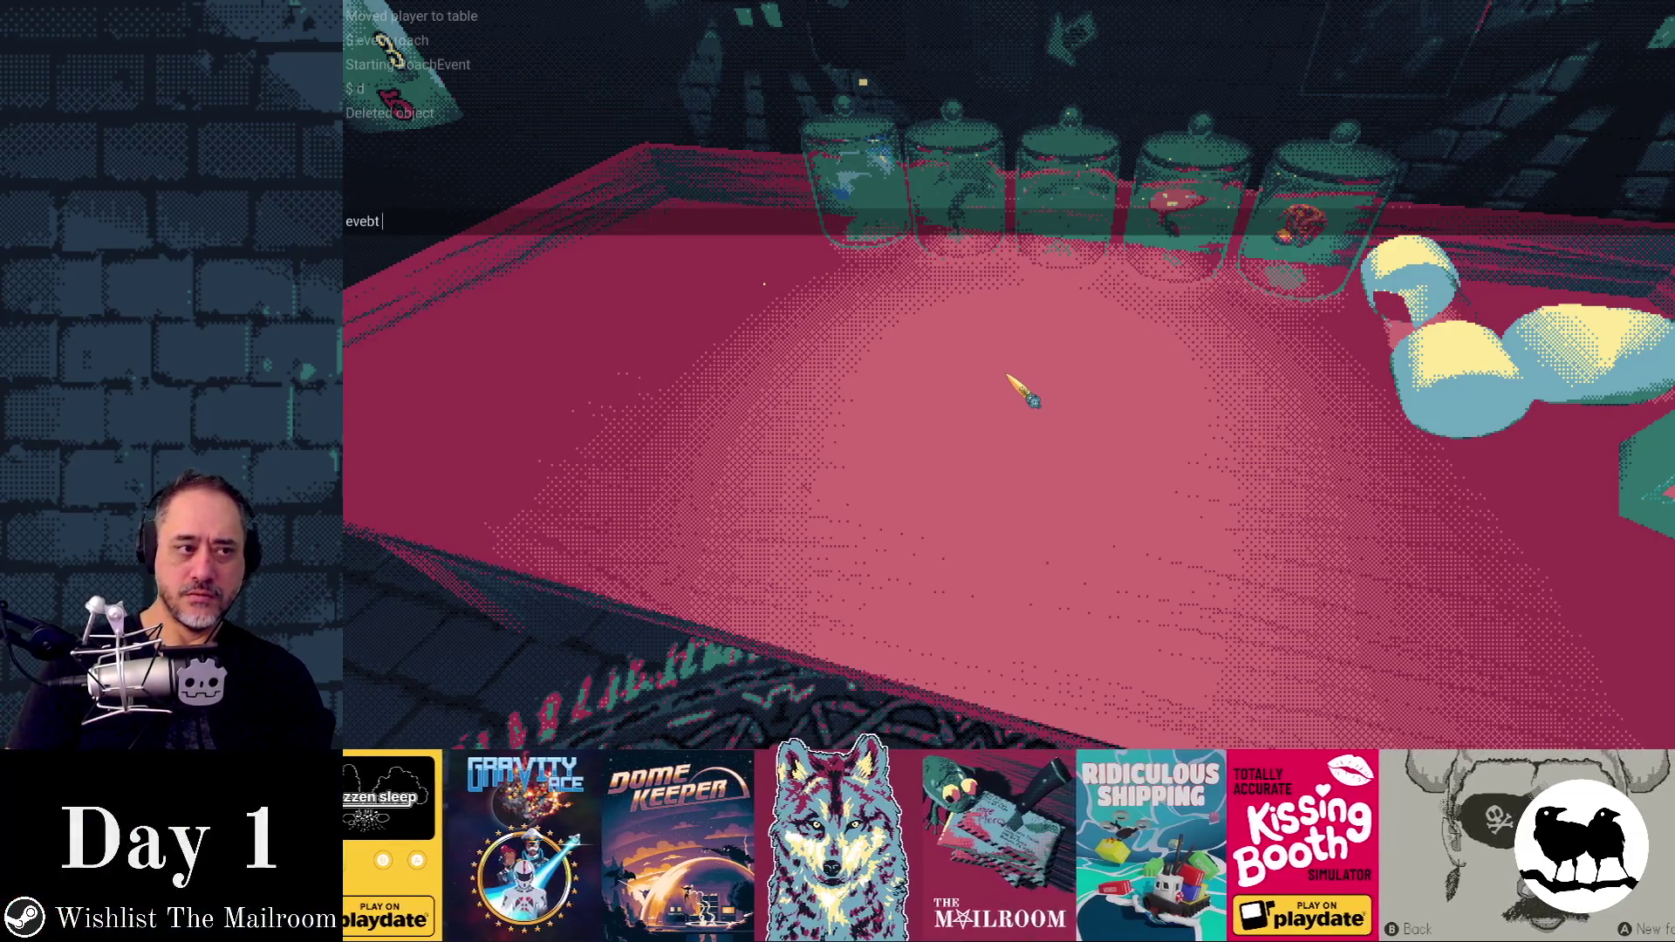
key("BackSpace")
key("BackSpace")
key("BackSpace")
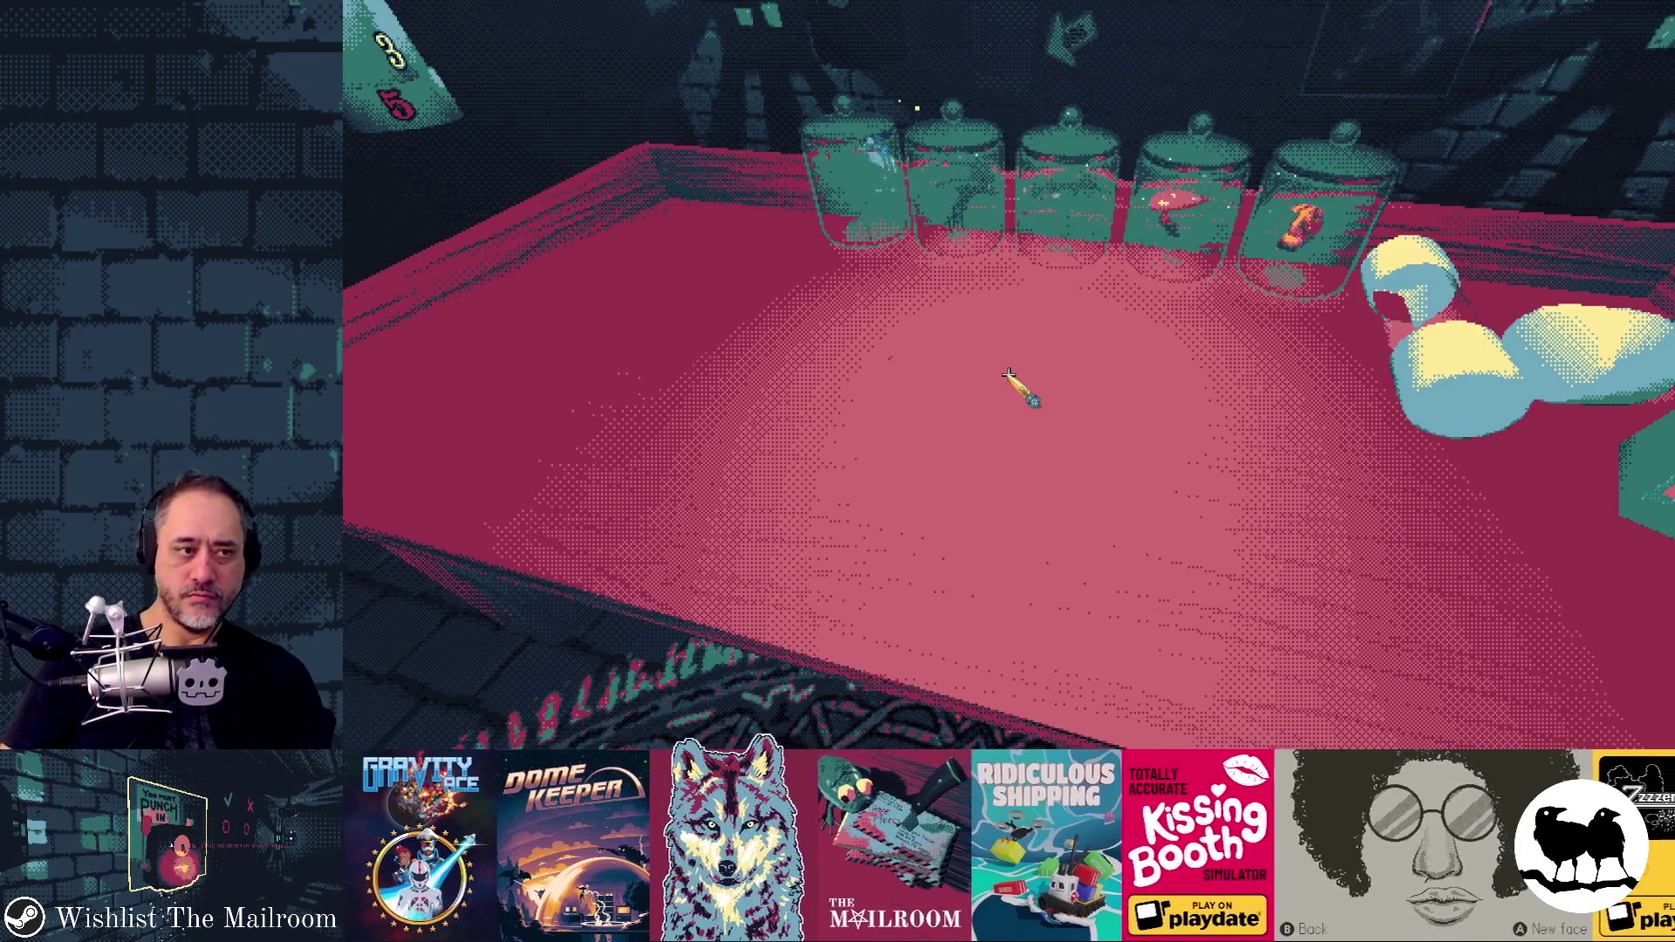
key("grave")
type("roachevent")
key("Return")
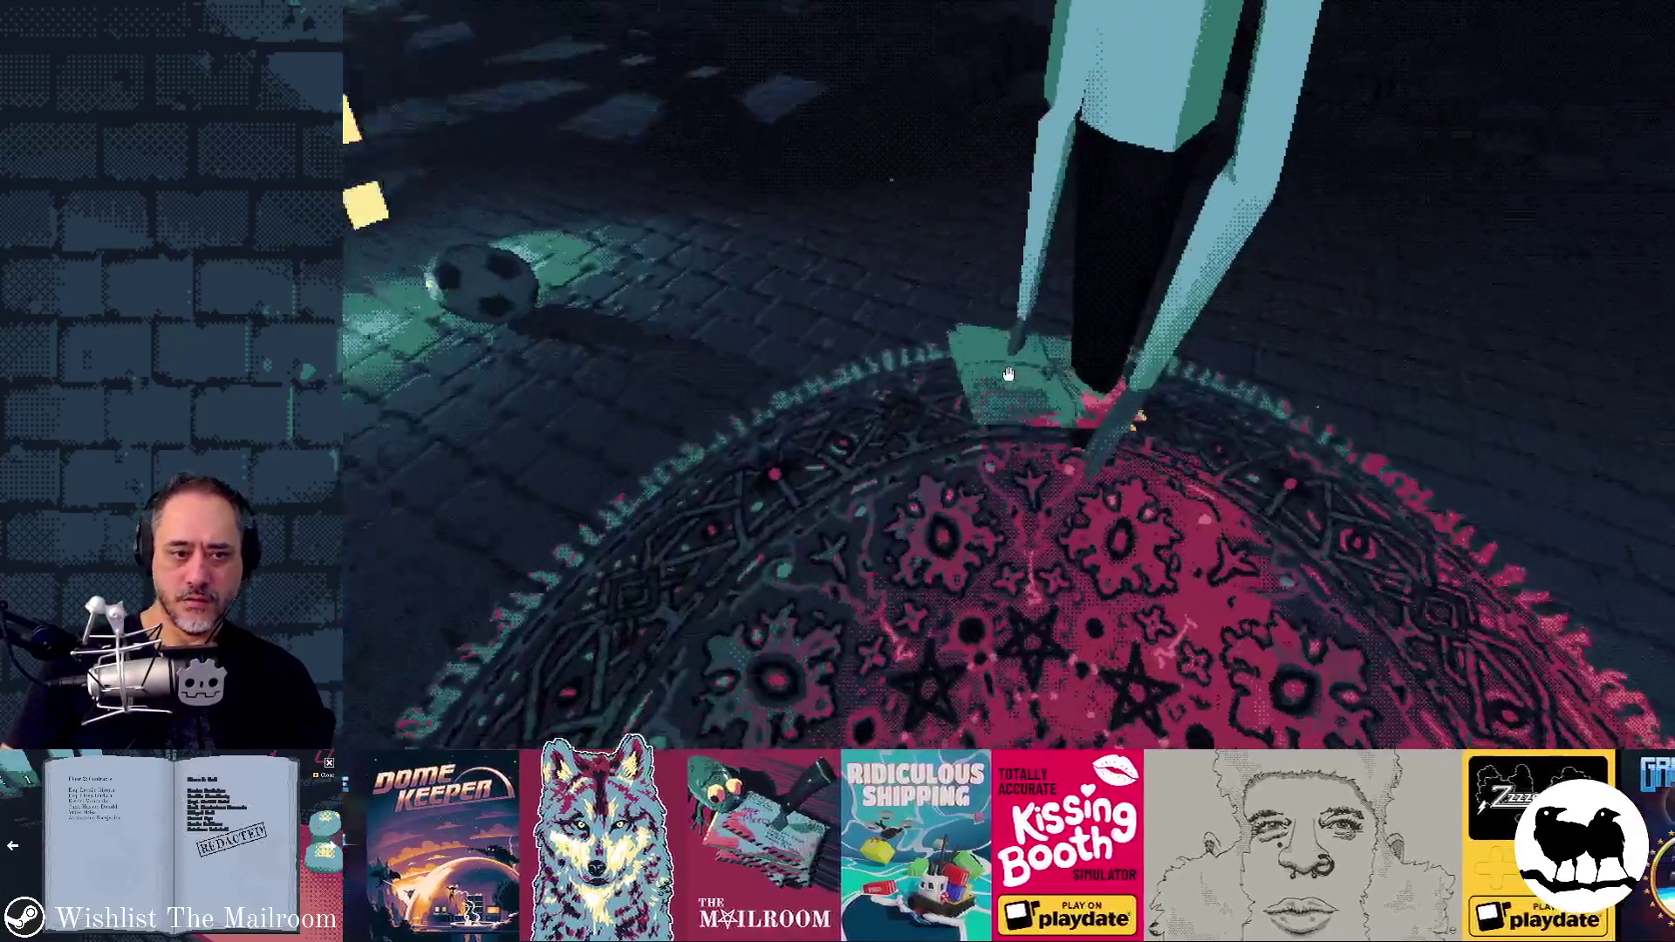
- Carry the mail bundle to the table and drop it there
left_click(1008, 373)
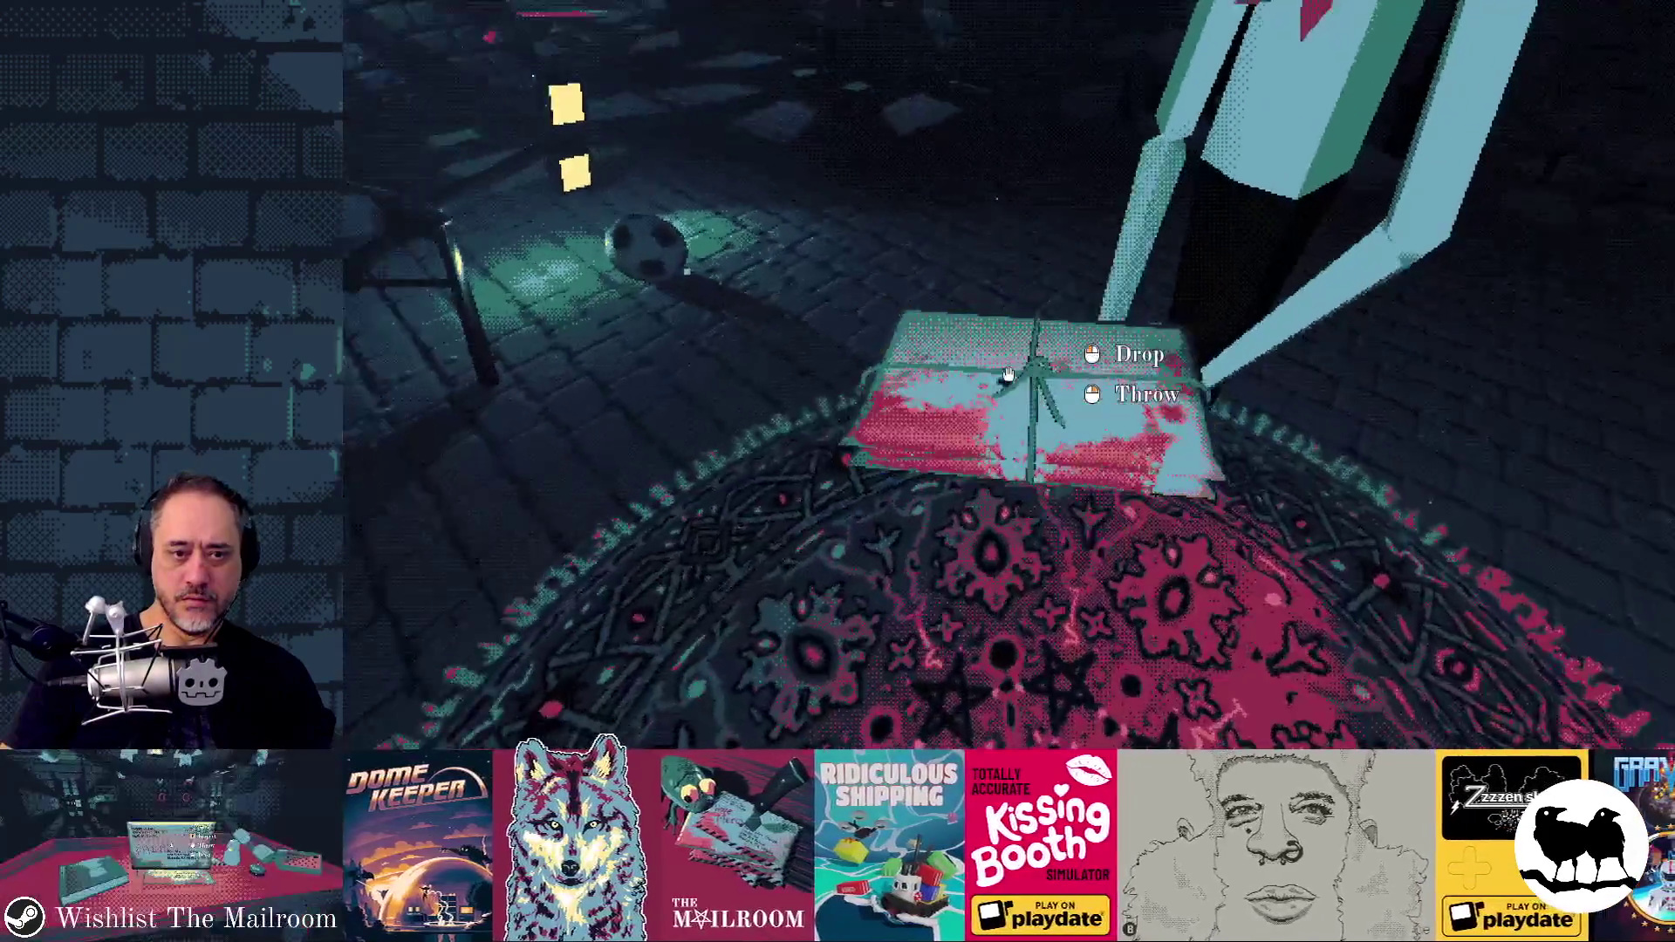
key("w")
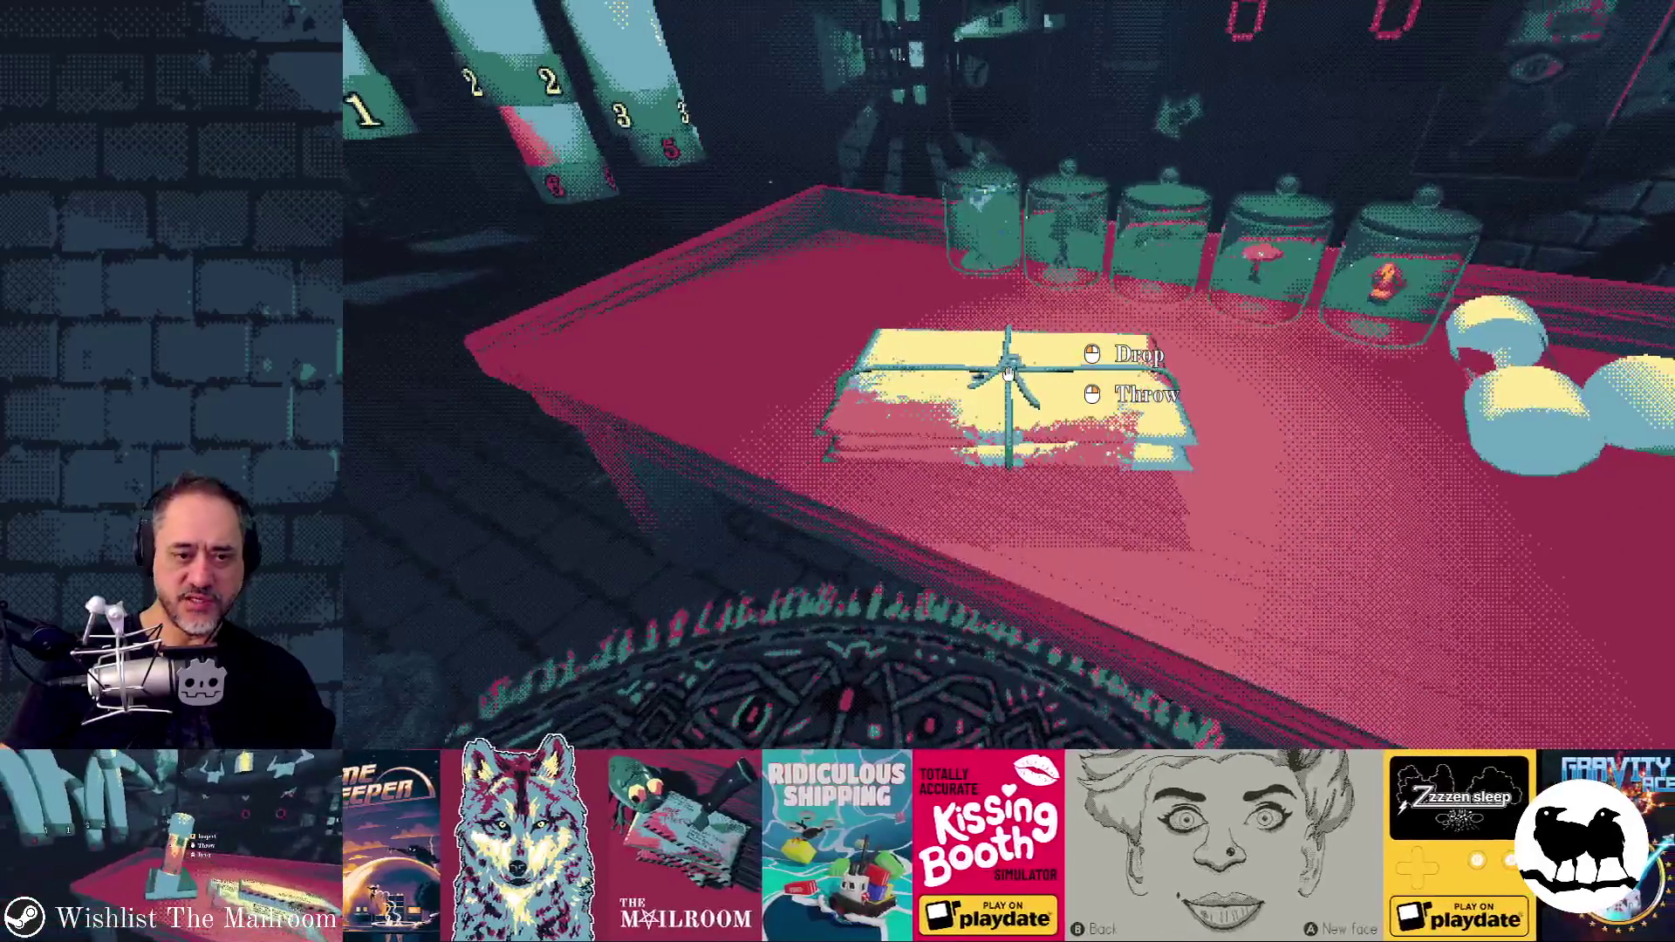
key("w")
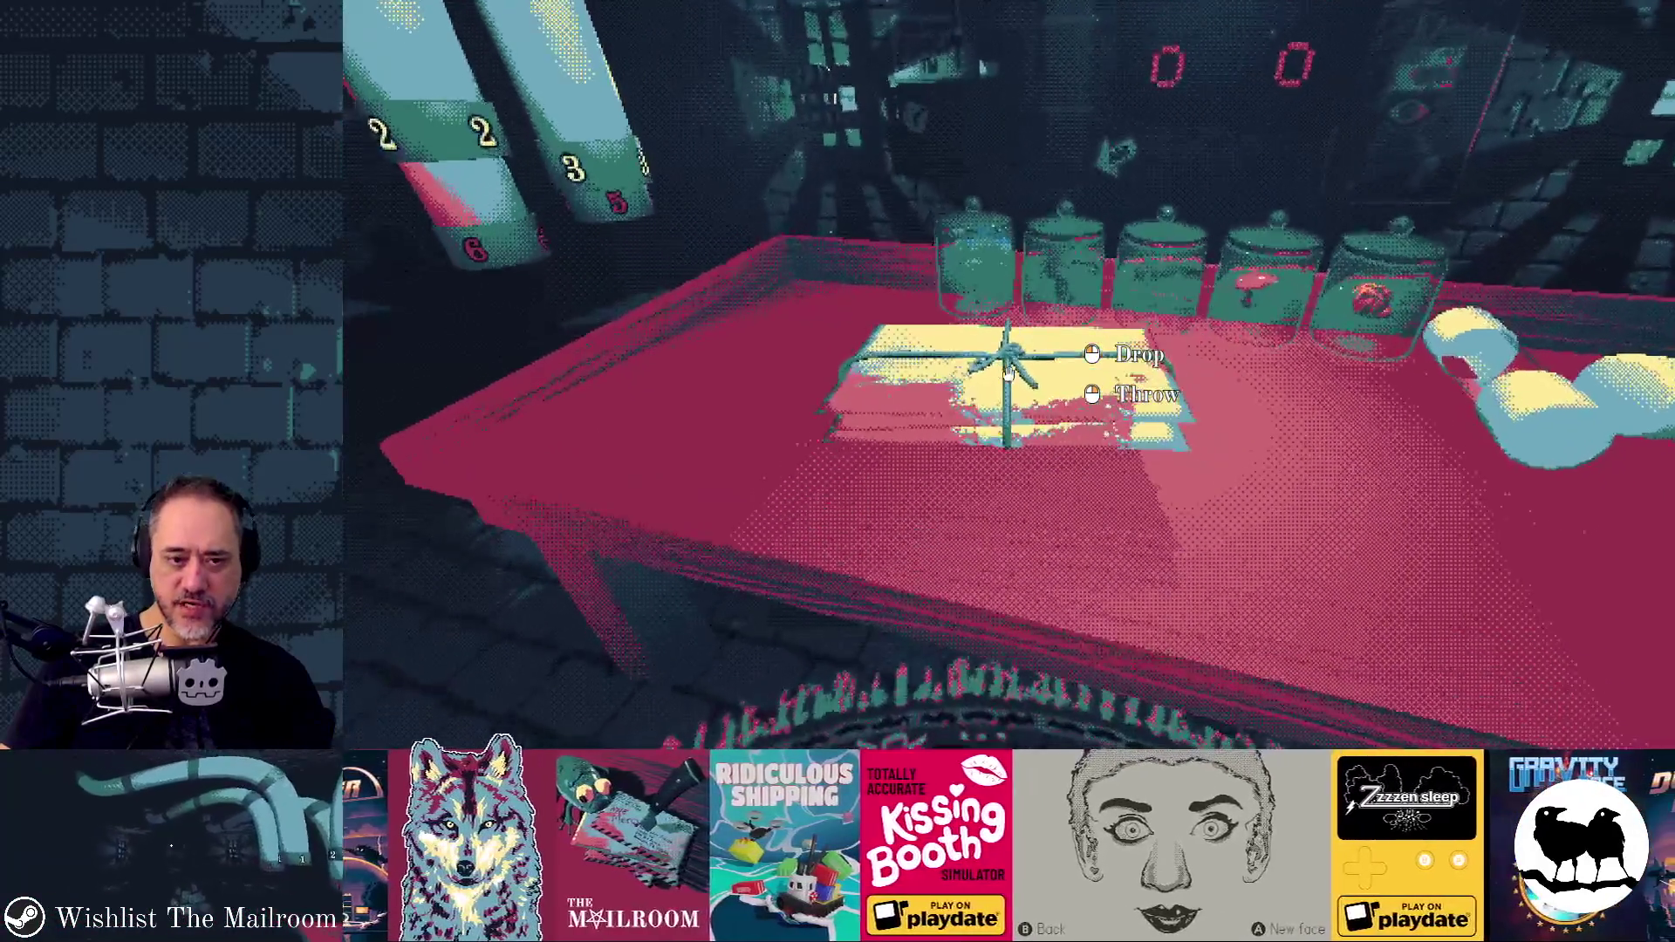
left_click(1008, 374)
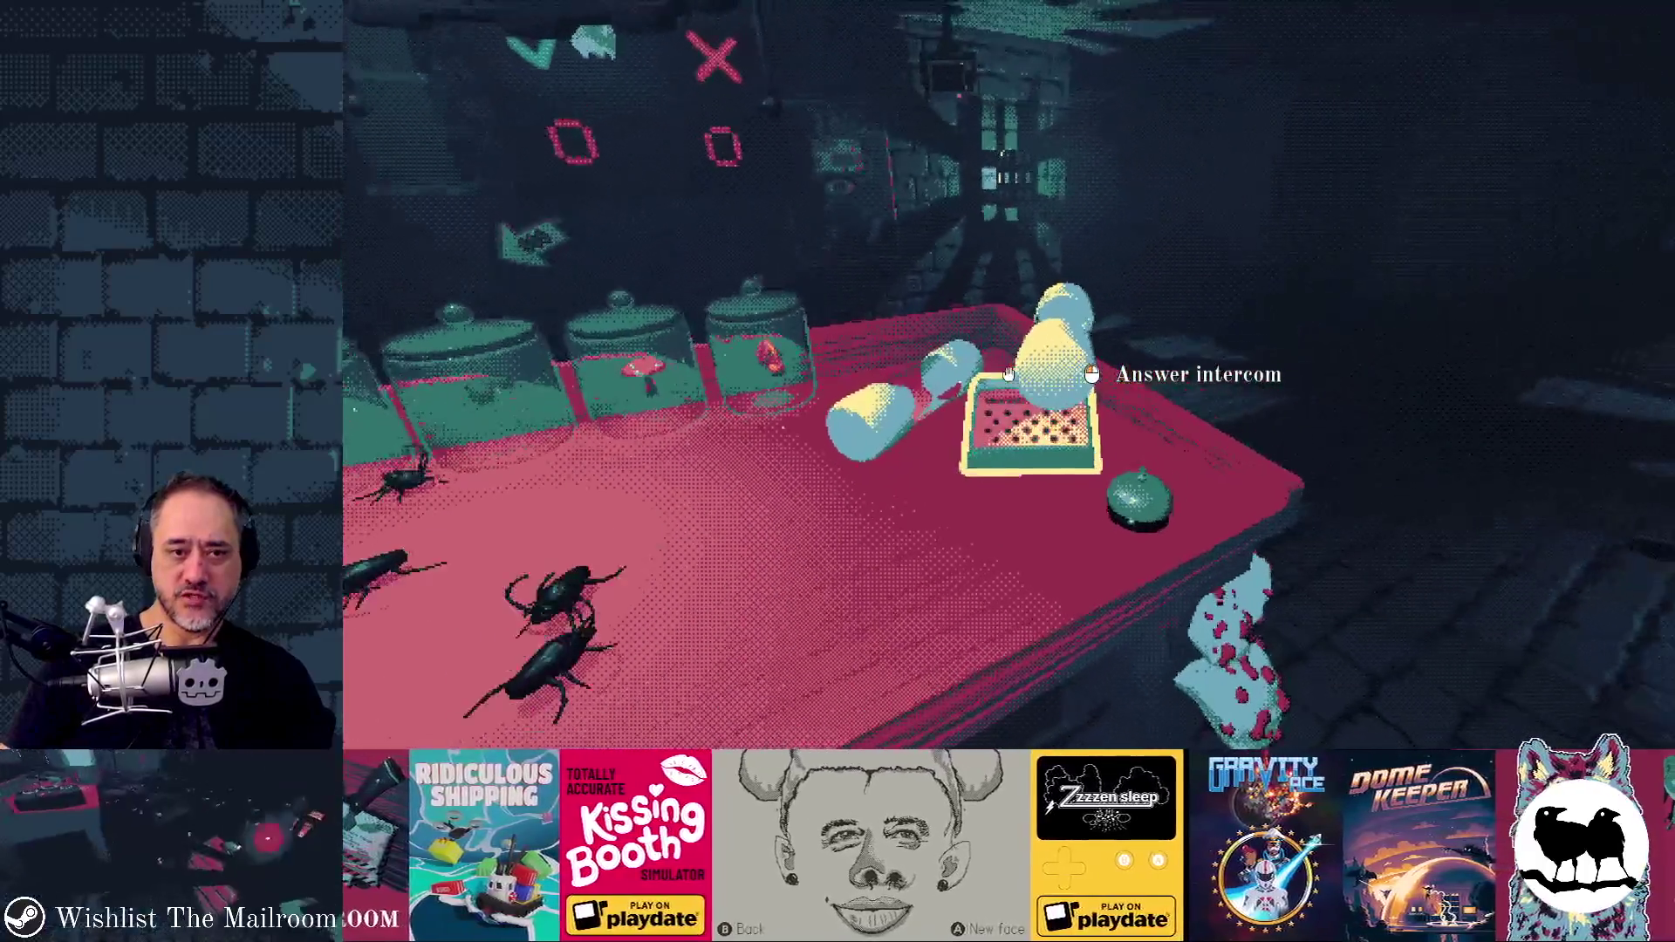
left_click(1008, 374)
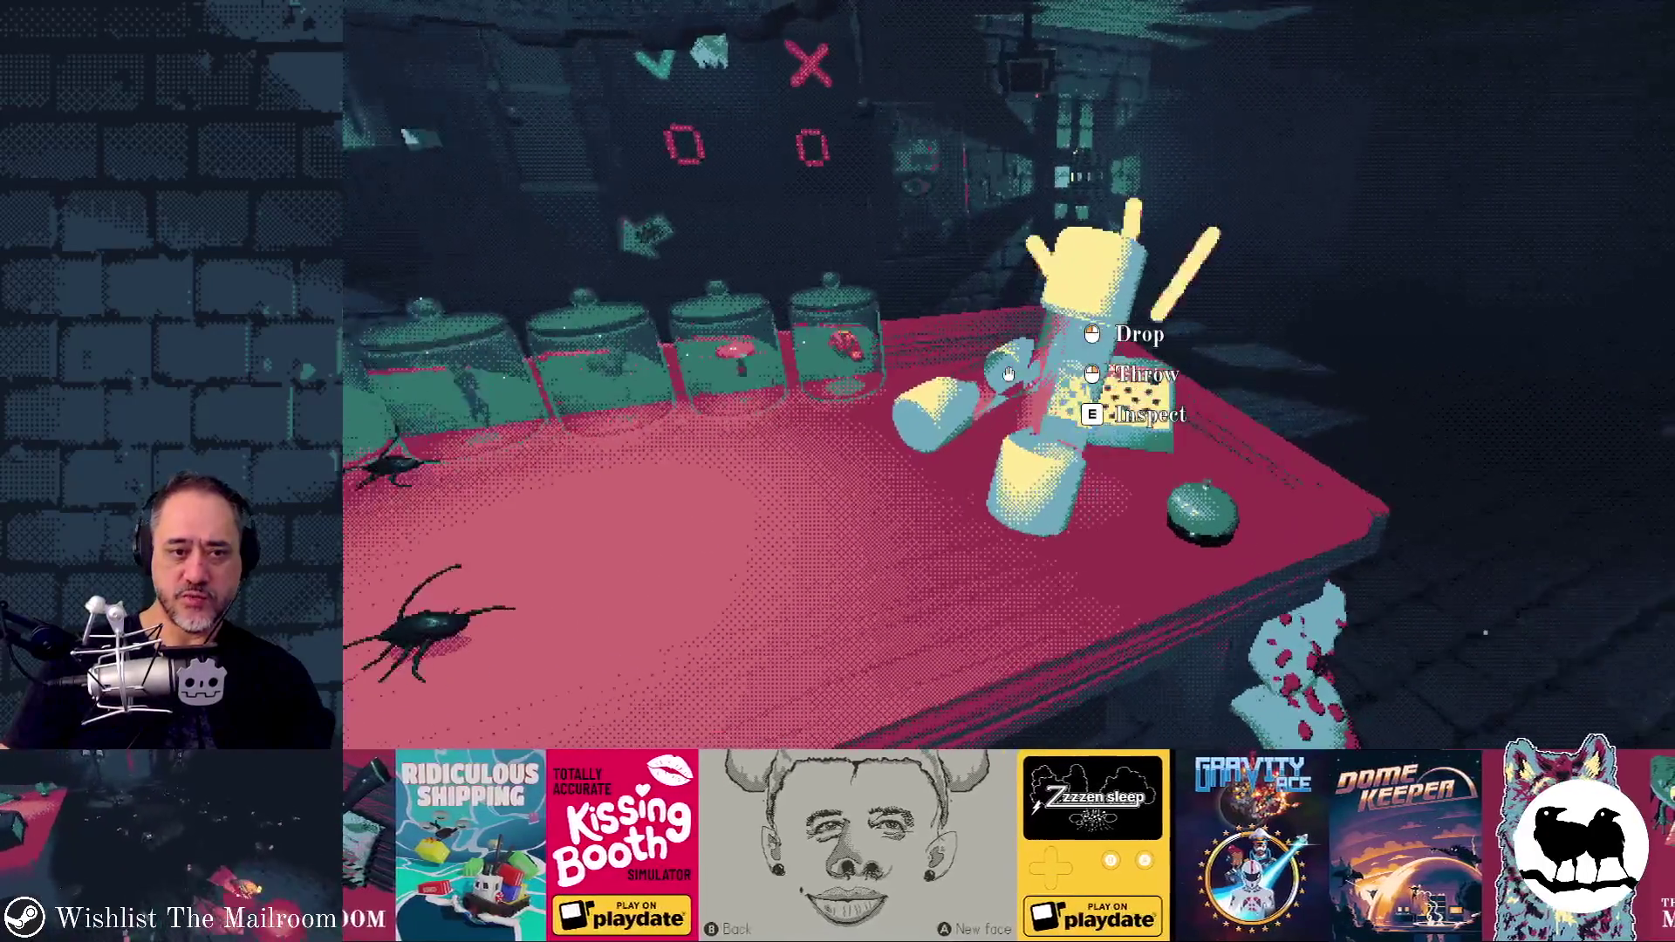
left_click(1009, 374)
- Trigger the roach event again from the developer console
key("grave")
type("event ro")
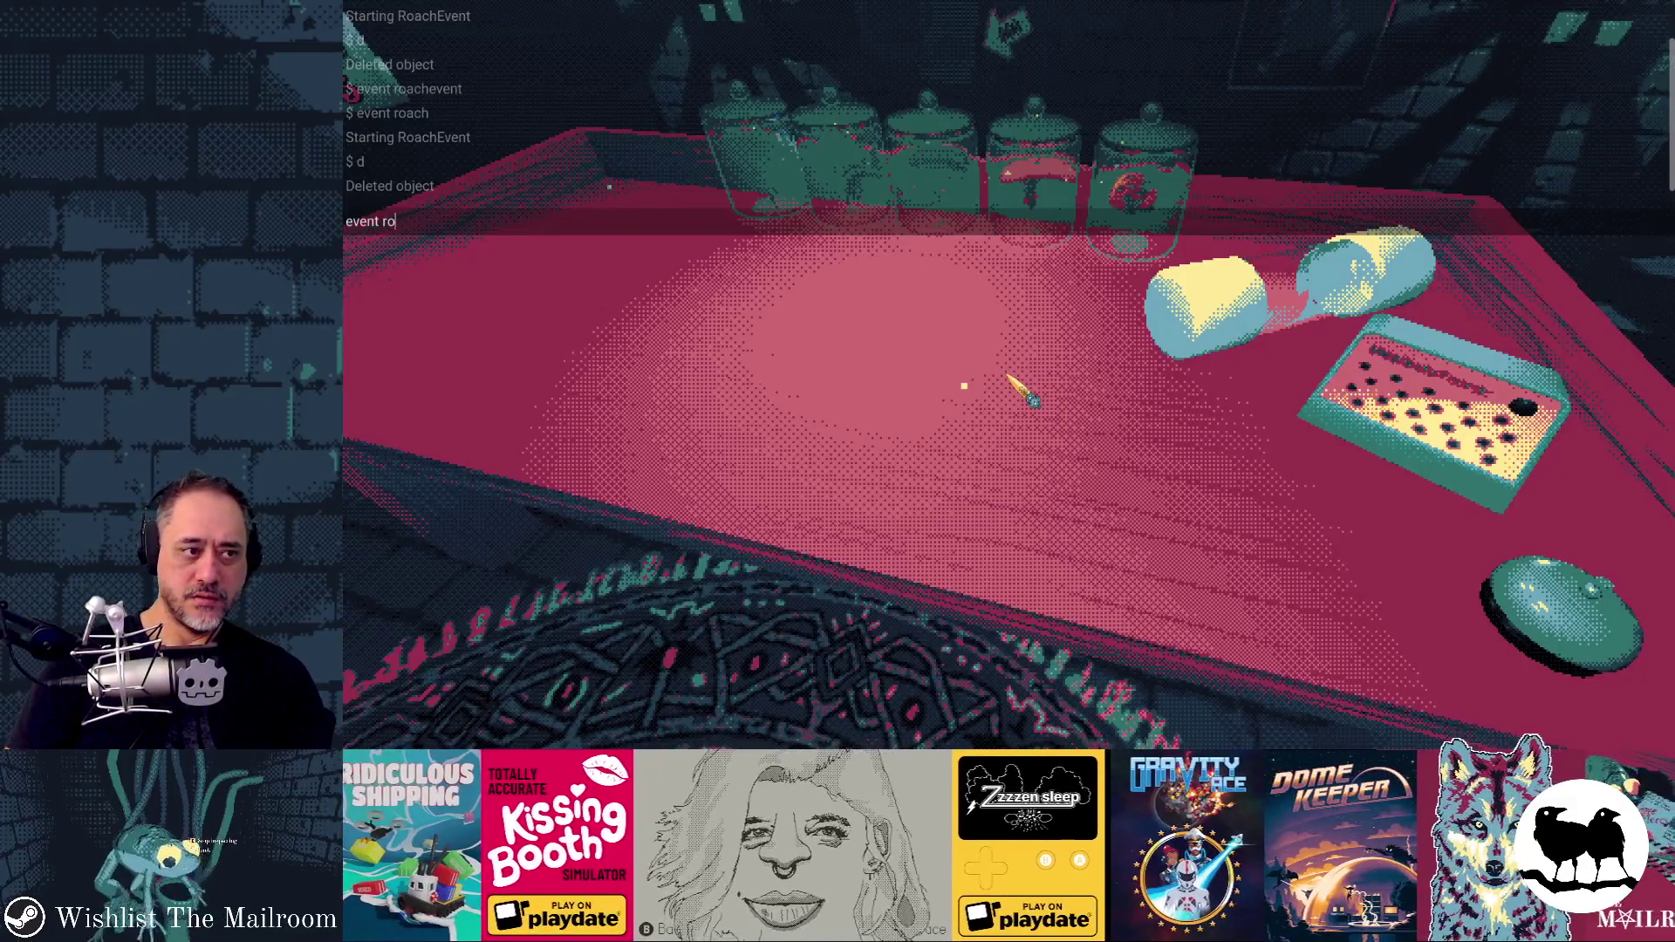
type("ach")
key("Return")
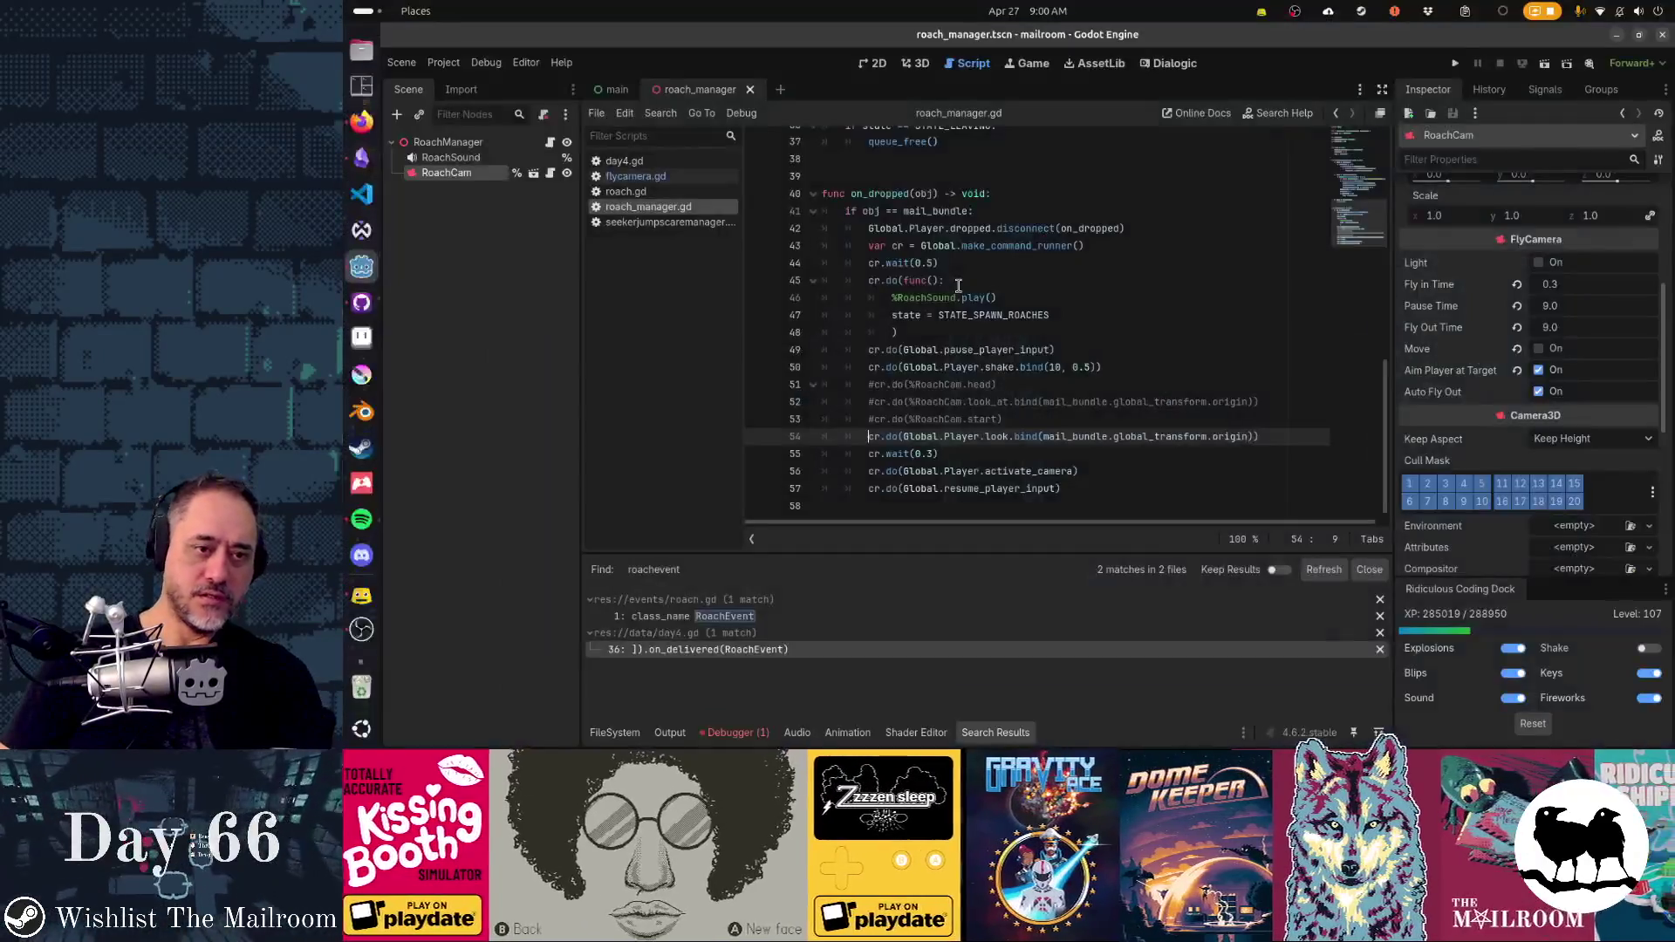
- Relaunch the game, start playing, and place the mail bundle on the table
key("F5")
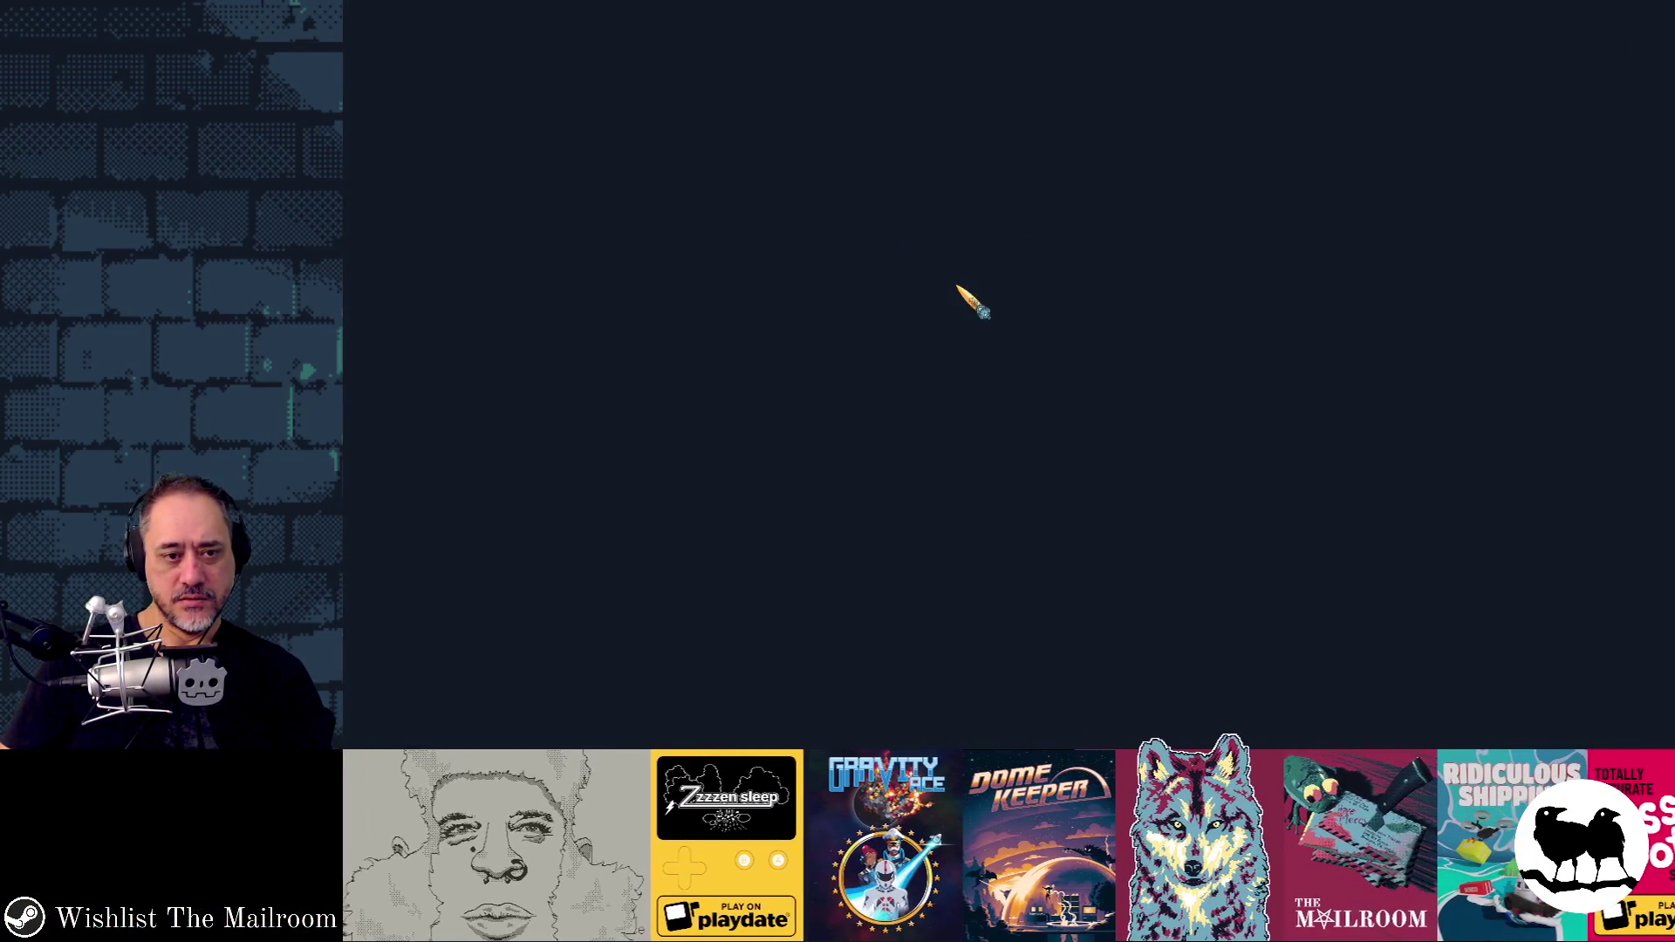
key("Return")
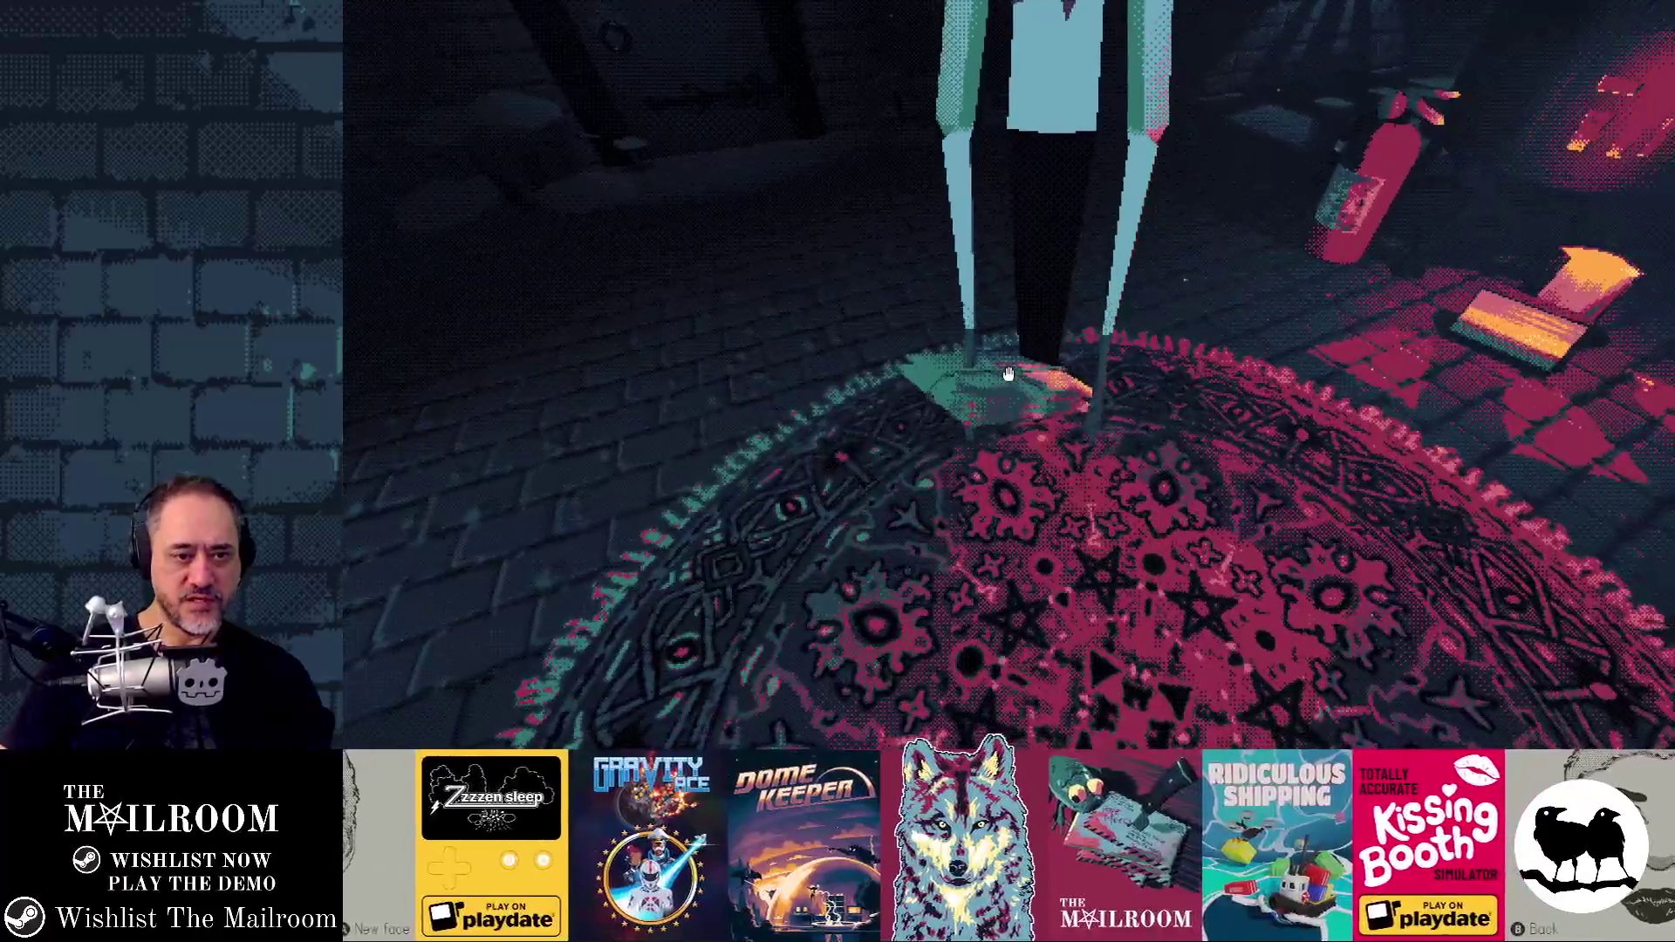
left_click(1008, 374)
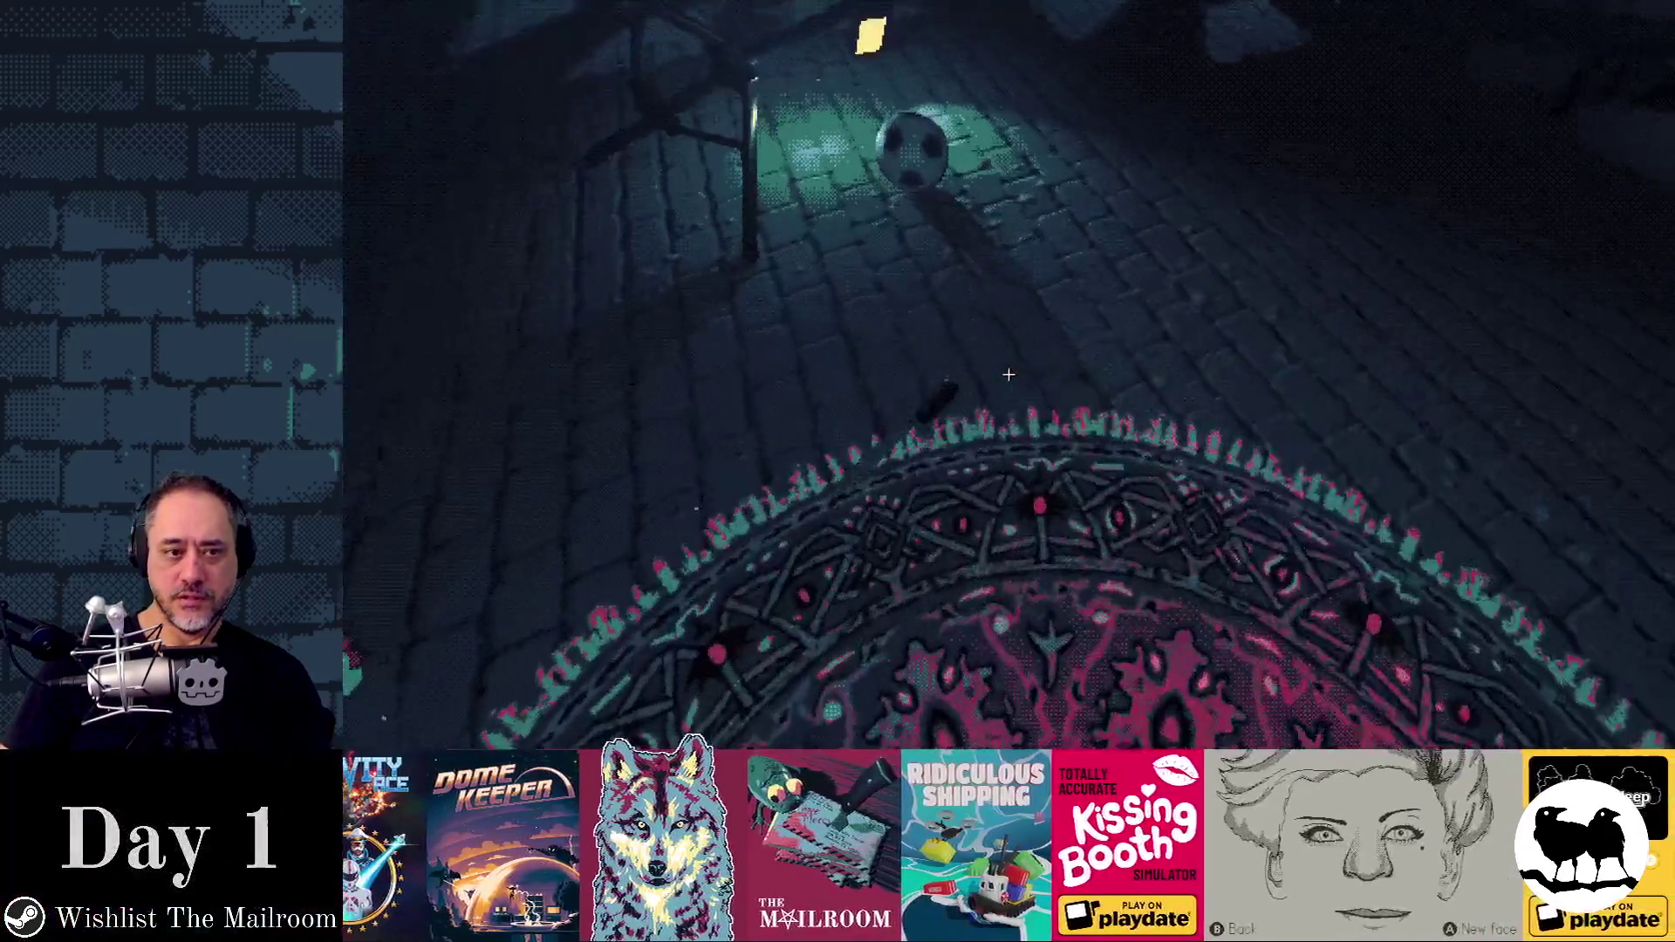
left_click(1008, 374)
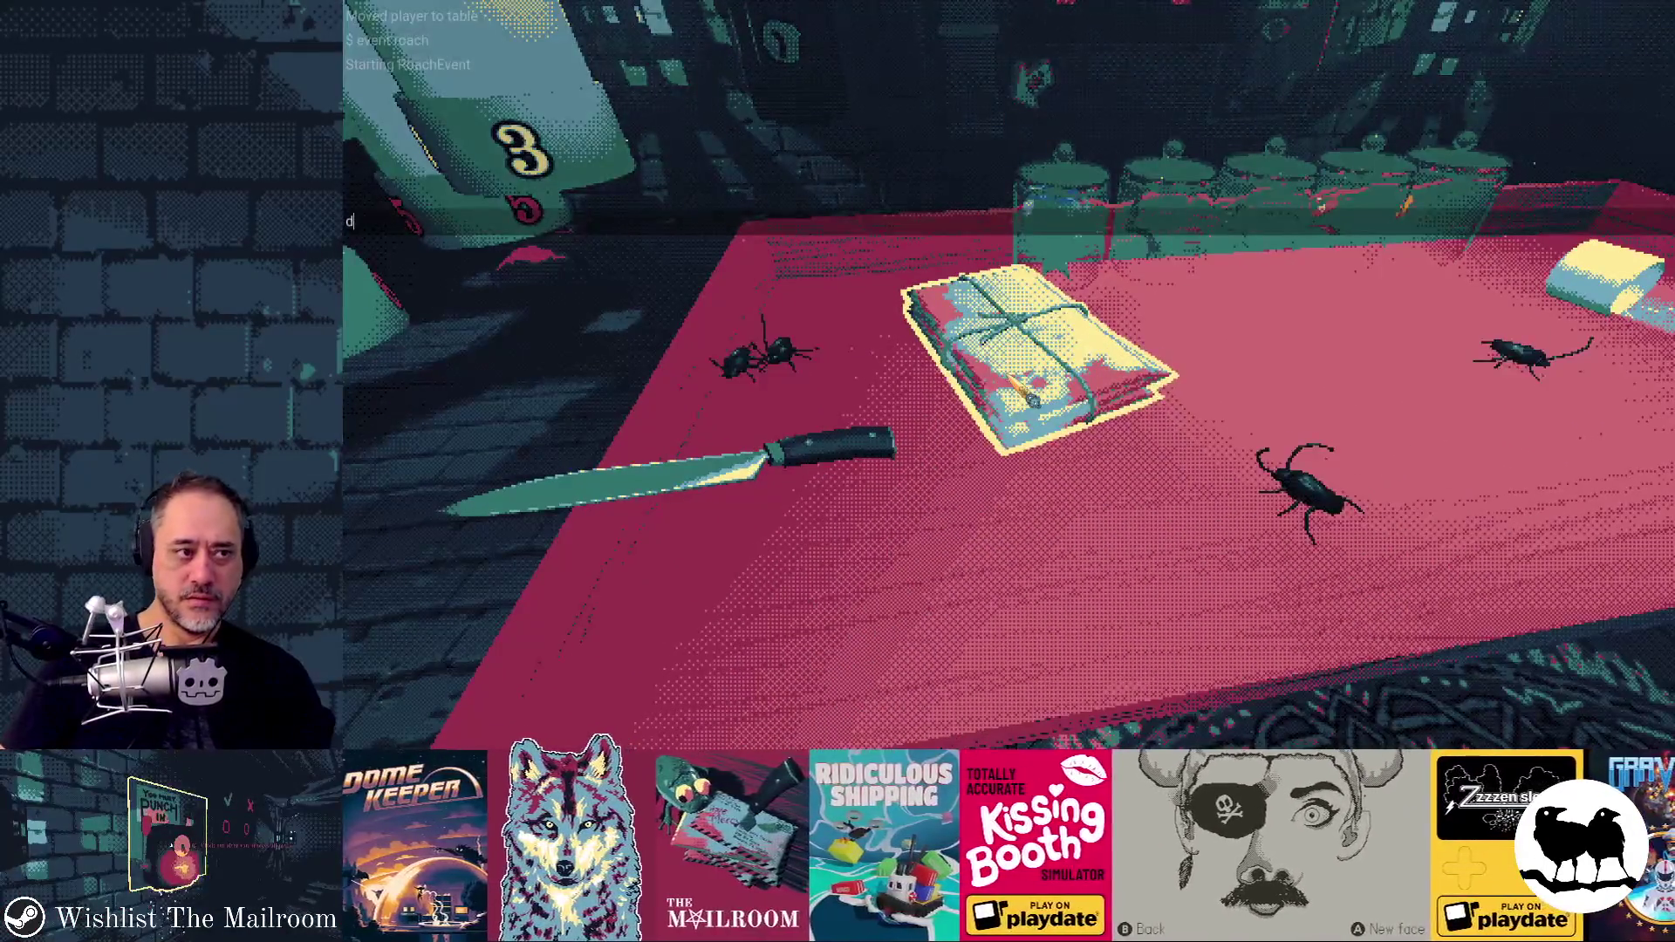
- Reopen the developer console, then stop the game with F8 to return to the editor
key("Escape")
key("grave")
type("ev")
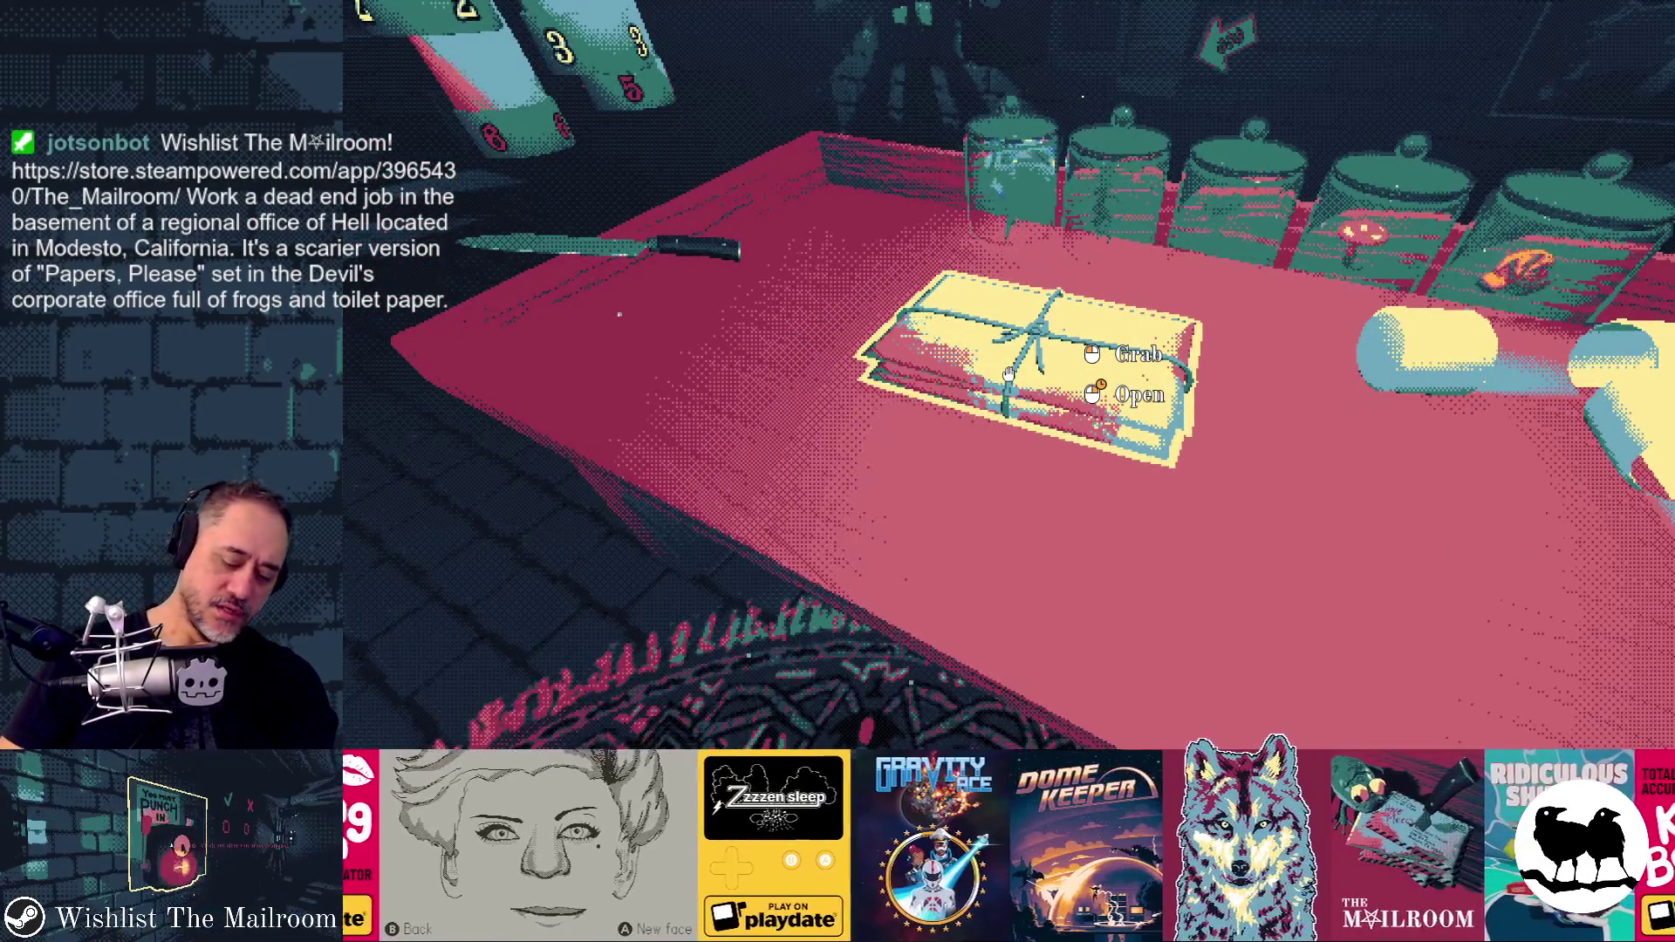
key("F8")
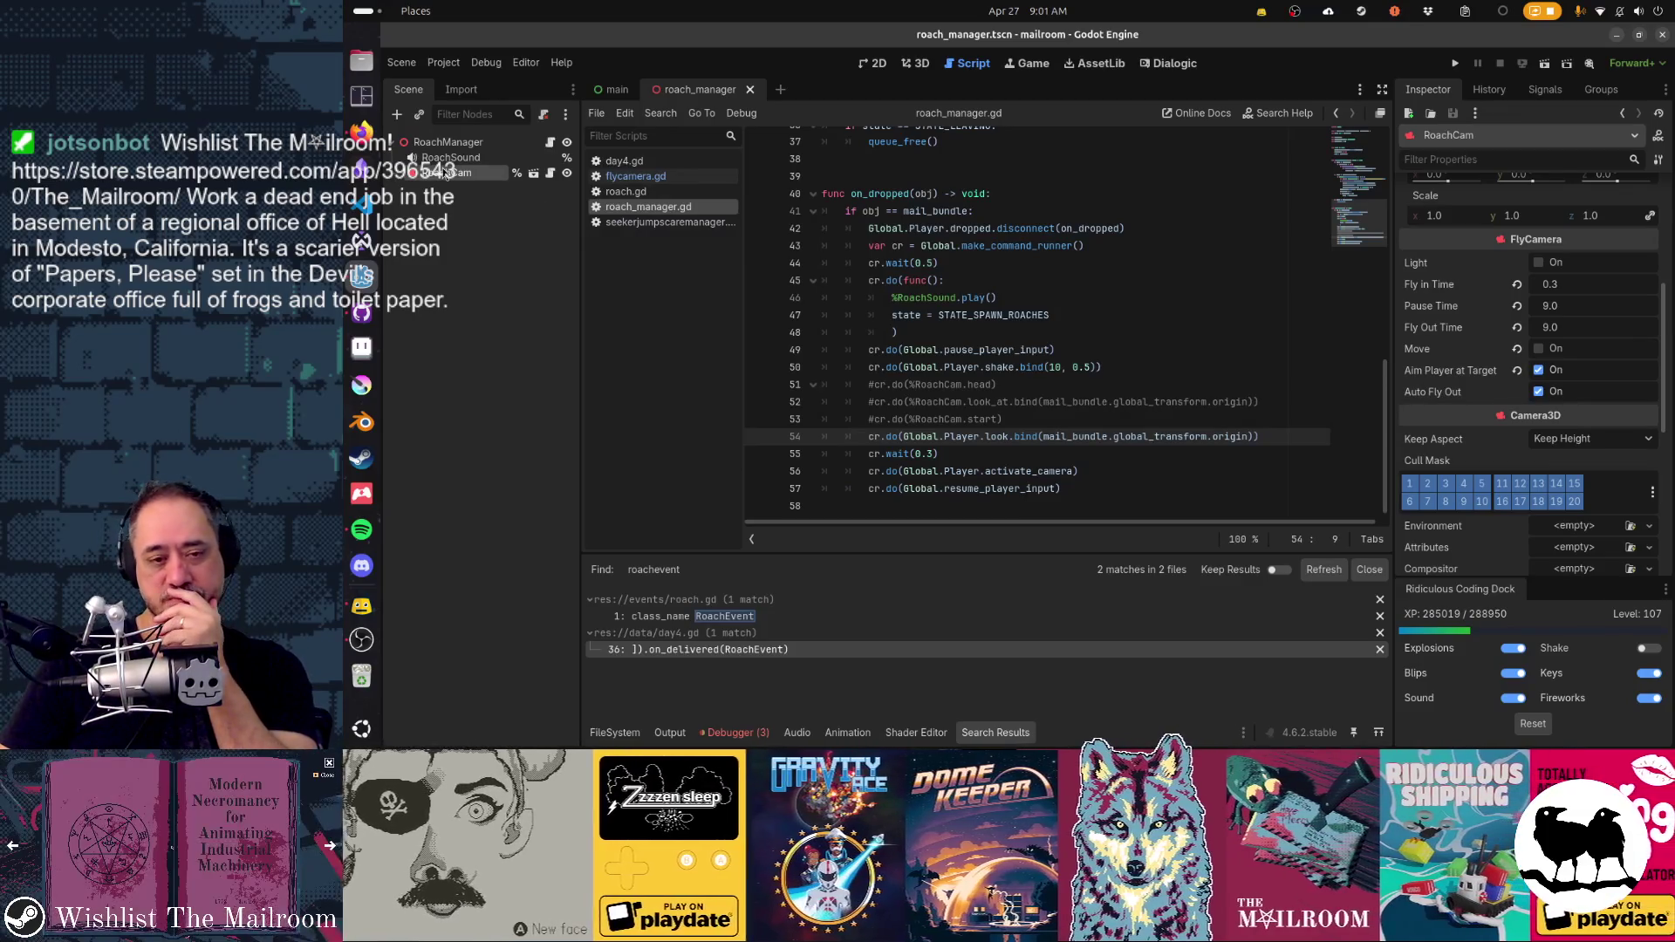
- Delete the RoachCam node and cut the three commented-out RoachCam lines from on_dropped
key("Delete")
left_click(1066, 379)
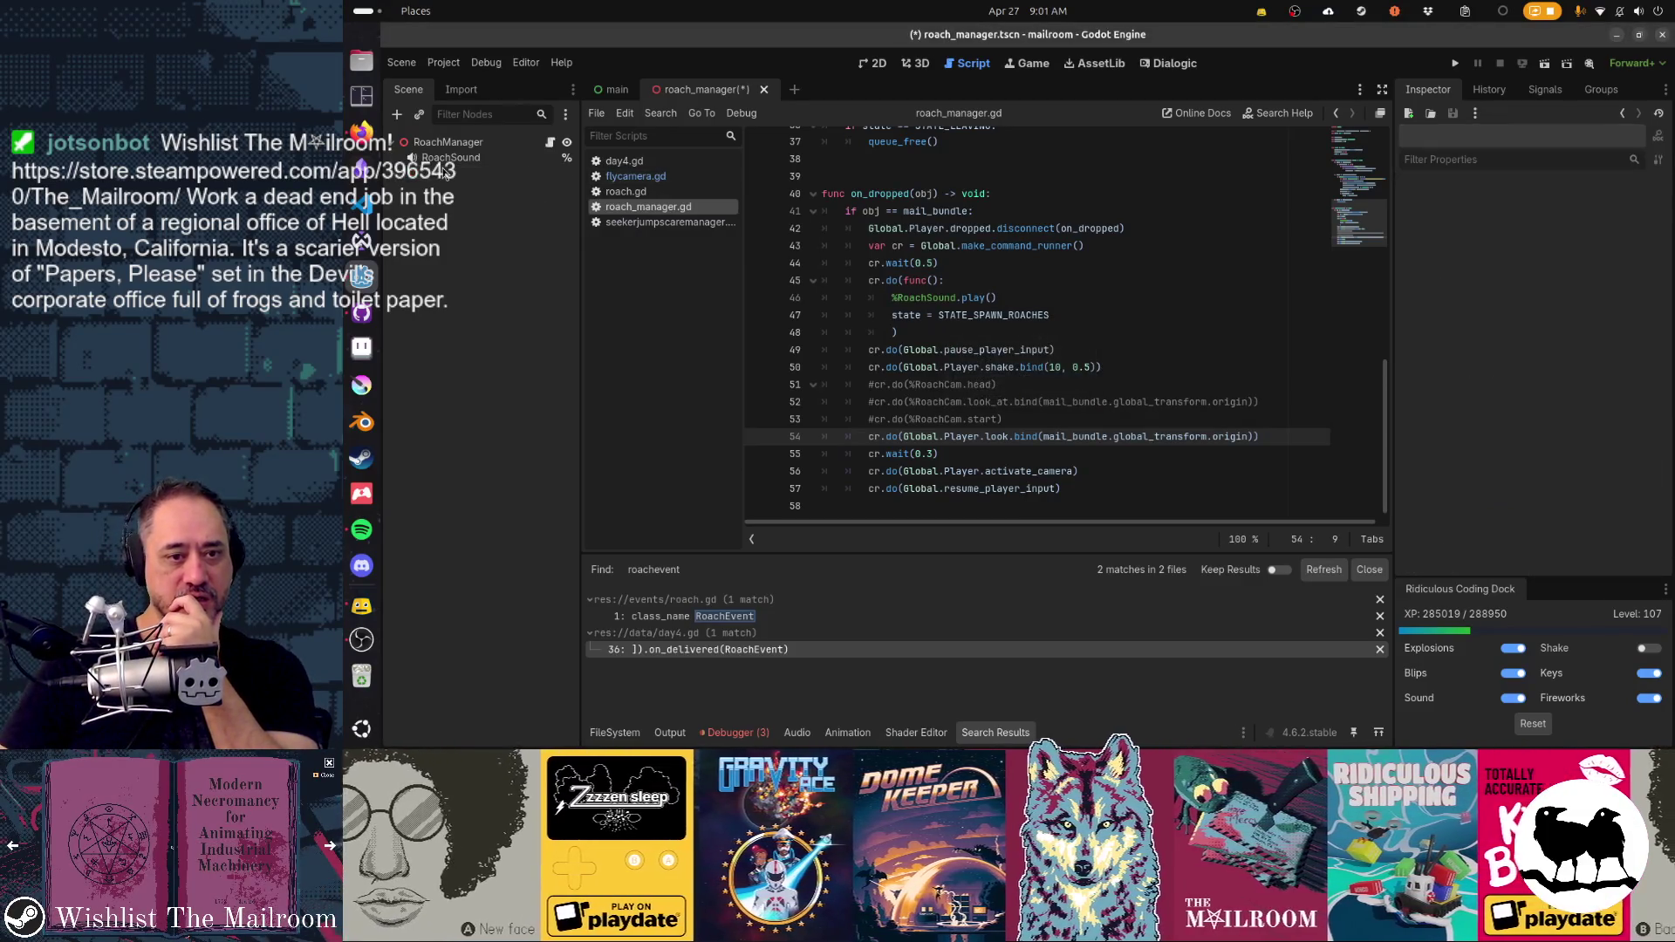
left_click(1066, 382)
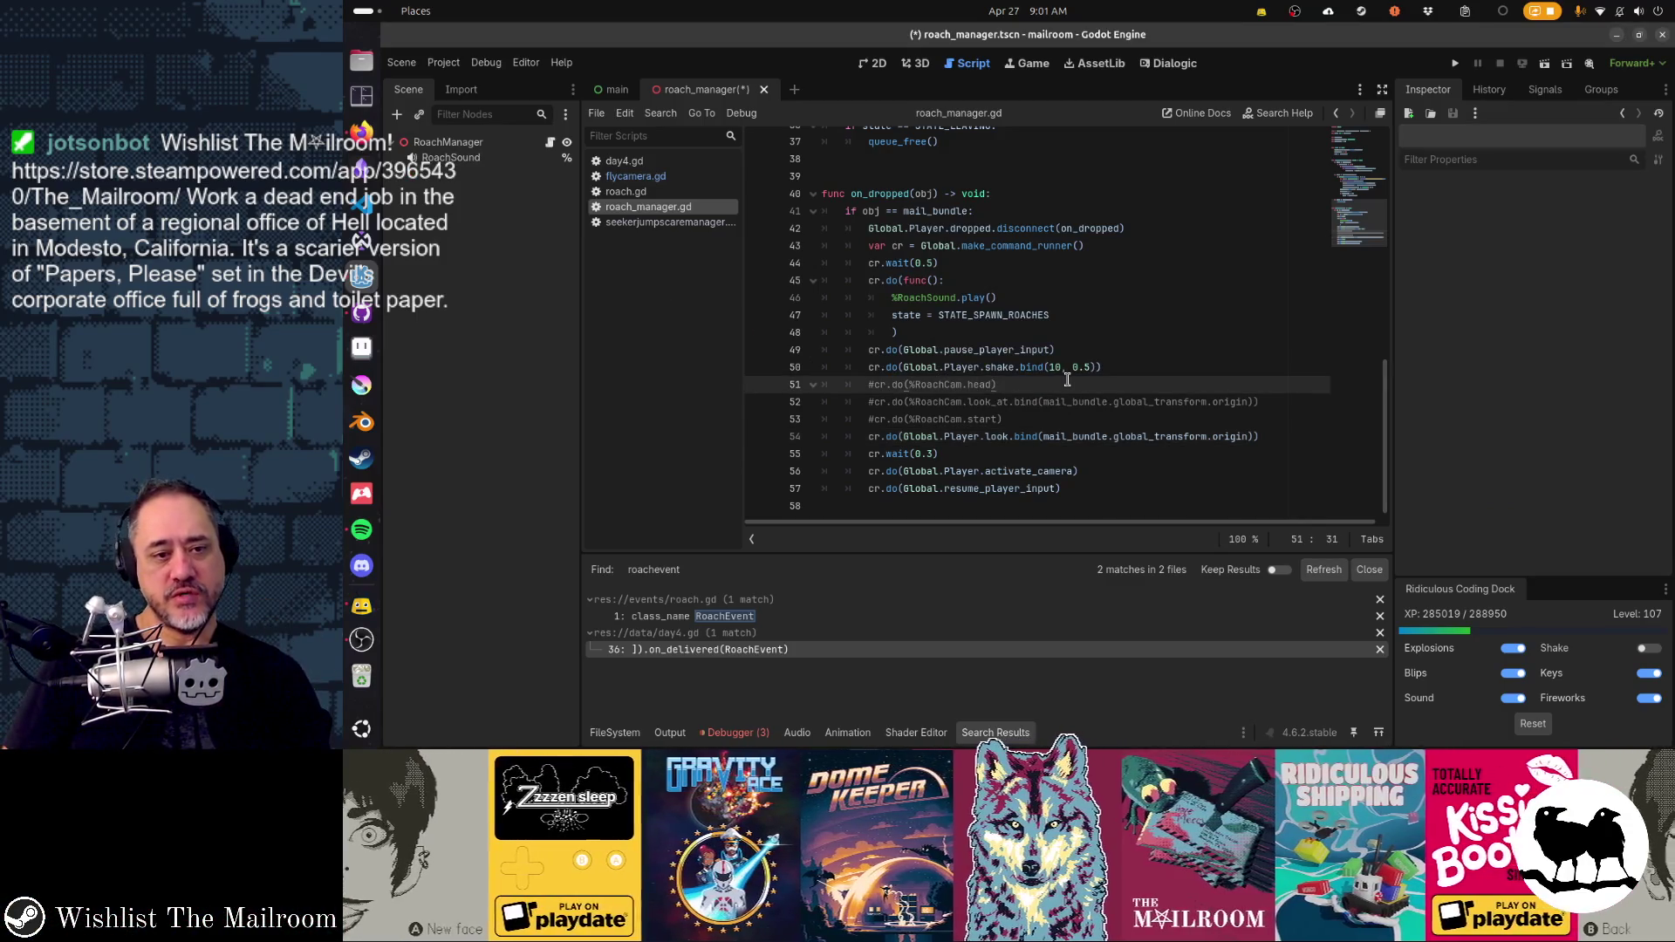
key("ctrl+x")
key("ctrl+x")
key("ctrl+x")
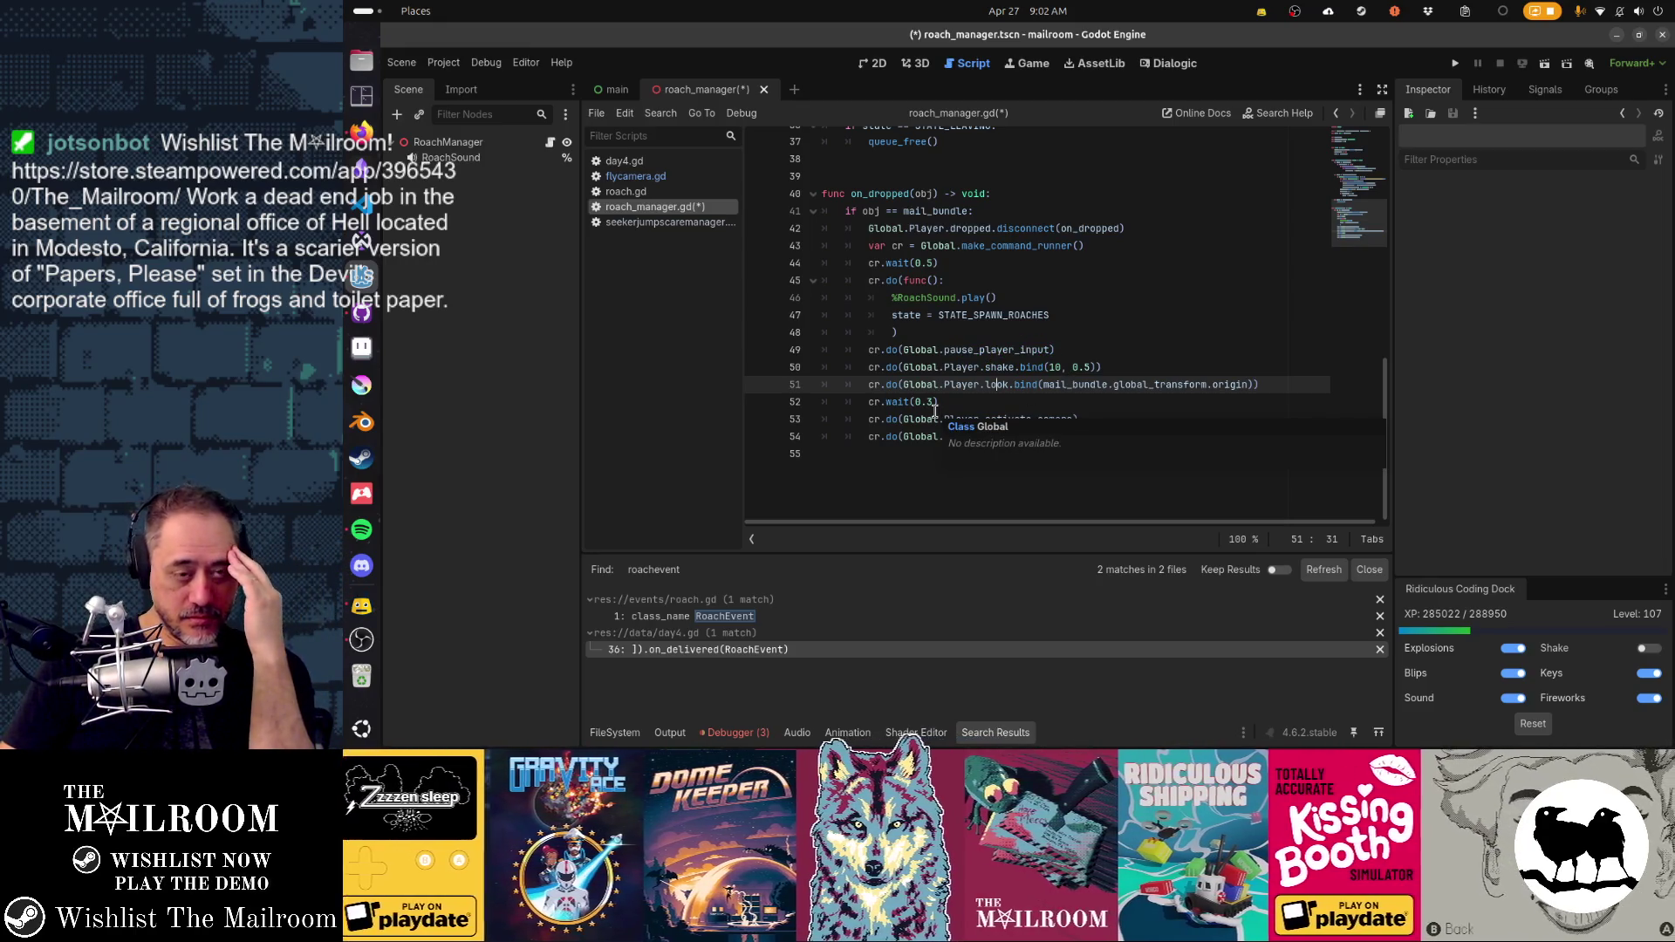
- Review the script and place the caret at the end of the on_dropped declaration
scroll(935, 410, "up", 5)
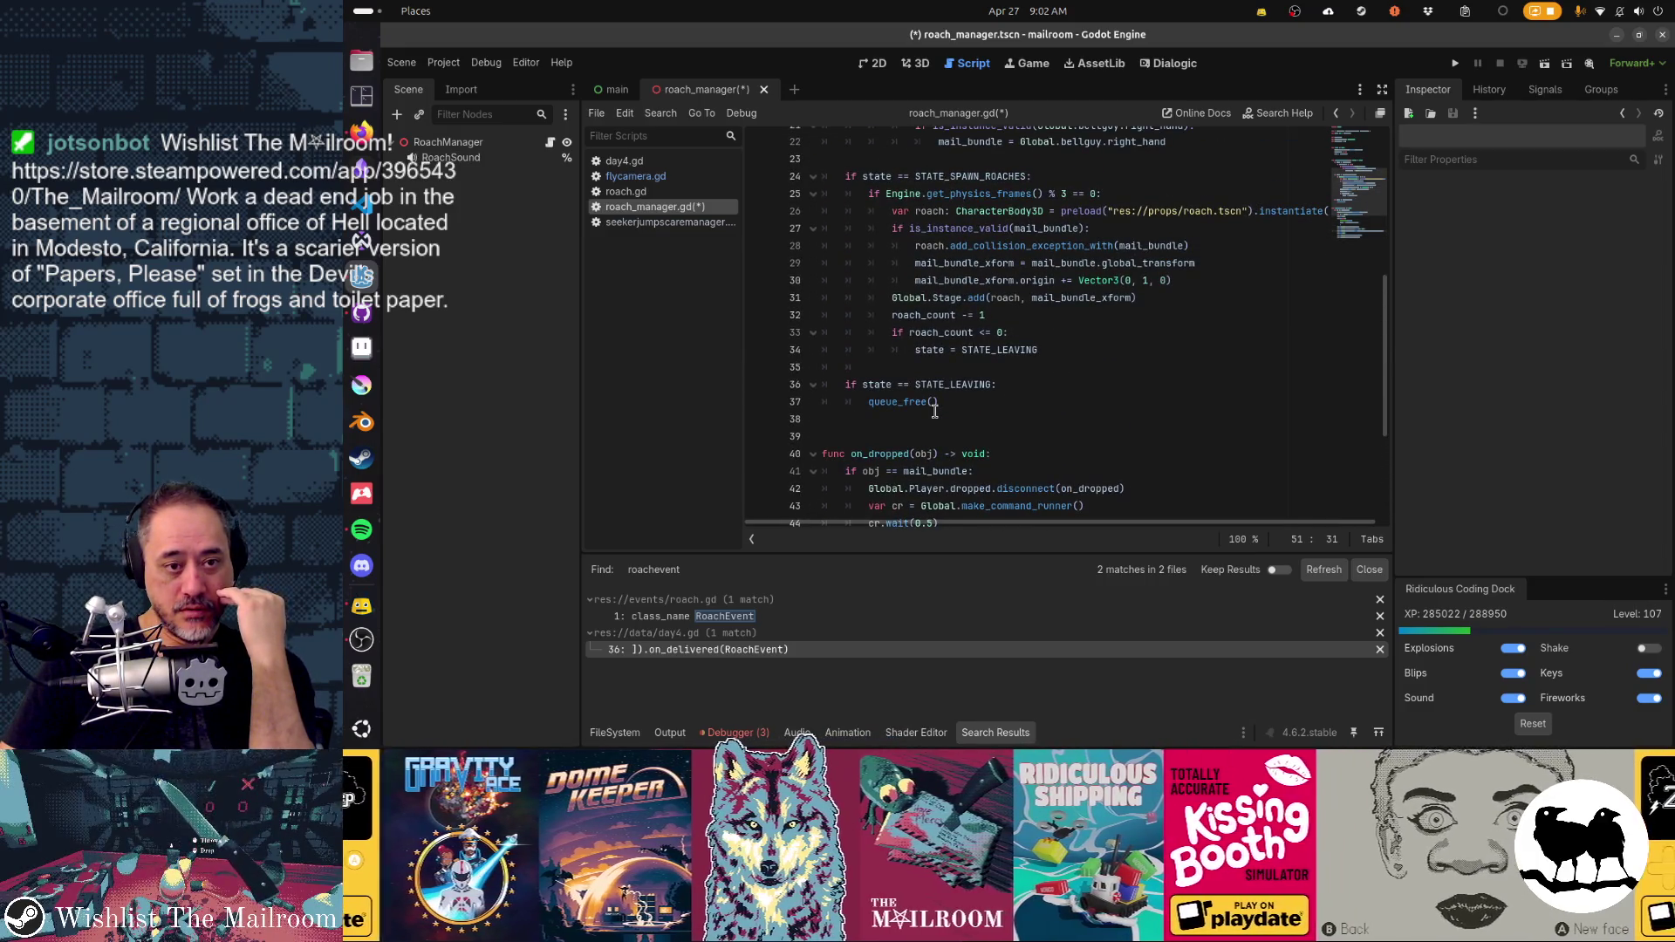
scroll(935, 410, "up", 1)
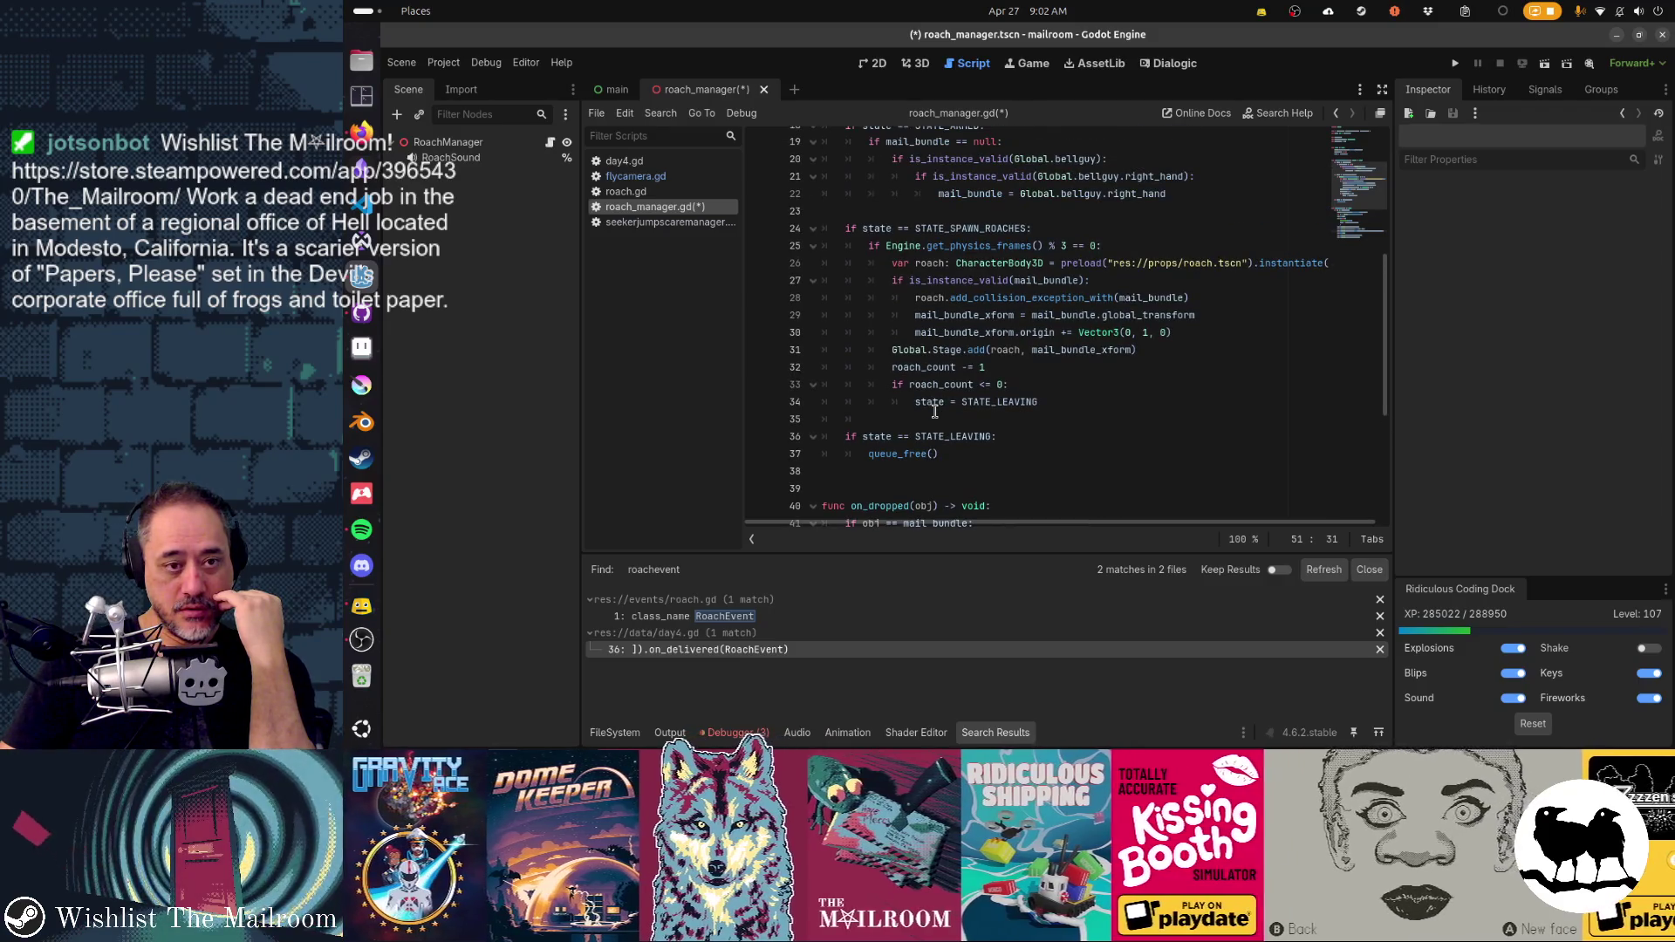
scroll(935, 409, "down", 5)
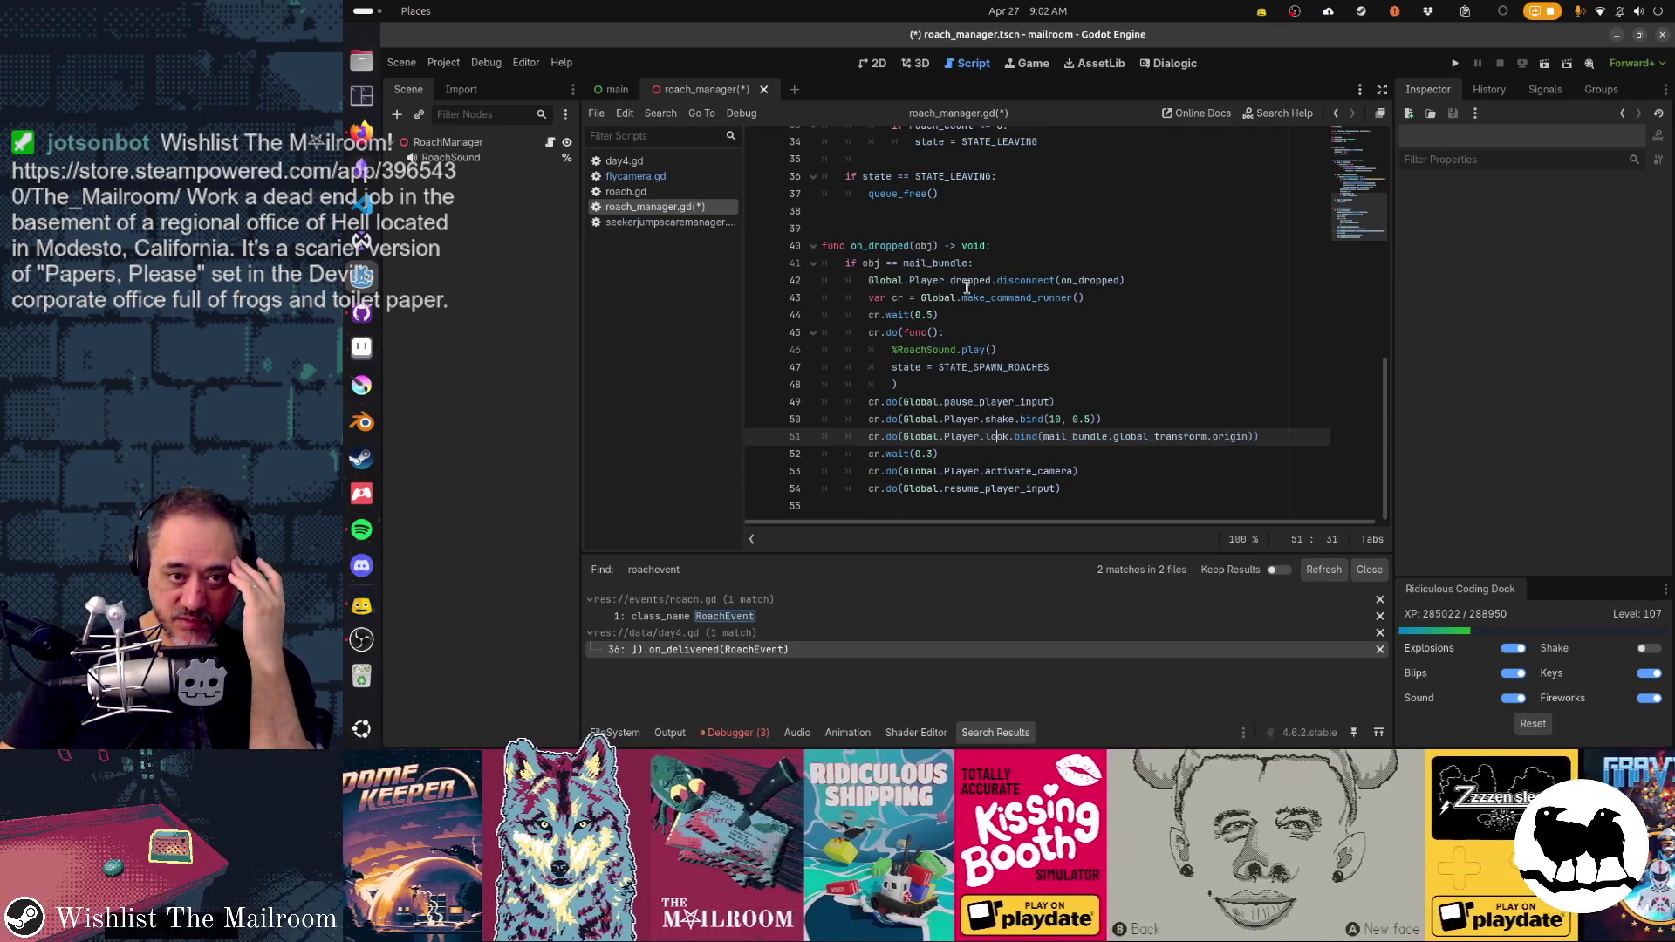
mouse_move(965, 270)
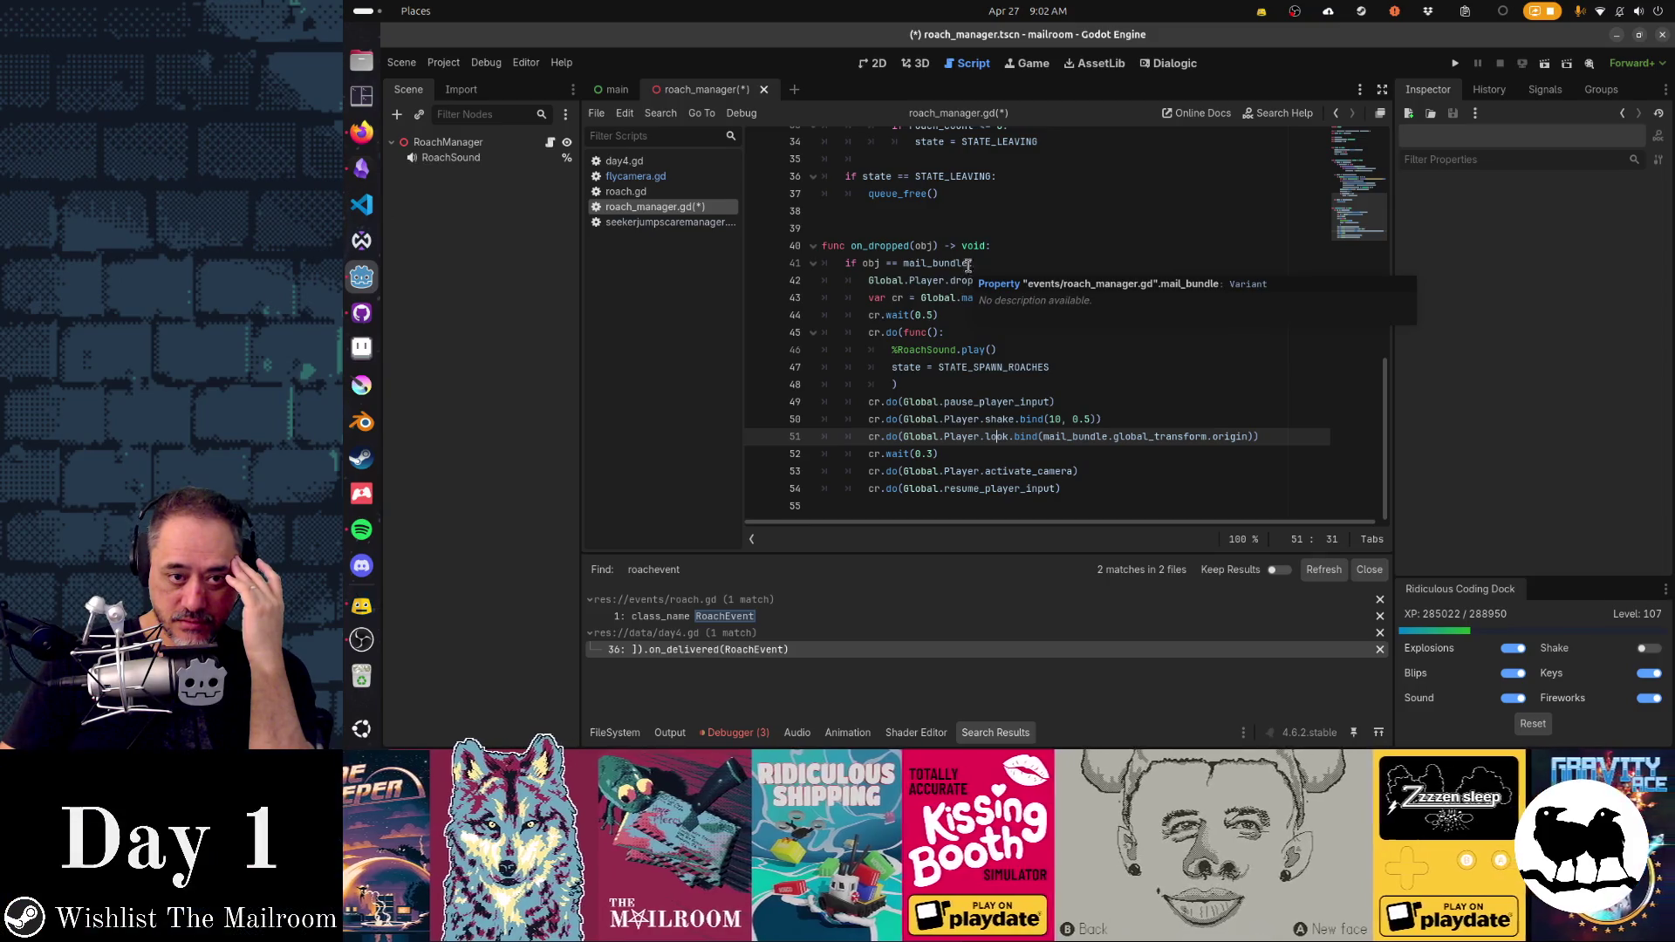
left_click(1008, 245)
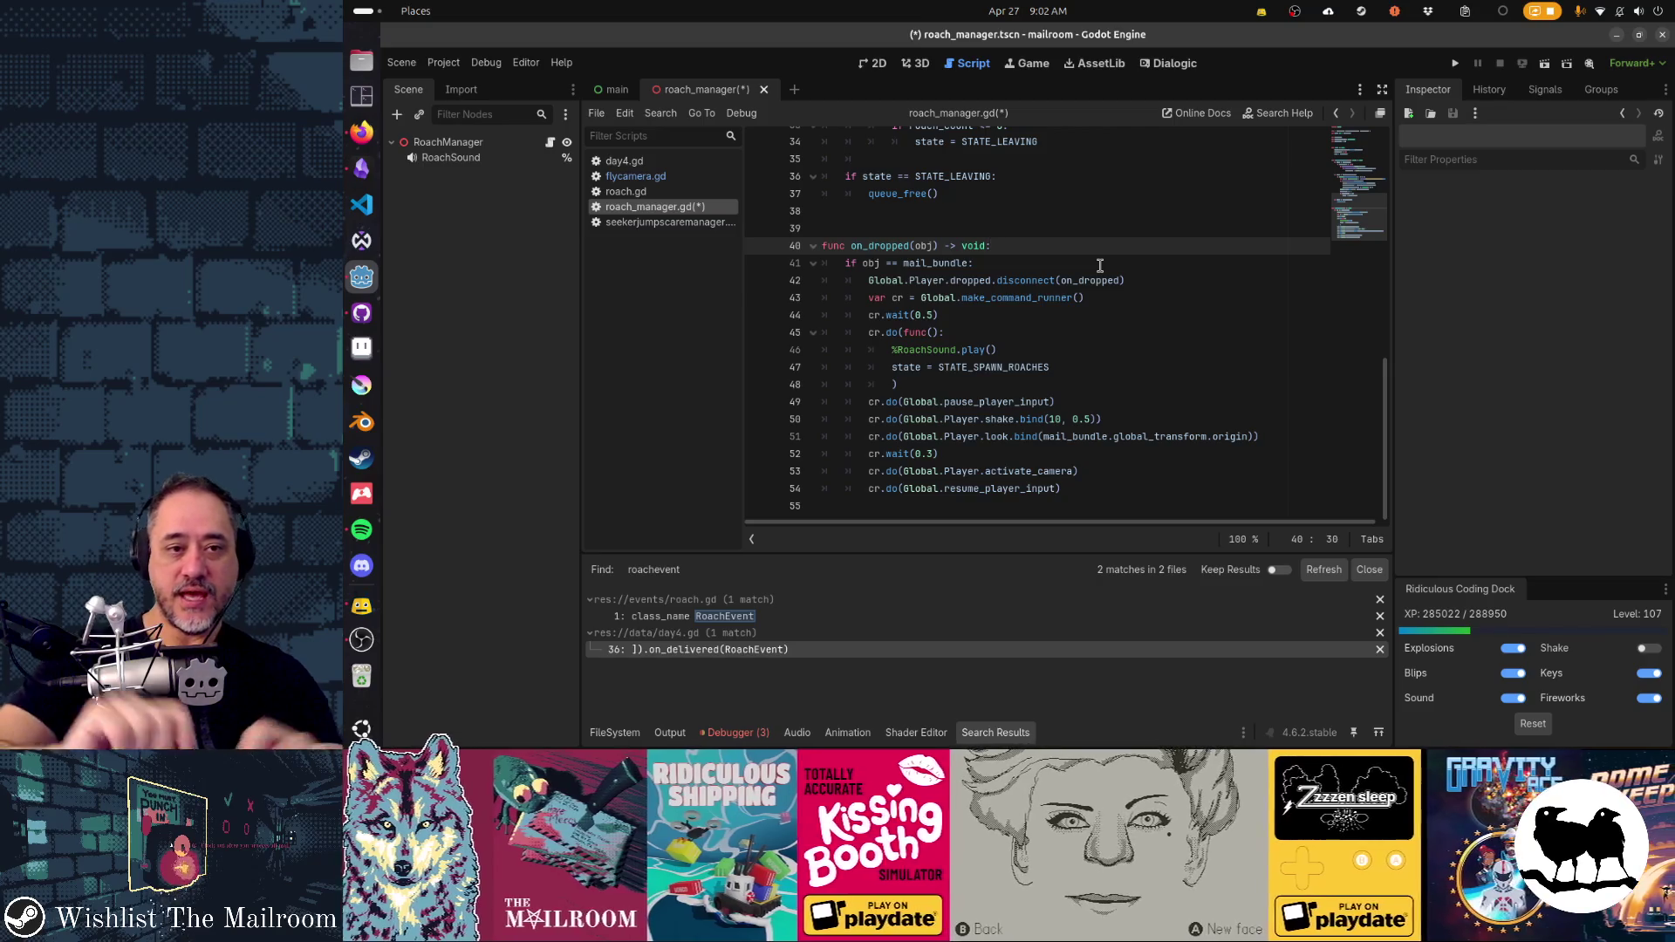
- Declare 'var dist_to_player: float' at the top of on_dropped
key("Return")
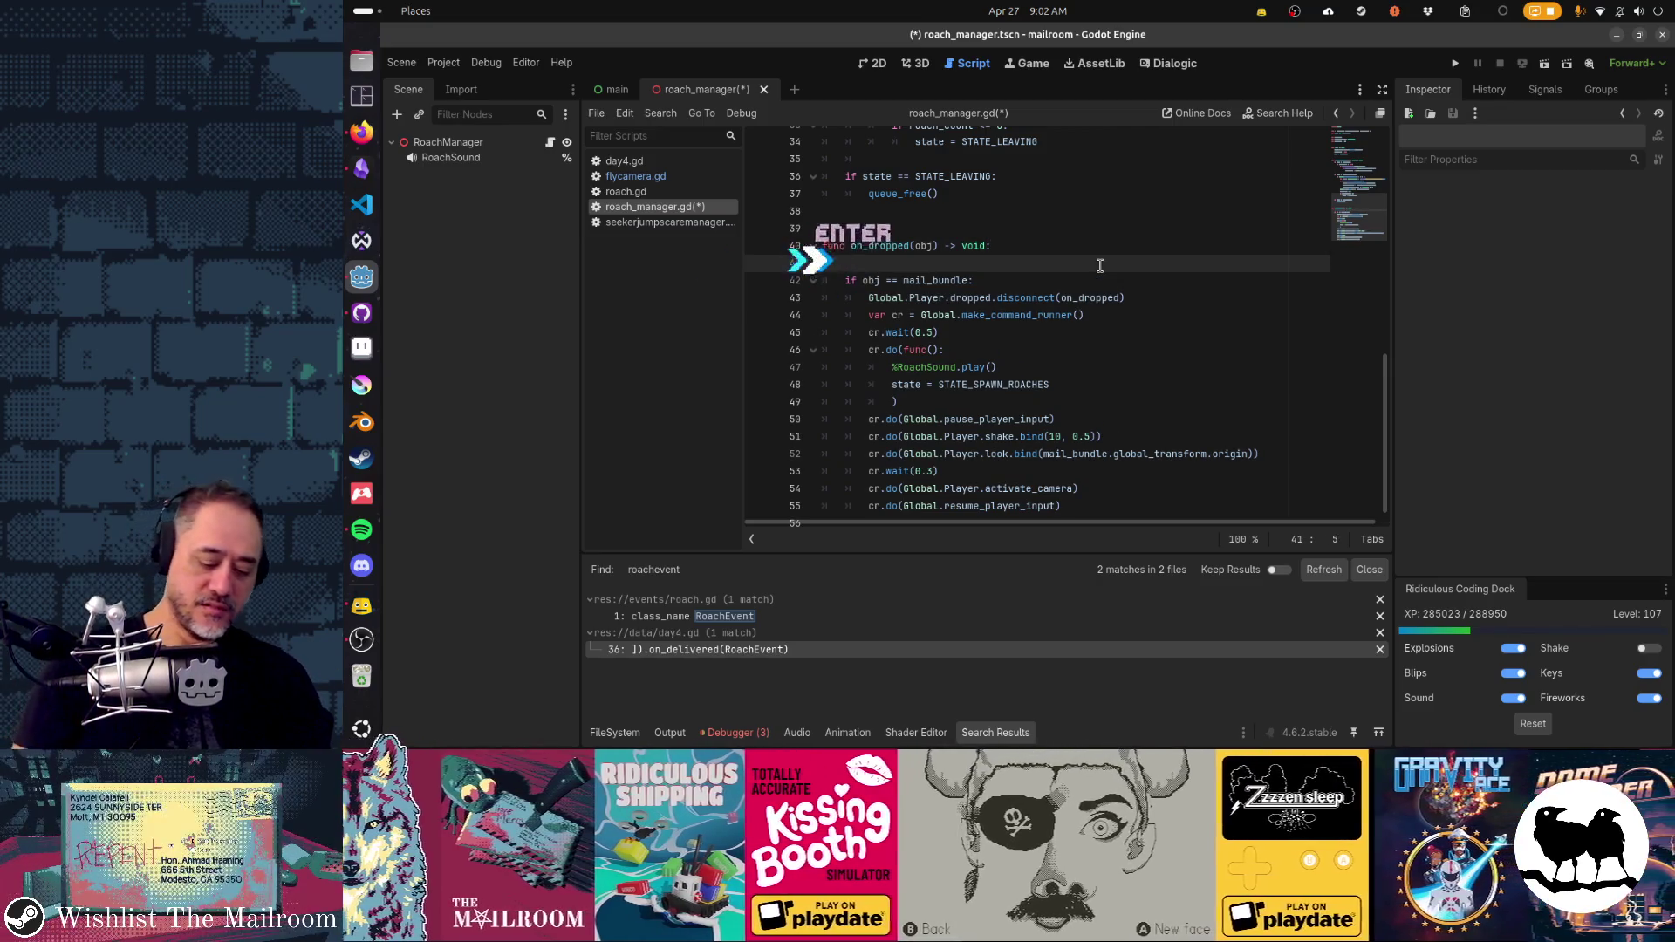
type("var dist =")
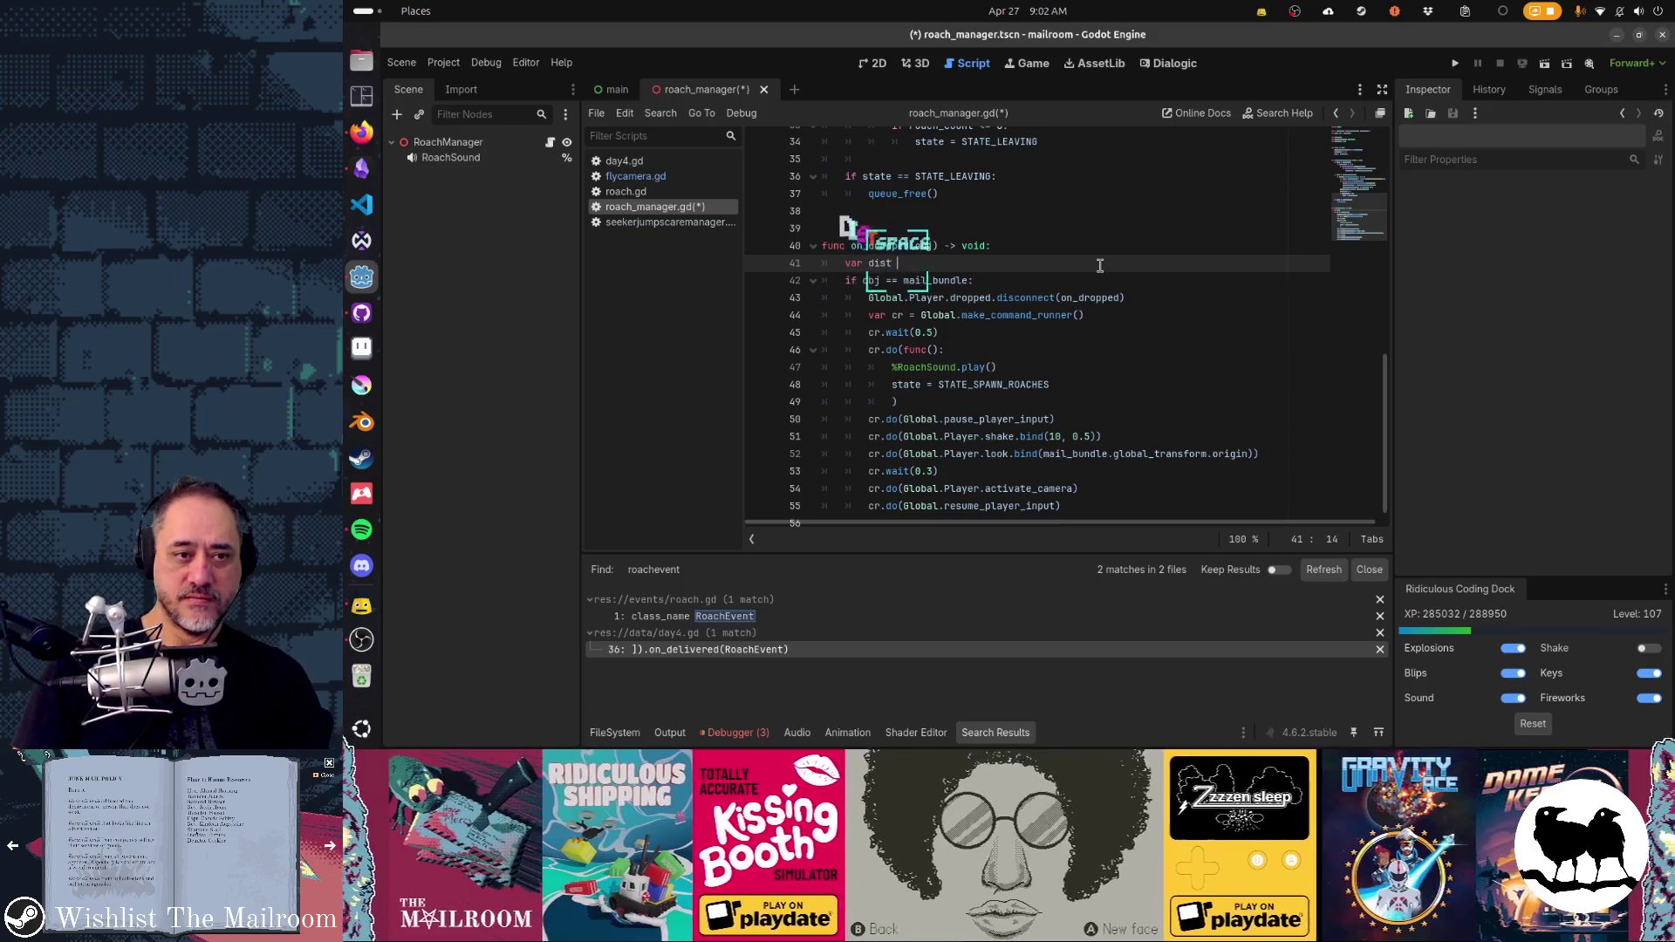
type("_to_player")
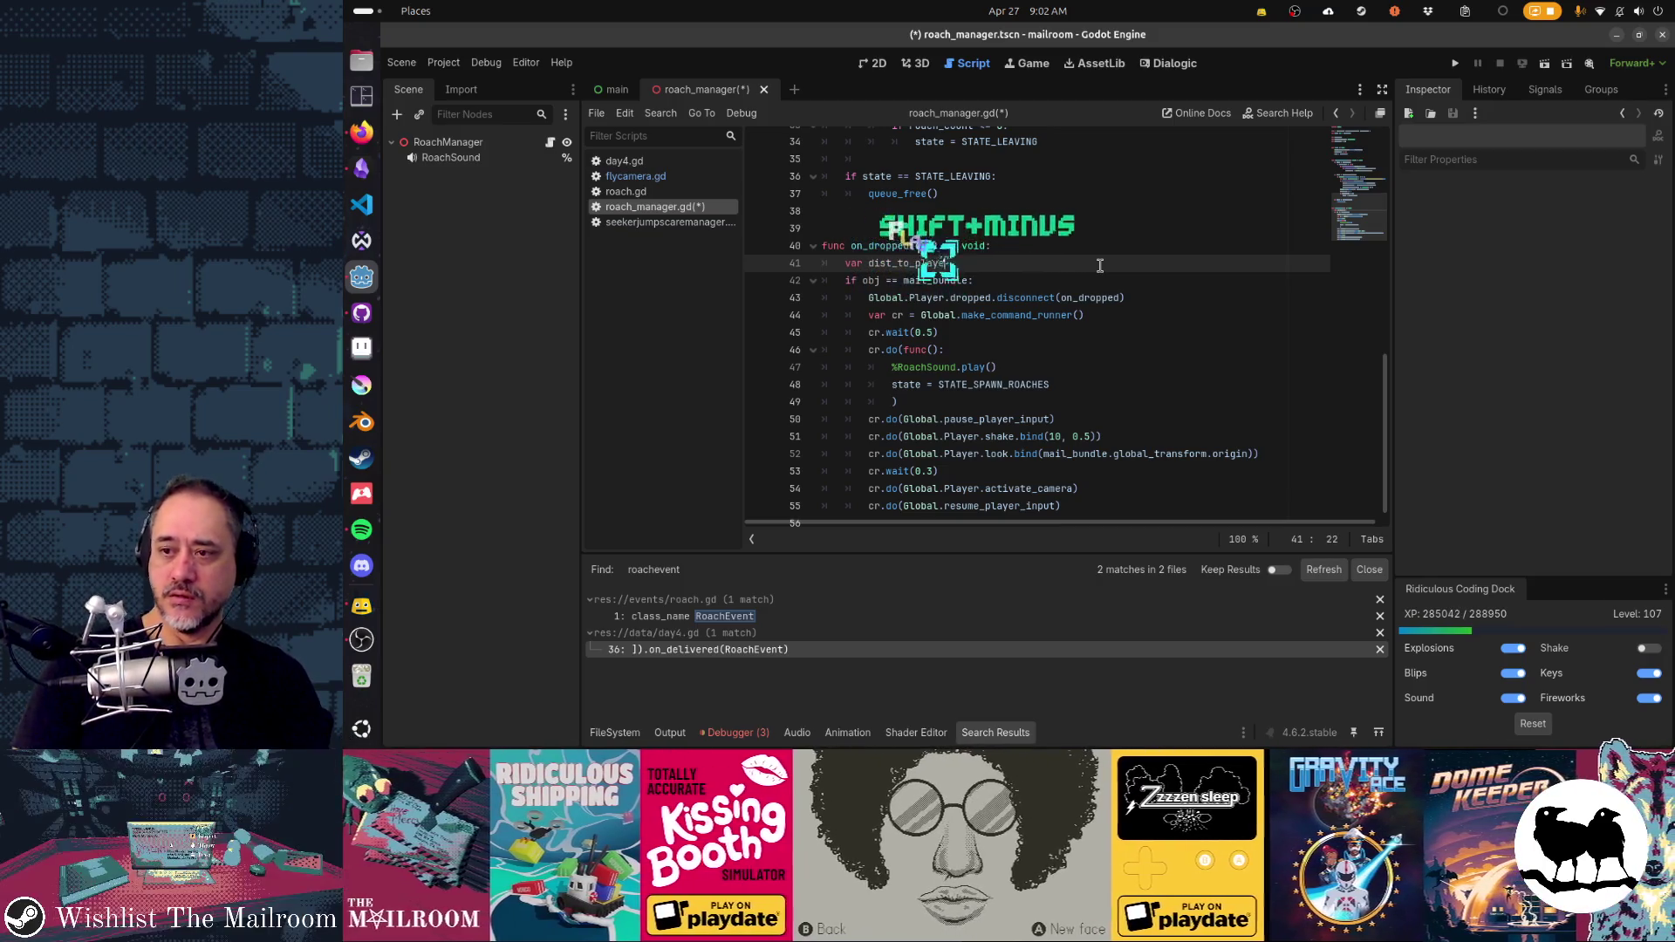
type(": float")
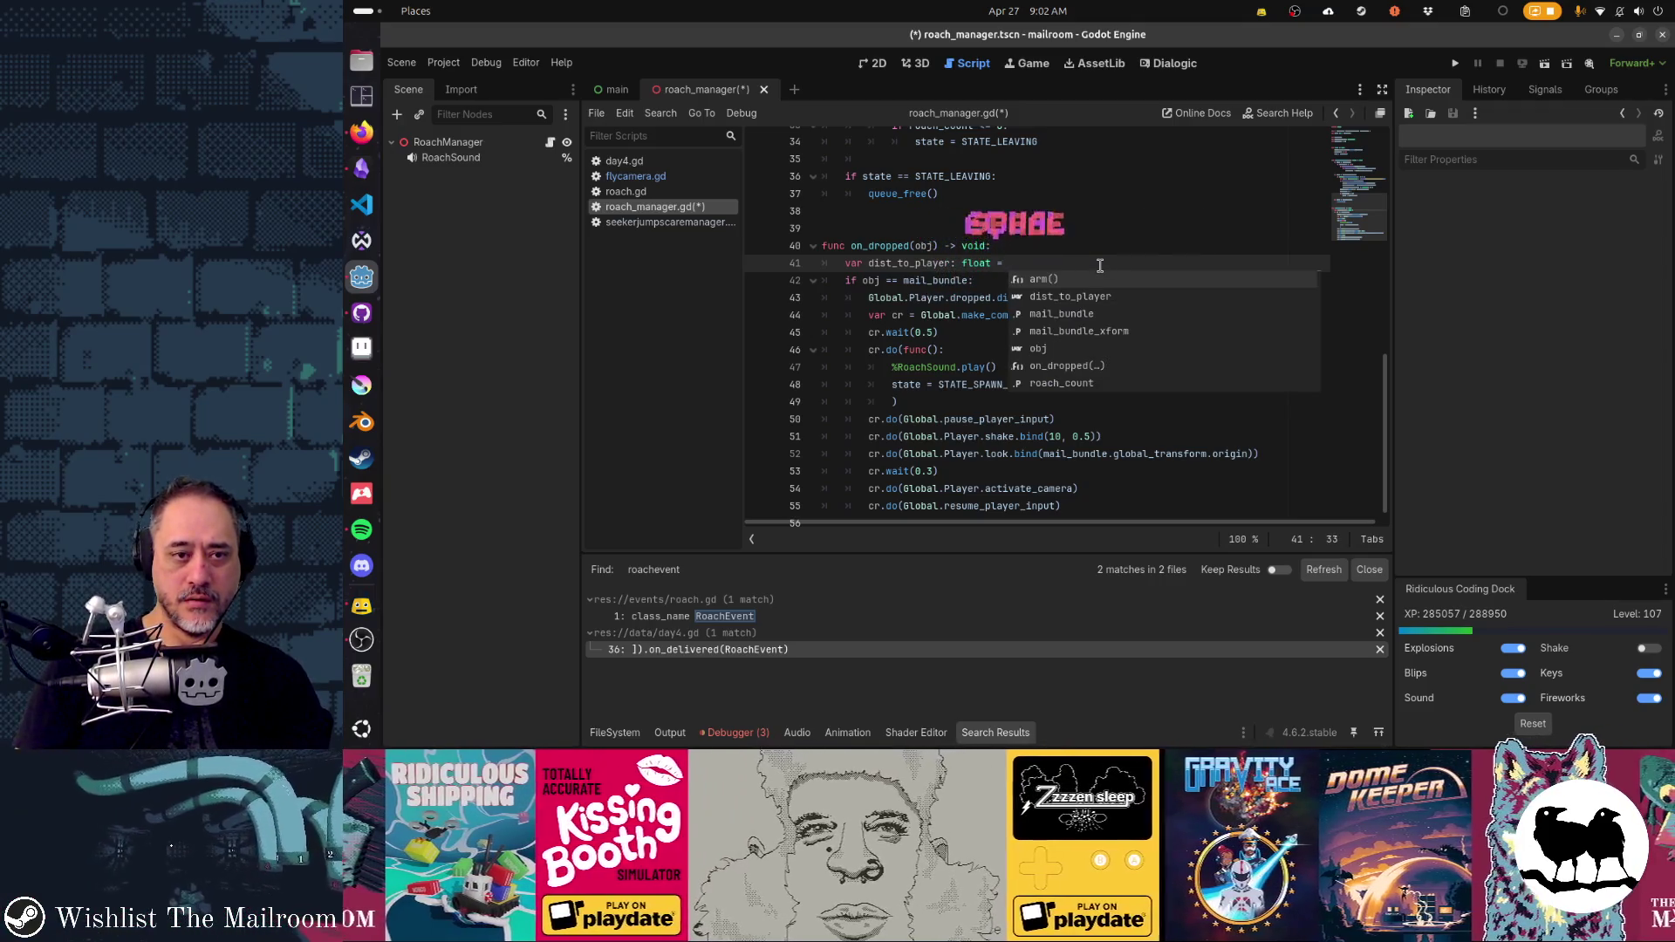
key("BackSpace")
key("Return")
- Begin 'dist_to_player = mail_bundle.global_position' and remove the invalid distance_to_player call
type("dist")
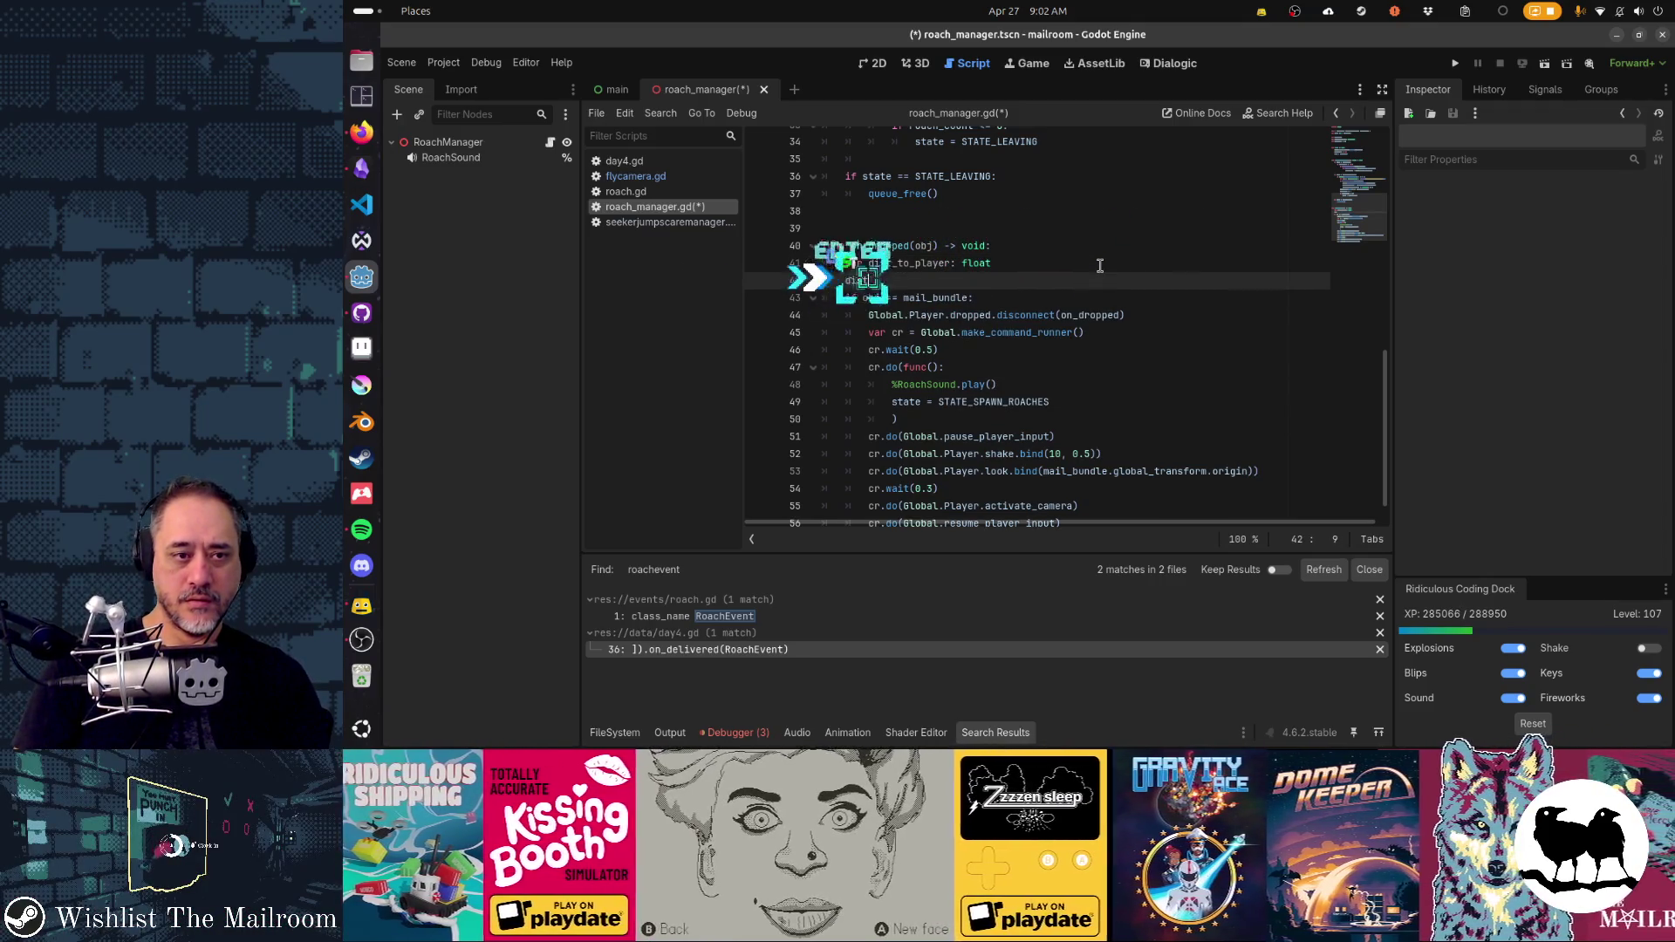
type("_to_player = ")
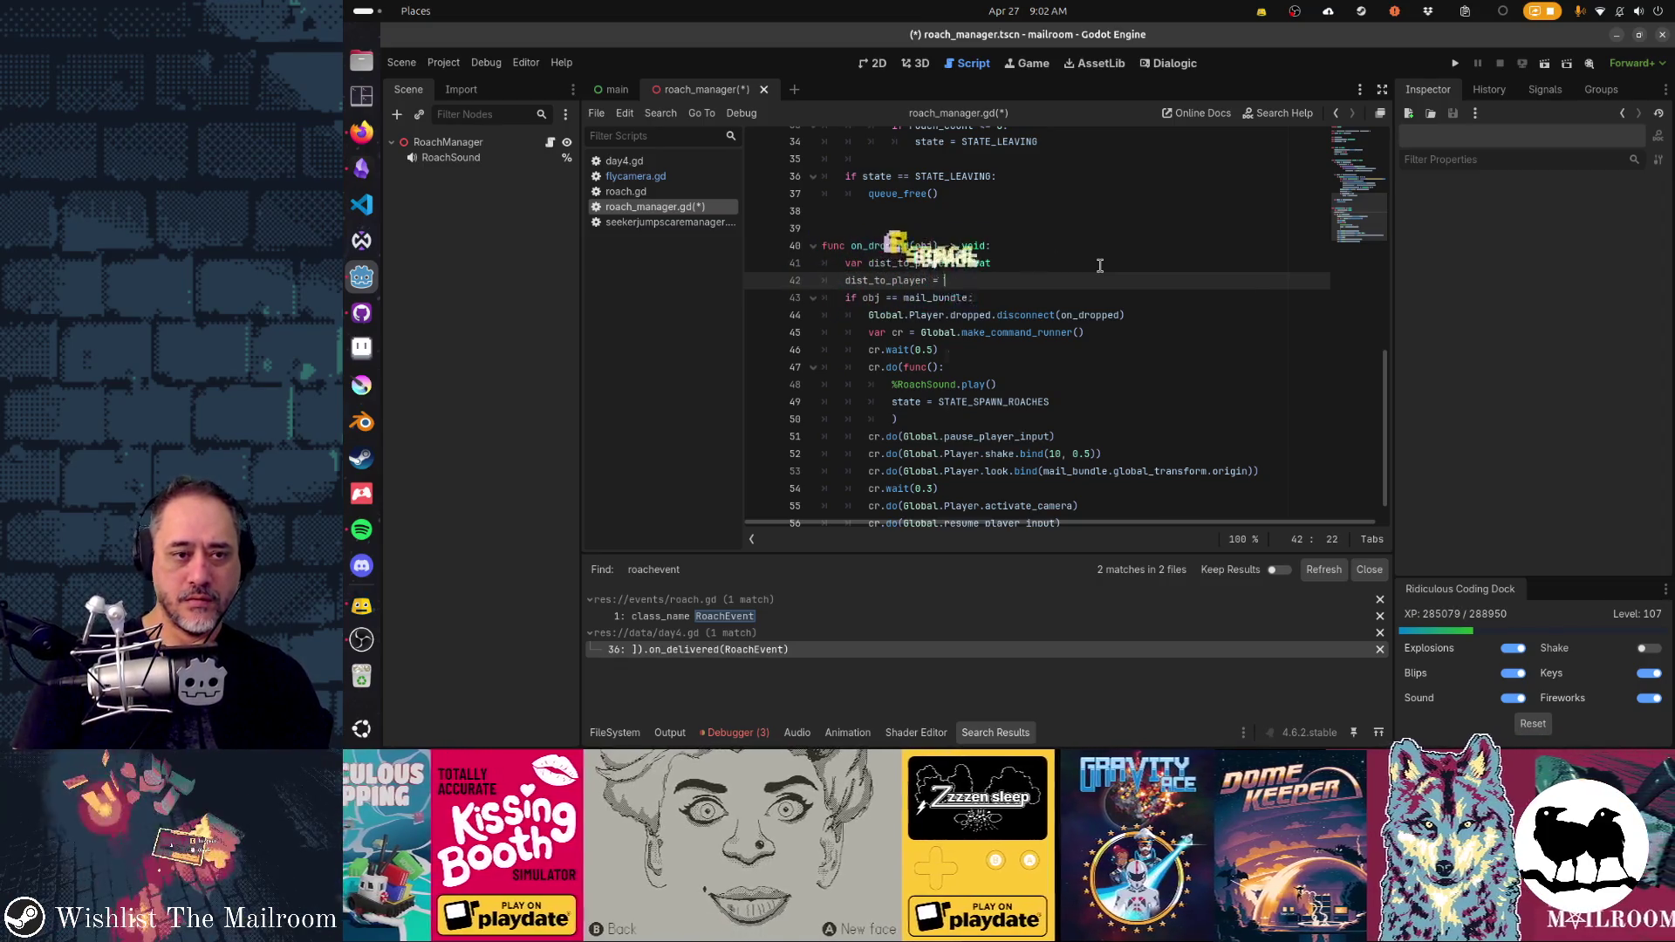
type("mail")
key("Return")
type(".")
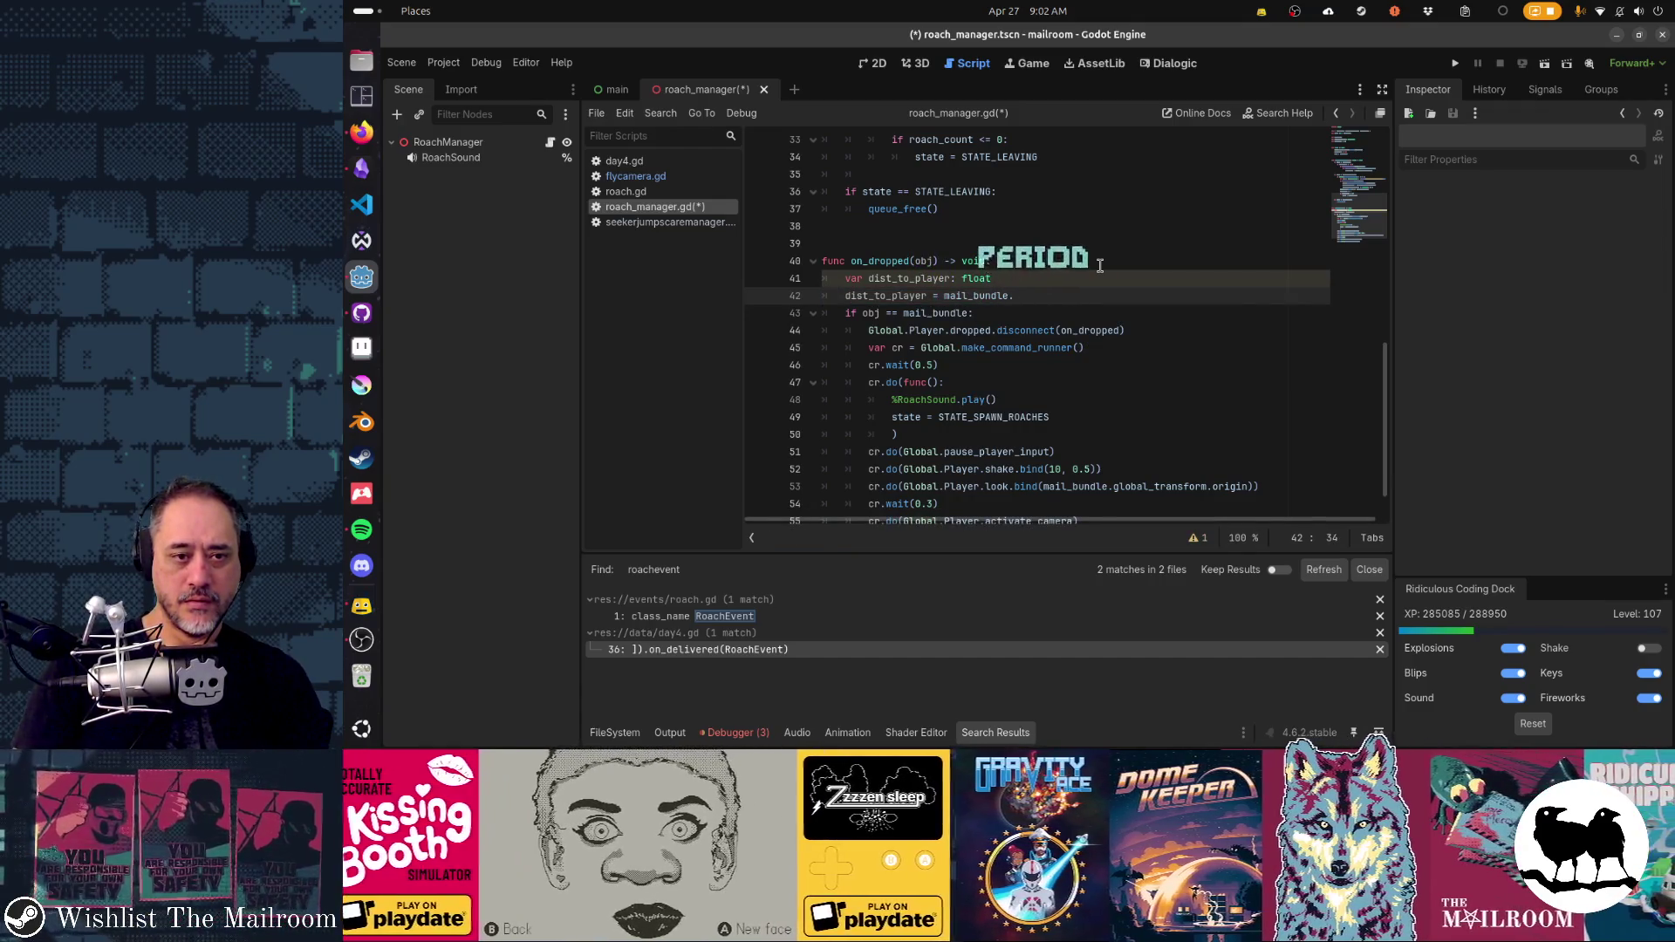
type("global_")
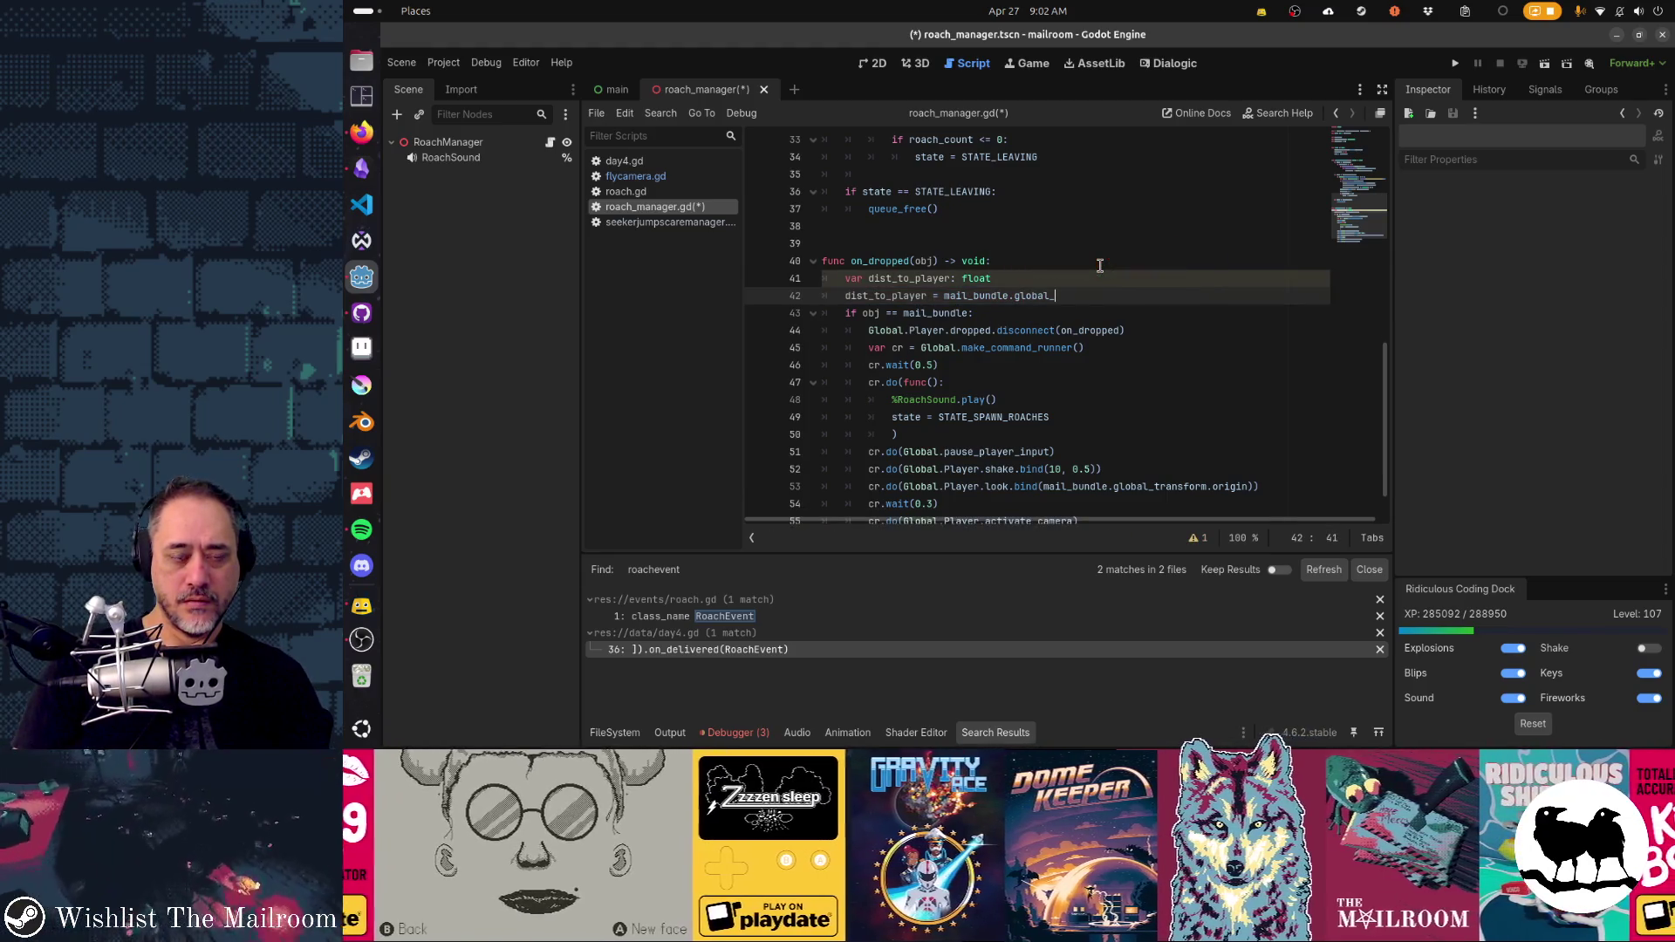
type("position.")
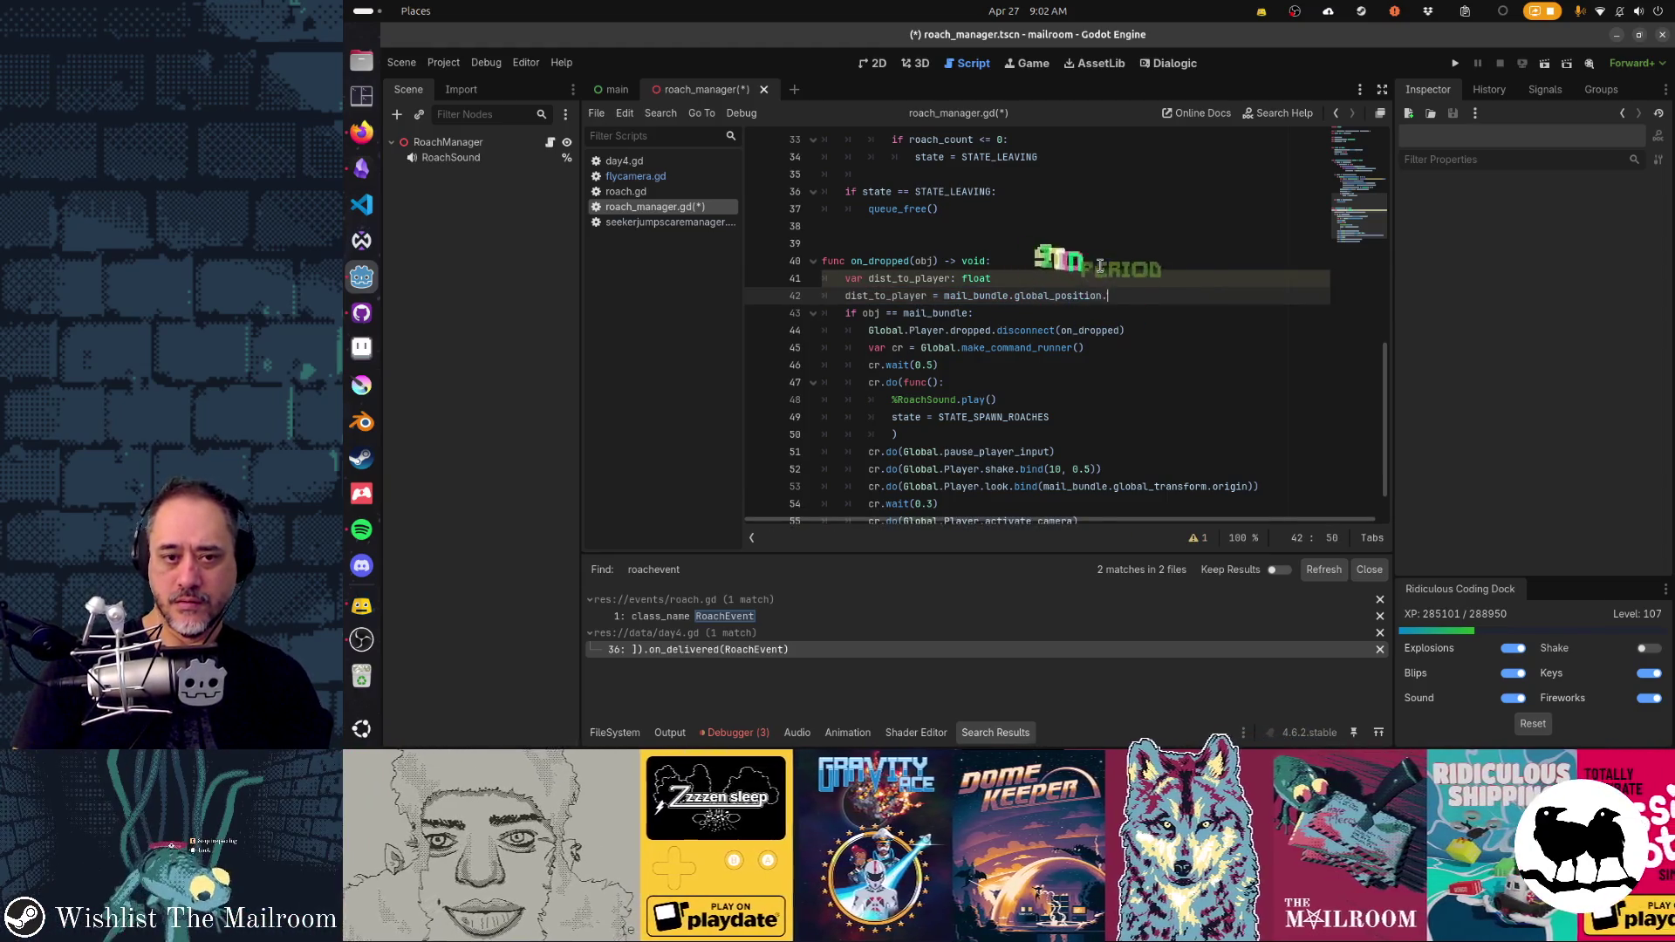
type("distance_to_p")
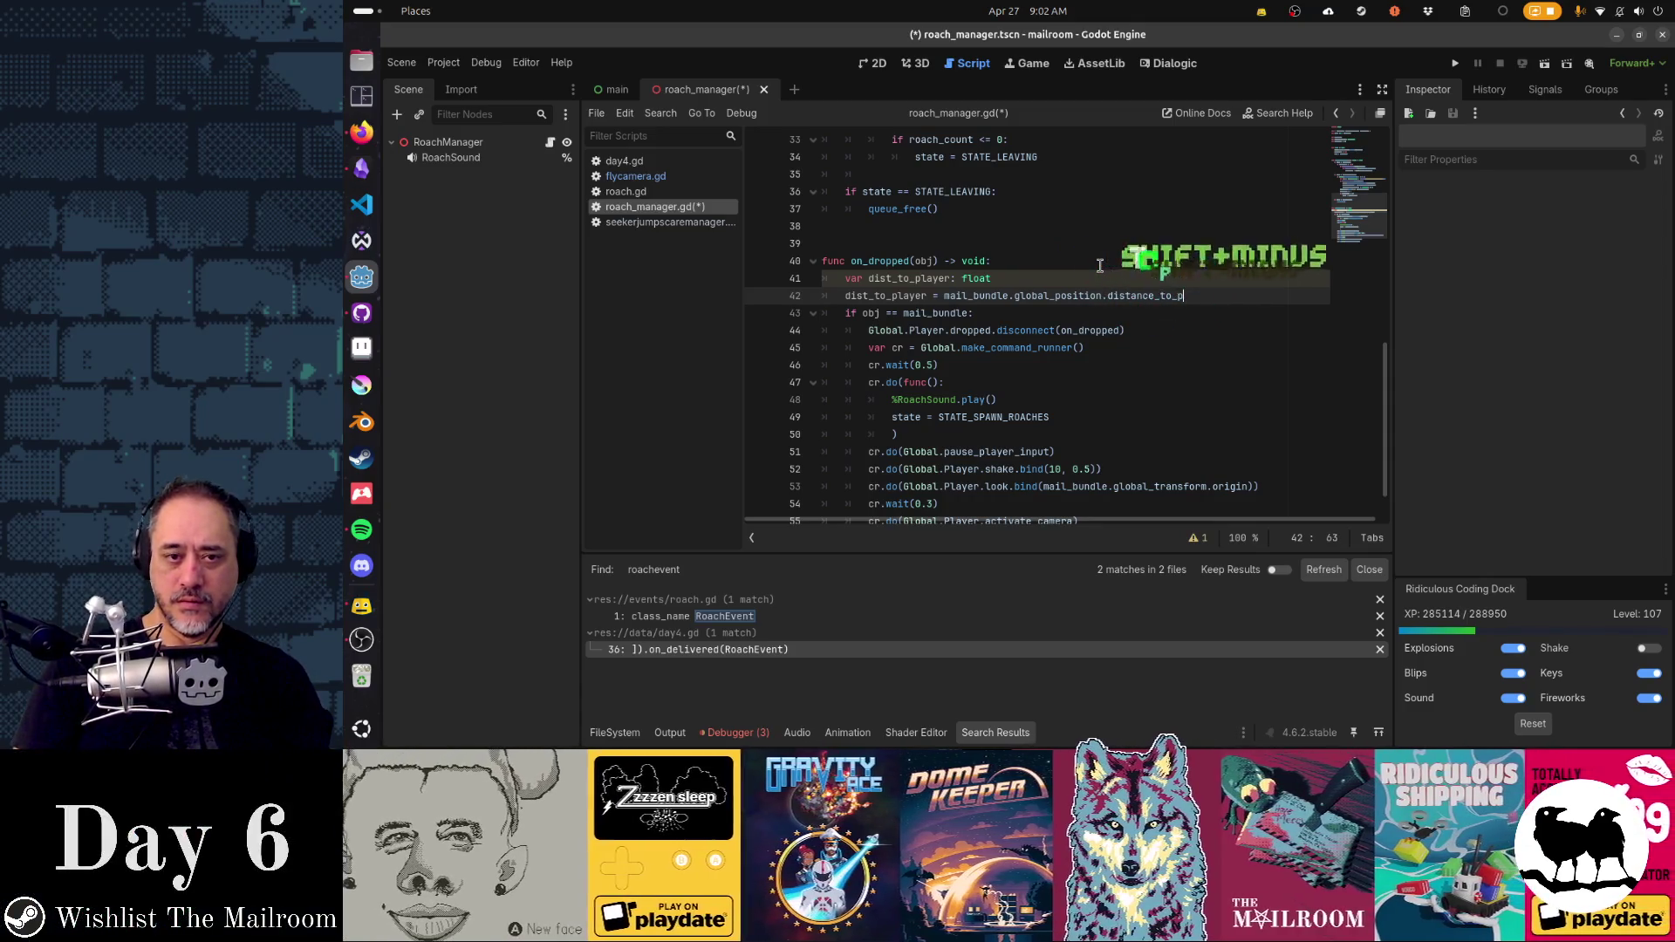
type("layer")
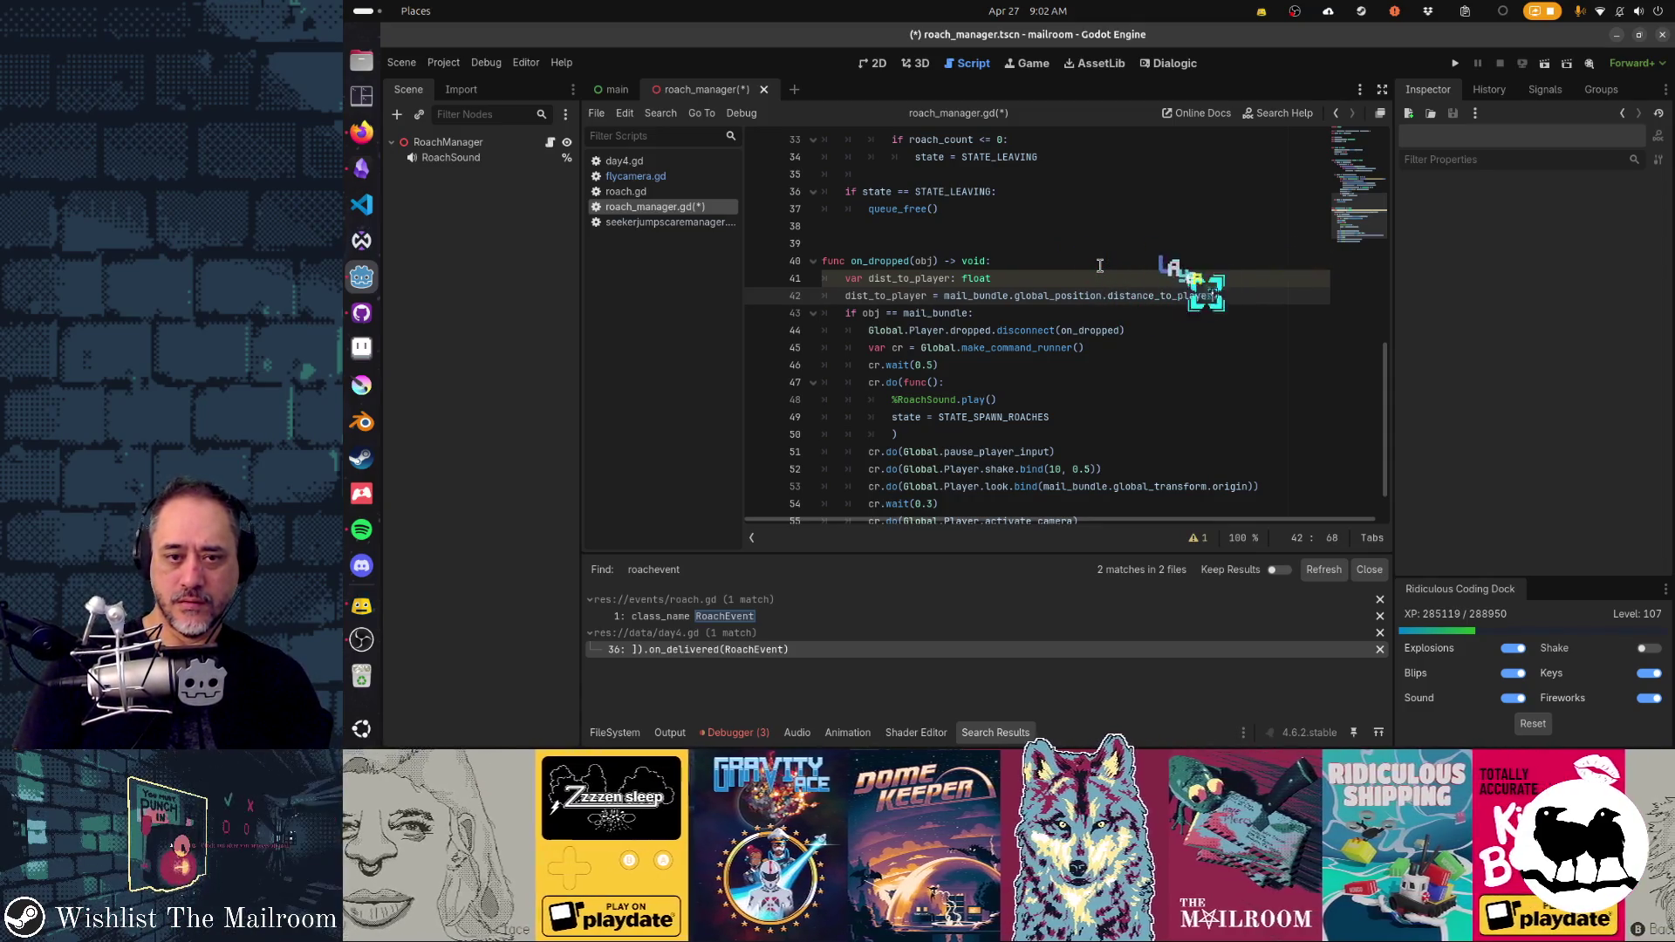
type("(global_position)")
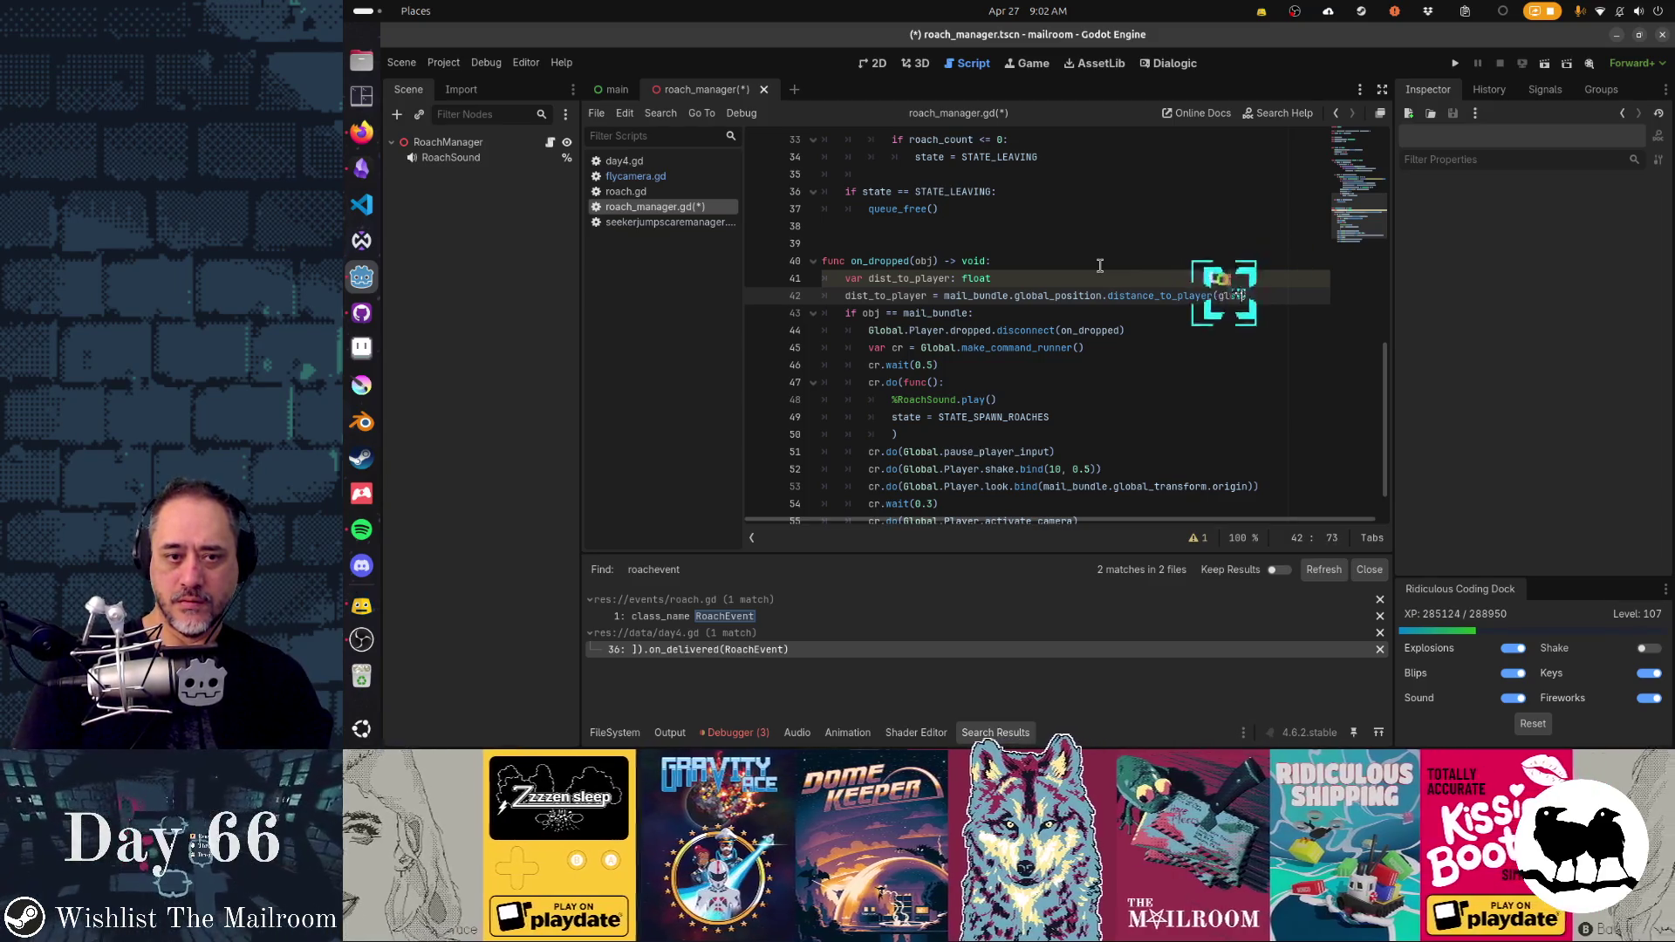
key("Left")
key("Left")
key("Left")
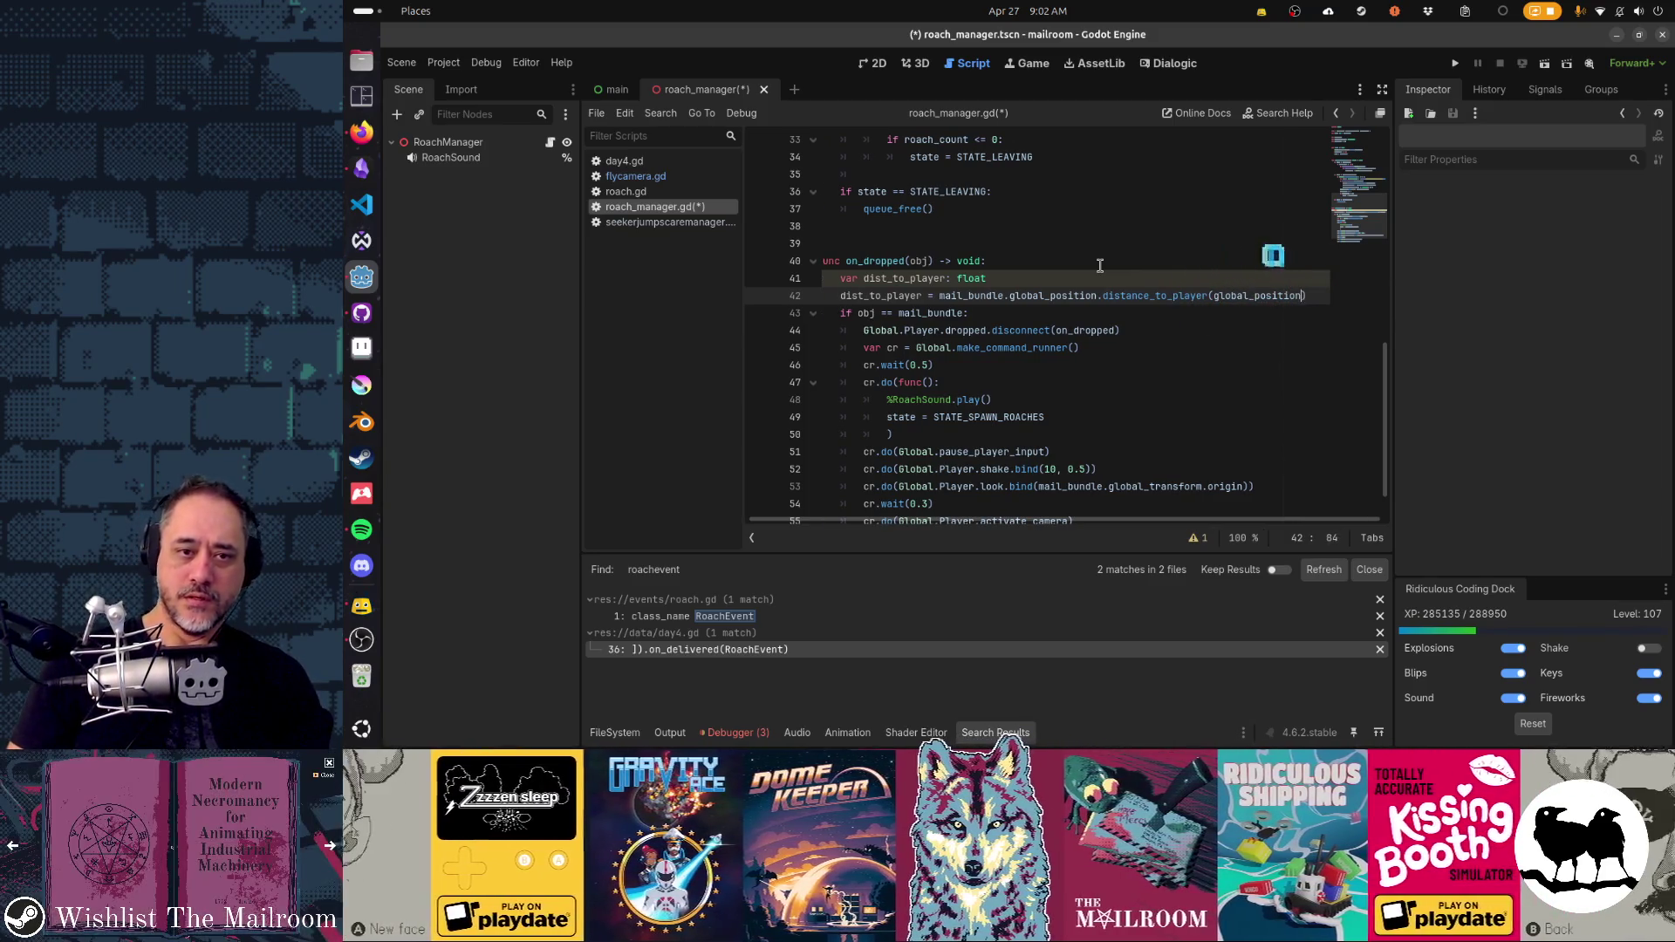
key("shift+Left")
key("shift+Left")
key("shift+Left")
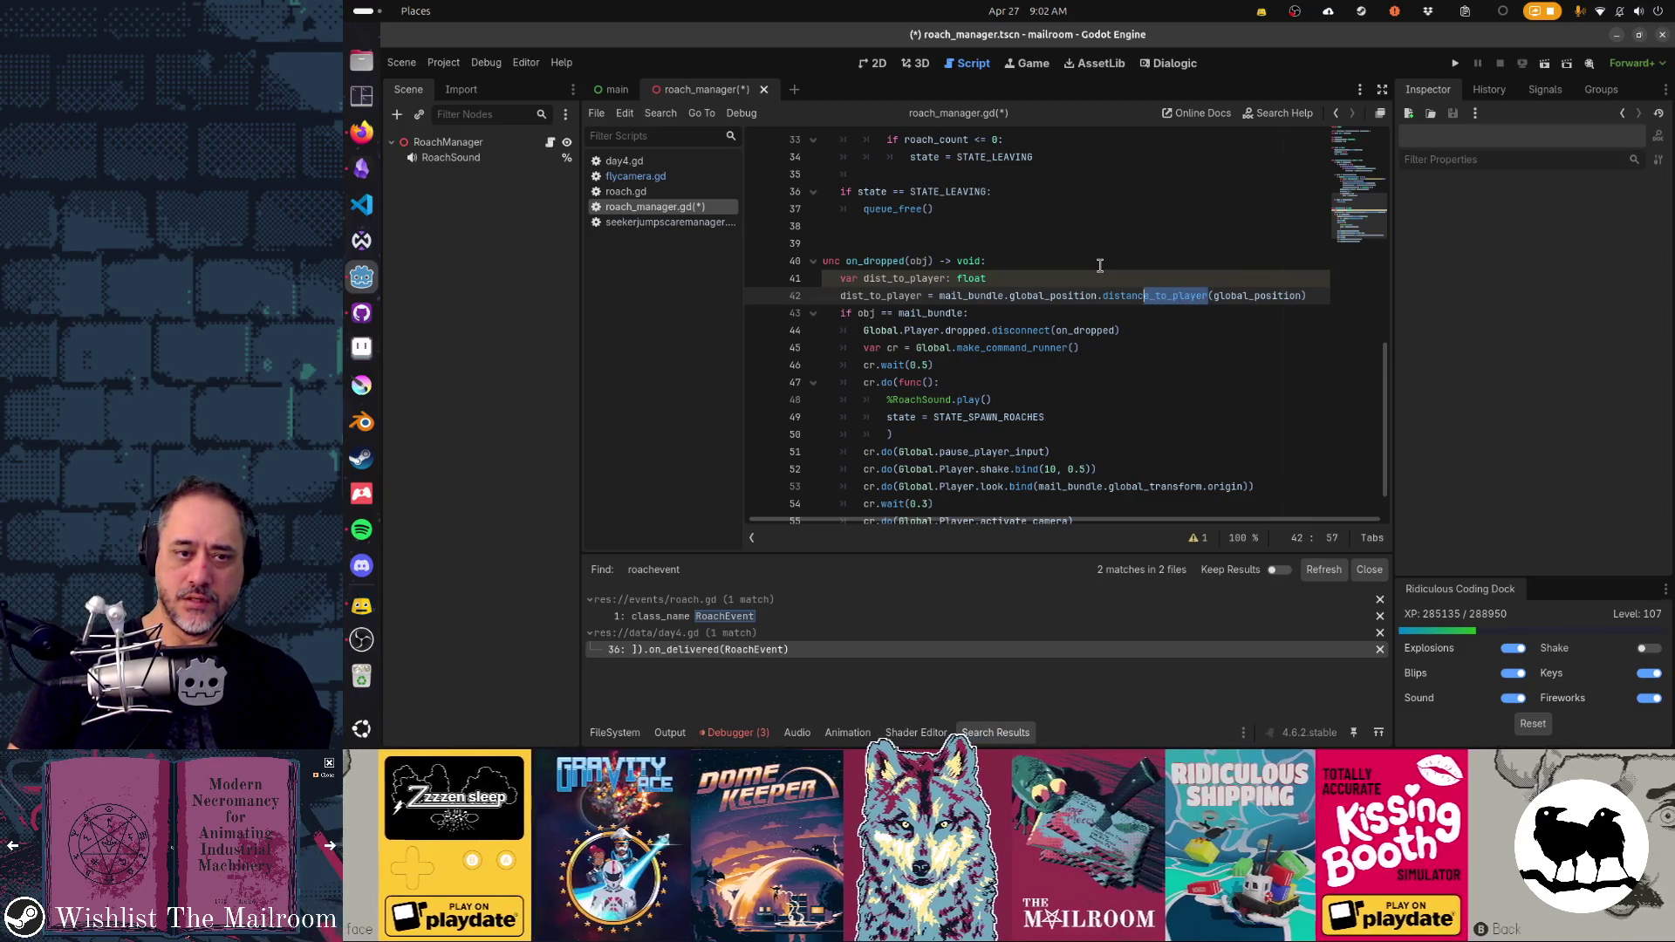
key("Left")
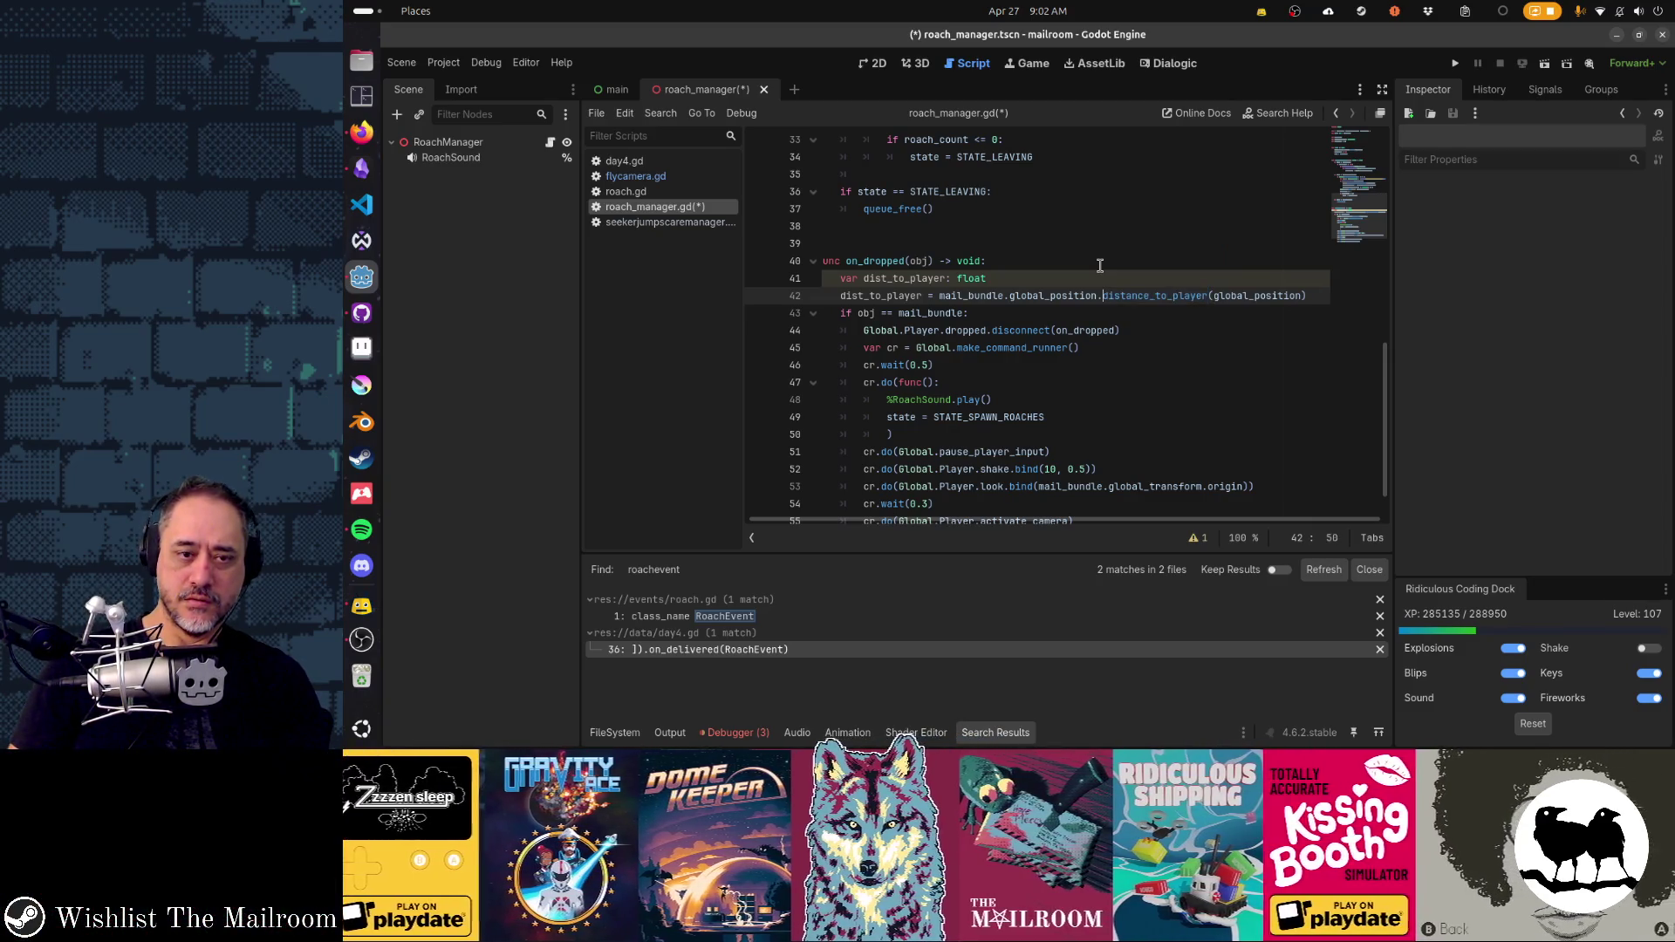
key("ctrl+shift+Right")
key("Delete")
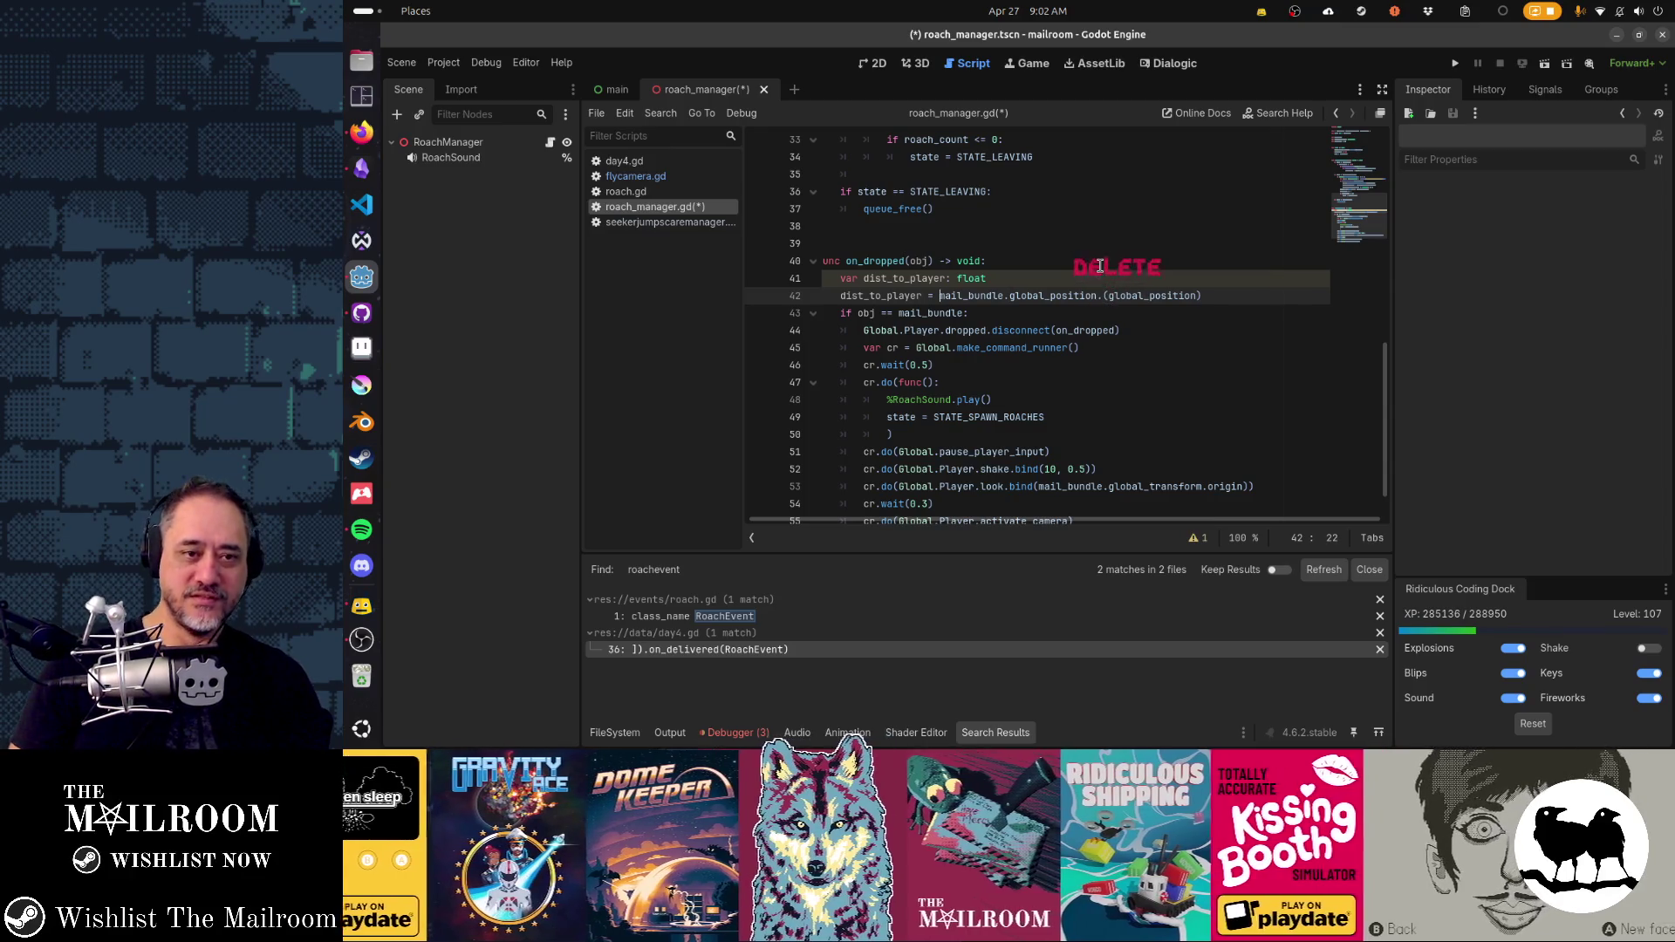
- Cast mail_bundle.global_position to Vector3 on line 42, removing leftover call text
type("(")
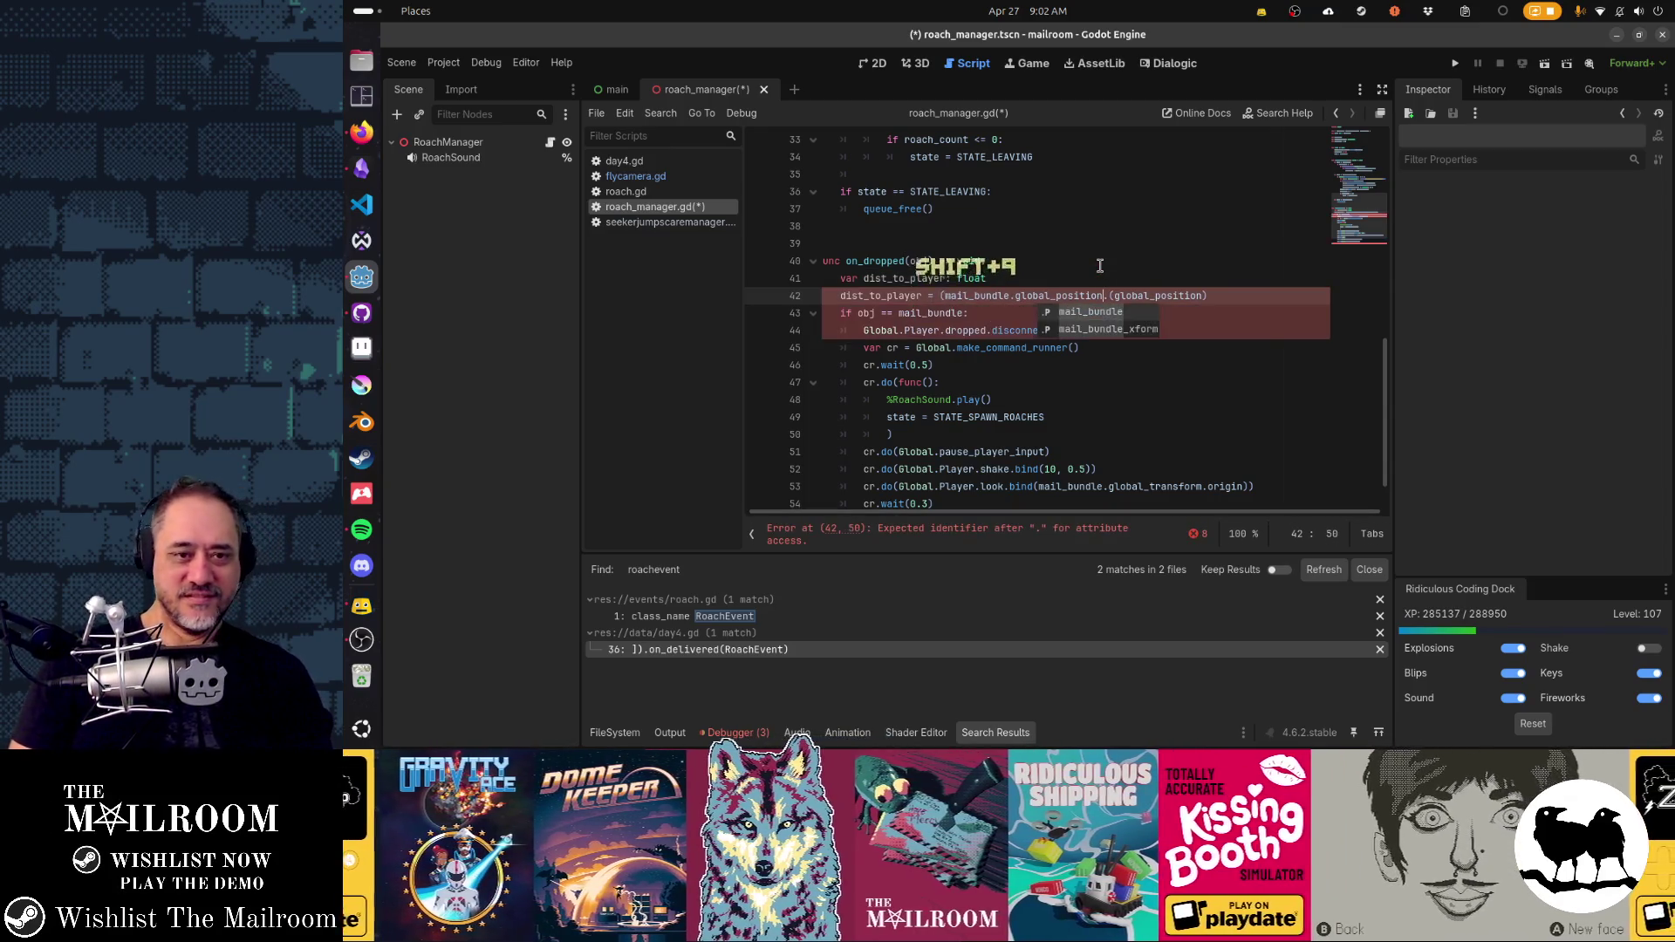
key("BackSpace")
type("as V")
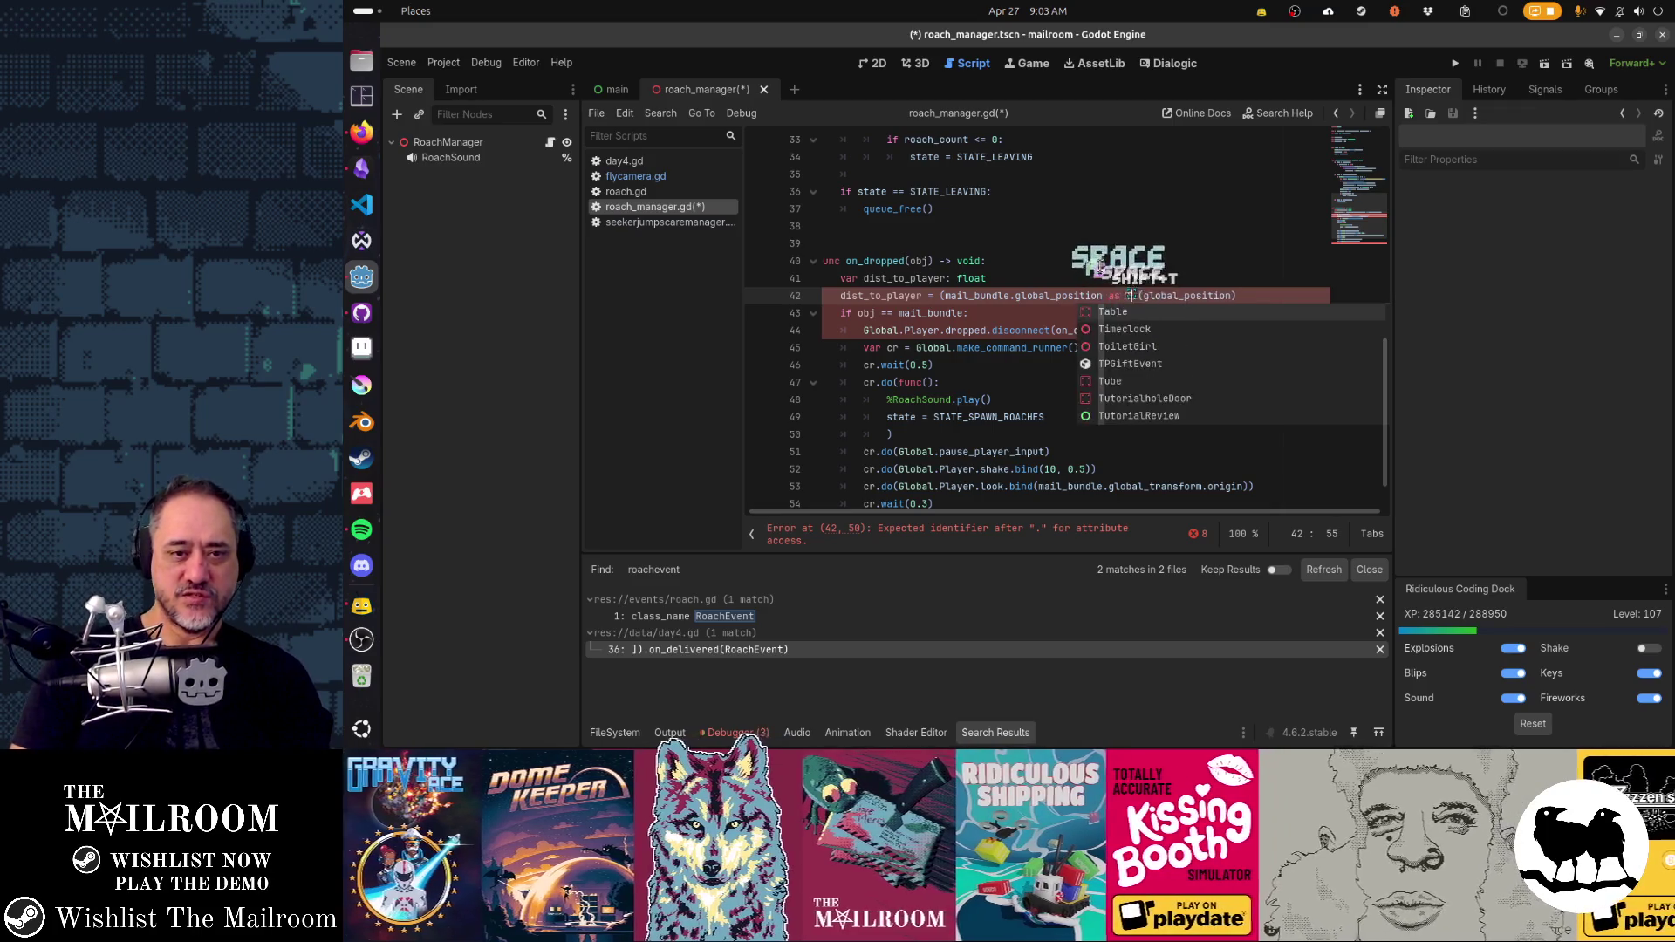
type("ector3).")
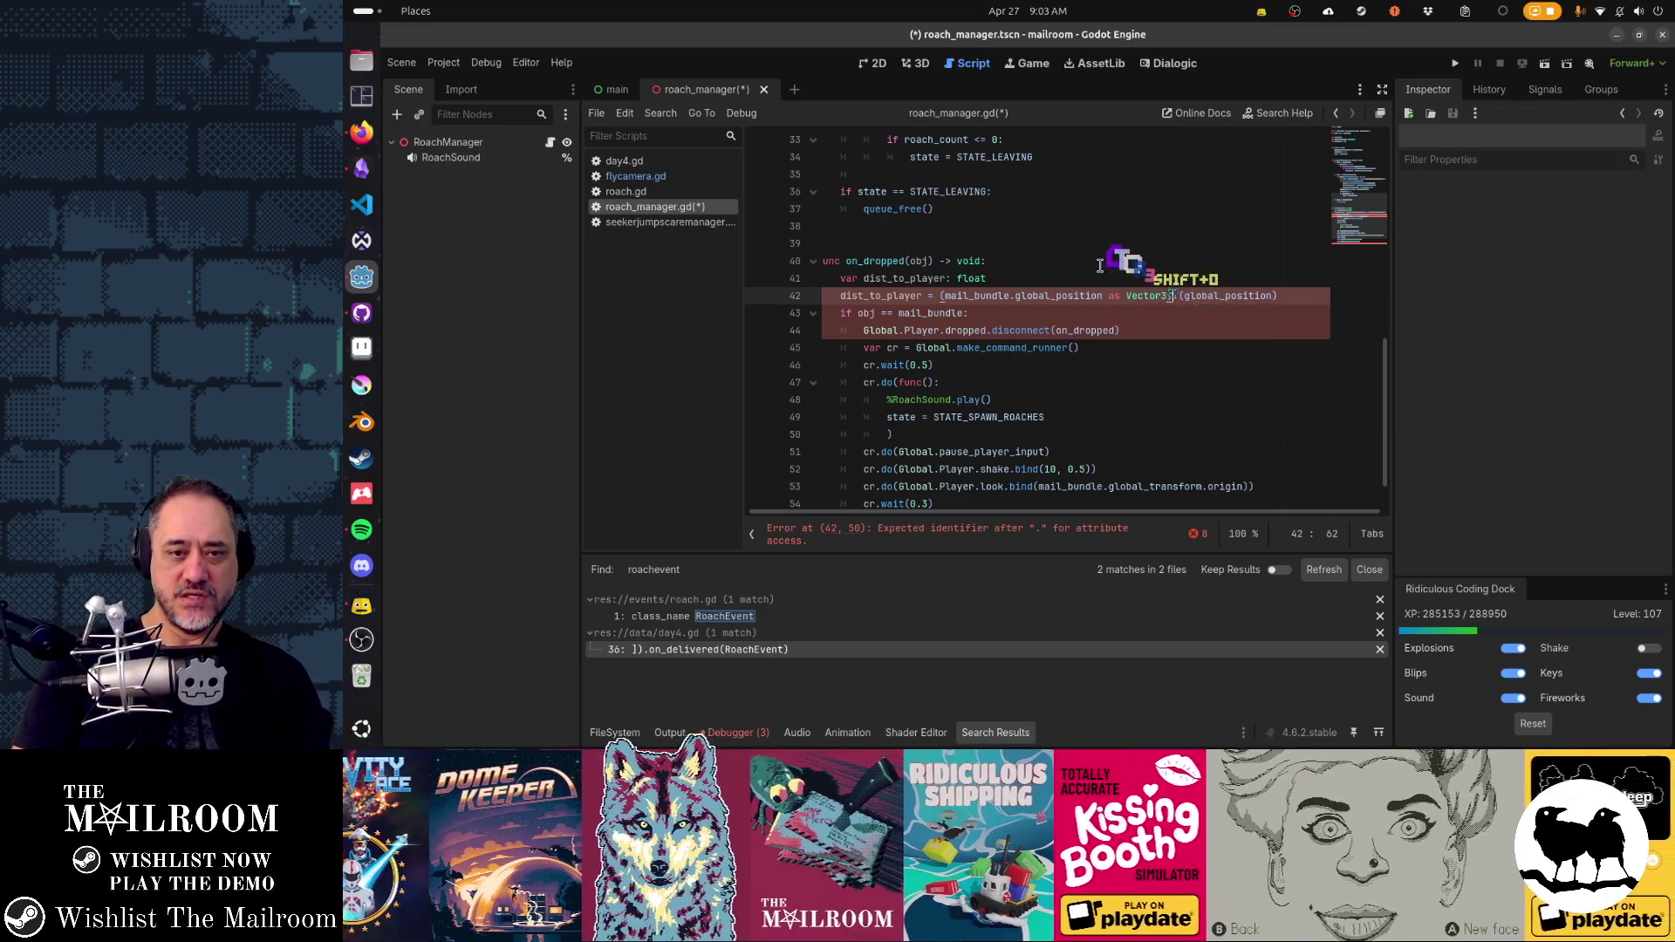
type("di.")
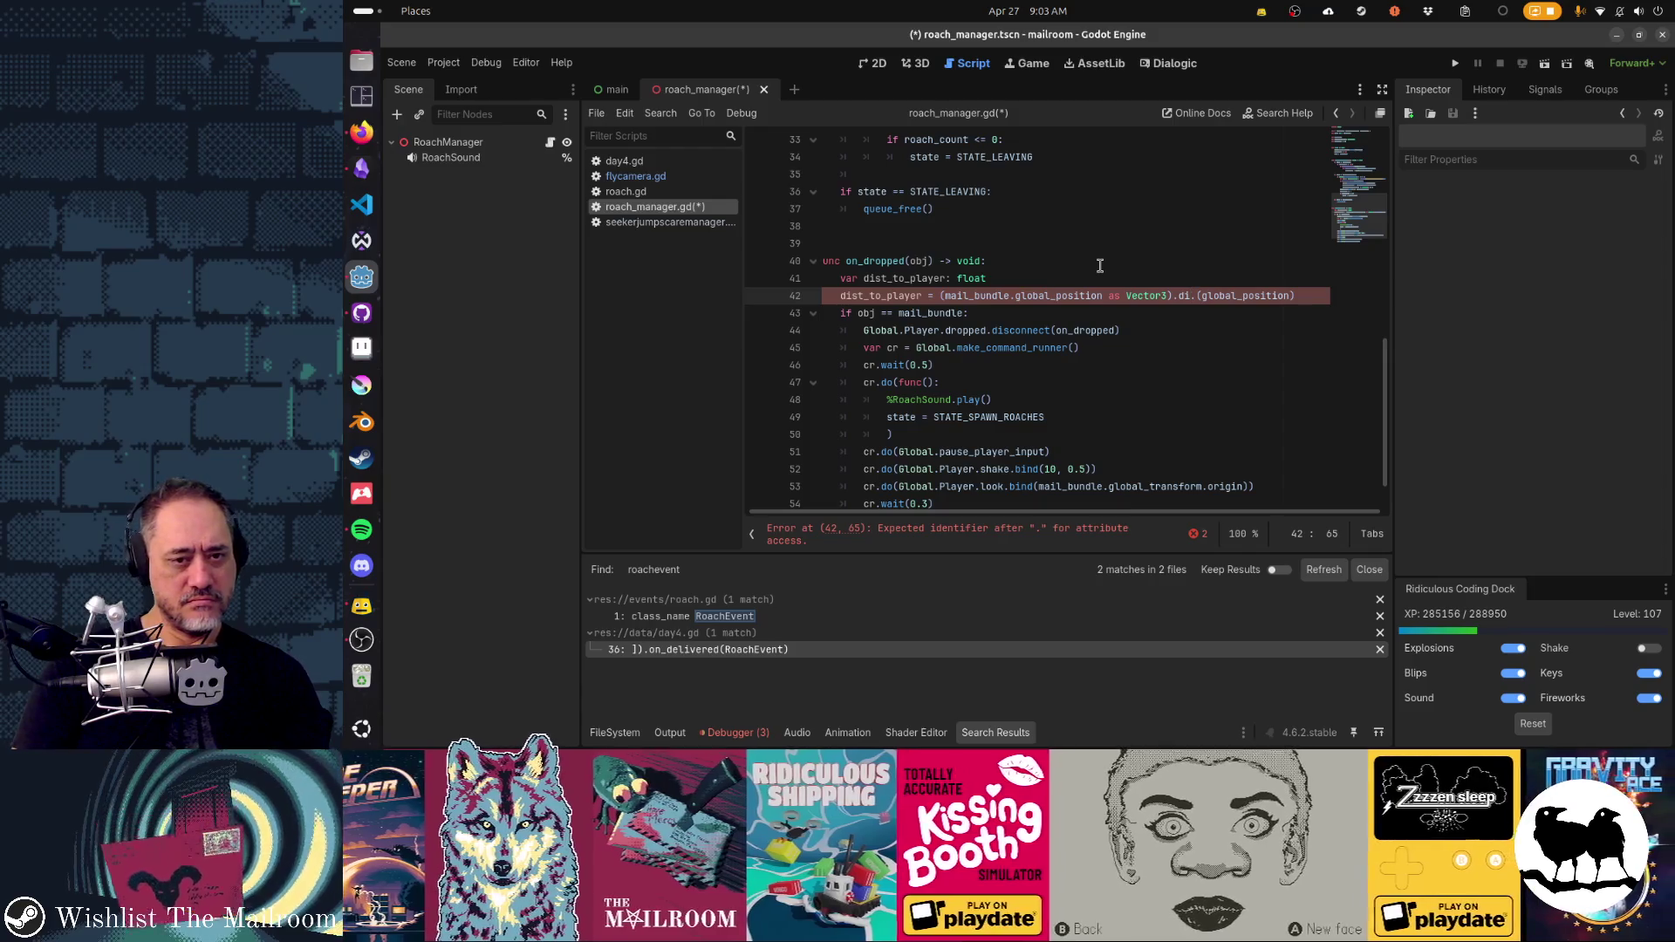
key("Left")
key("Left")
key("Left")
key("shift+End")
key("Delete")
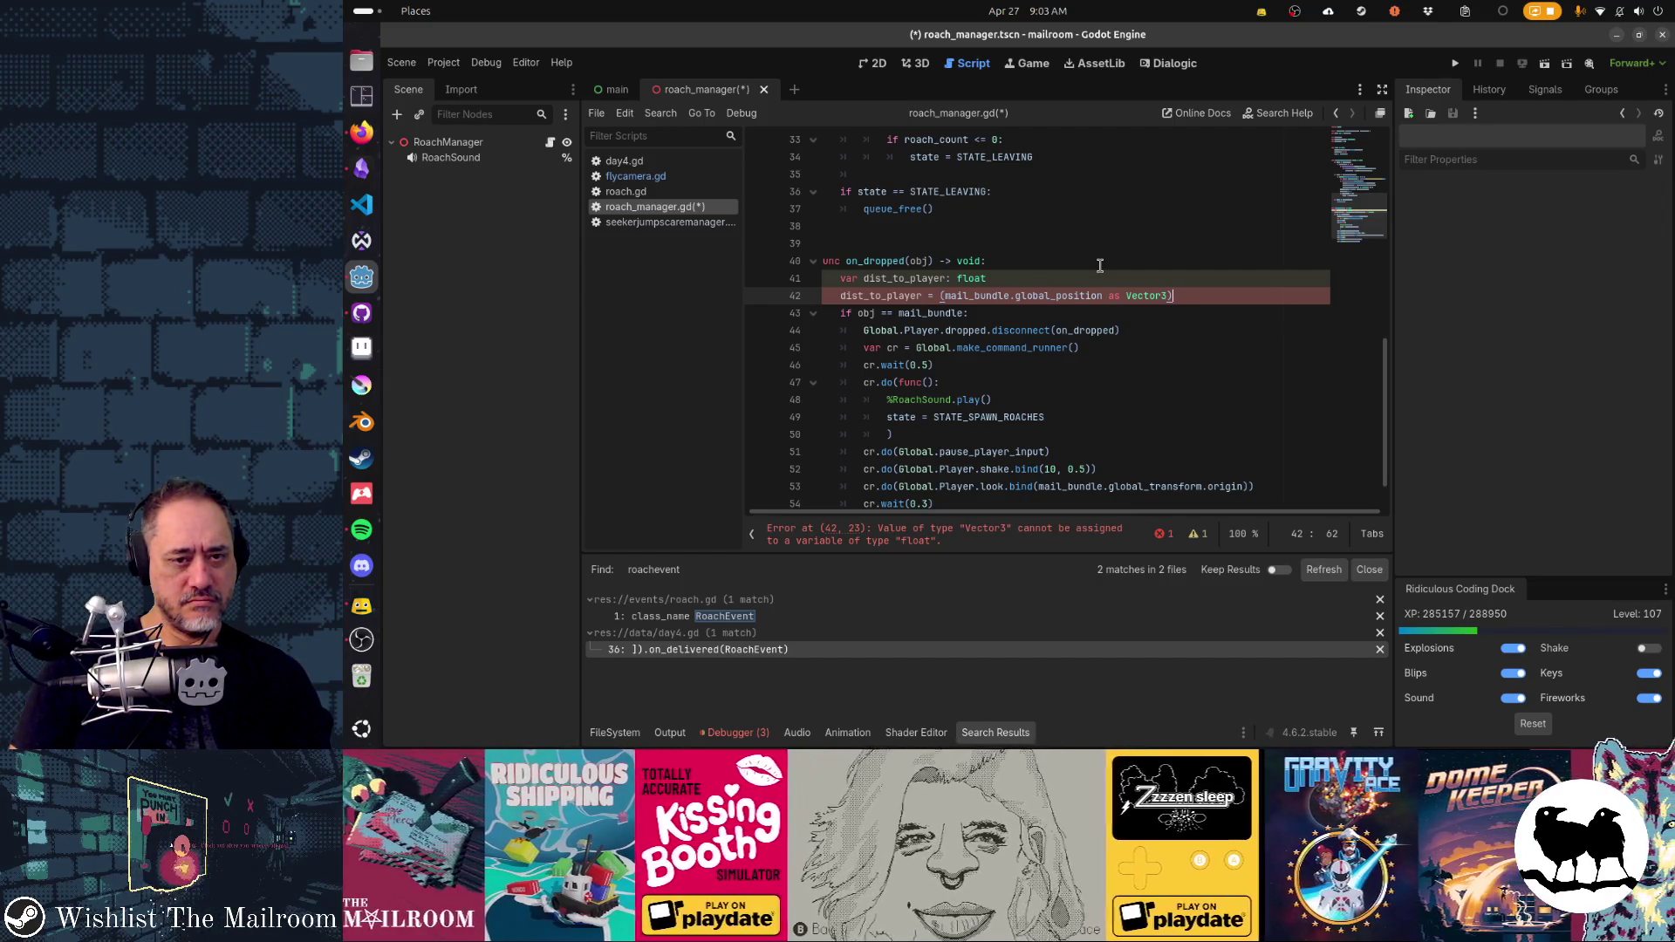
- Complete the line with distance_to(Global.Player.global_position)
type(".dis")
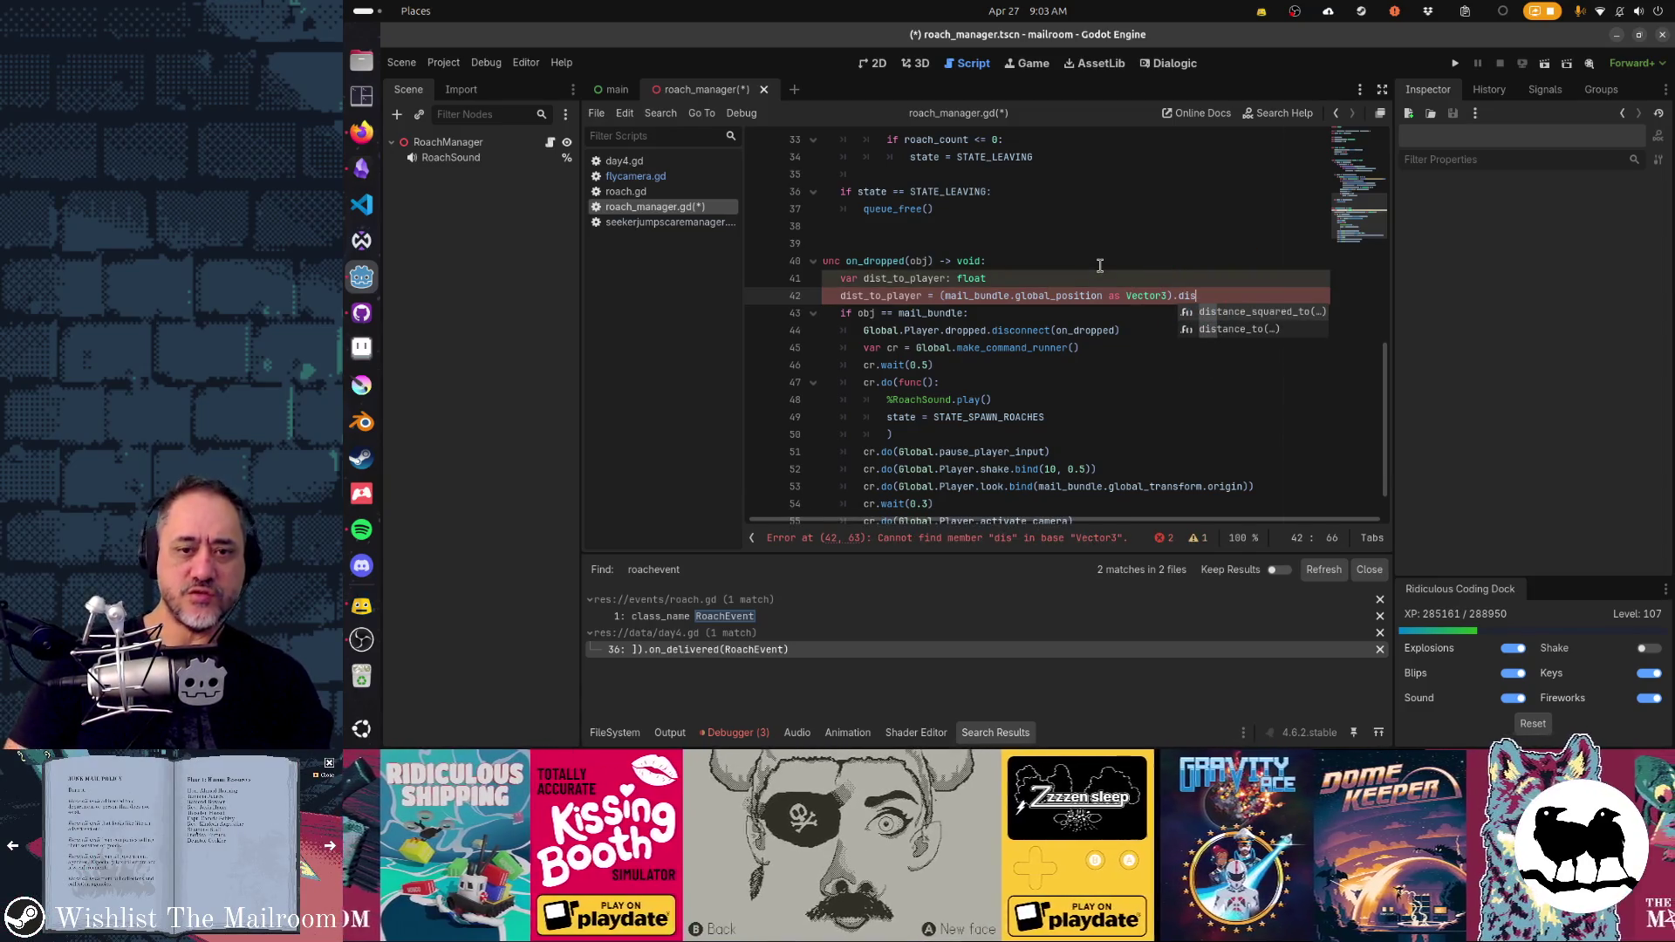
key("Down")
key("Return")
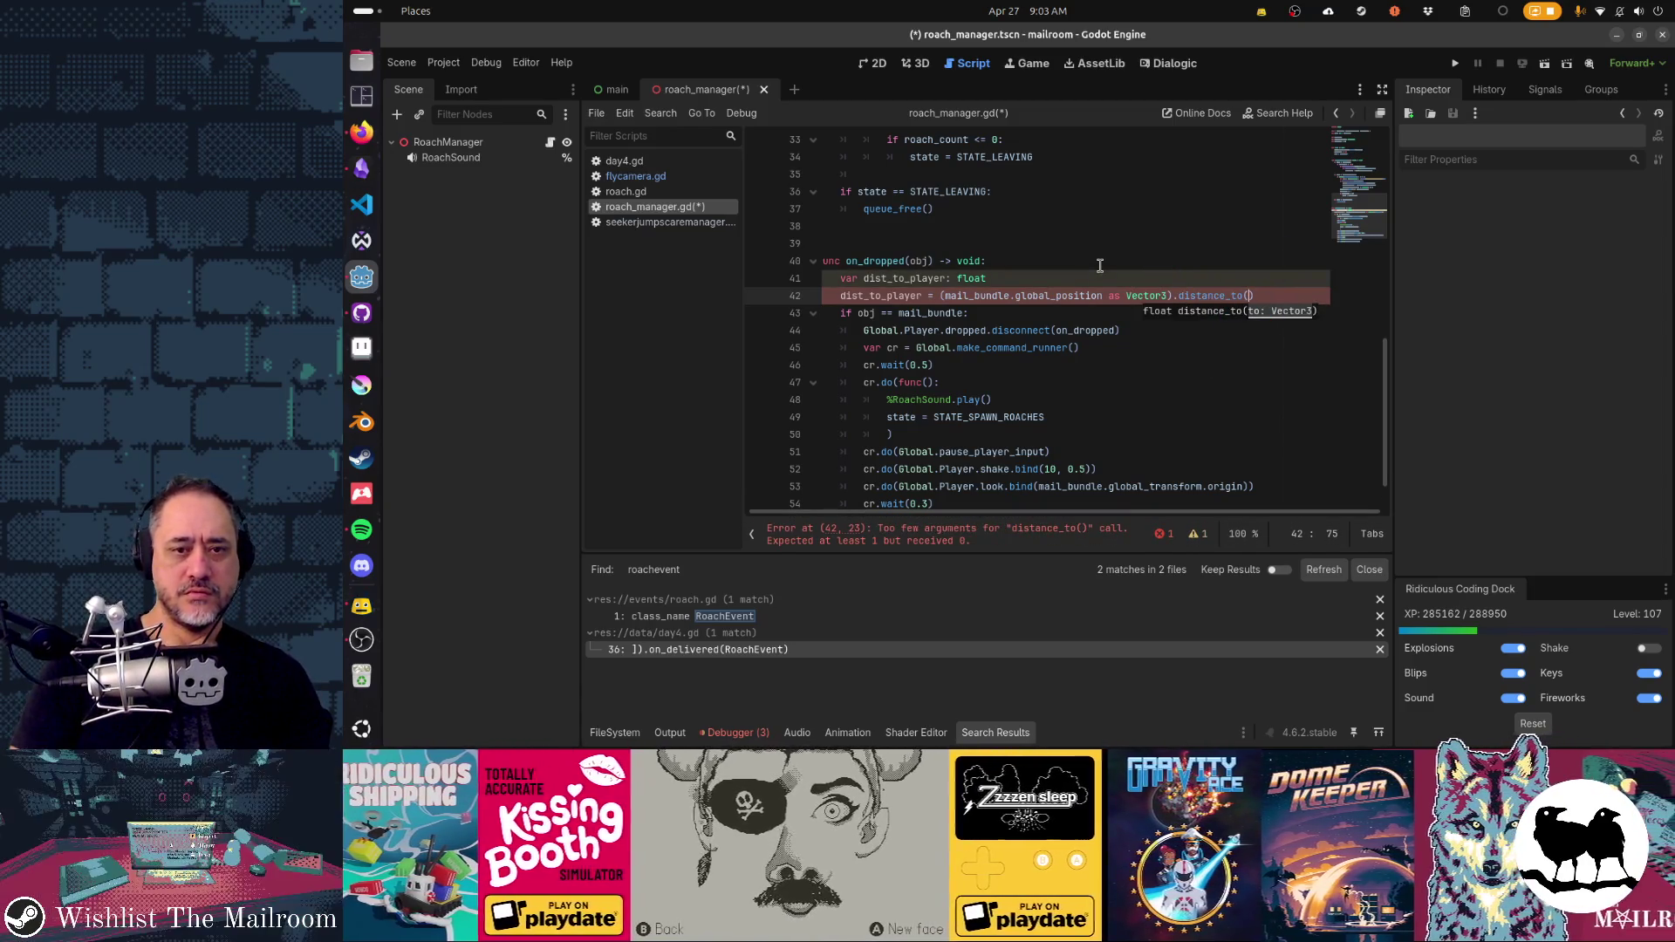
type("Global.P")
type("Player.global_")
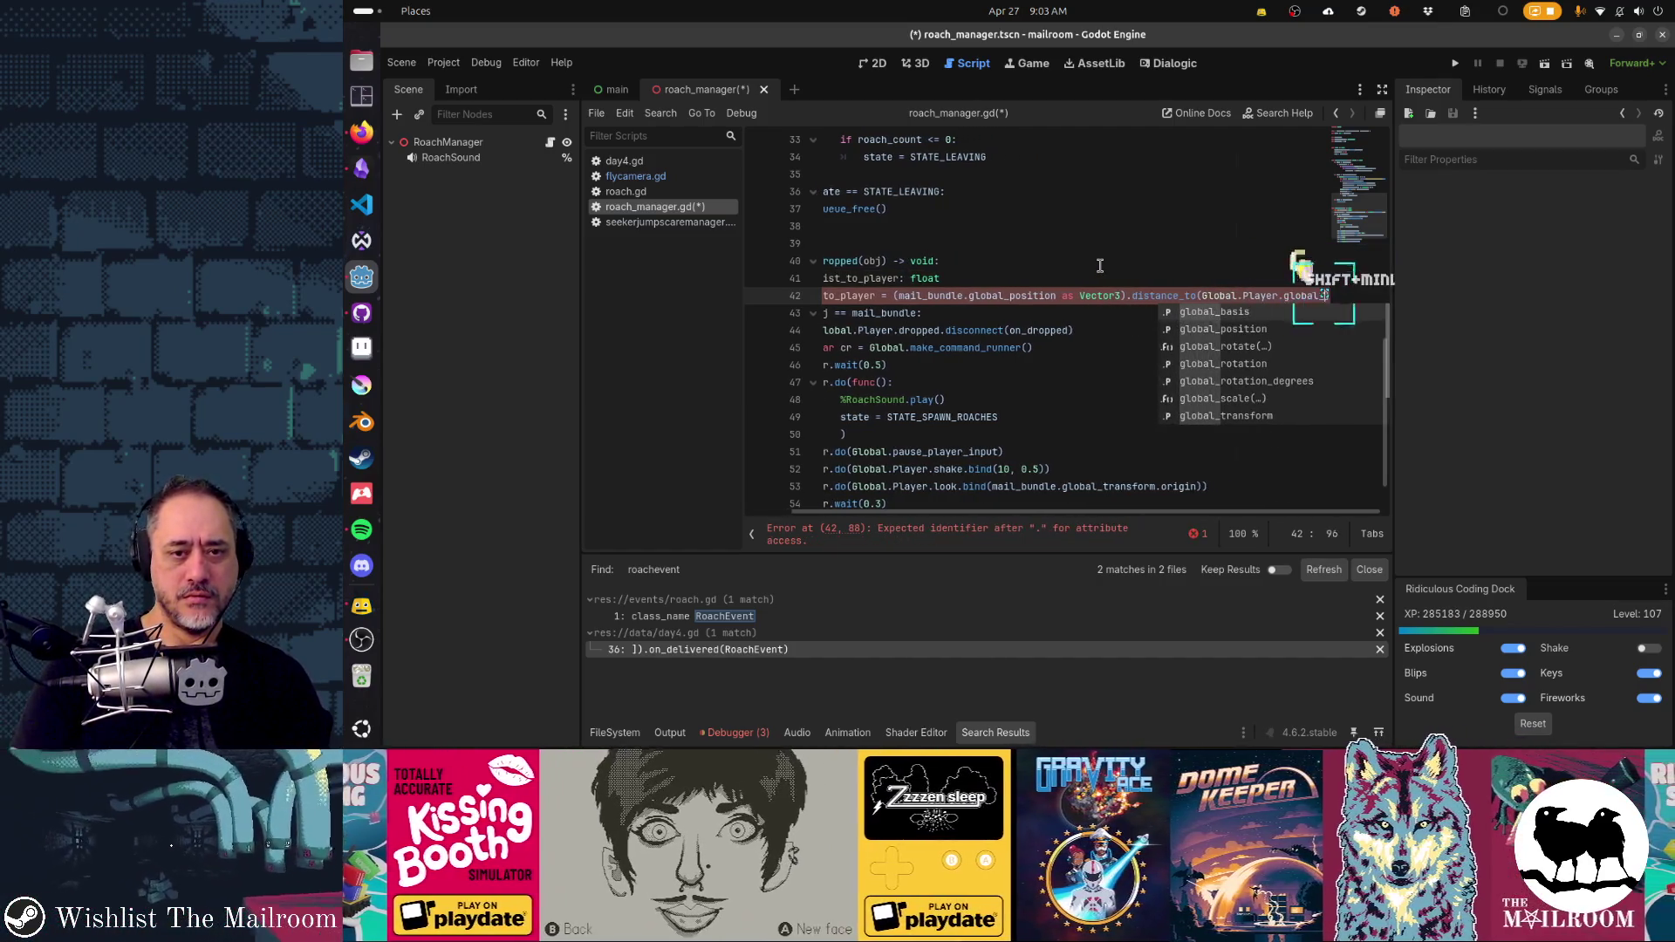
key("Down")
key("Return")
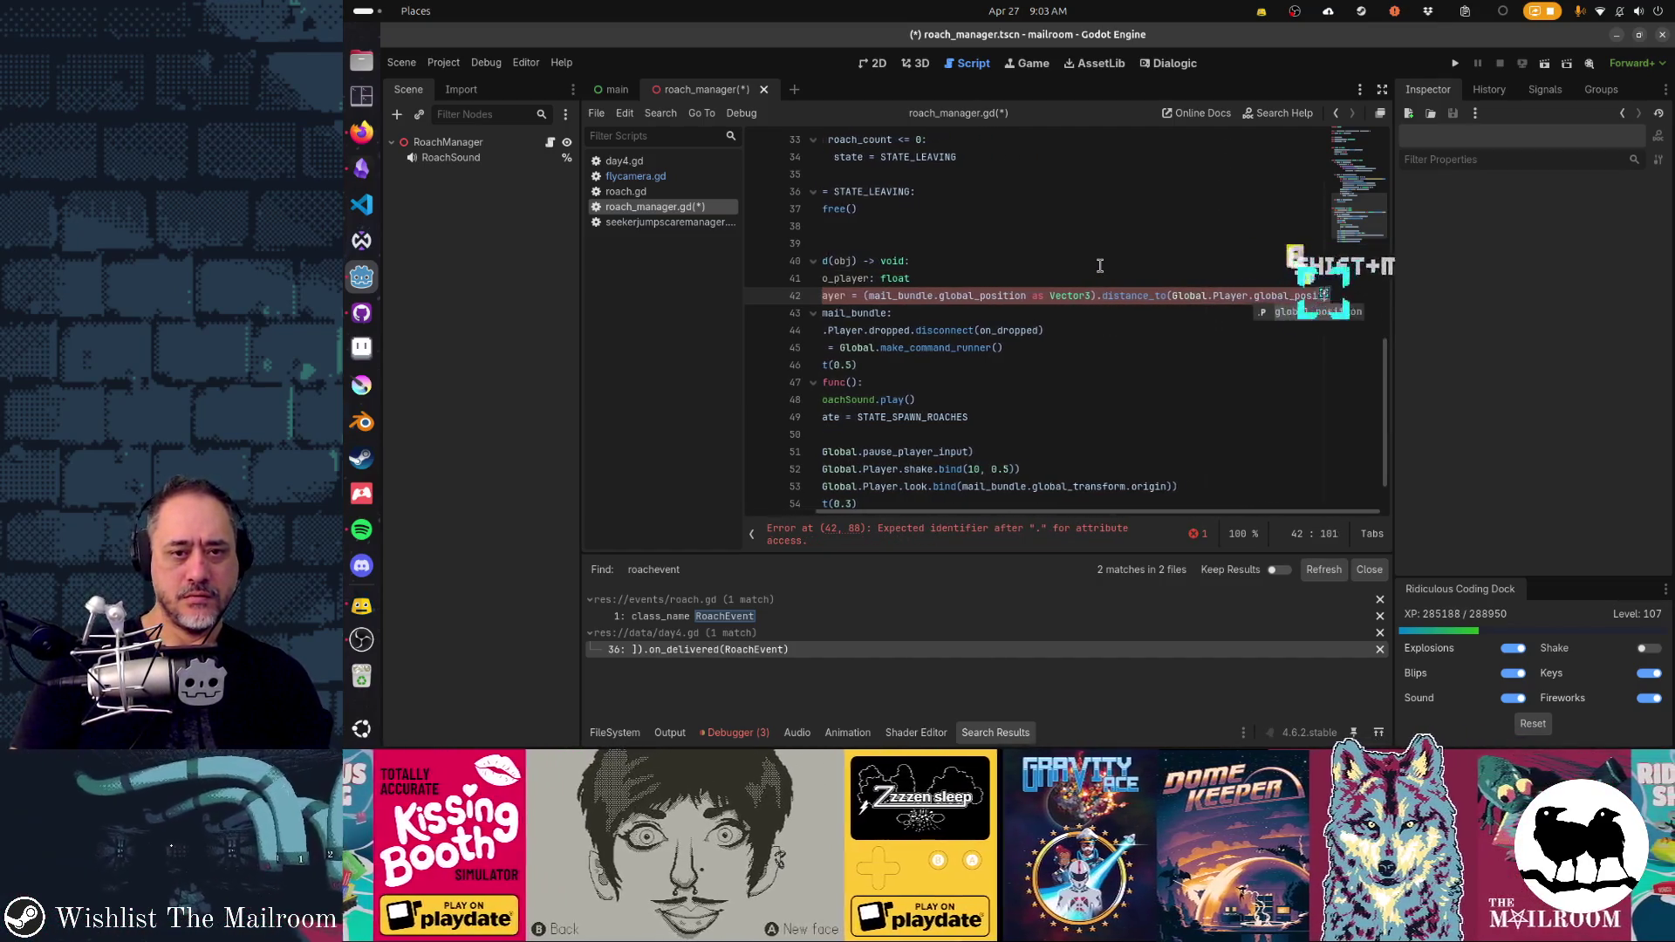
key("Home")
key("ctrl+Right")
key("ctrl+Right")
key("ctrl+Right")
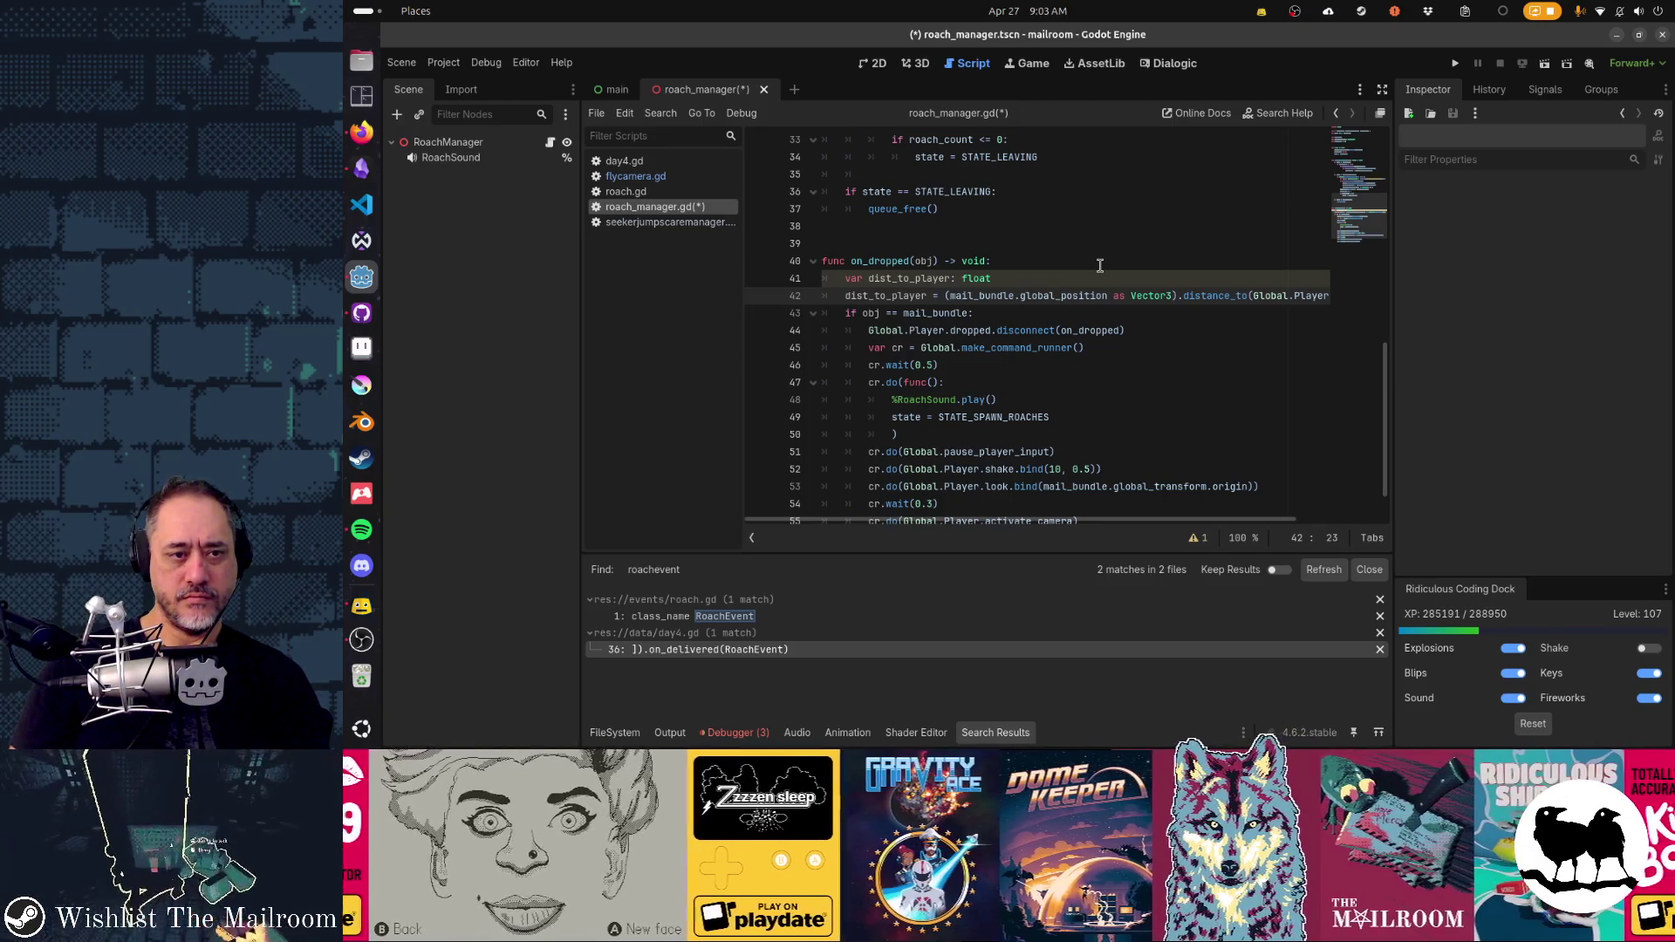
- Rename both dist_to_player occurrences to dist using multi-cursor selection
key("Down")
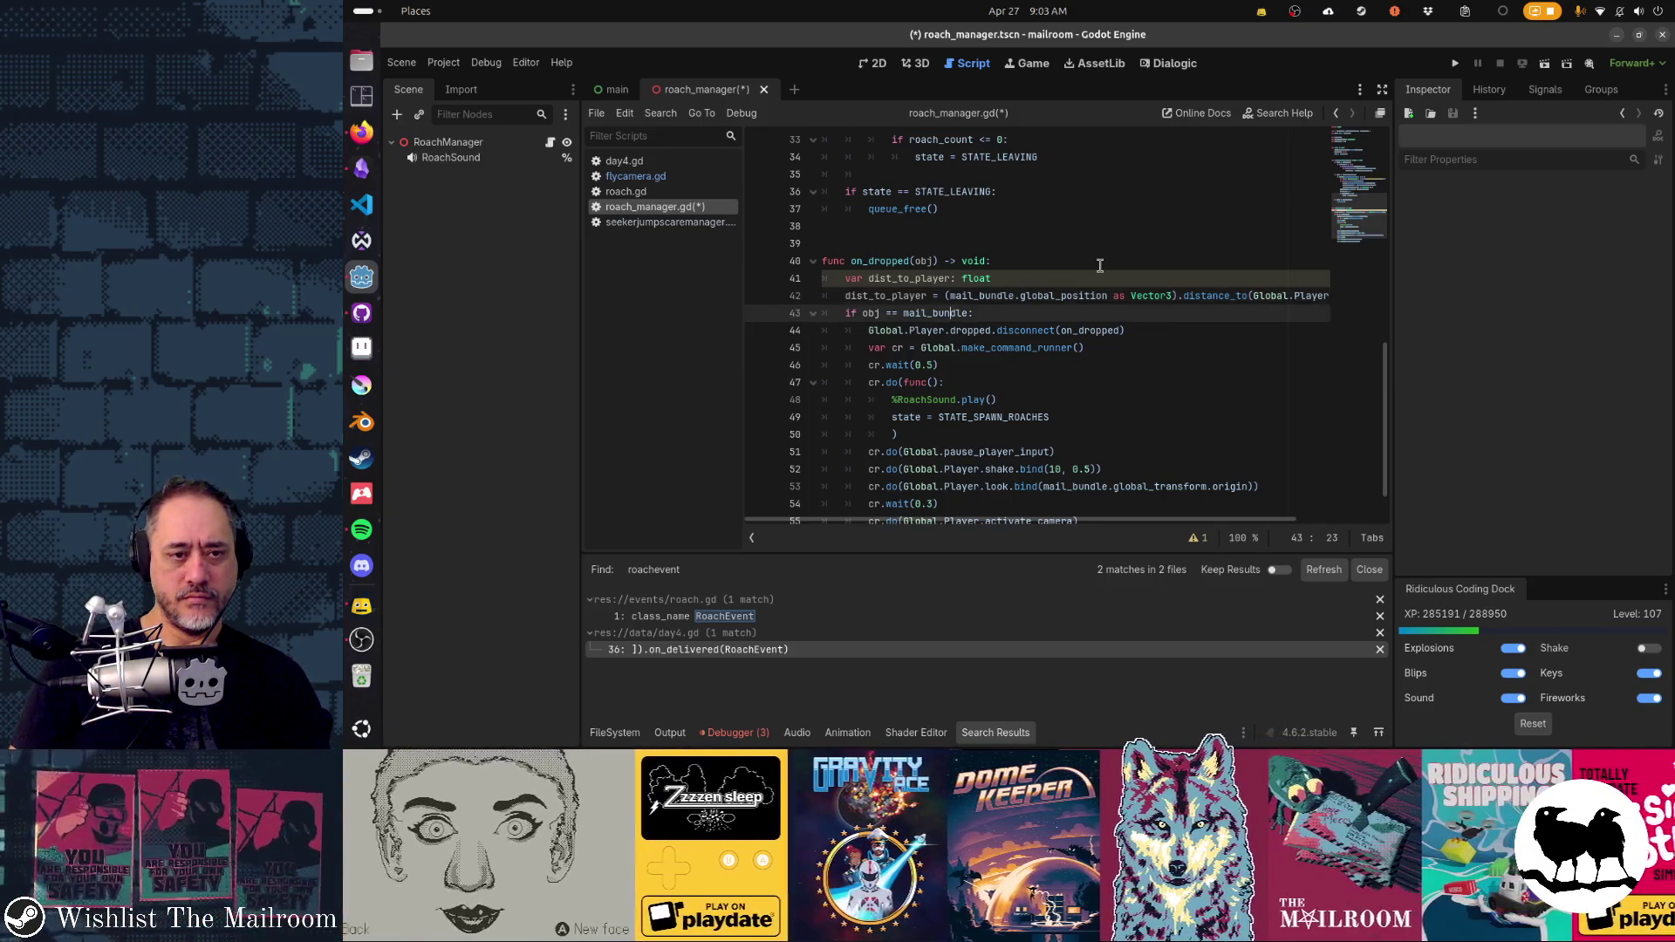
key("Up")
key("Up")
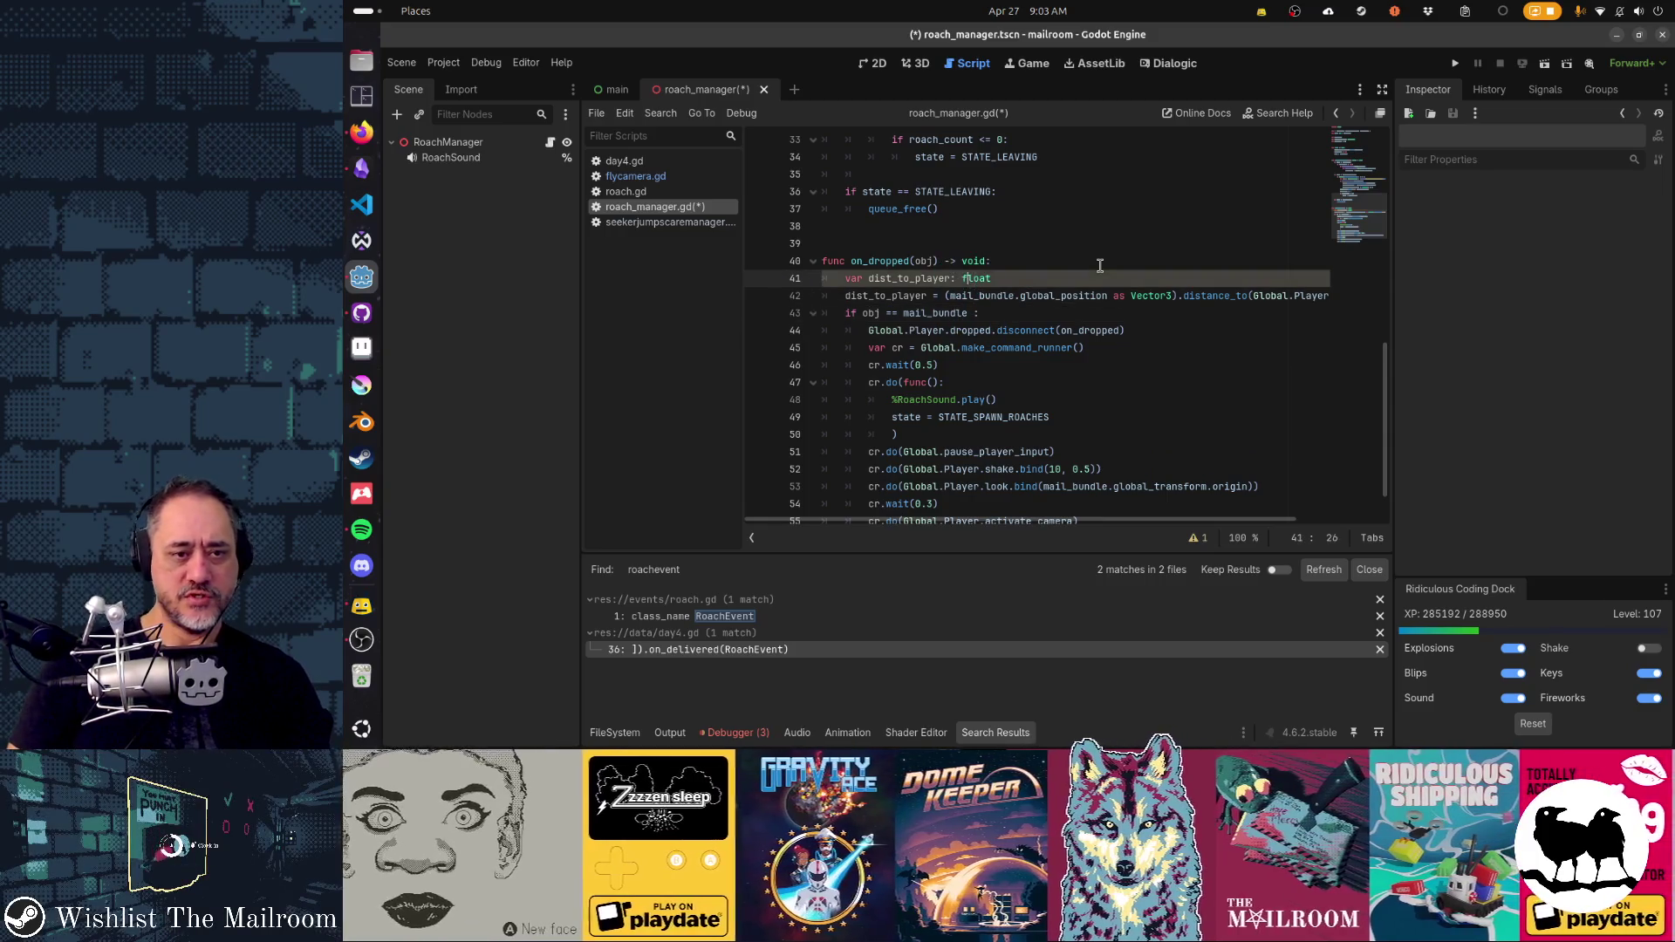
key("ctrl+d")
key("ctrl+d")
type("dist")
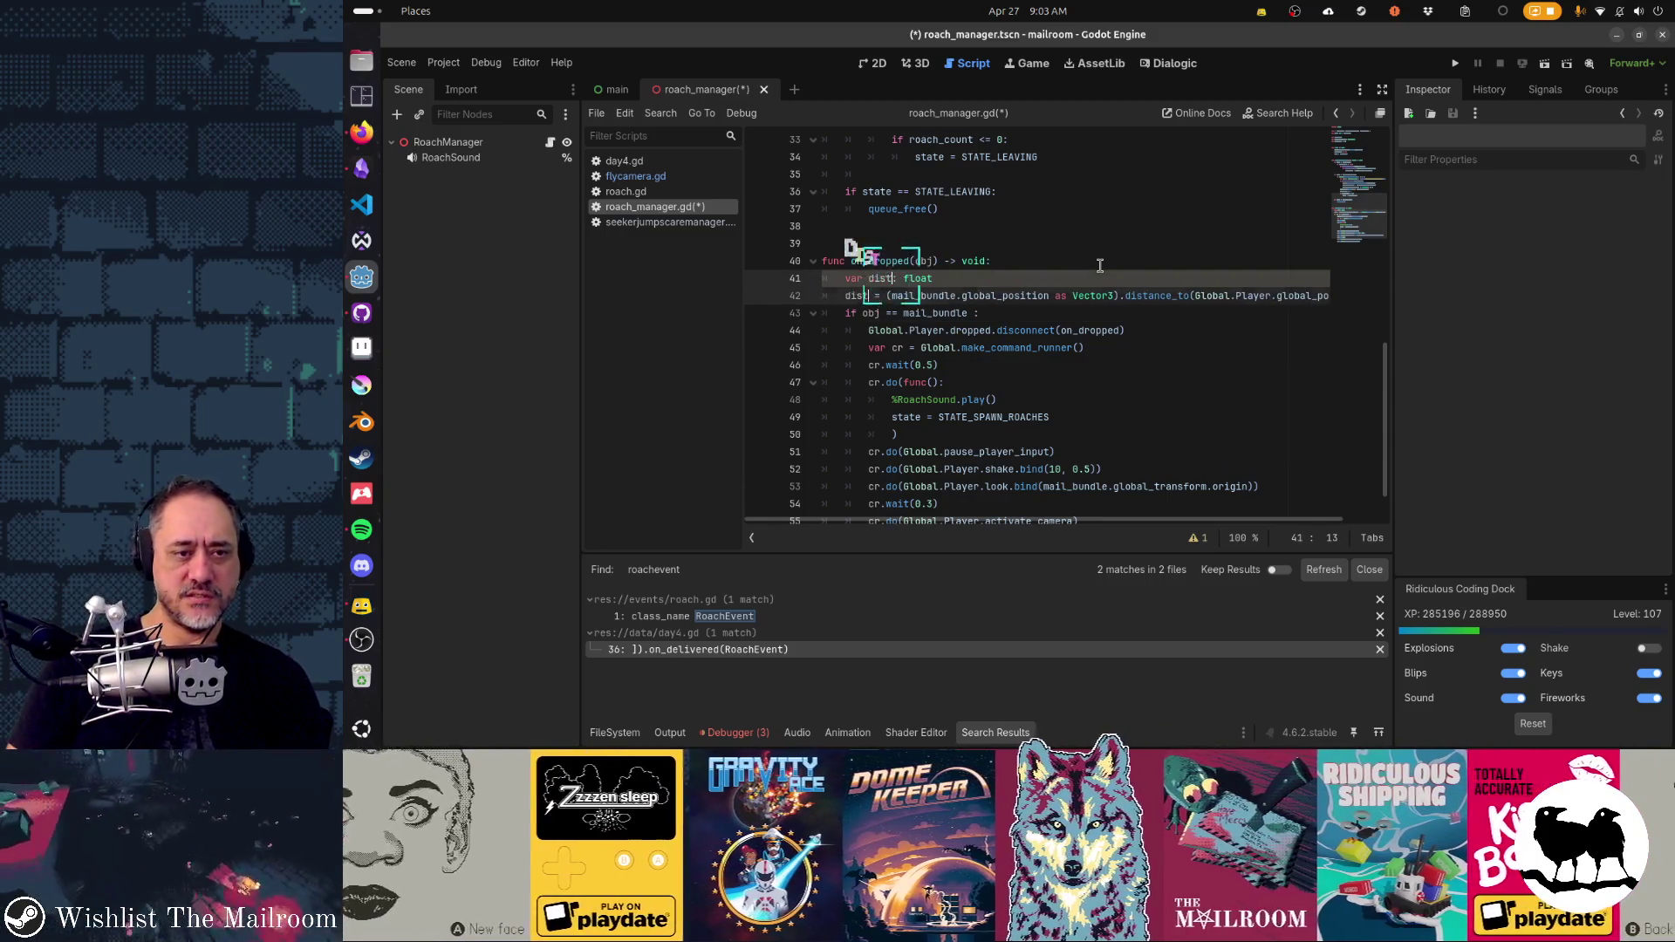
- Append 'and dist <= 3' before the colon of line 43's if condition
key("Down")
key("End")
key("Left")
type("and dis")
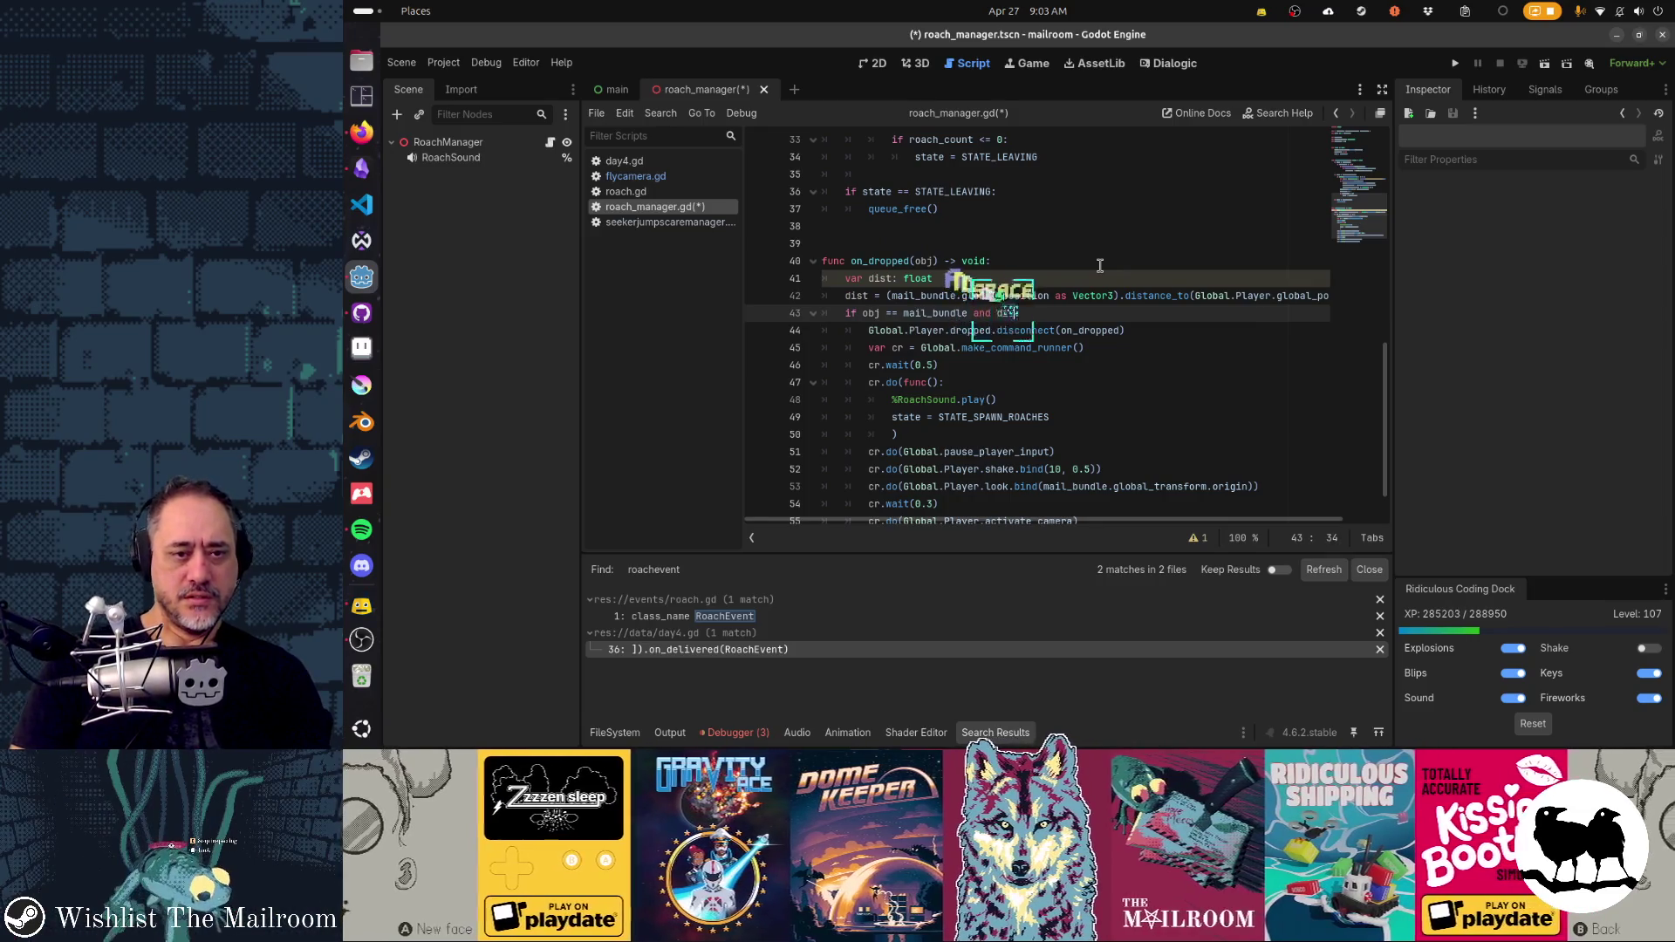
type("t <= 3")
key("Home")
key("Home")
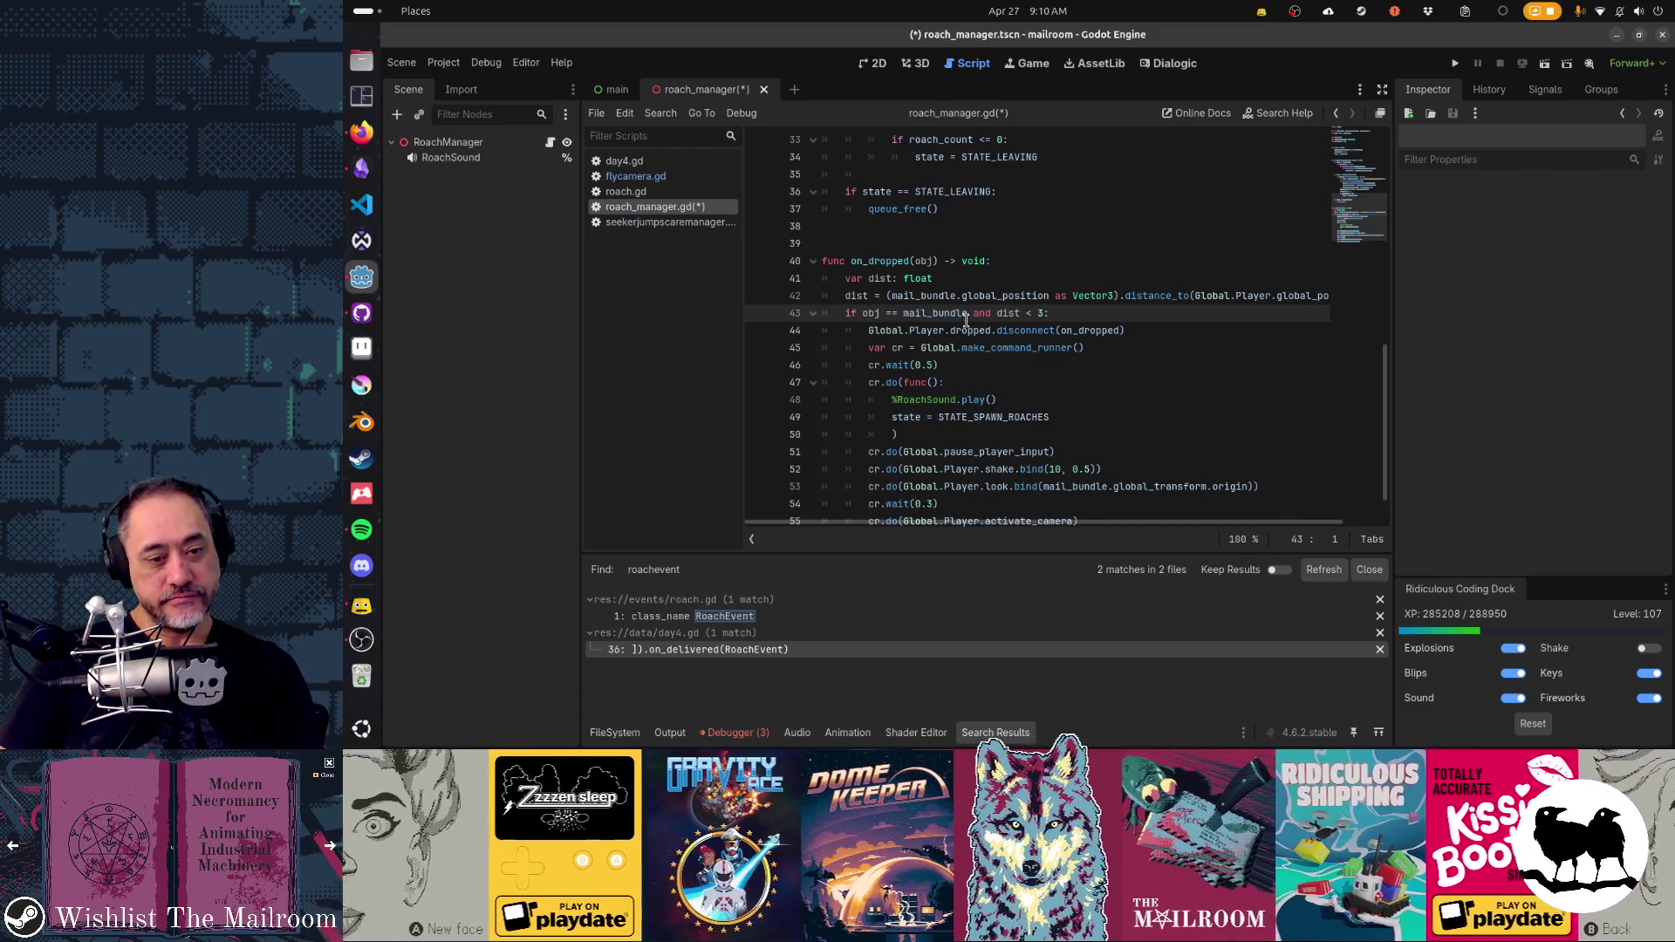
- Clear the three errors in the Debugger's Errors list and collapse the debugger panel
mouse_move(965, 321)
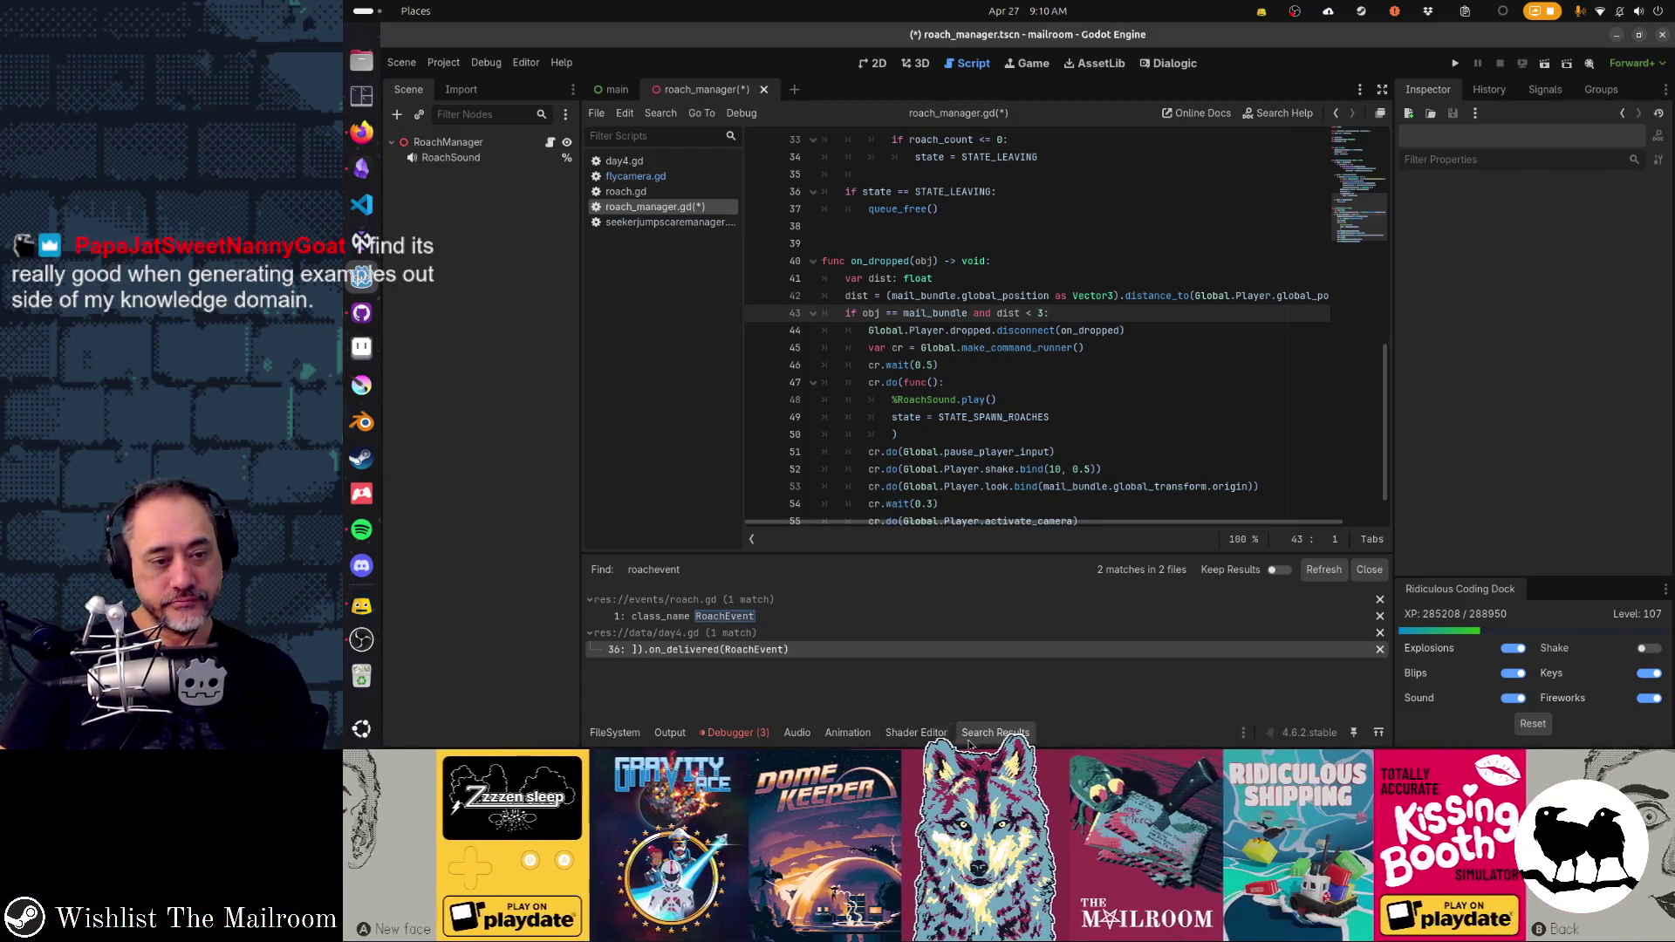
left_click(750, 735)
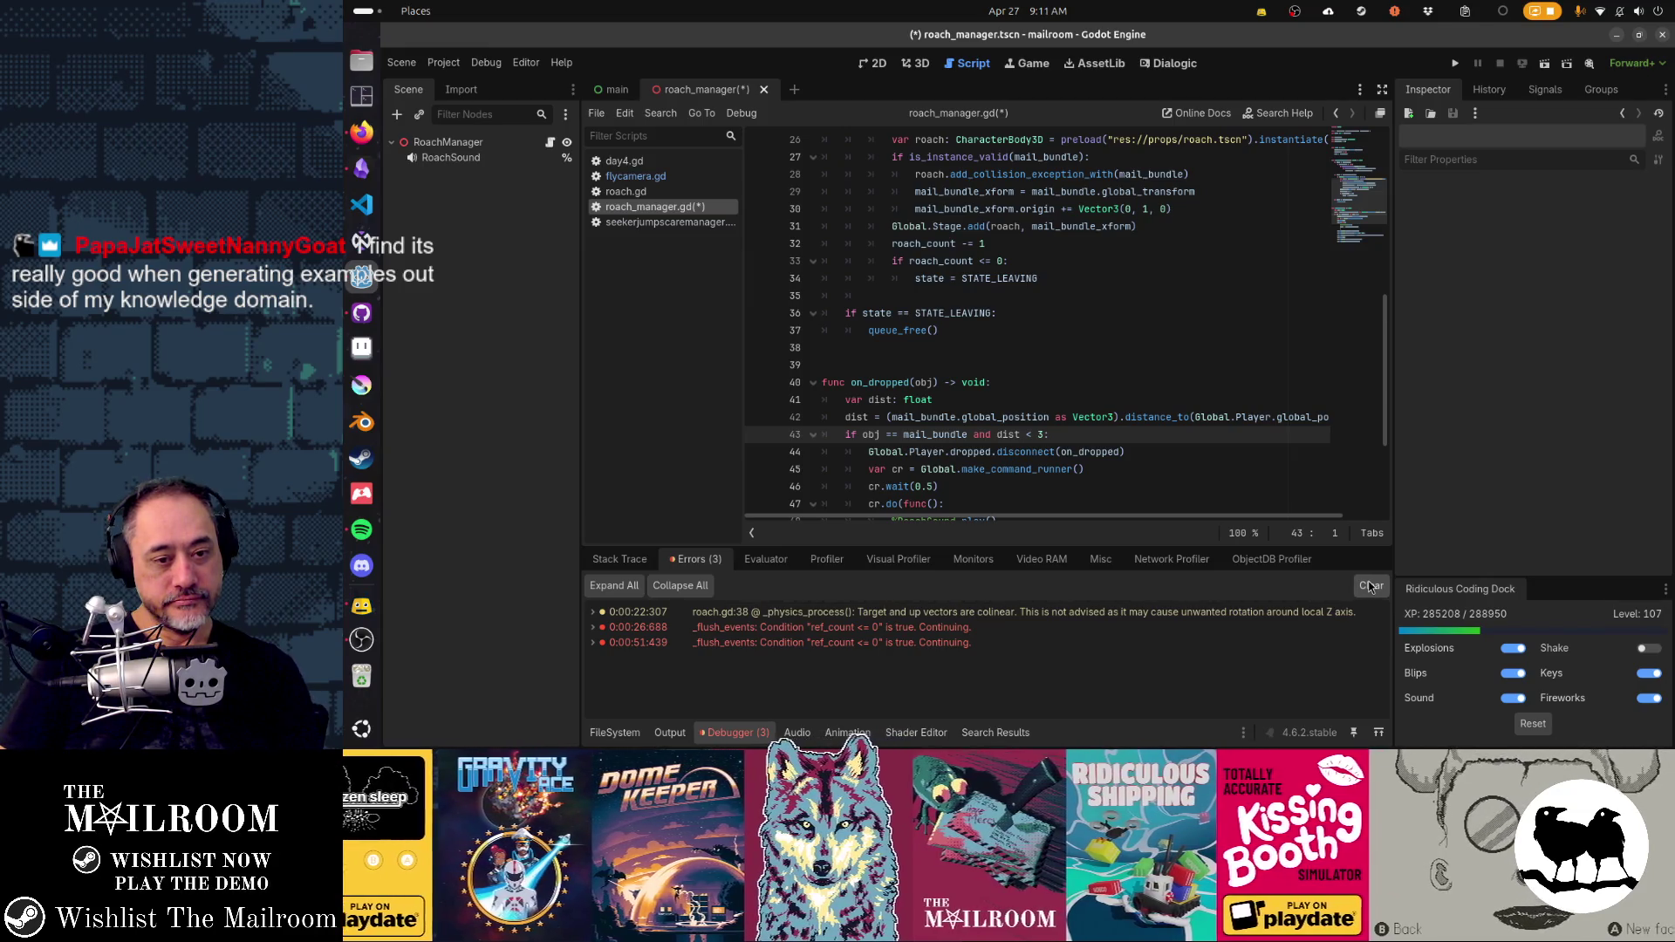
left_click(1369, 585)
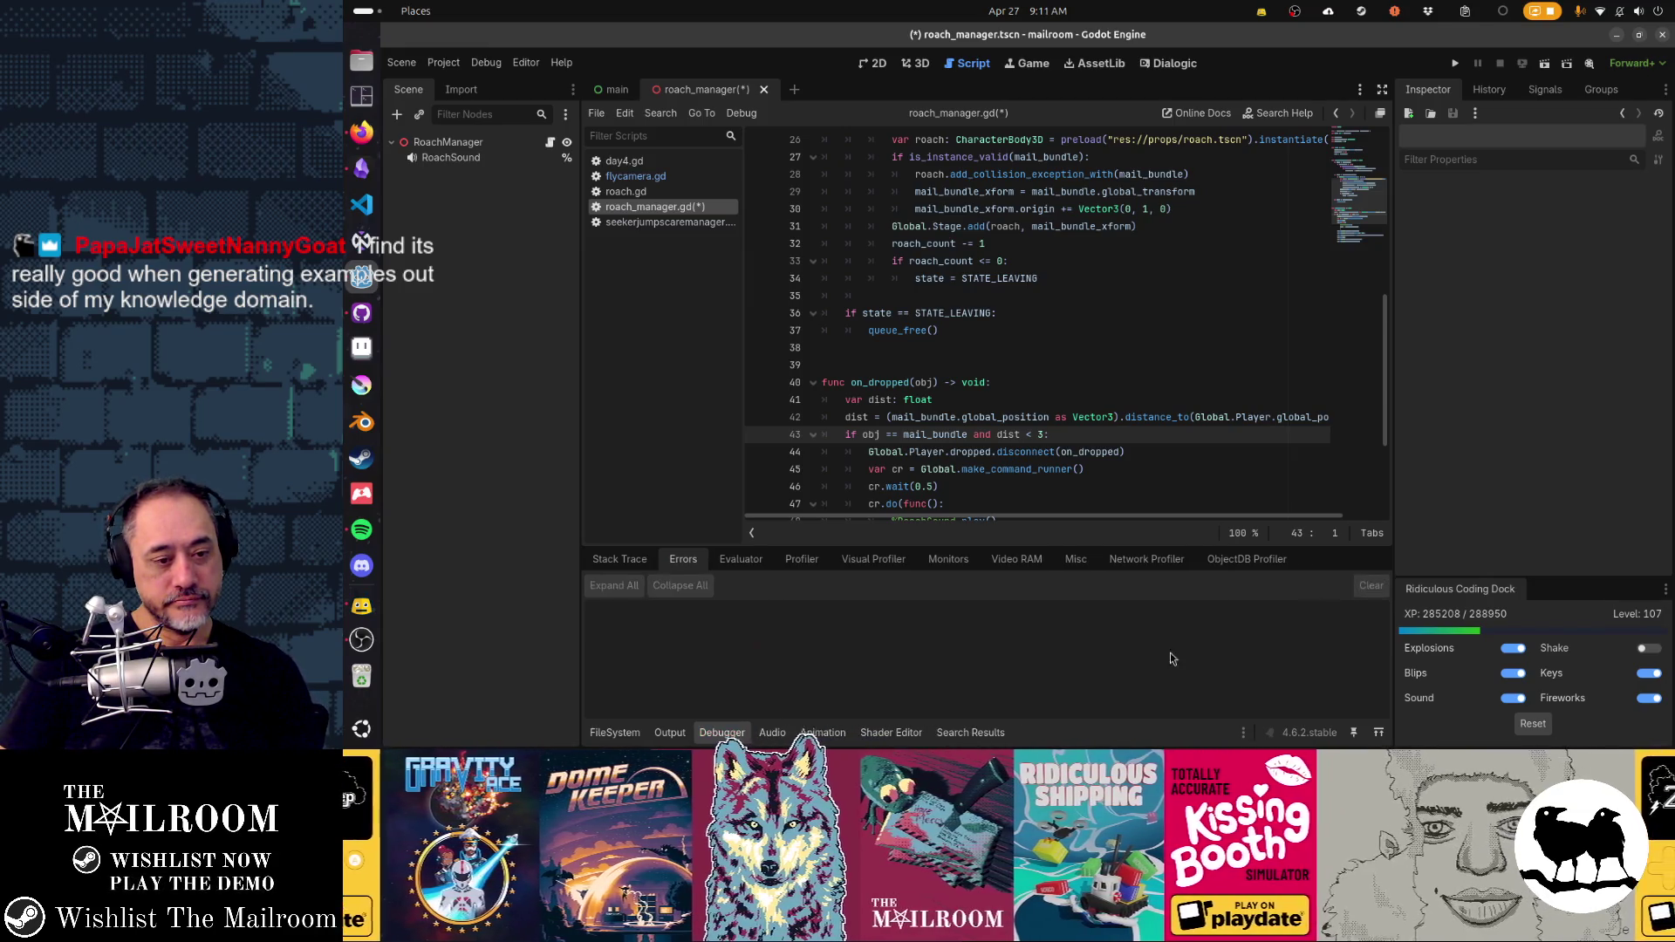
left_click(722, 731)
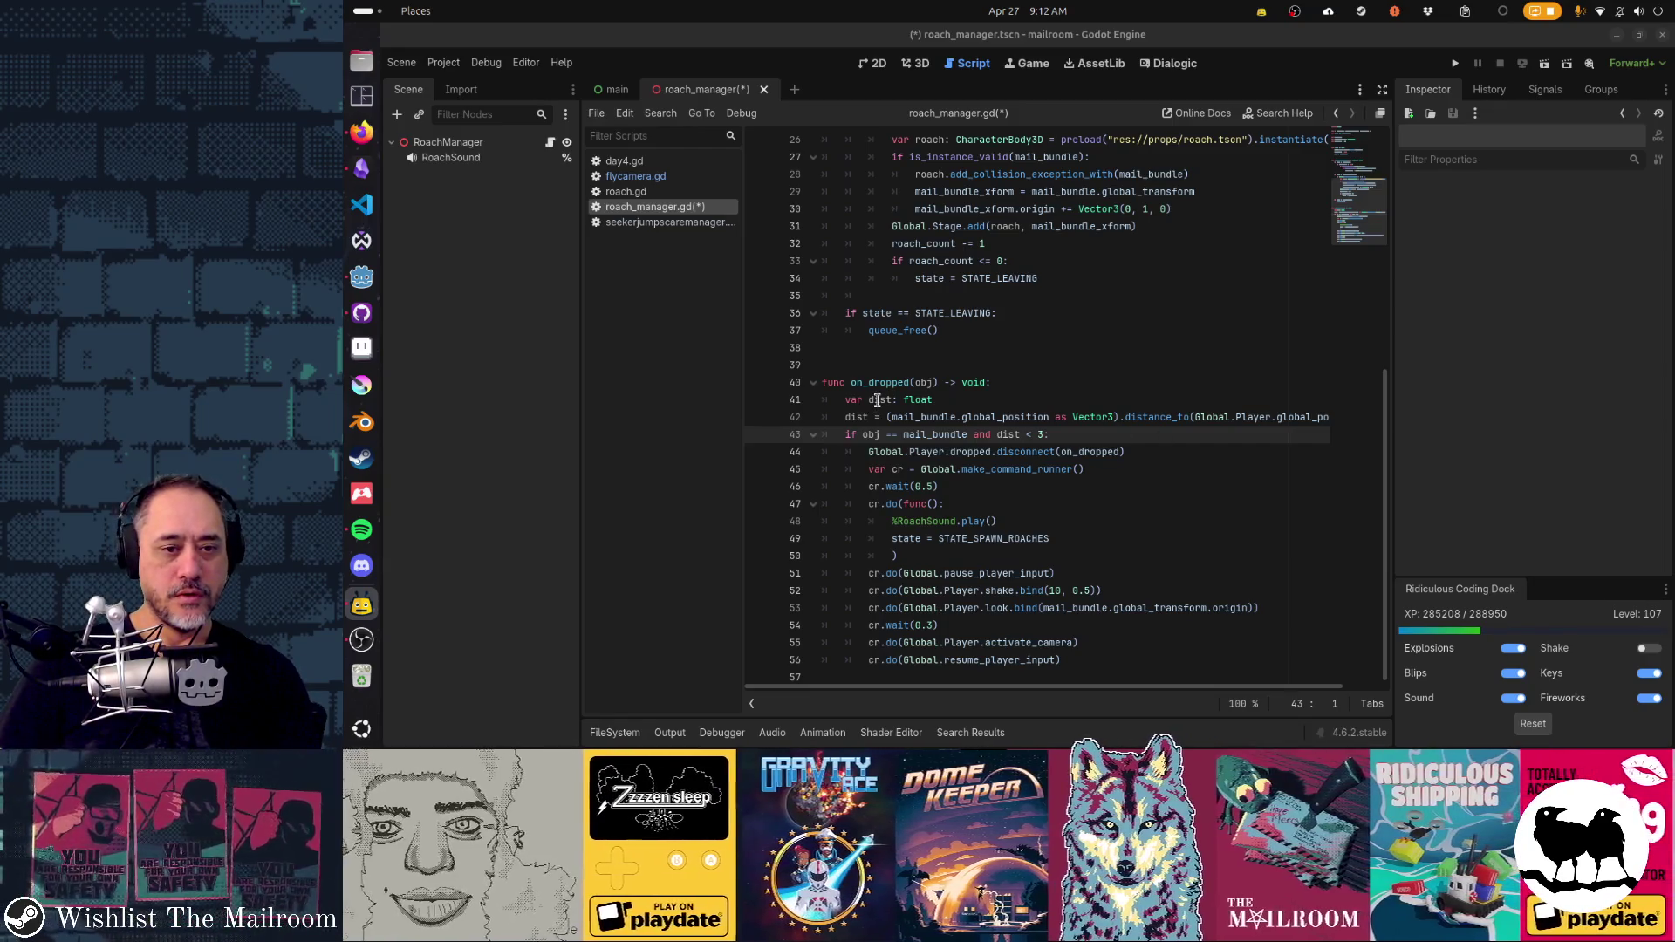
- Place the caret at the end of line 43, then save and run the project with F5
left_click(1038, 435)
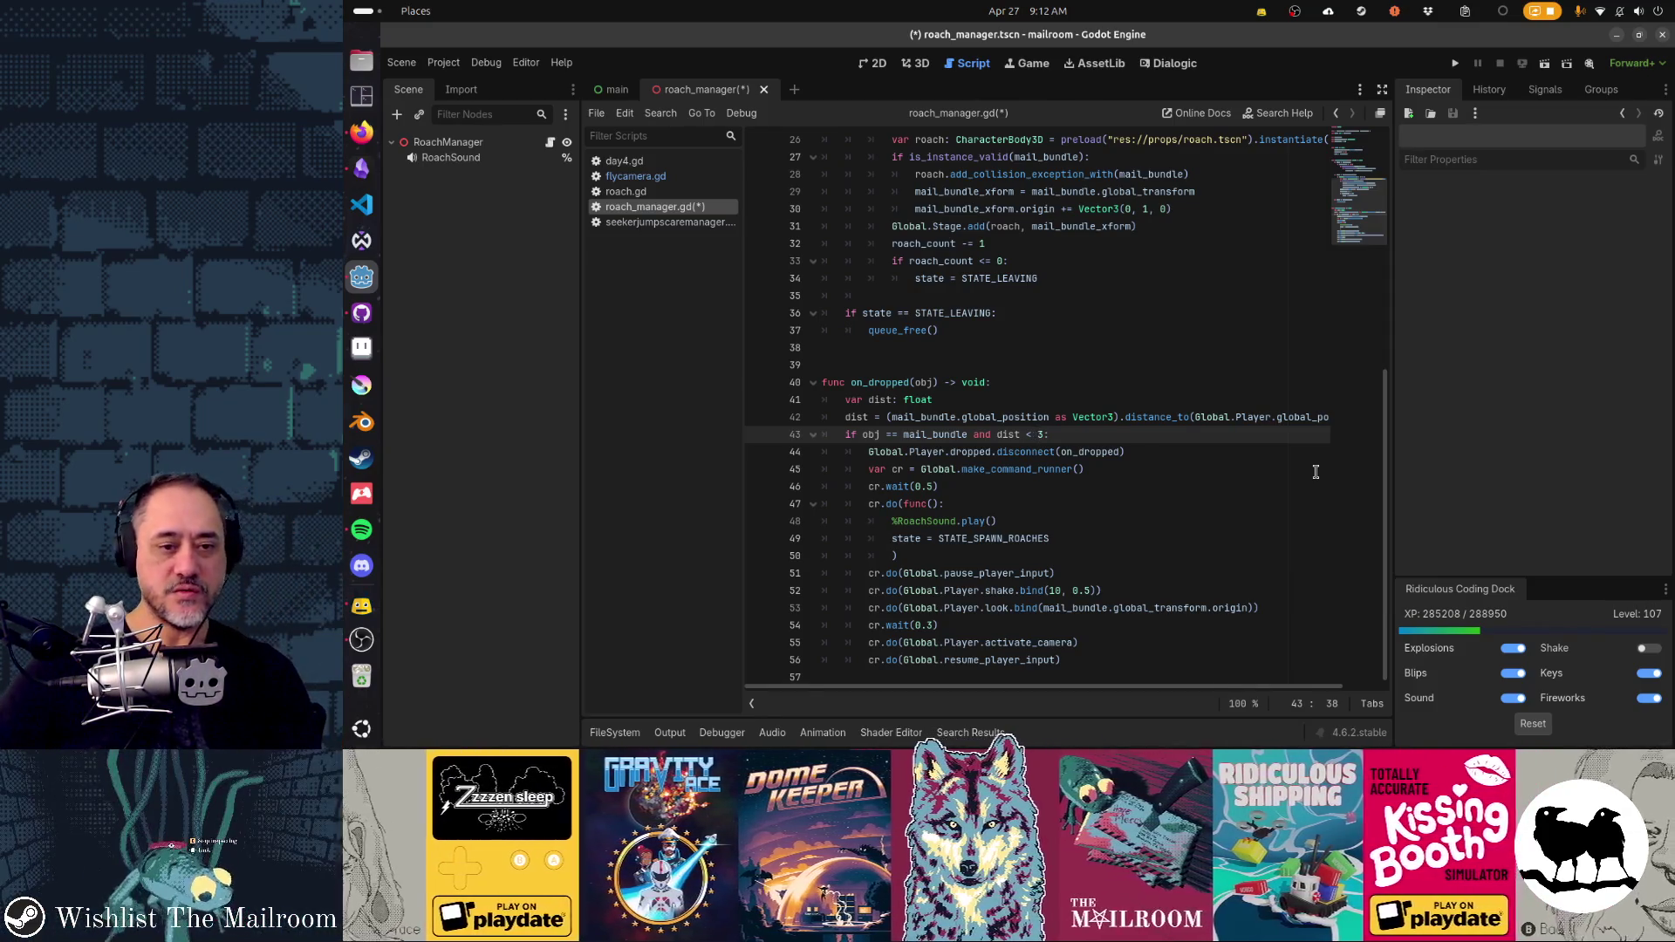
left_click(1136, 436)
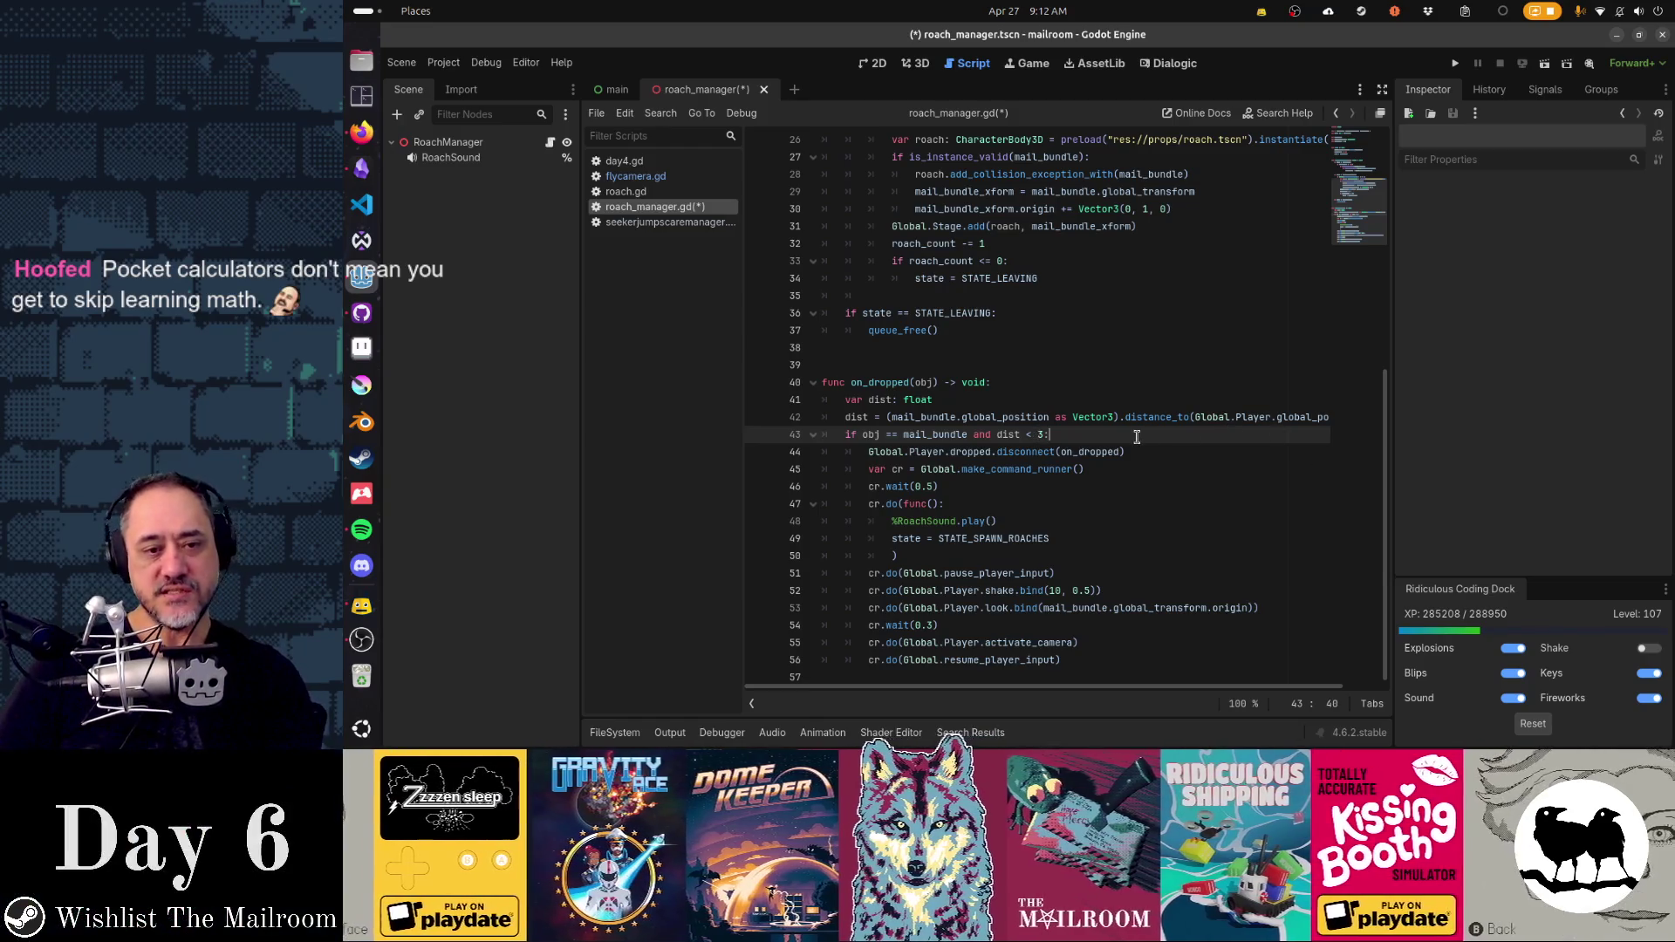
key("F5")
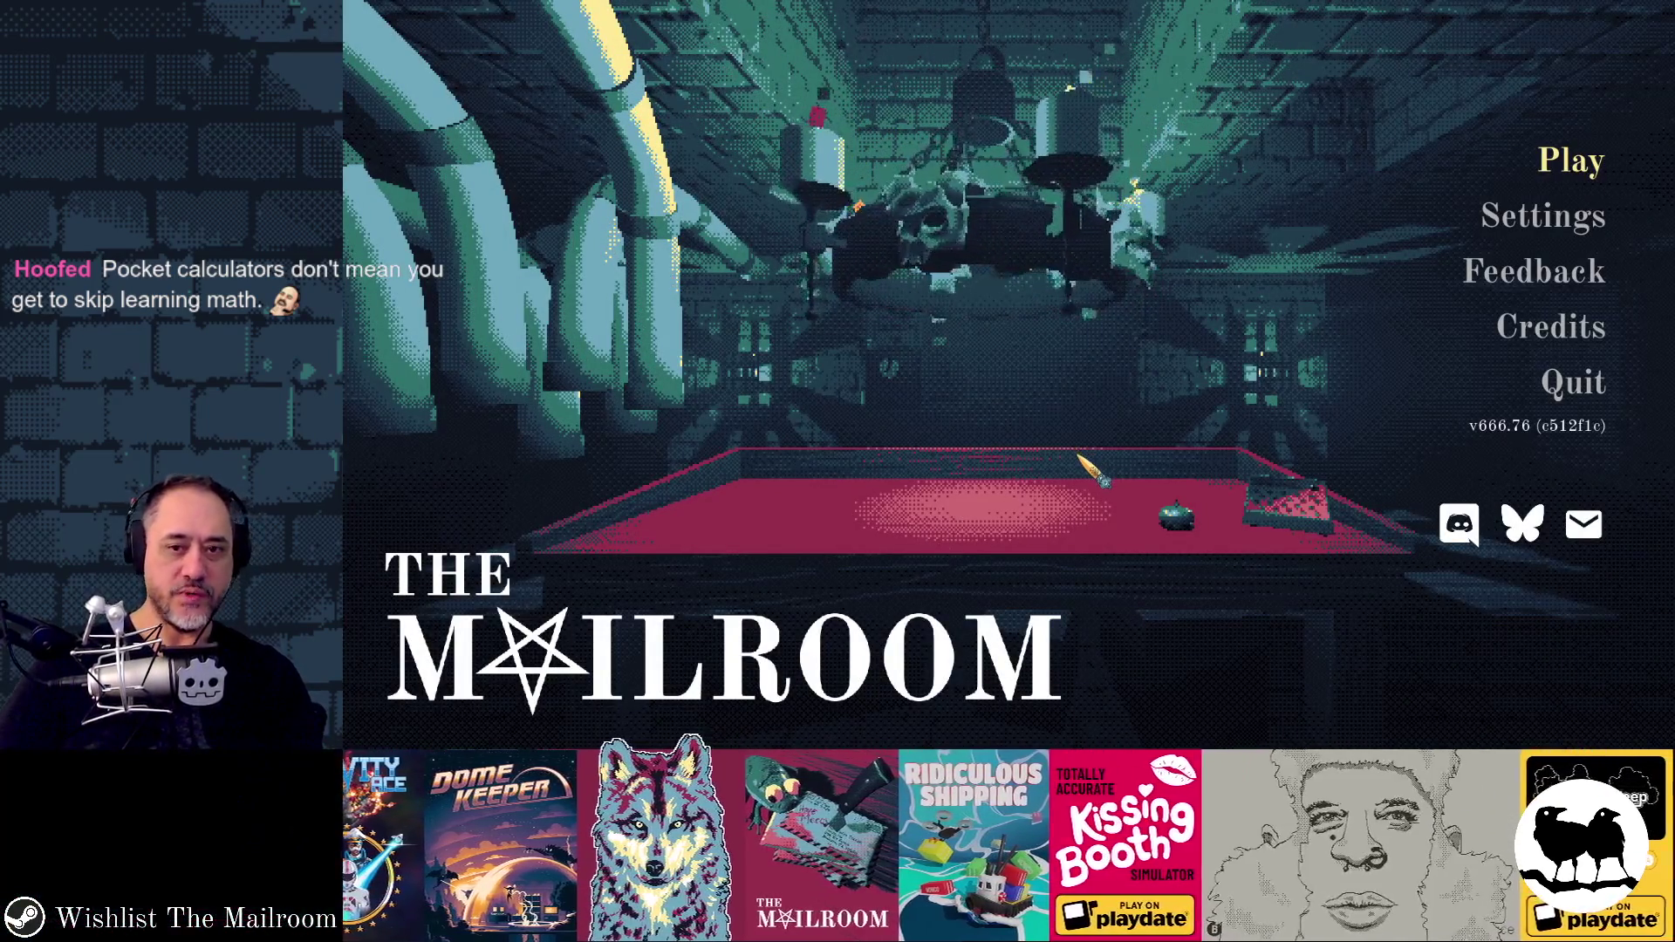
- Start the game, ring the bell, pick up and drop the envelope, then stop with F8
key("Return")
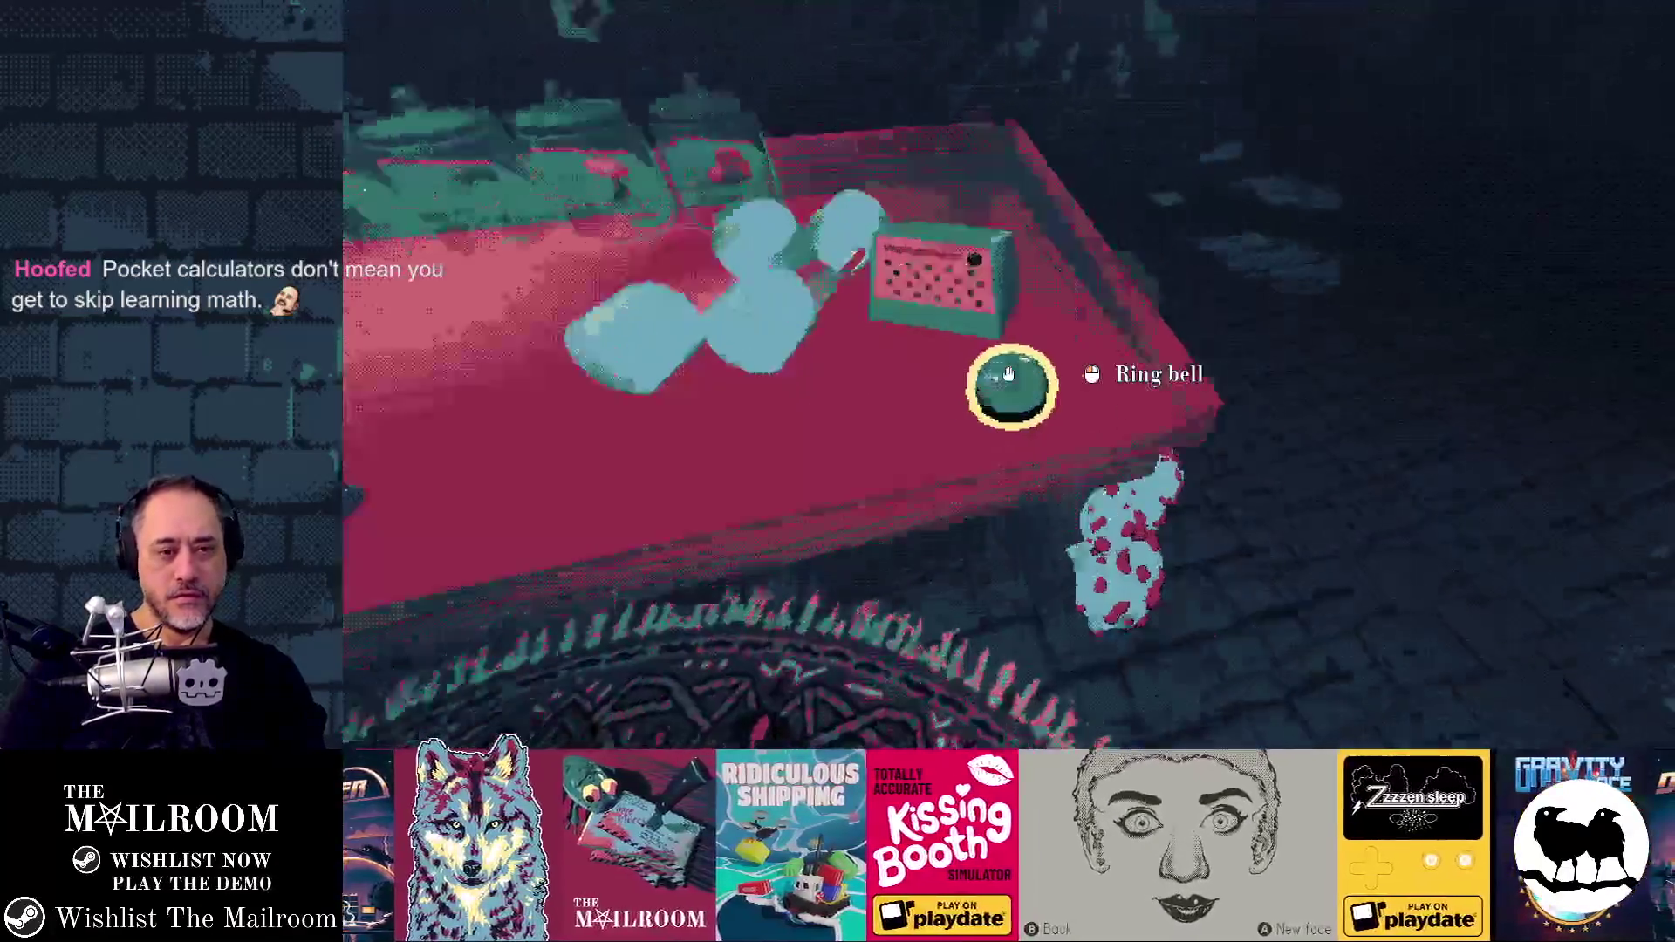
left_click(1010, 375)
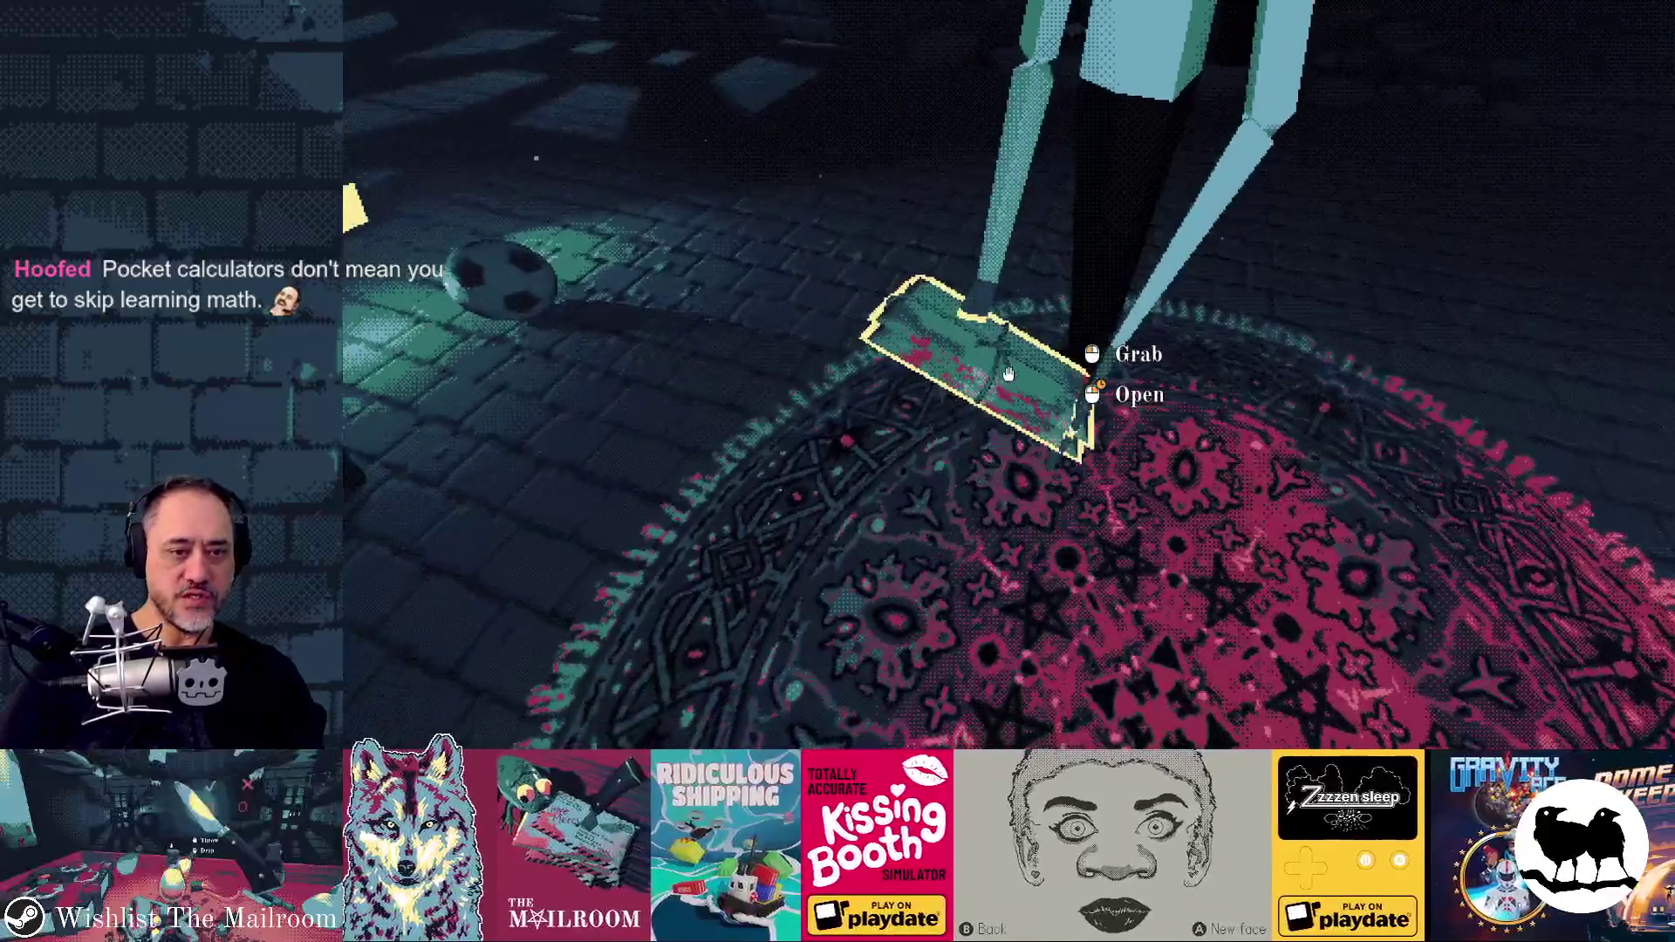
left_click(1010, 375)
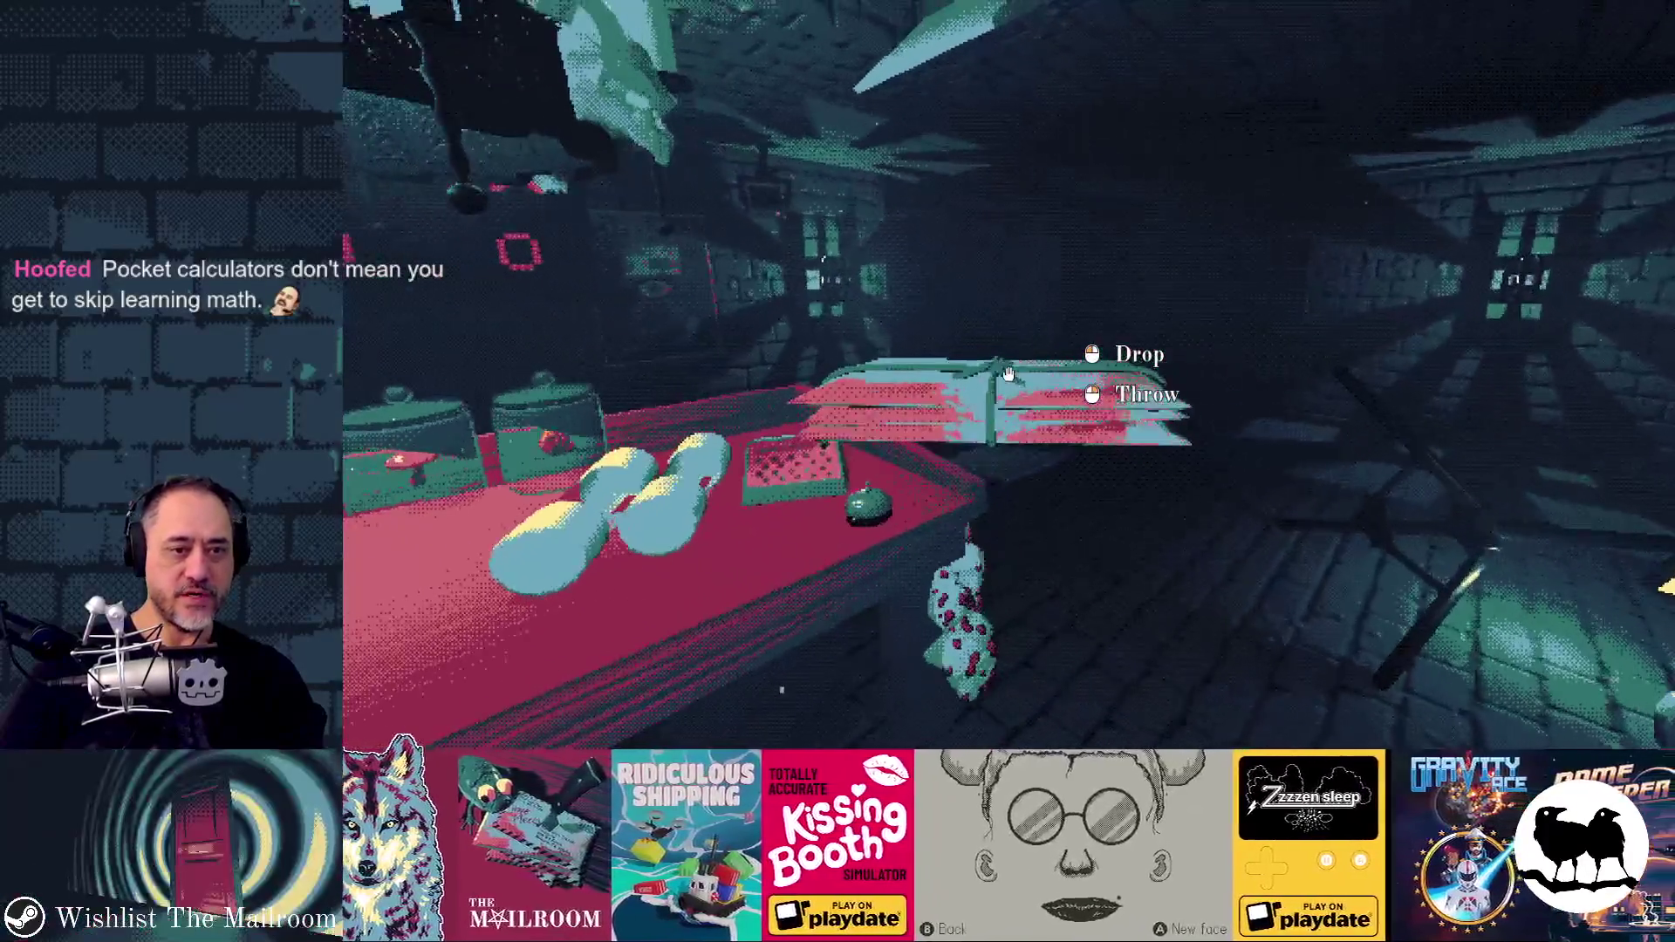
left_click(1009, 375)
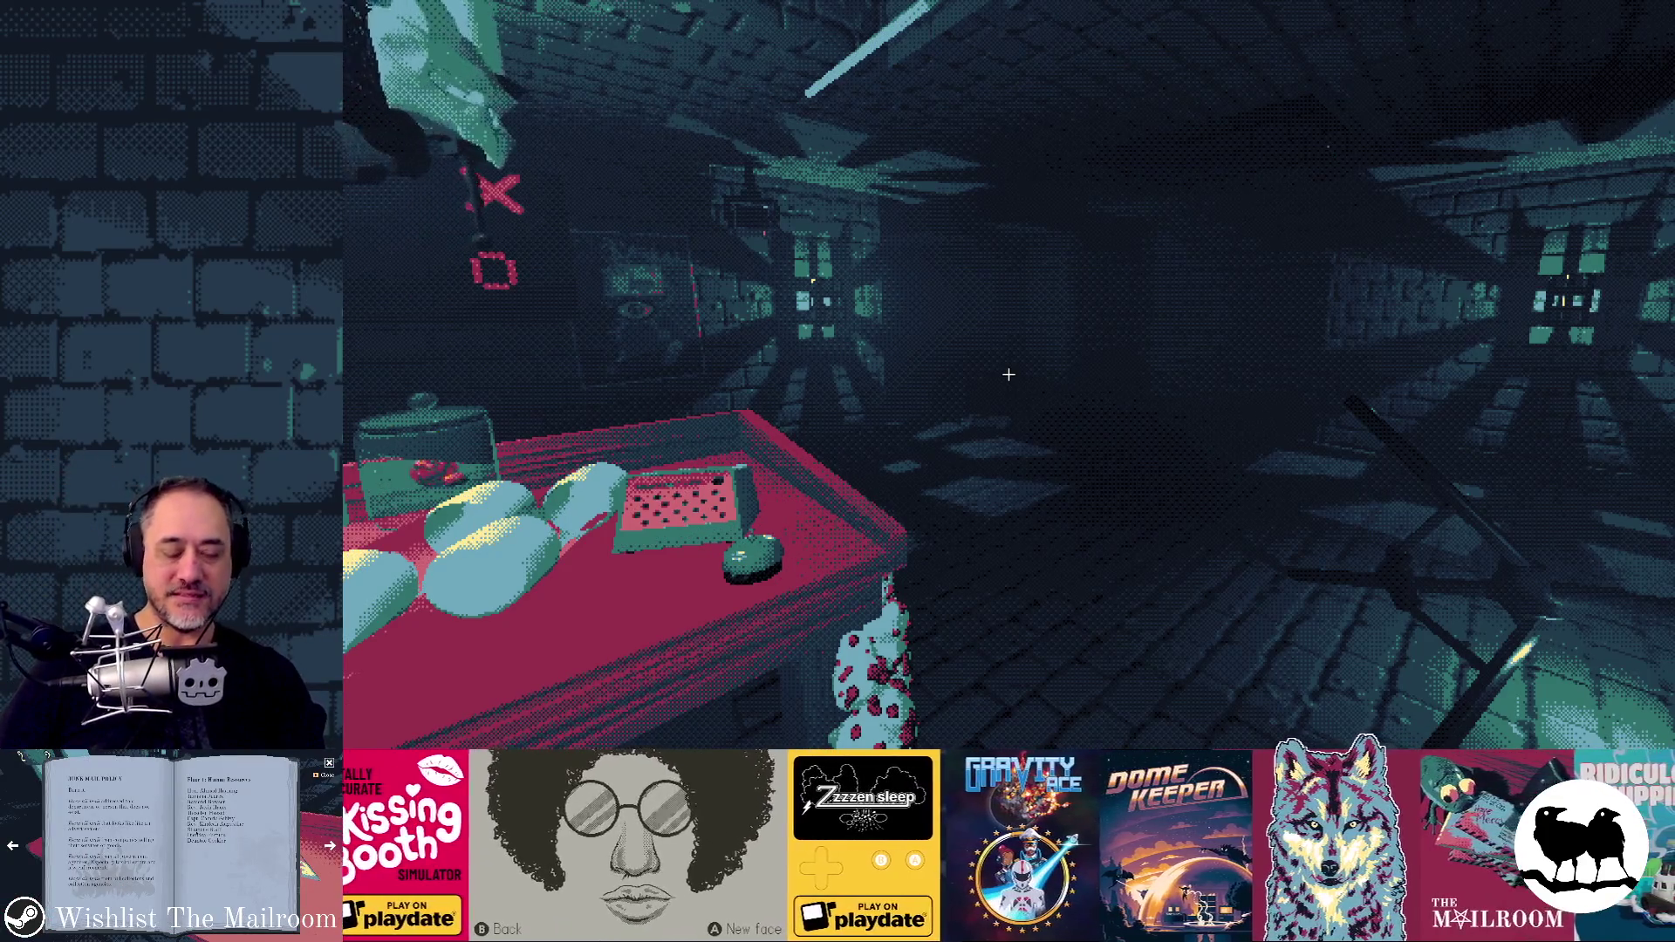
key("F8")
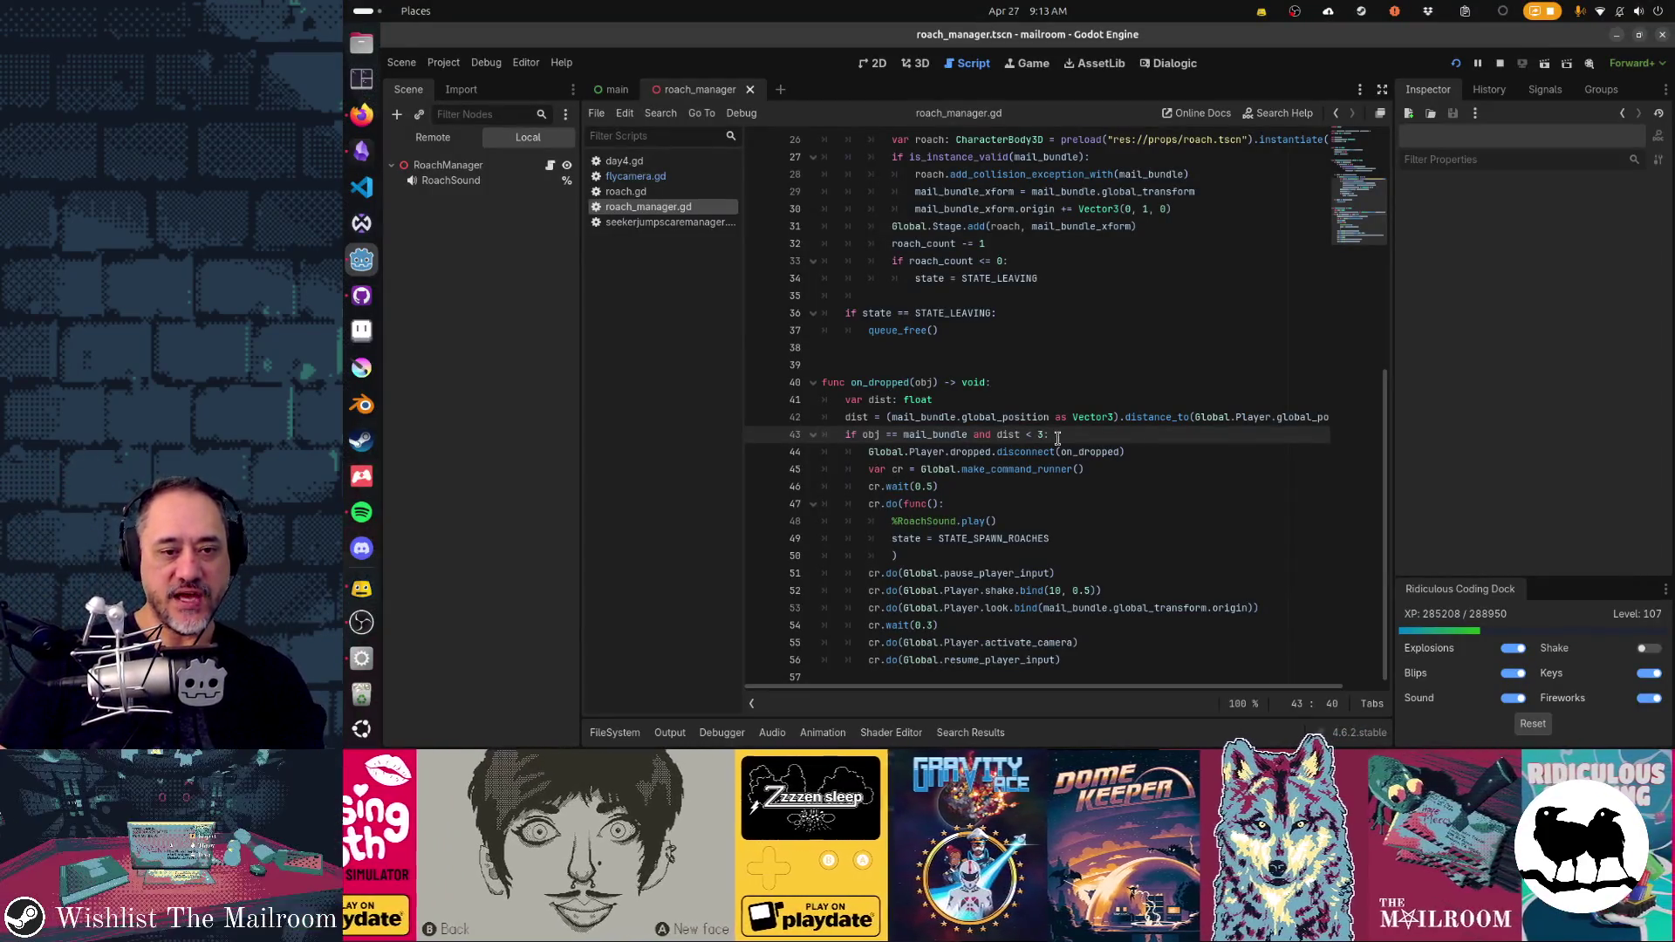
- Add 'and mail_bundle.linear_velocity.length() == 0' to the if condition and save the script
type("and ")
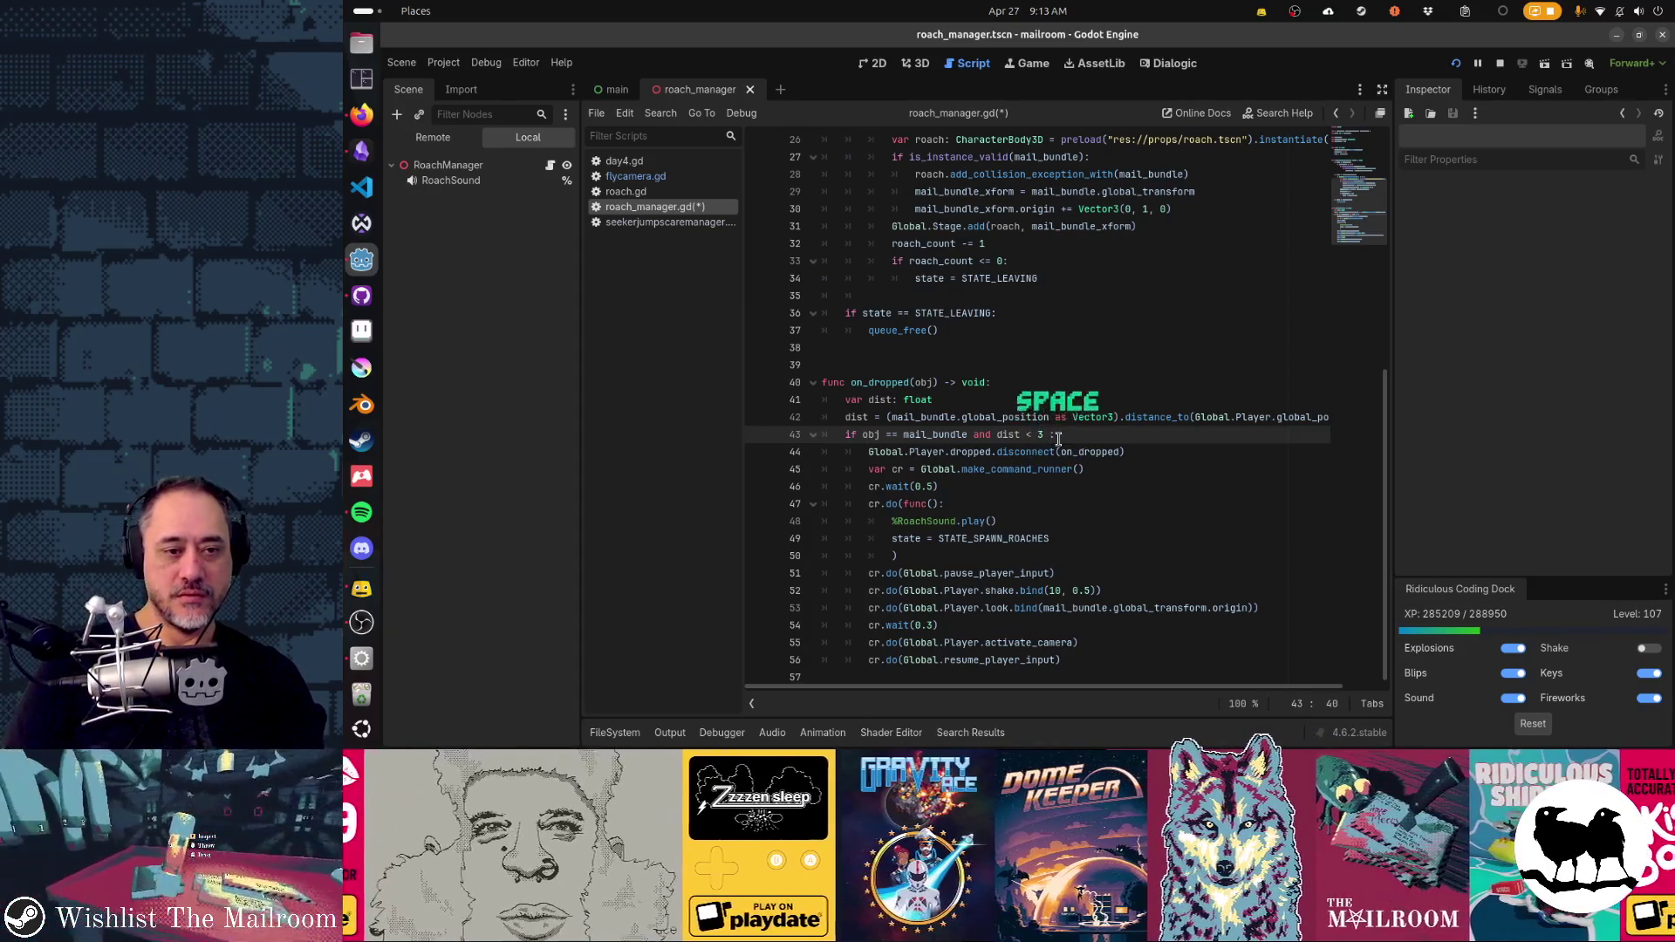
type("mail_bundl")
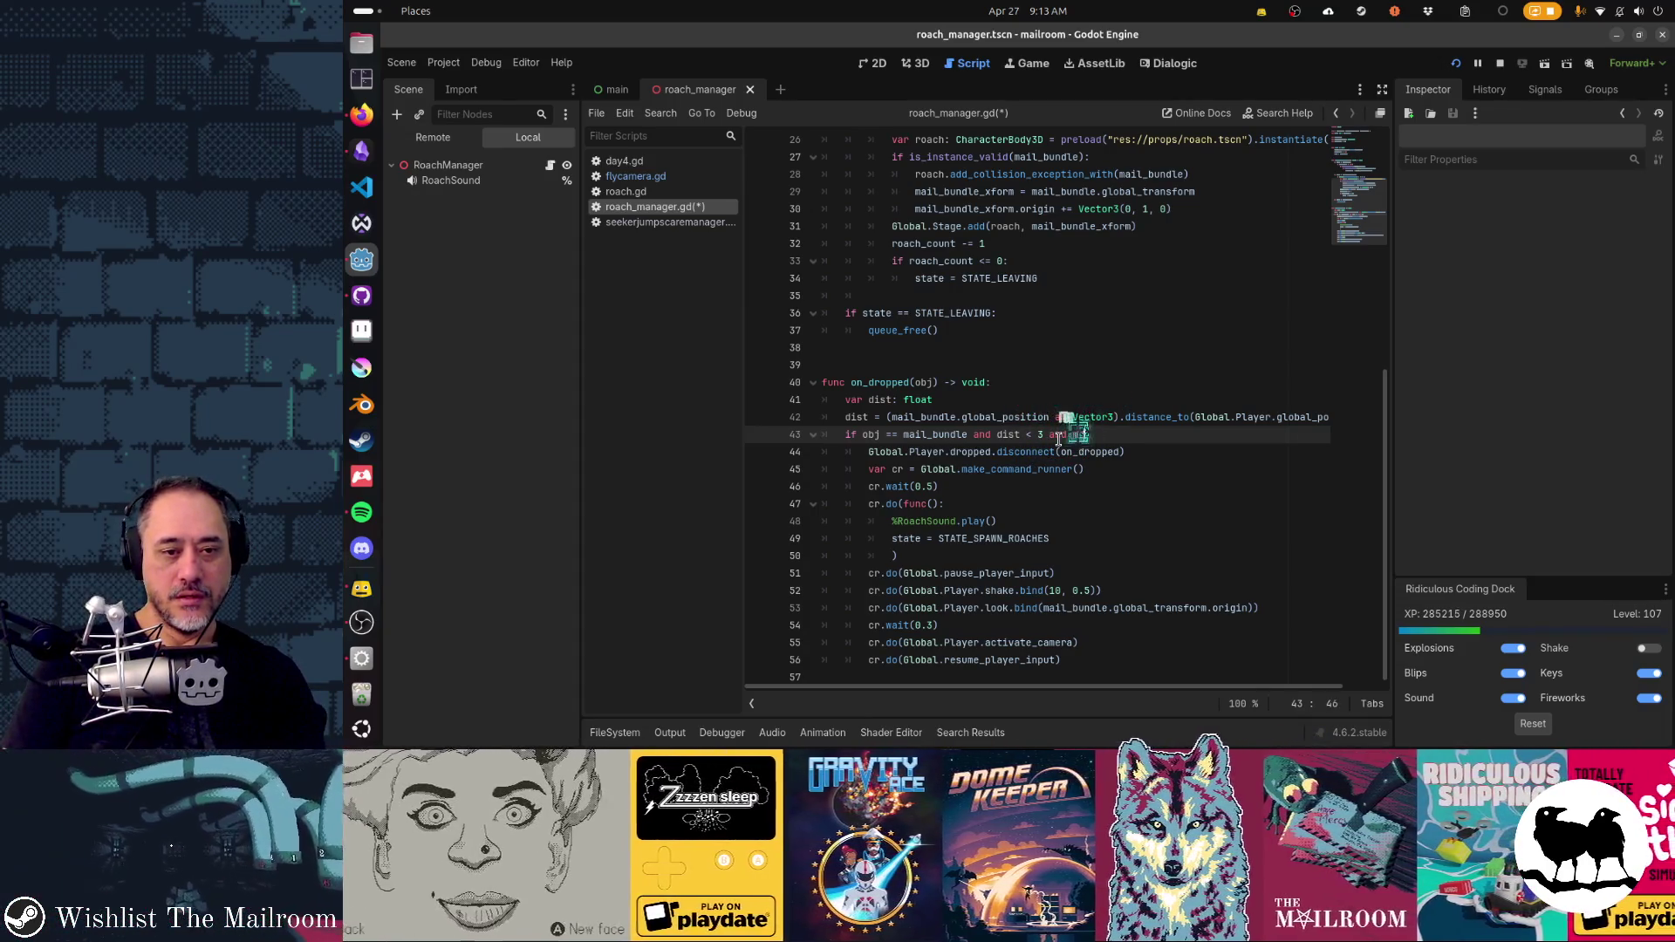
type("e.l")
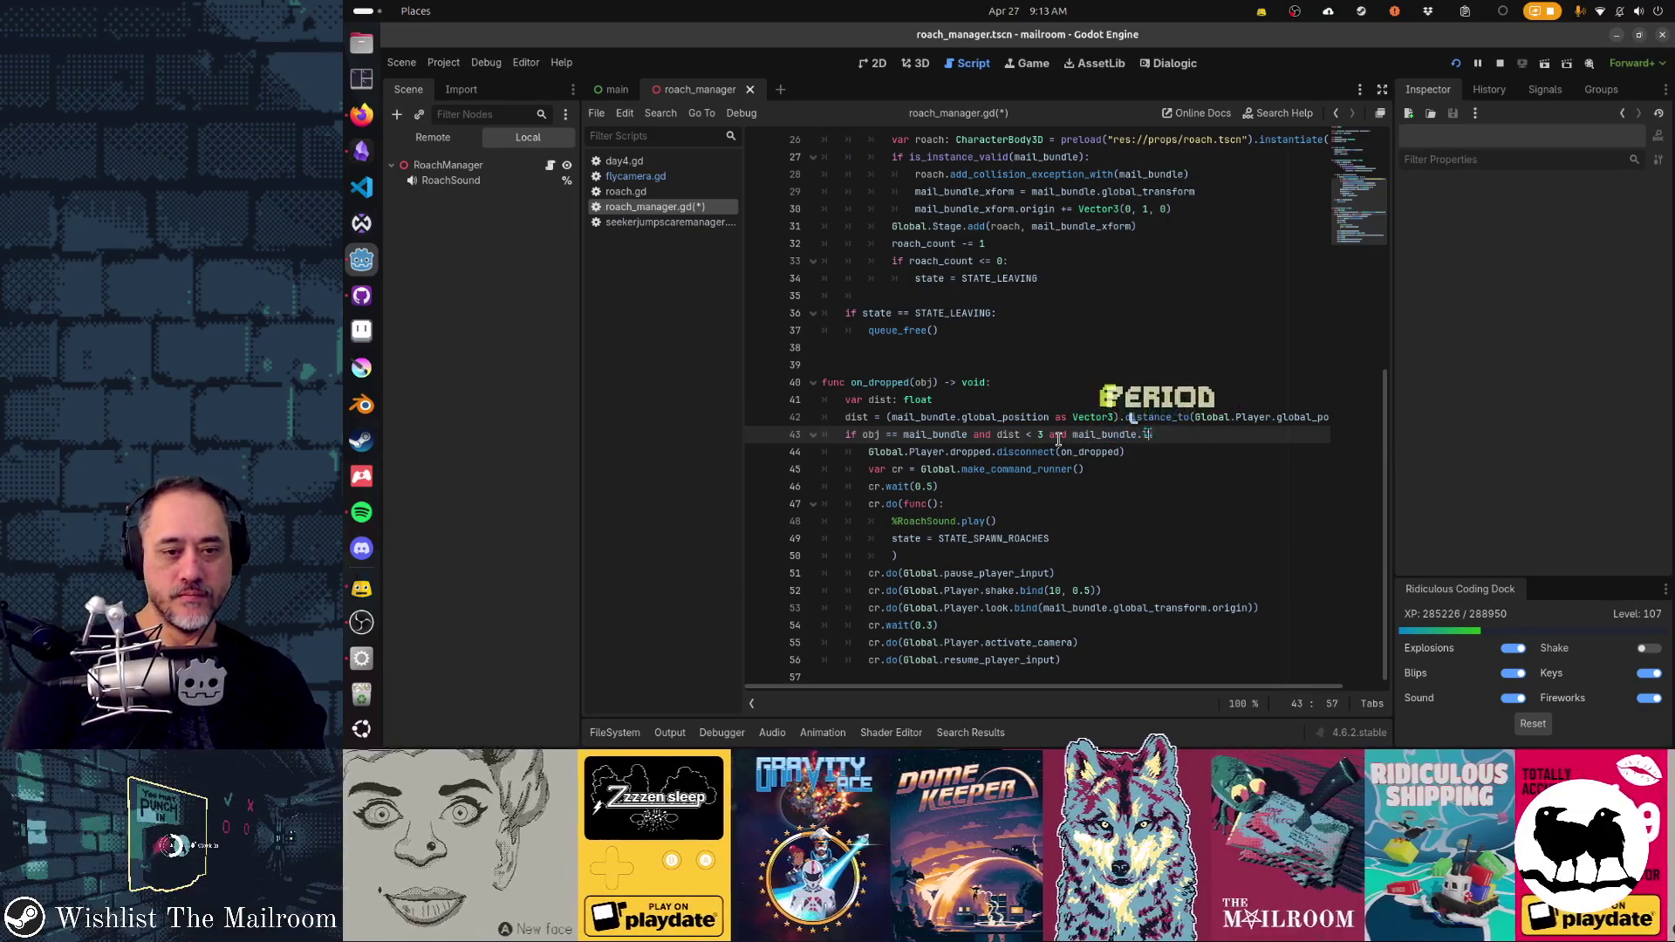
type("inear_veloc")
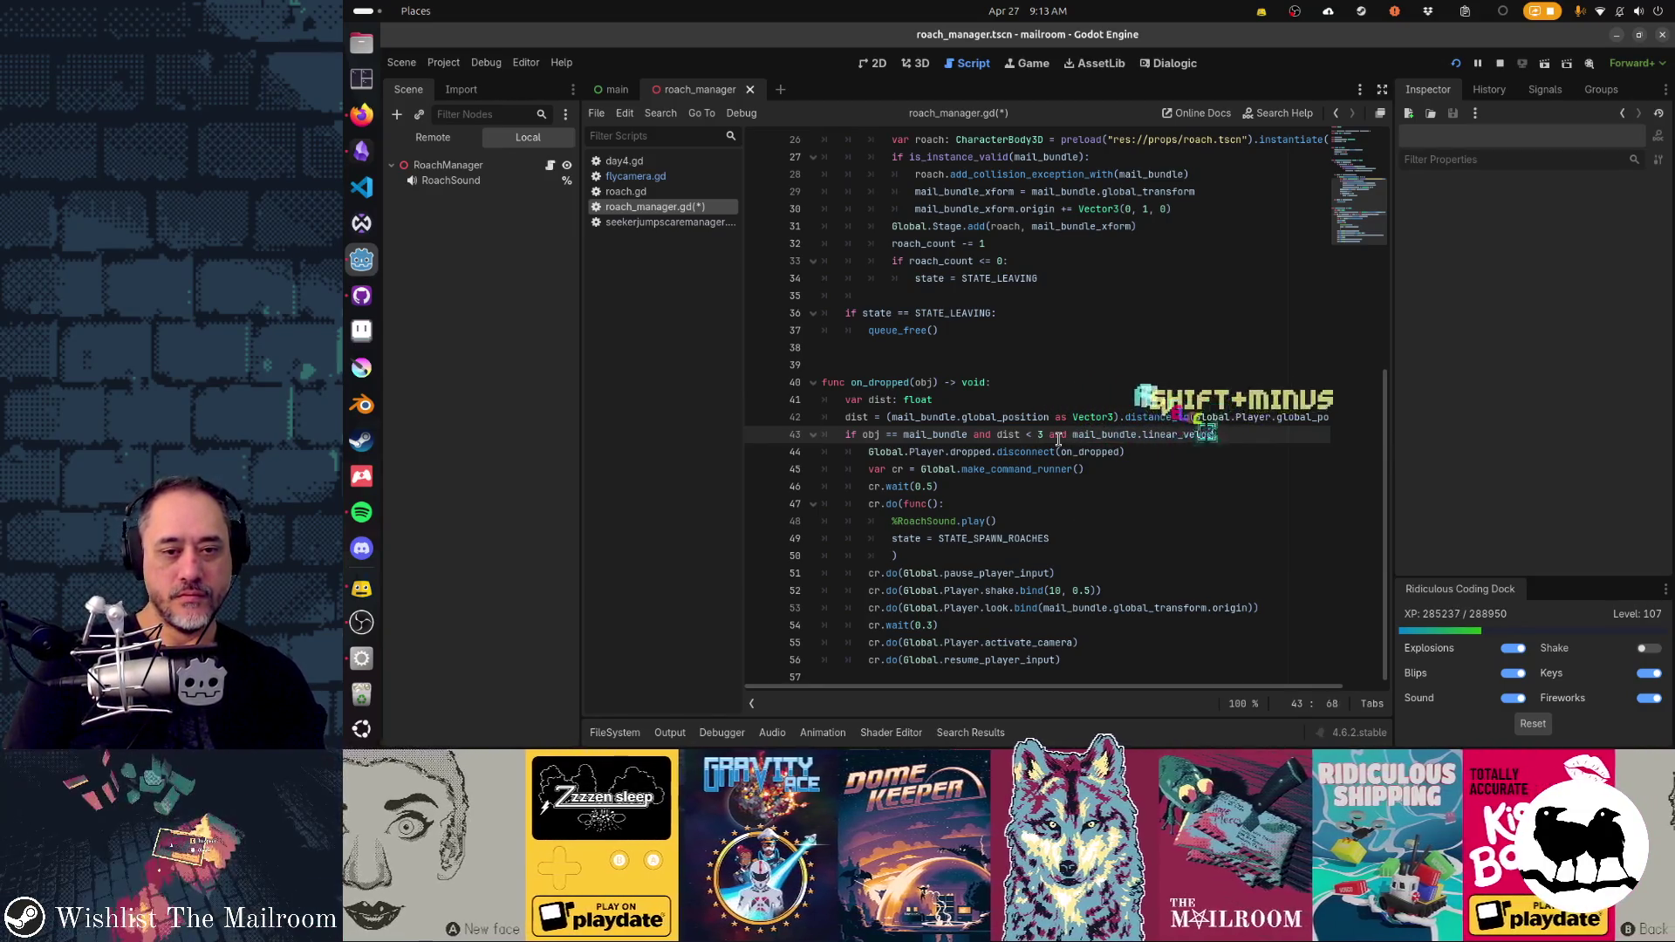
type("ity.length() == ")
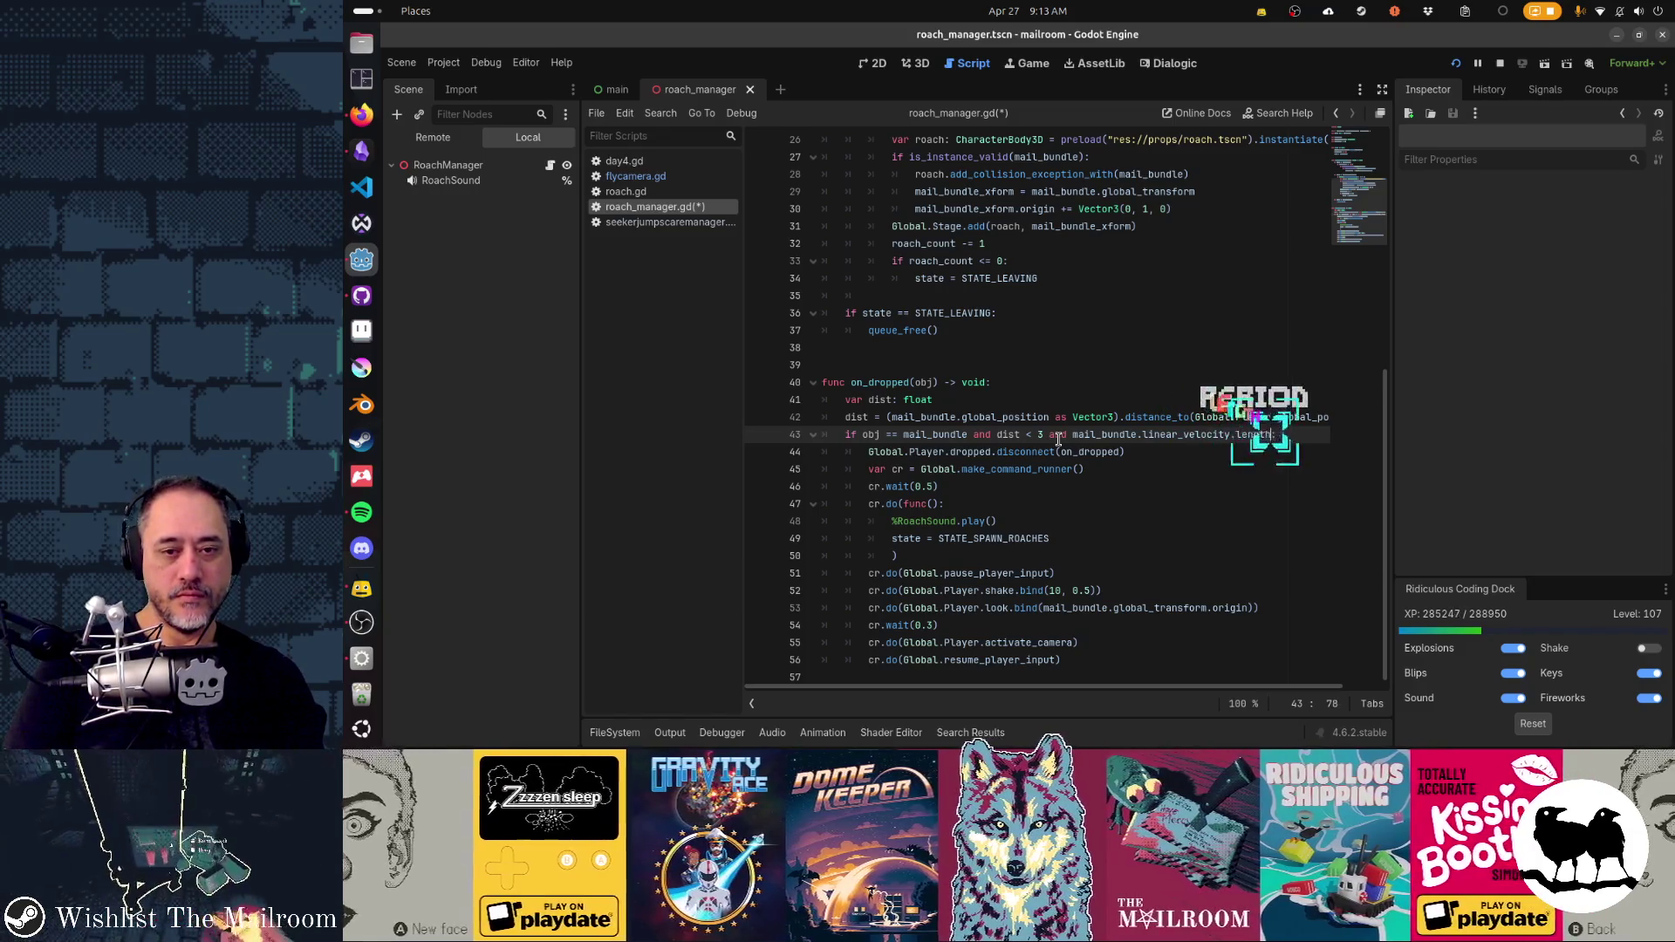
type("0")
key("Left")
key("Left")
key("Left")
key("BackSpace")
key("BackSpace")
key("Home")
key("Home")
key("ctrl+s")
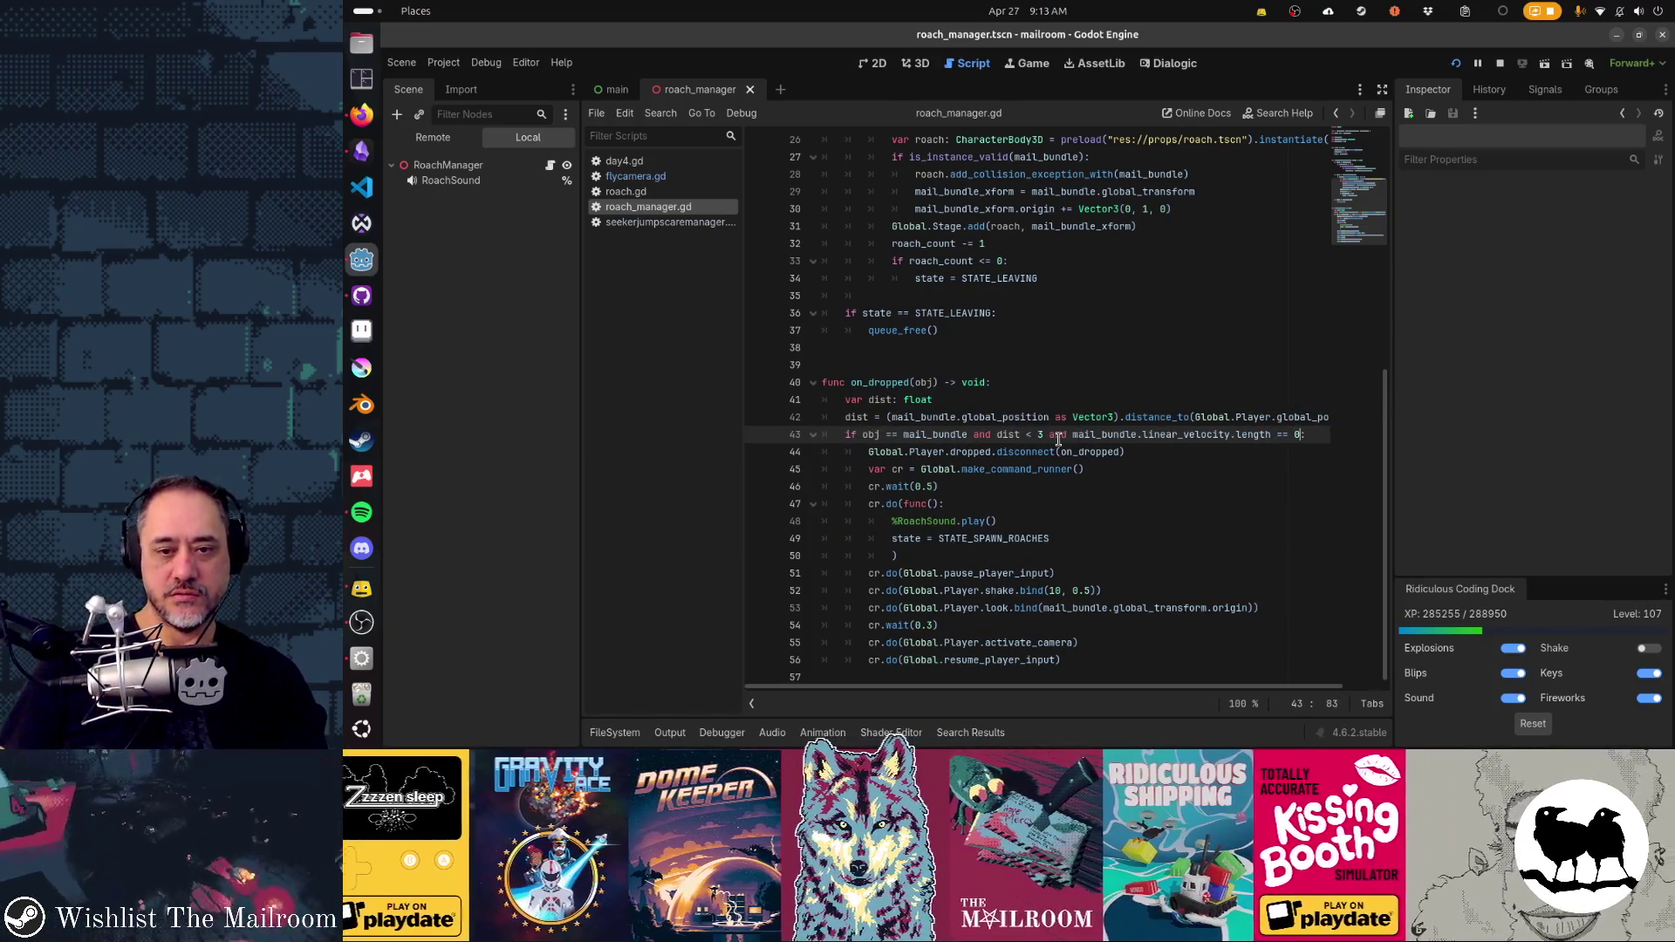
- Move the velocity check into a new 'var not_moving: bool =' line above the if
key("ctrl+shift+Left")
key("ctrl+shift+Left")
key("ctrl+shift+Left")
key("ctrl+x")
key("ctrl+shift+Return")
type("var not_moving: bool =")
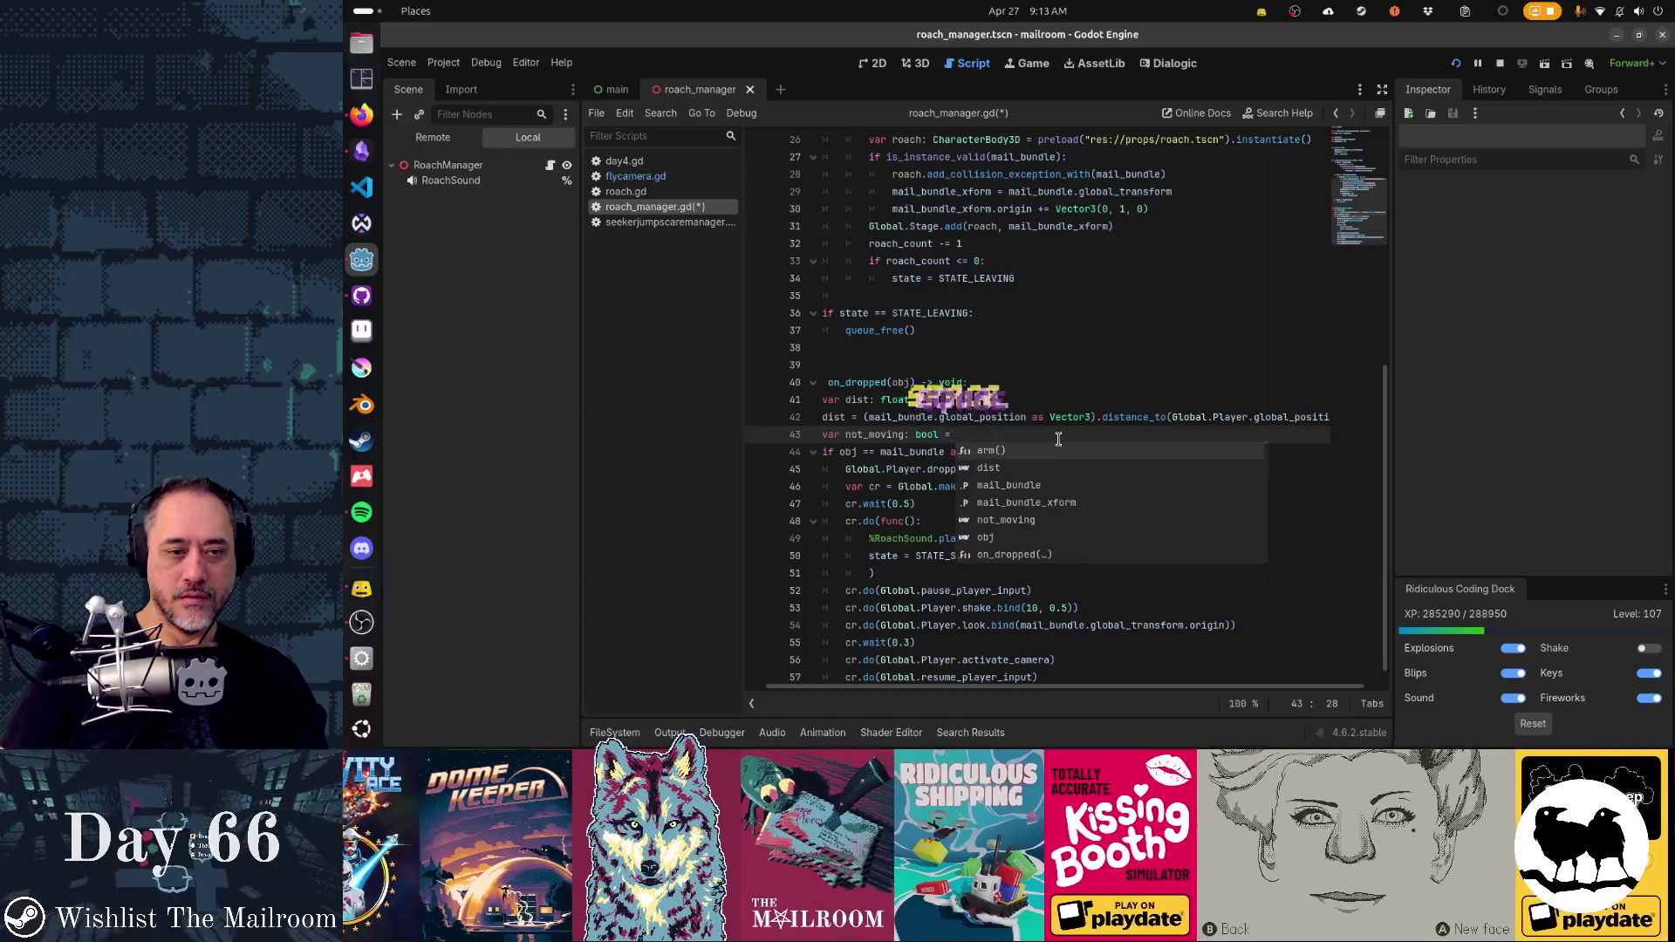
key("ctrl+v")
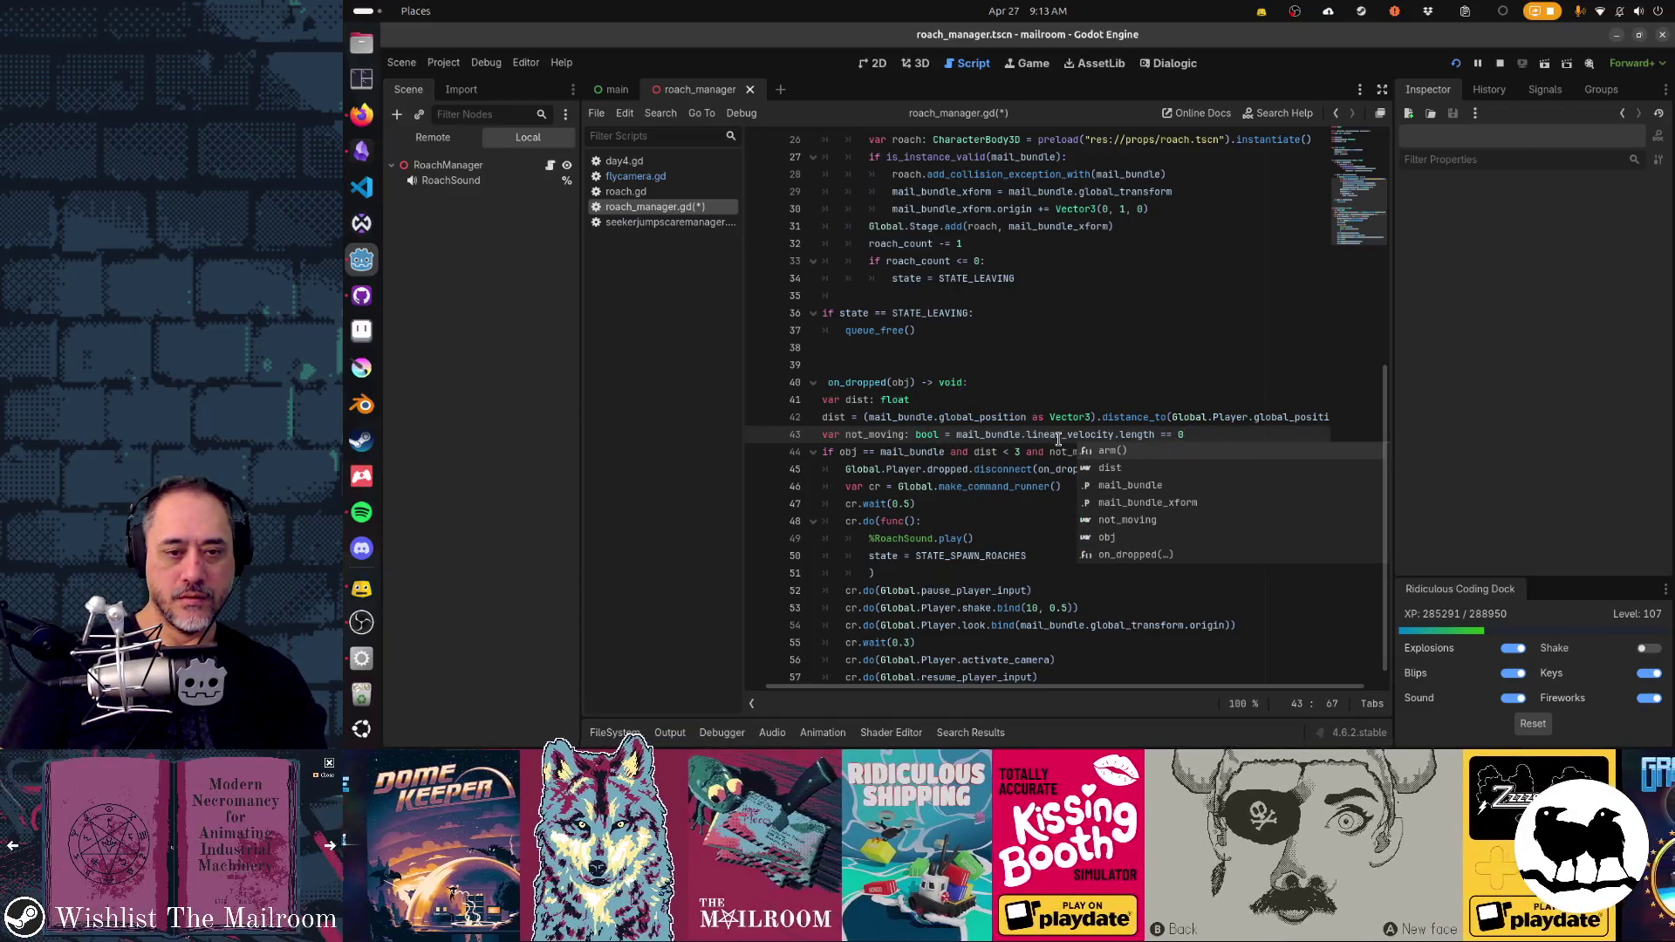
key("Escape")
key("Home")
key("Home")
- Move the dist and not_moving lines under the obj == mail_bundle line and indent them
key("Up")
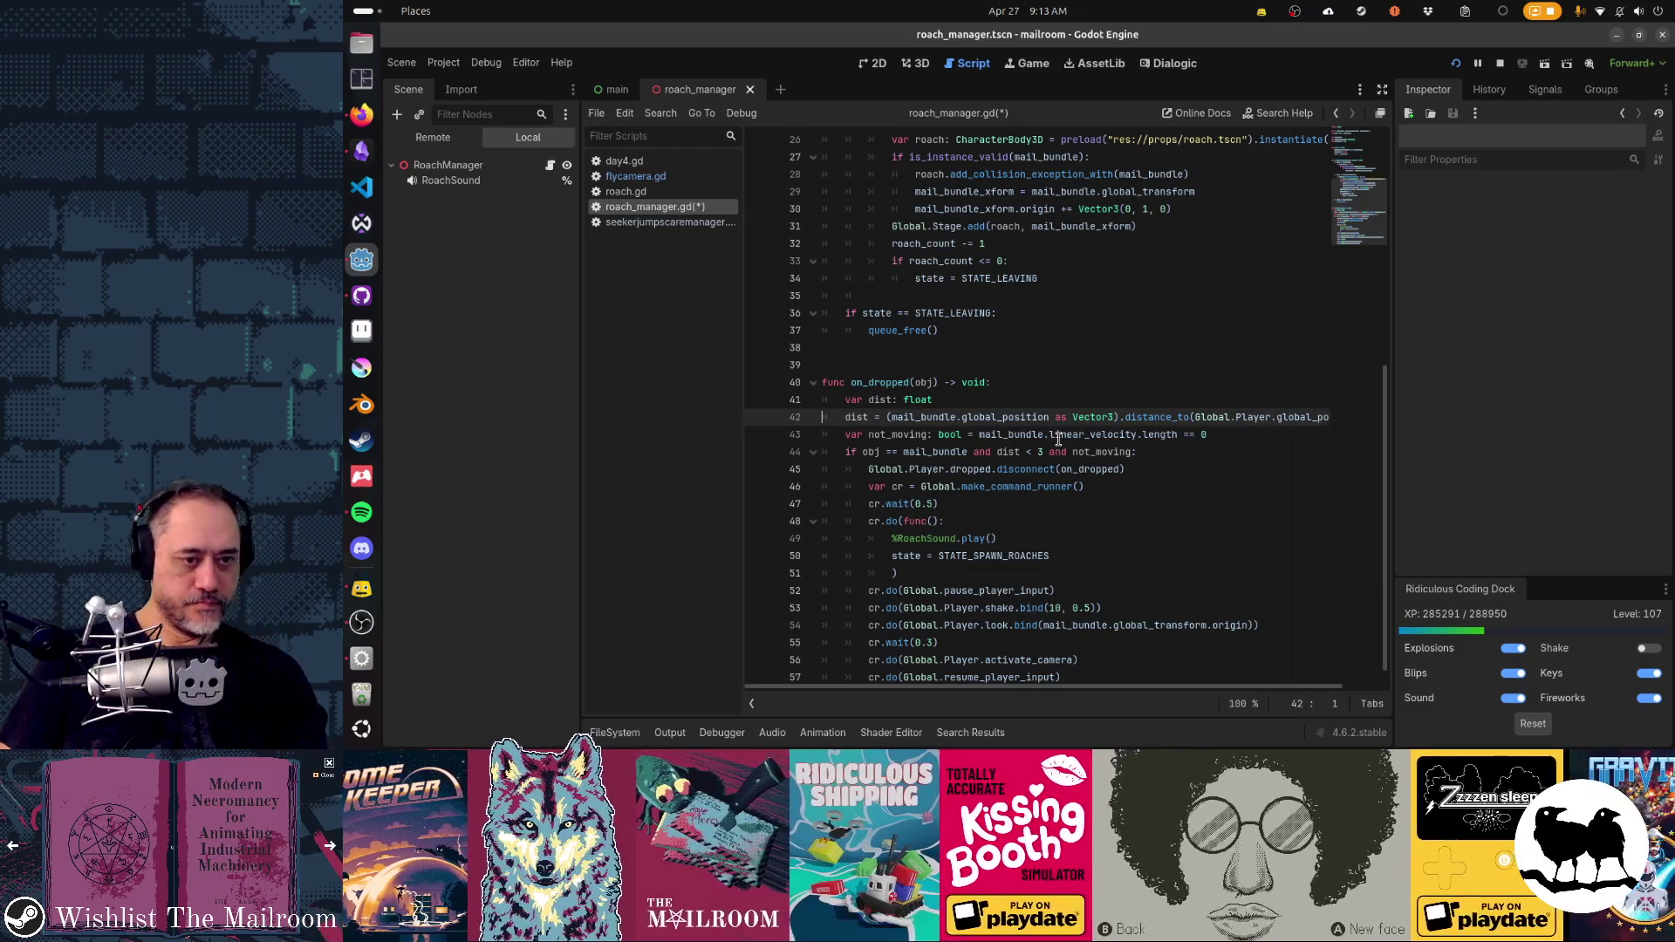
key("Up")
key("shift+Down")
key("shift+Down")
key("ctrl+x")
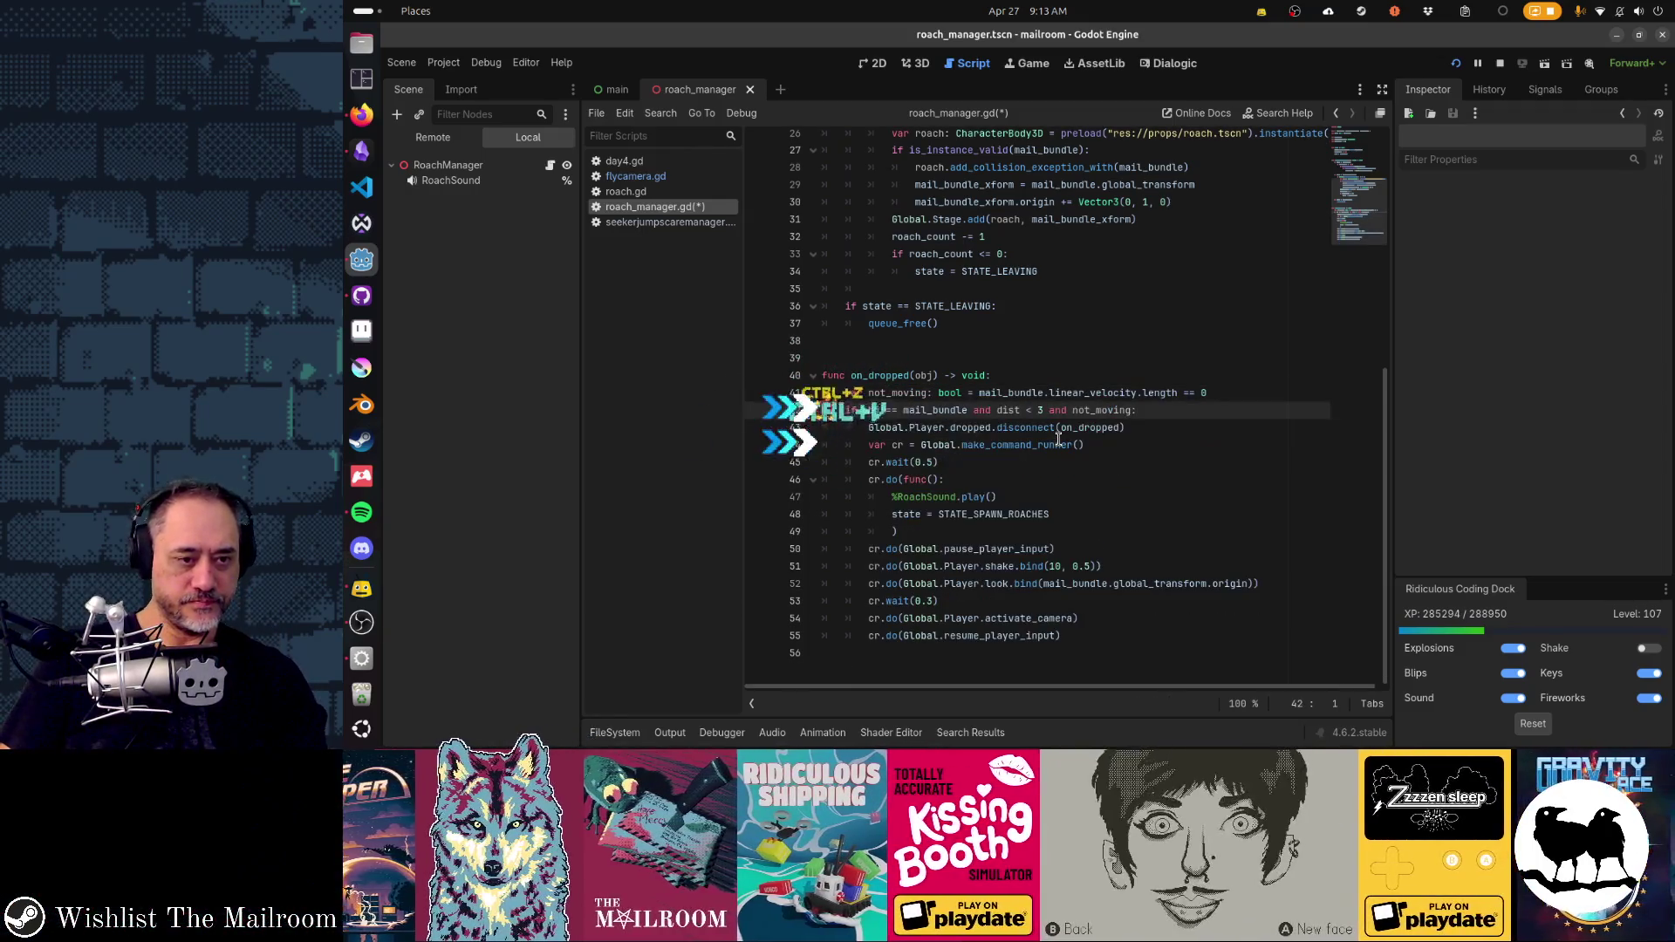
key("ctrl+z")
key("ctrl+z")
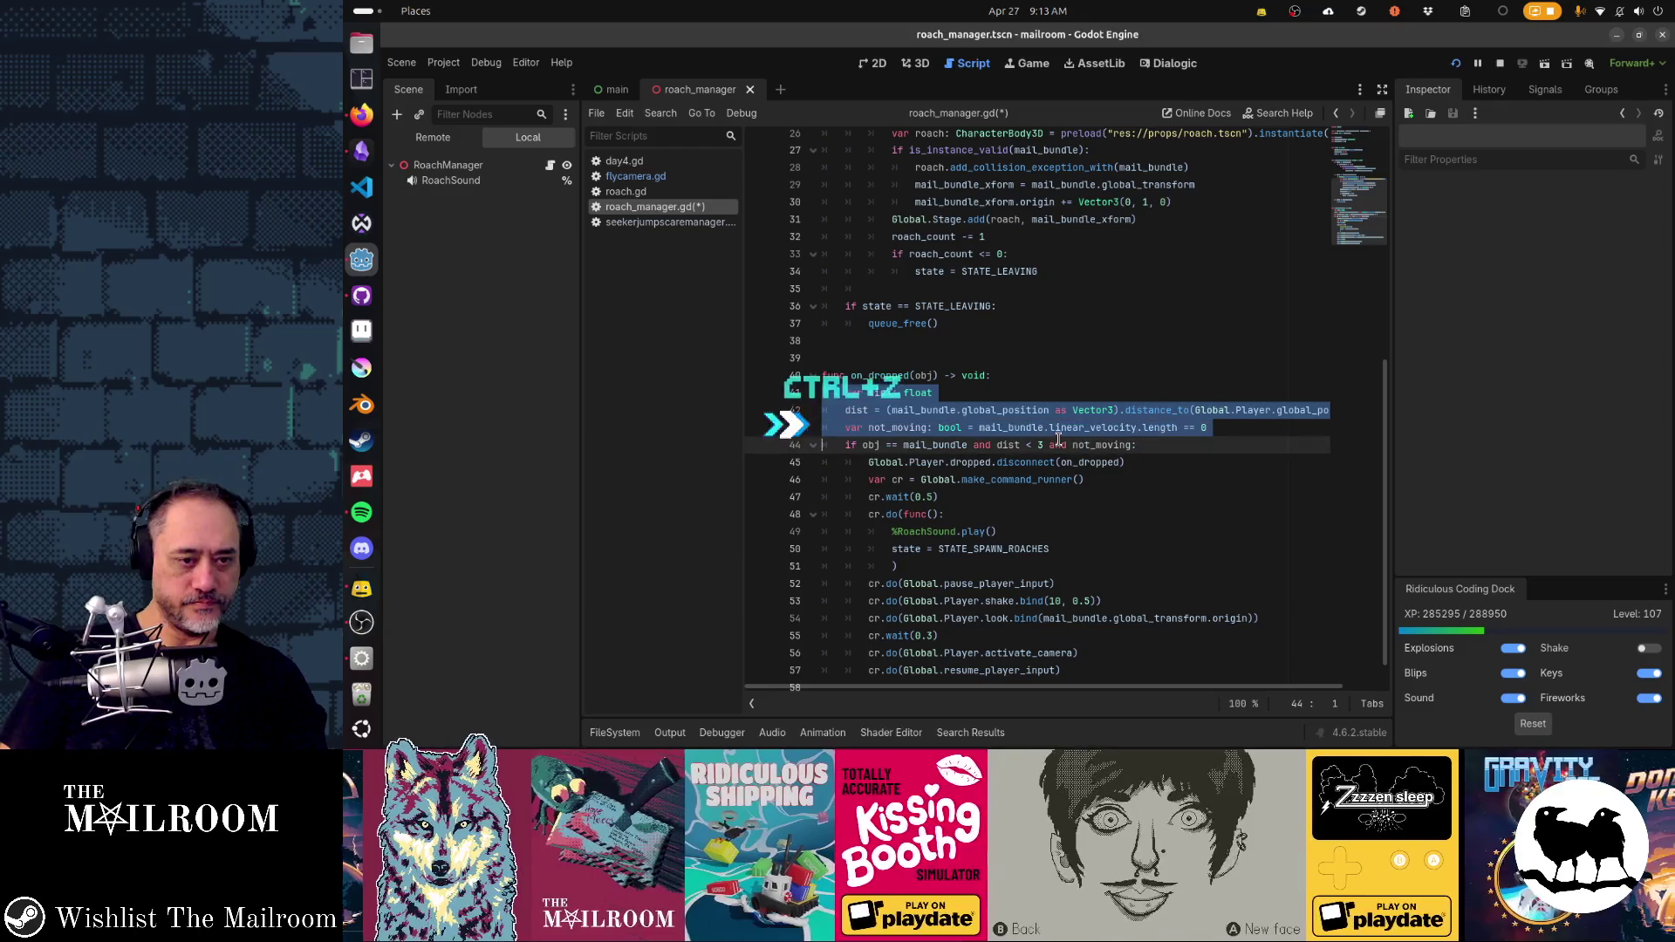
key("ctrl+x")
key("Down")
key("ctrl+v")
key("Up")
key("Up")
key("Up")
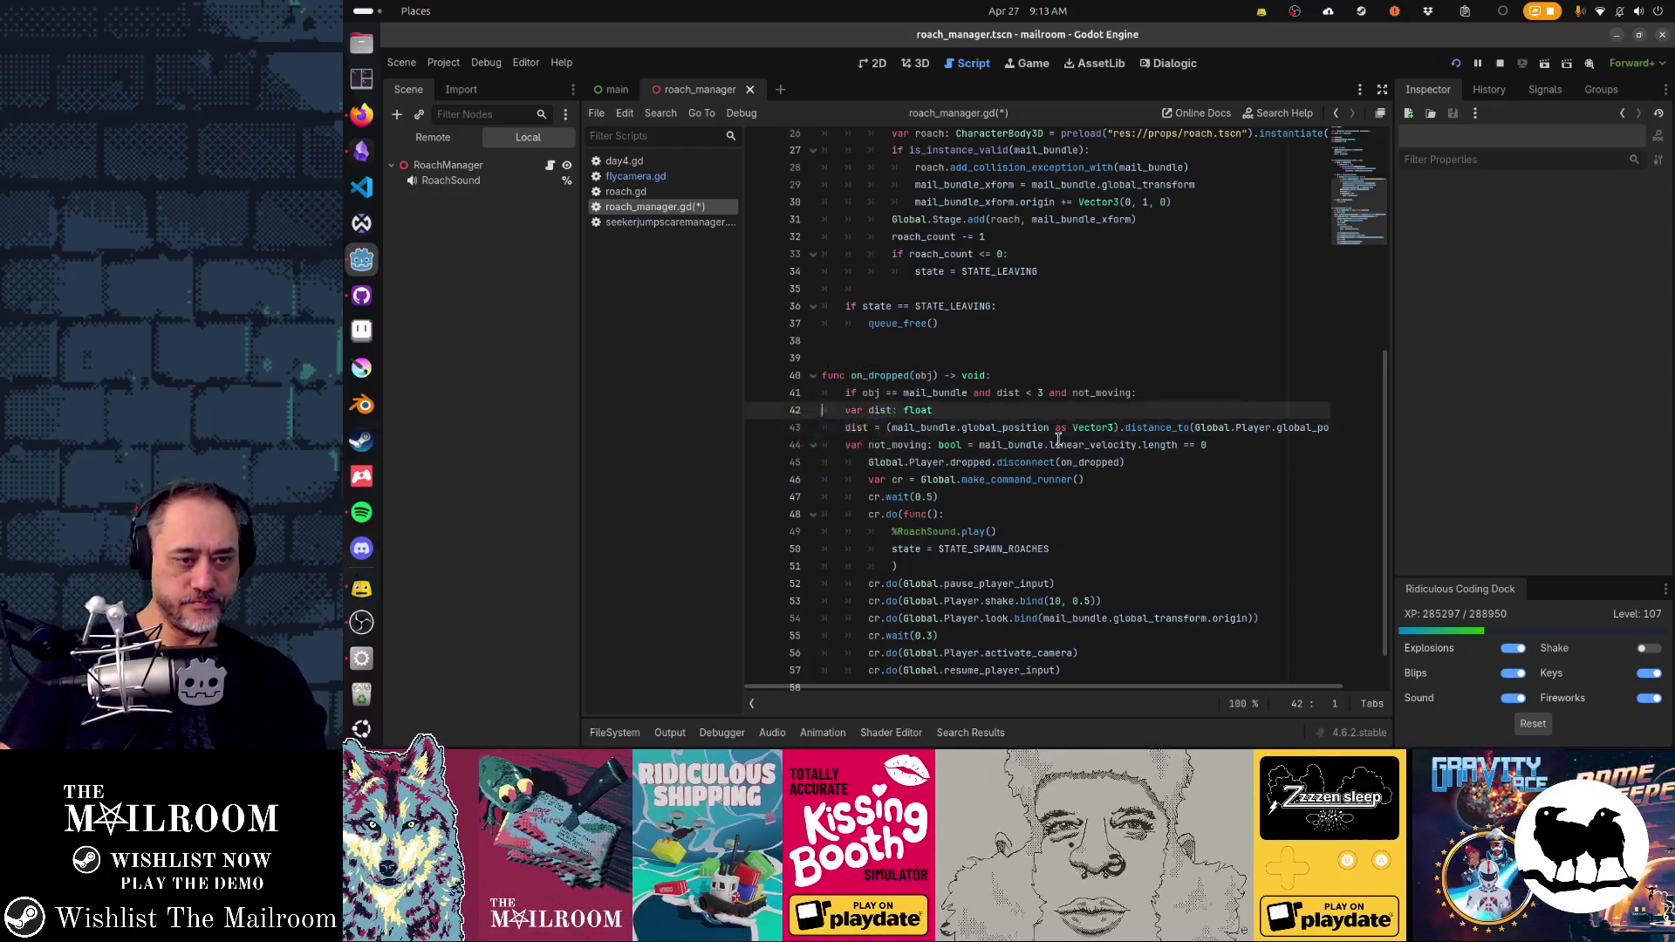
key("shift+Down")
key("shift+Down")
key("shift+Down")
key("Tab")
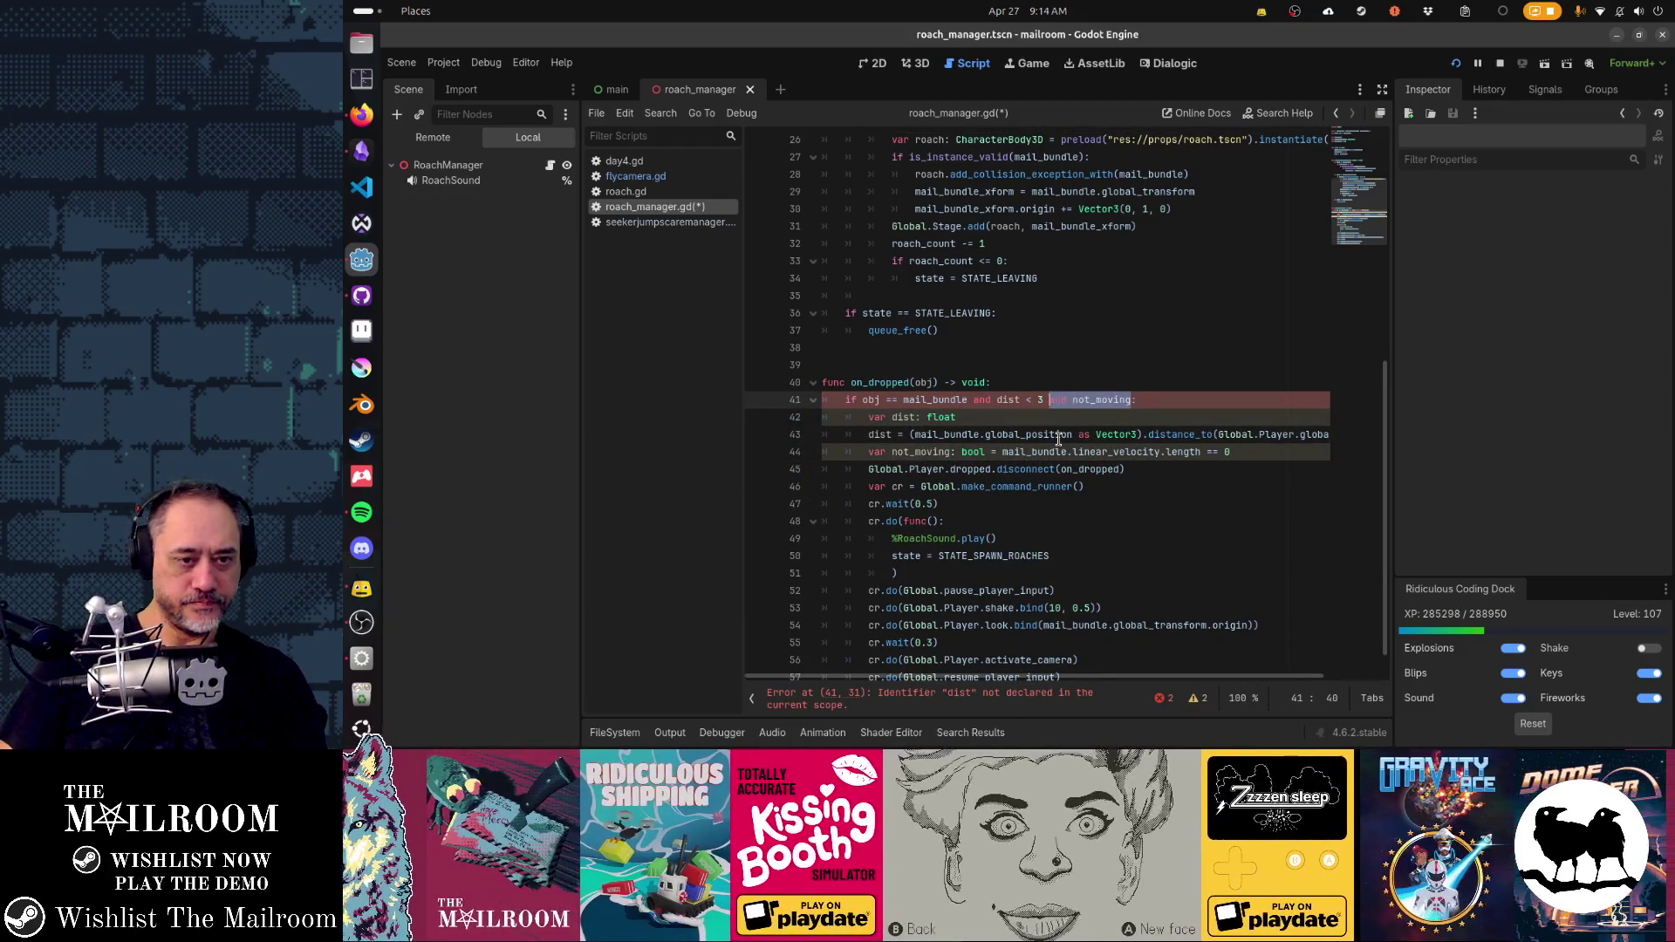
- Delete the extra dist and not_moving conditions and add 'if dist > 3: return' after dist
key("ctrl+shift+Left")
key("ctrl+shift+Left")
key("ctrl+shift+Left")
key("Delete")
key("Down")
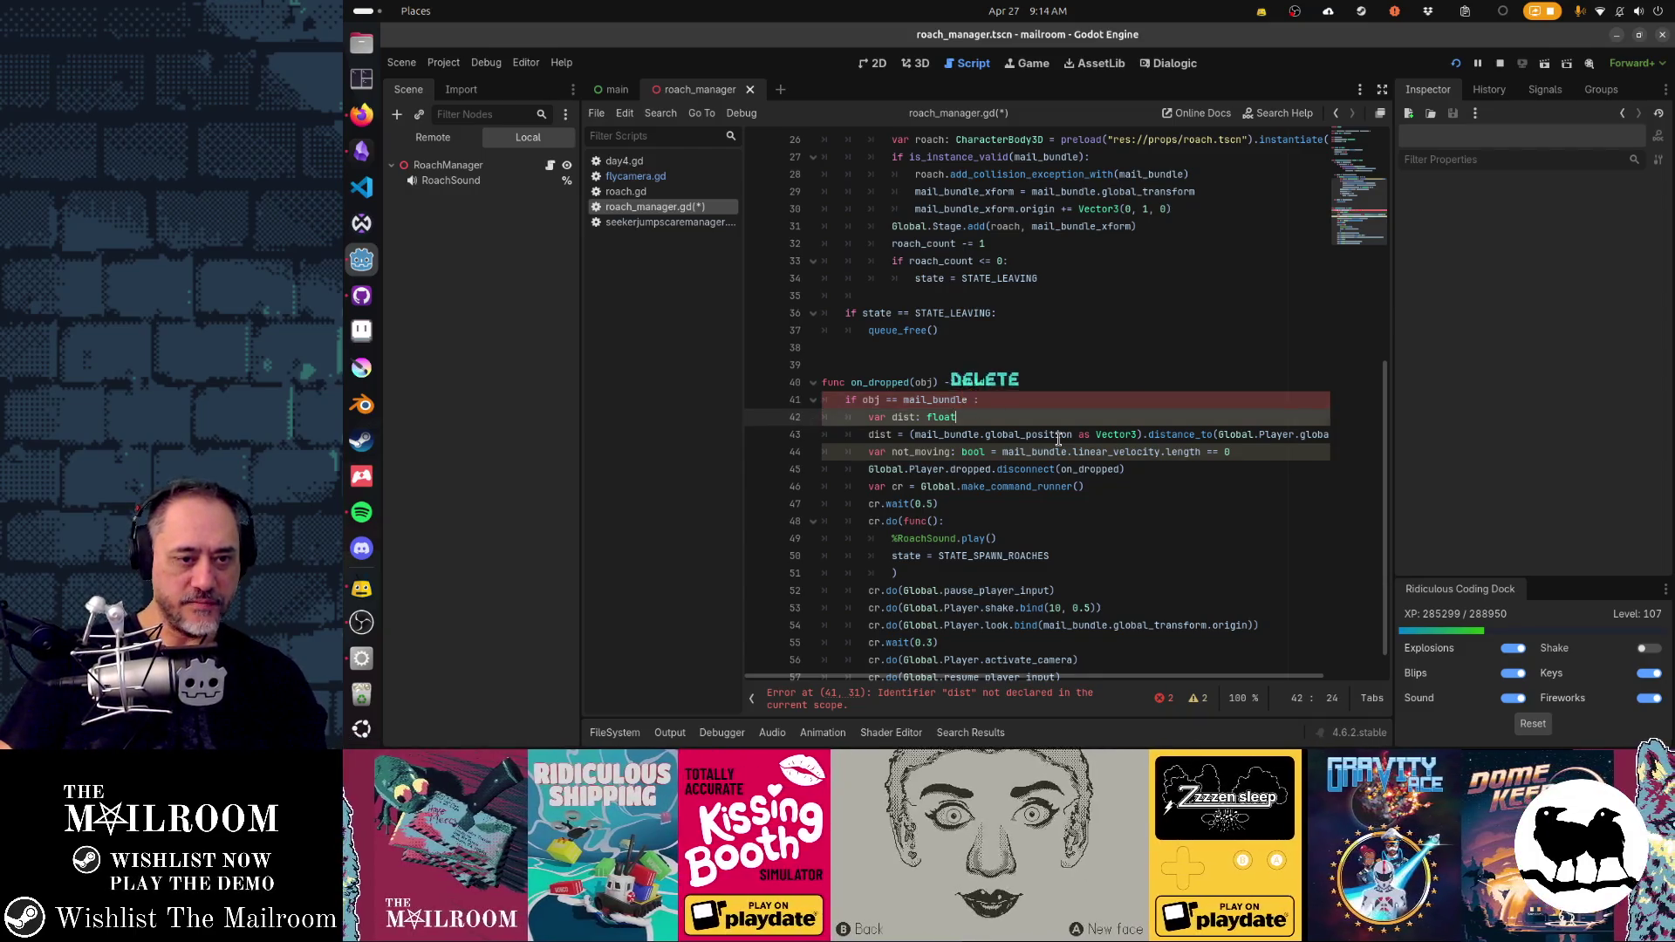
key("Down")
key("End")
key("Return")
type("if dist > 3")
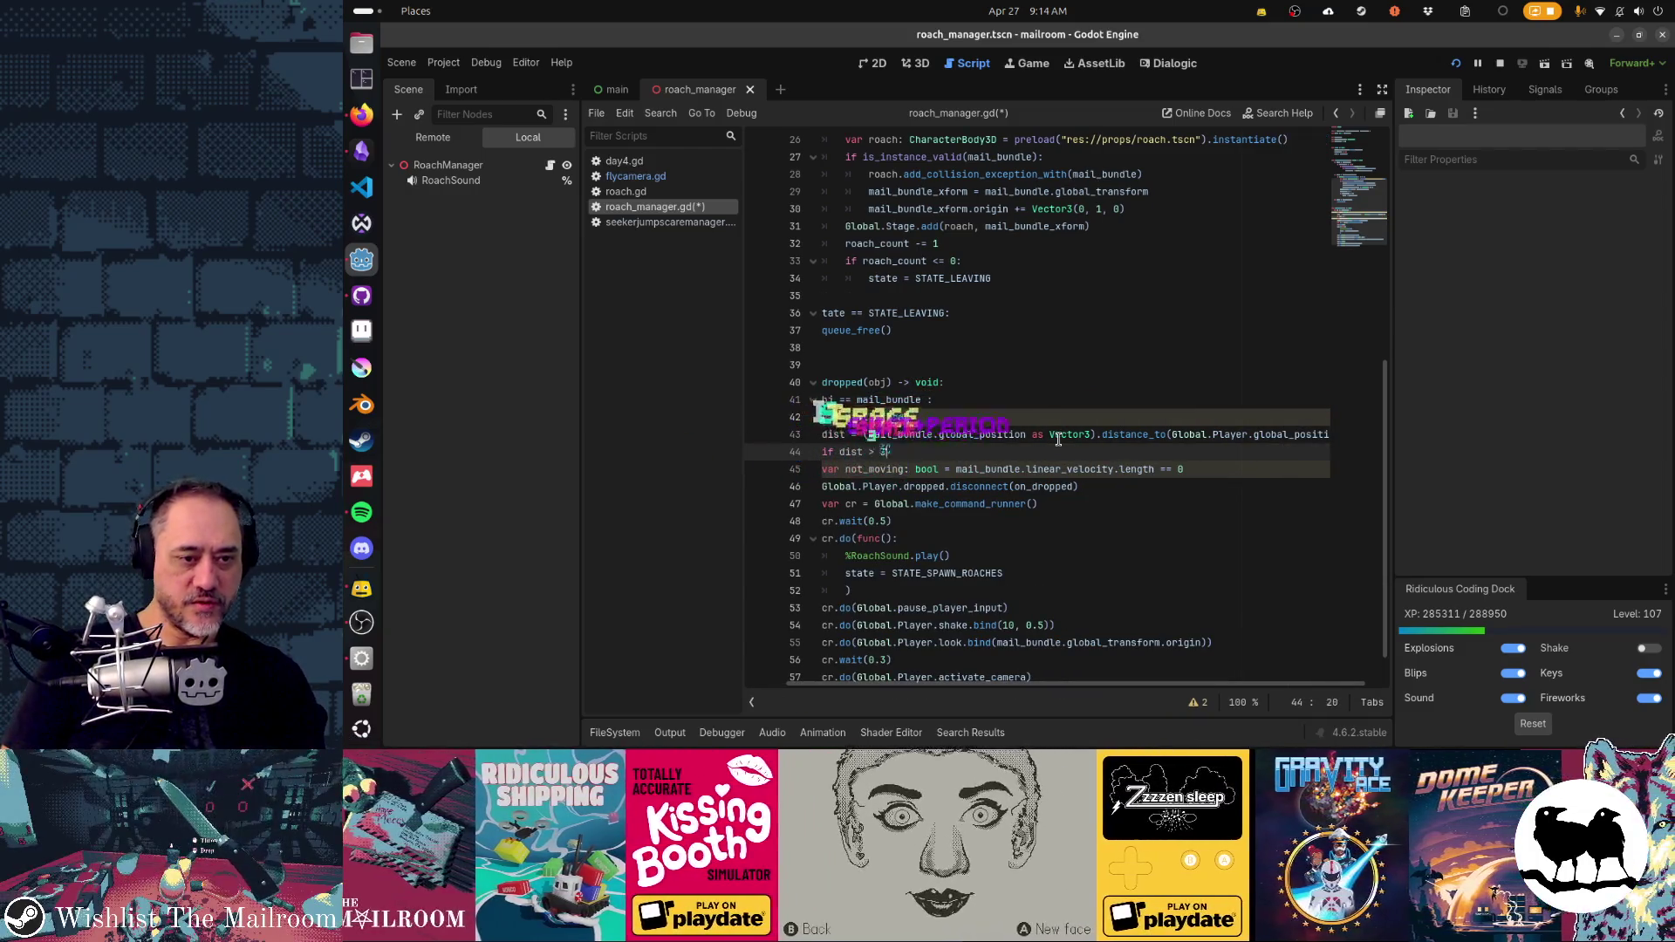
type(":")
key("Return")
type("return")
- Rename not_moving to moving and change its velocity comparison from == to >
key("Down")
key("End")
key("Return")
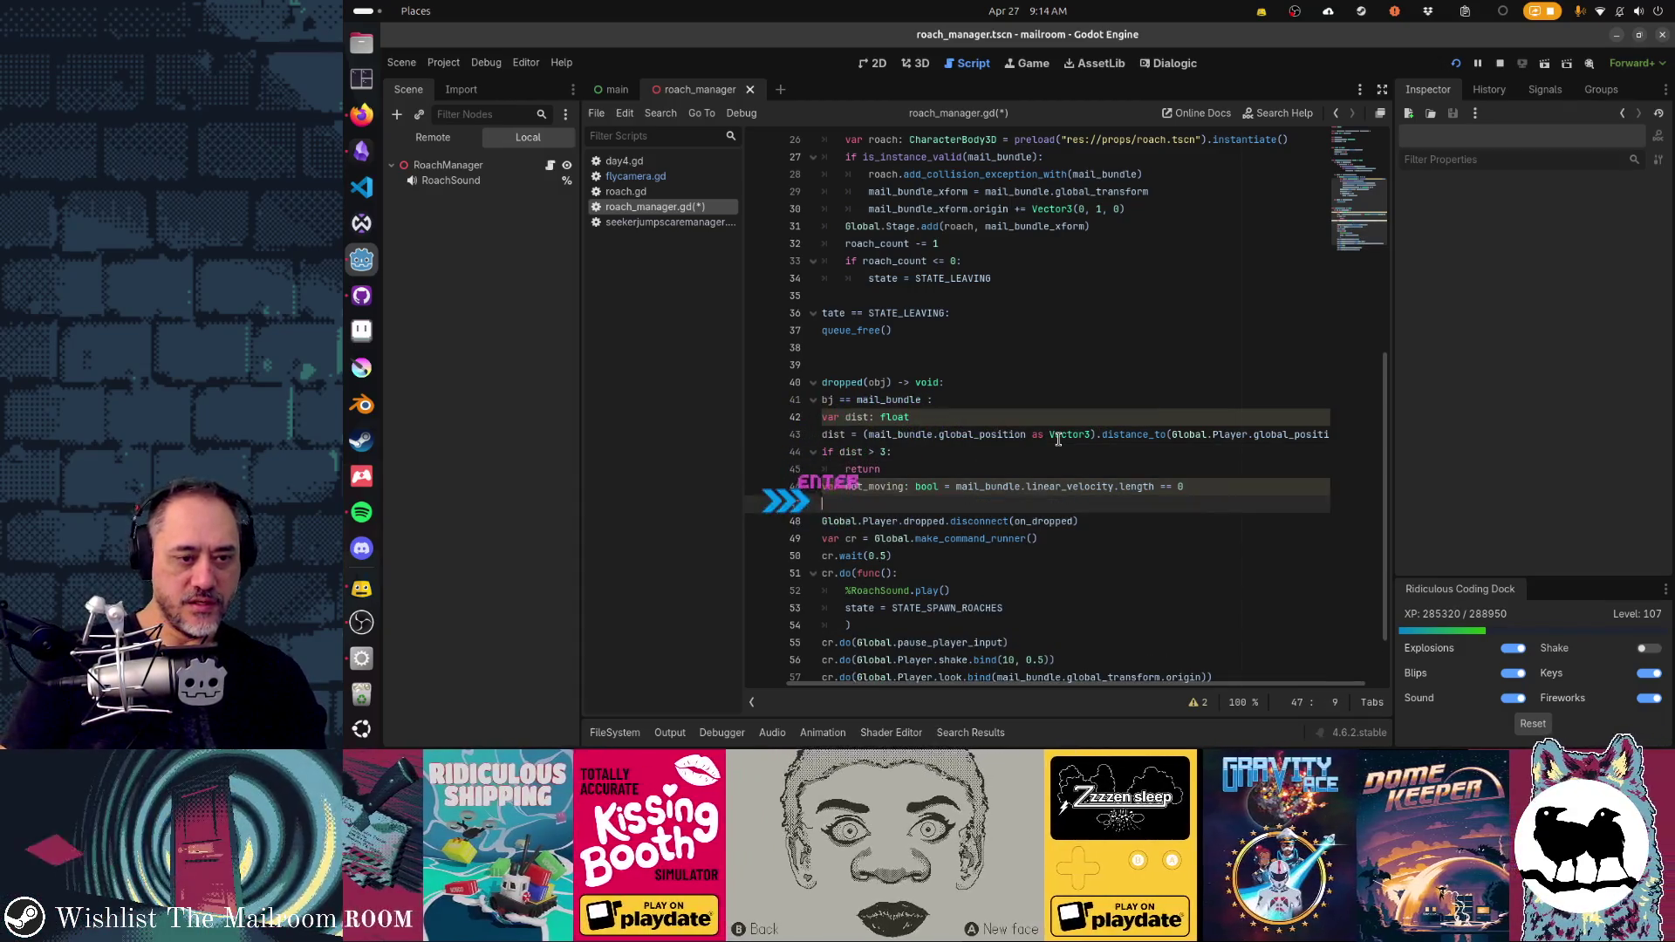
type("if")
key("Up")
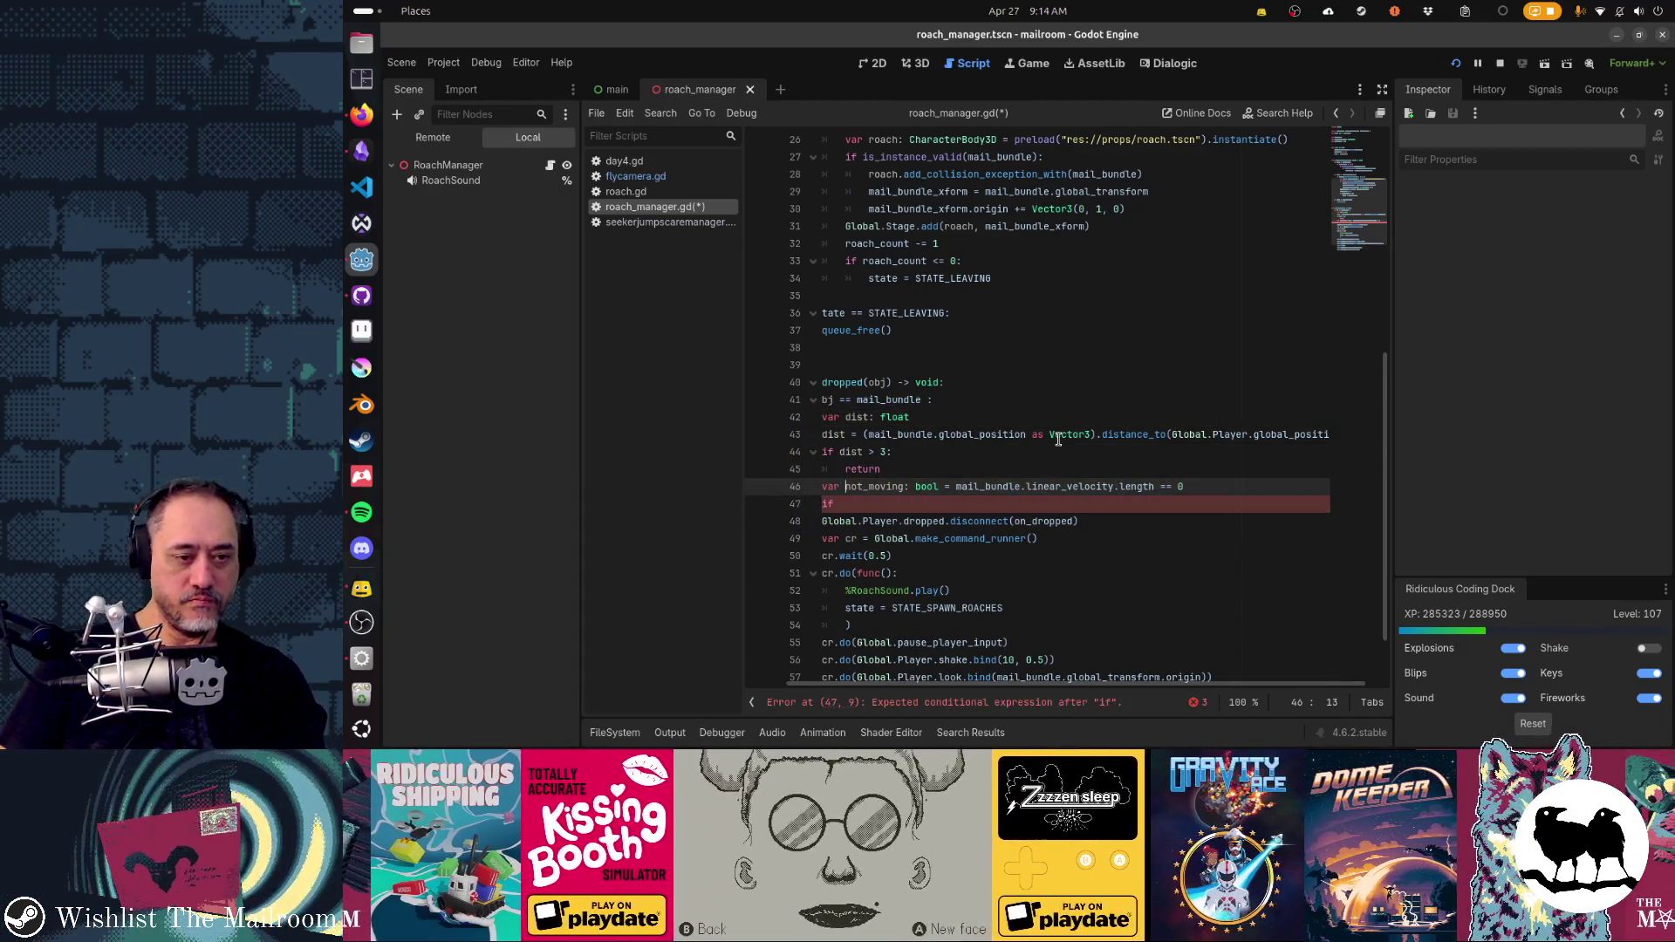
key("Delete")
key("Delete")
key("Delete")
key("End")
key("Left")
key("Left")
key("BackSpace")
key("BackSpace")
type(">")
- Complete 'if moving:' with an indented return on its own line
key("Down")
type("m")
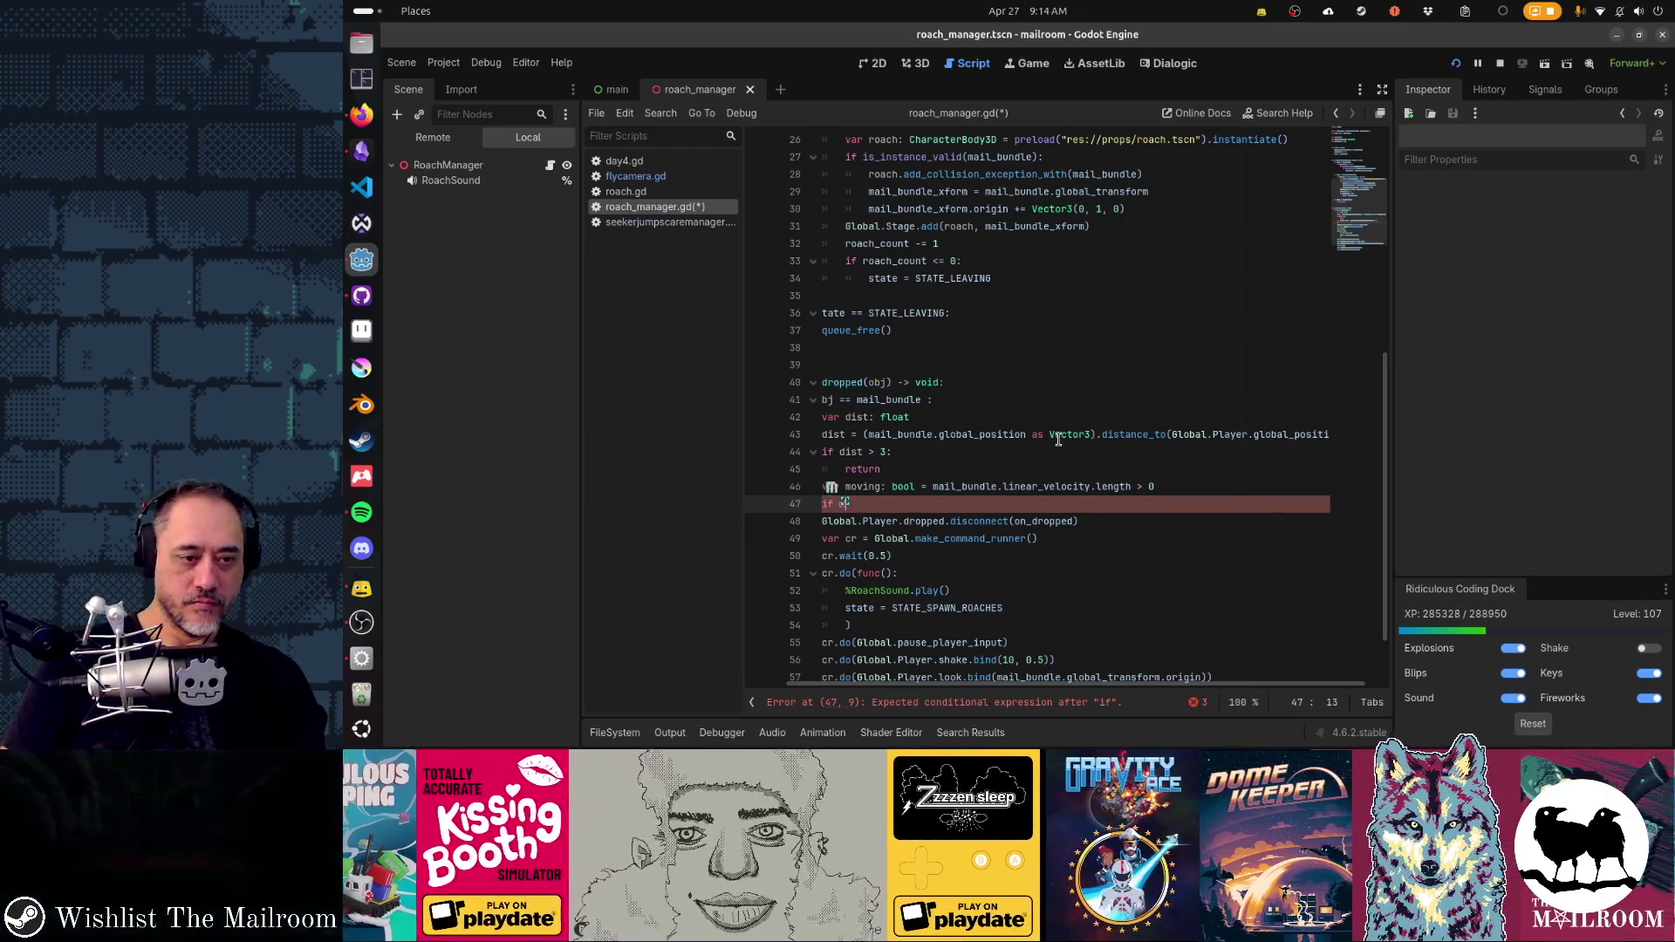
type("oving: return")
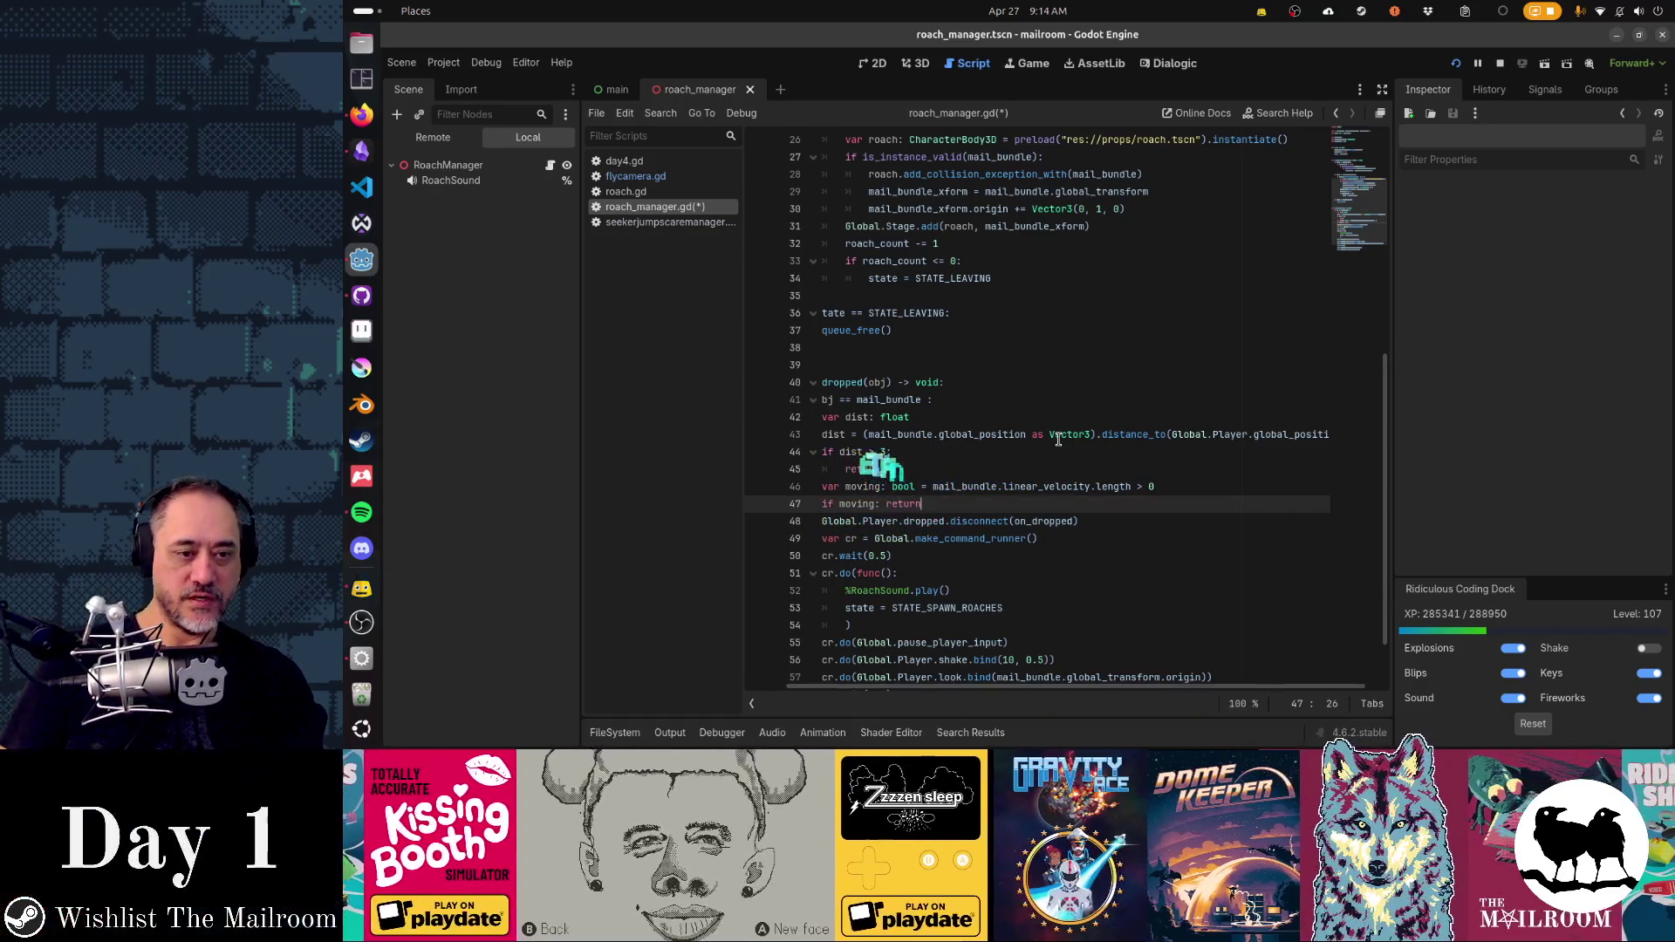
key("Left")
key("Left")
key("Left")
key("BackSpace")
key("Return")
key("Down")
scroll(1058, 438, "down", 2)
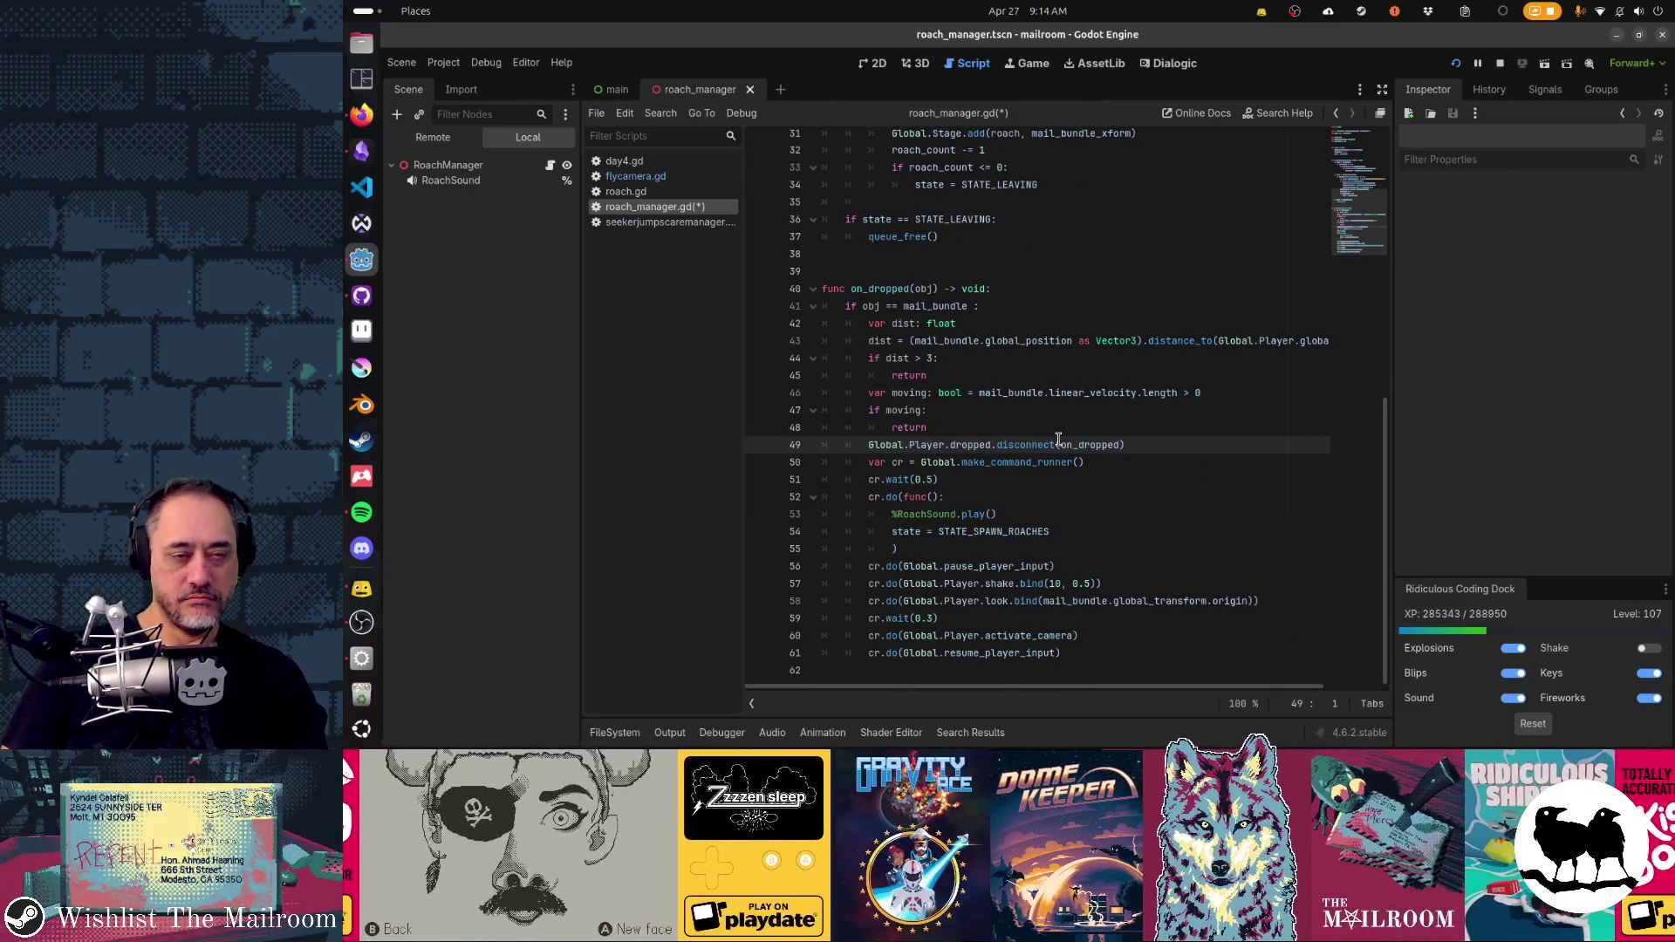
- Remove the space before the colon on the obj == mail_bundle line
key("Up")
key("Up")
key("Up")
key("End")
key("Left")
key("BackSpace")
key("Down")
key("Down")
key("Down")
key("Down")
- Review the on_dropped guard lines and start selecting the distance and movement checks
key("Home")
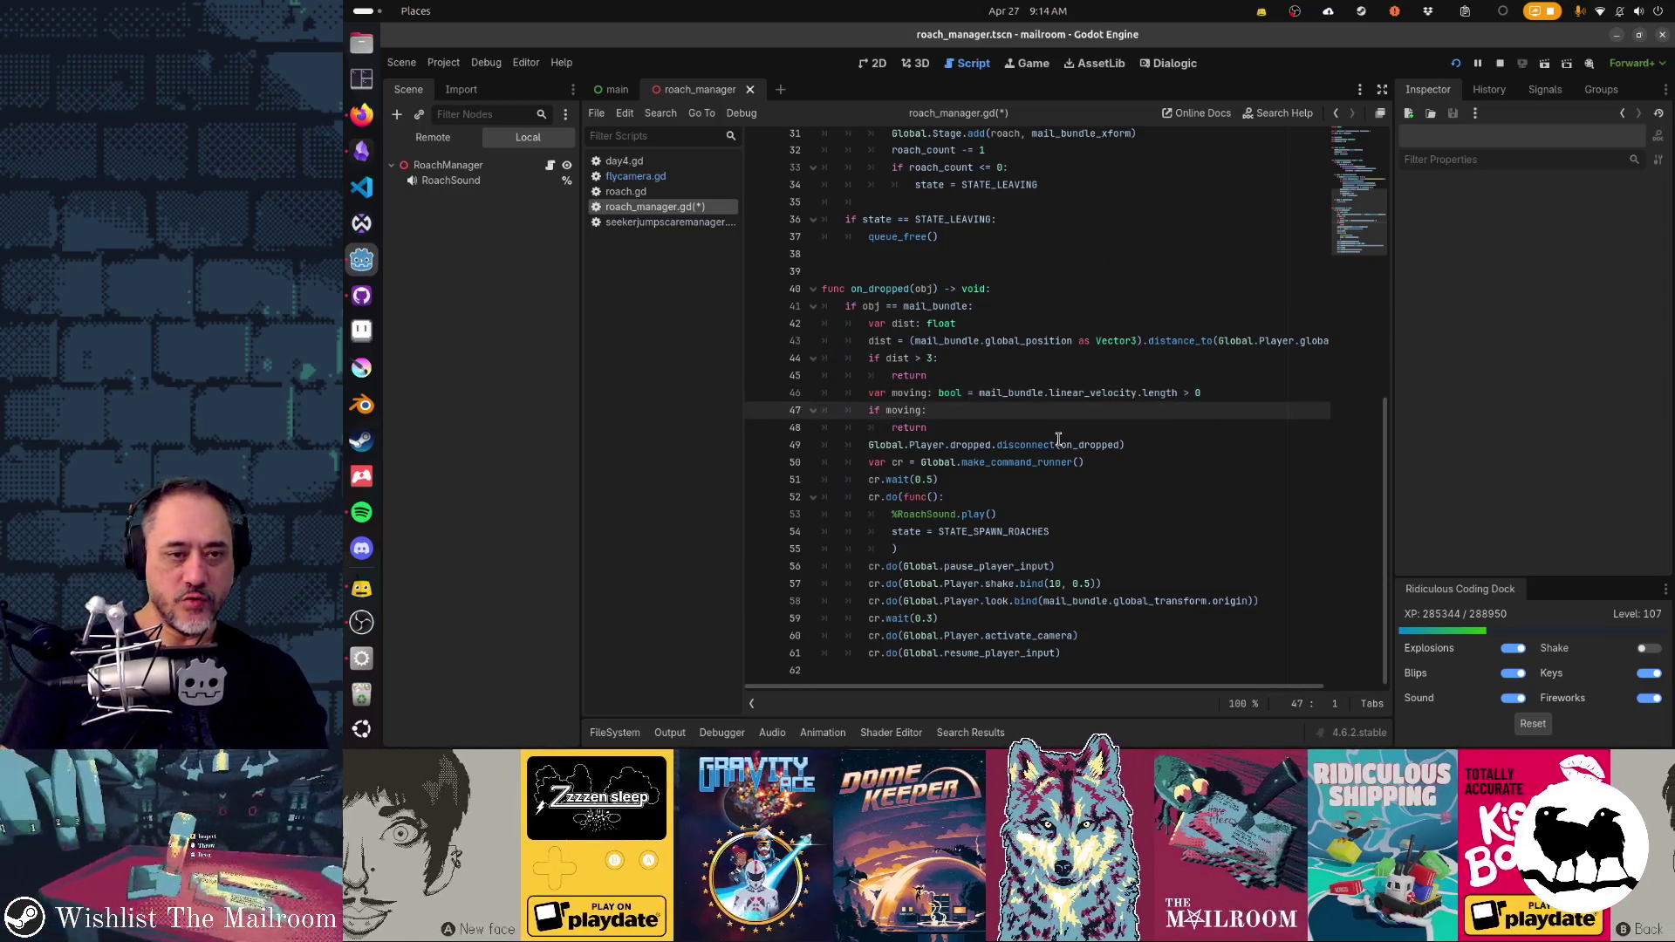
key("Up")
key("Up")
key("Up")
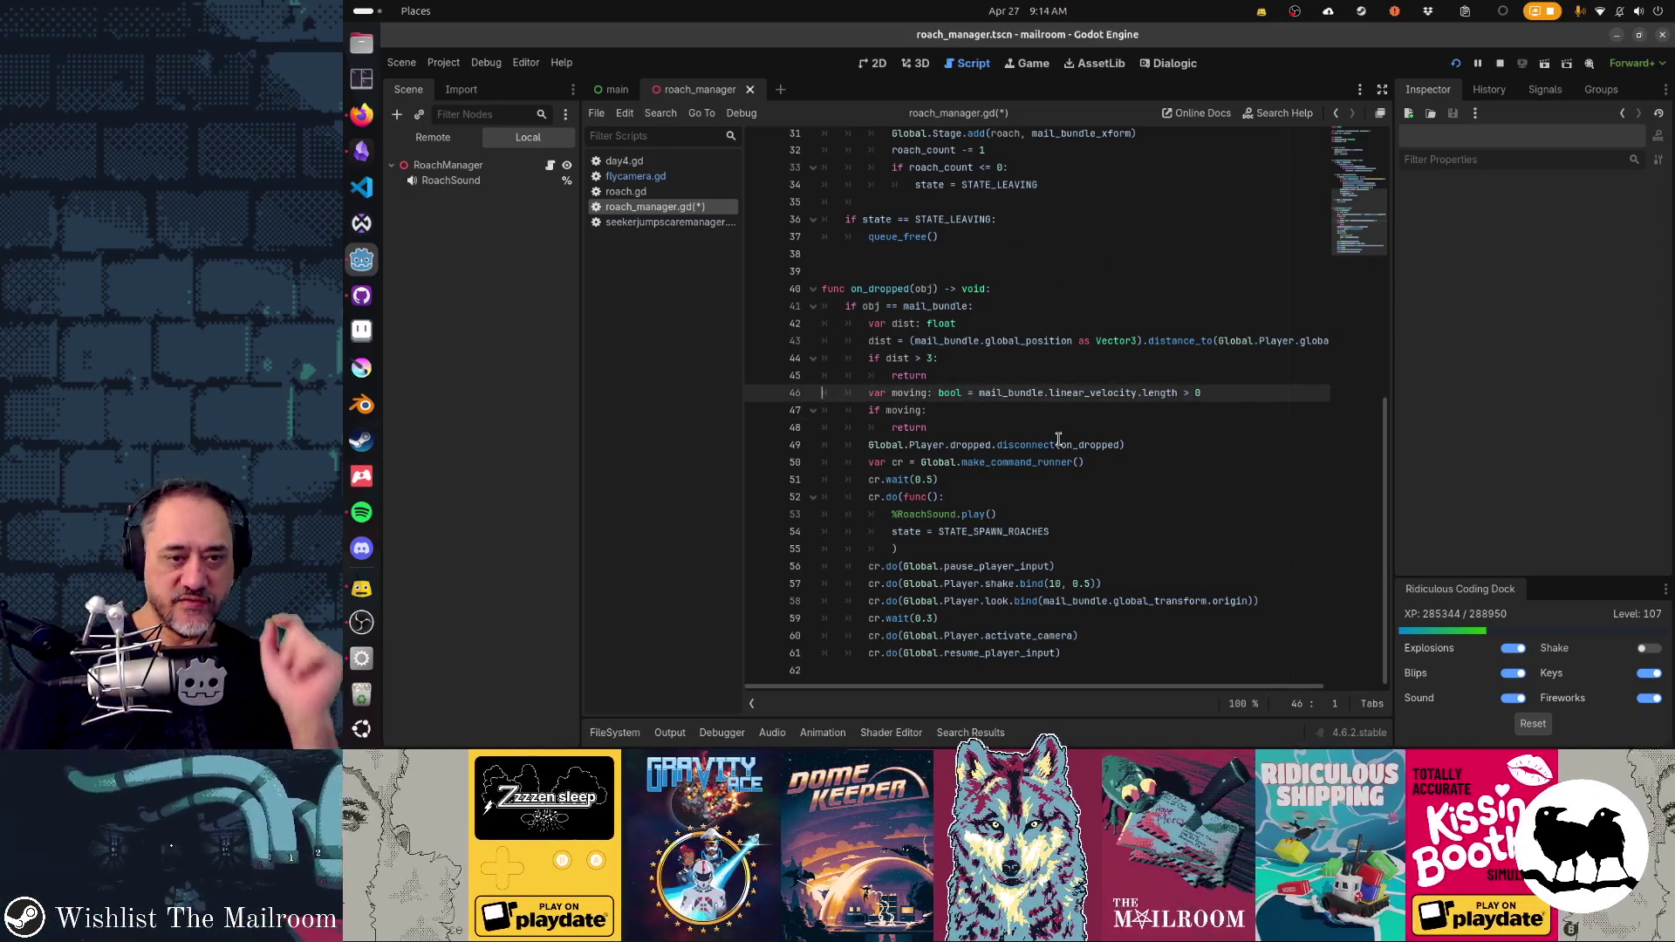
key("Up")
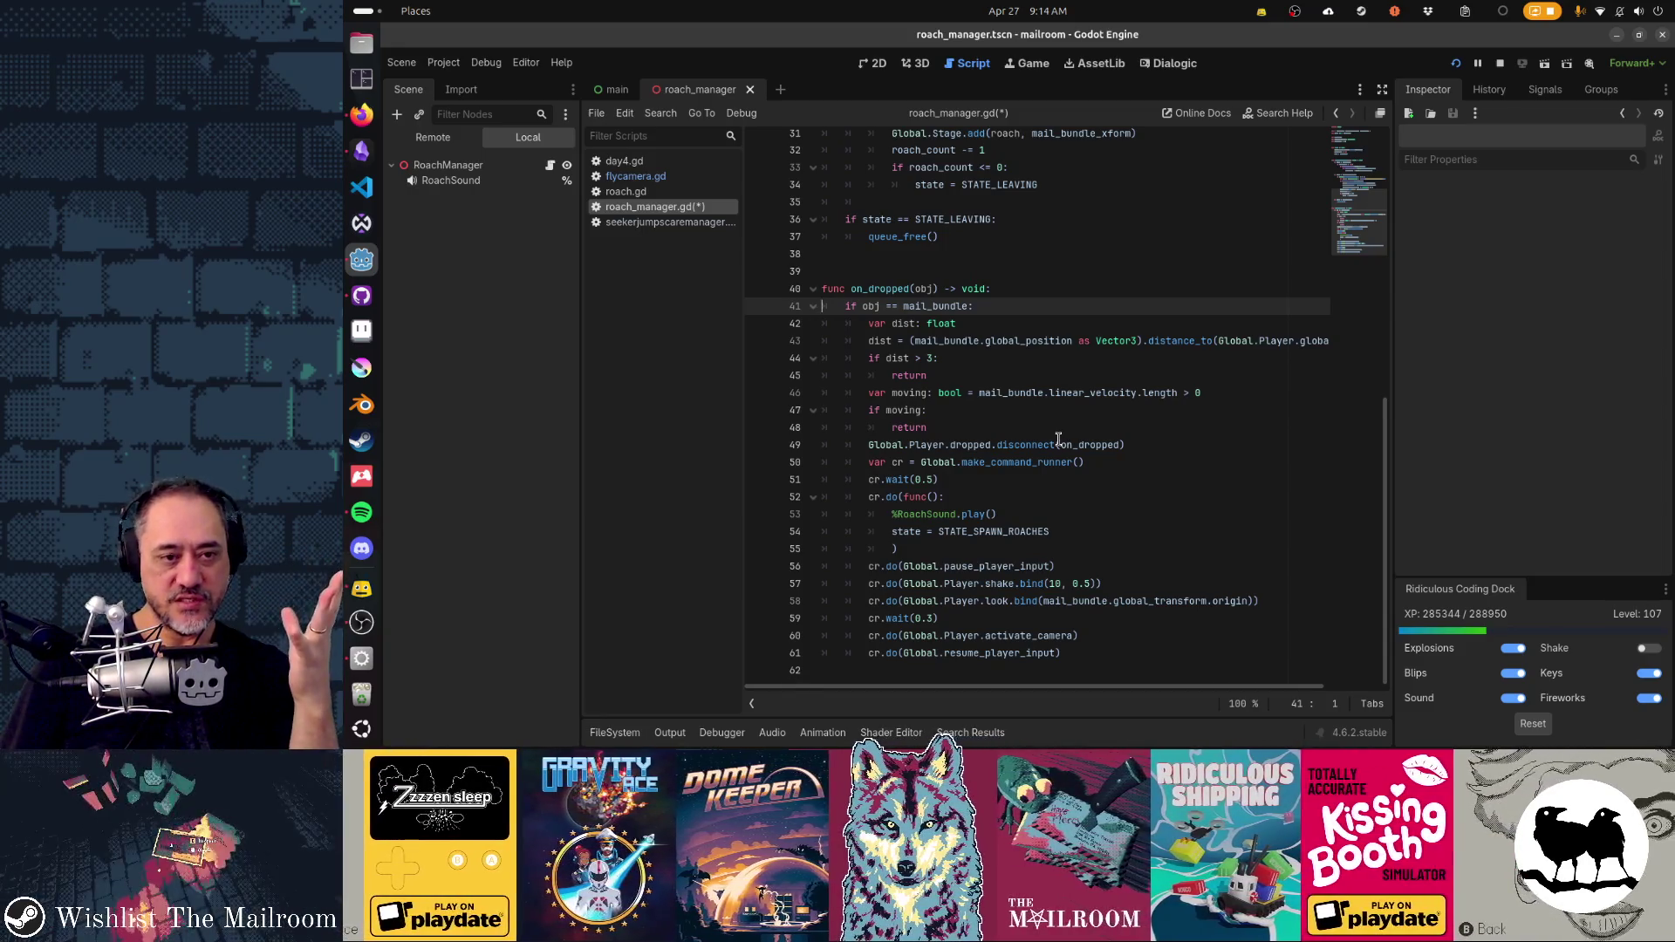
key("Down")
key("Down")
key("Down")
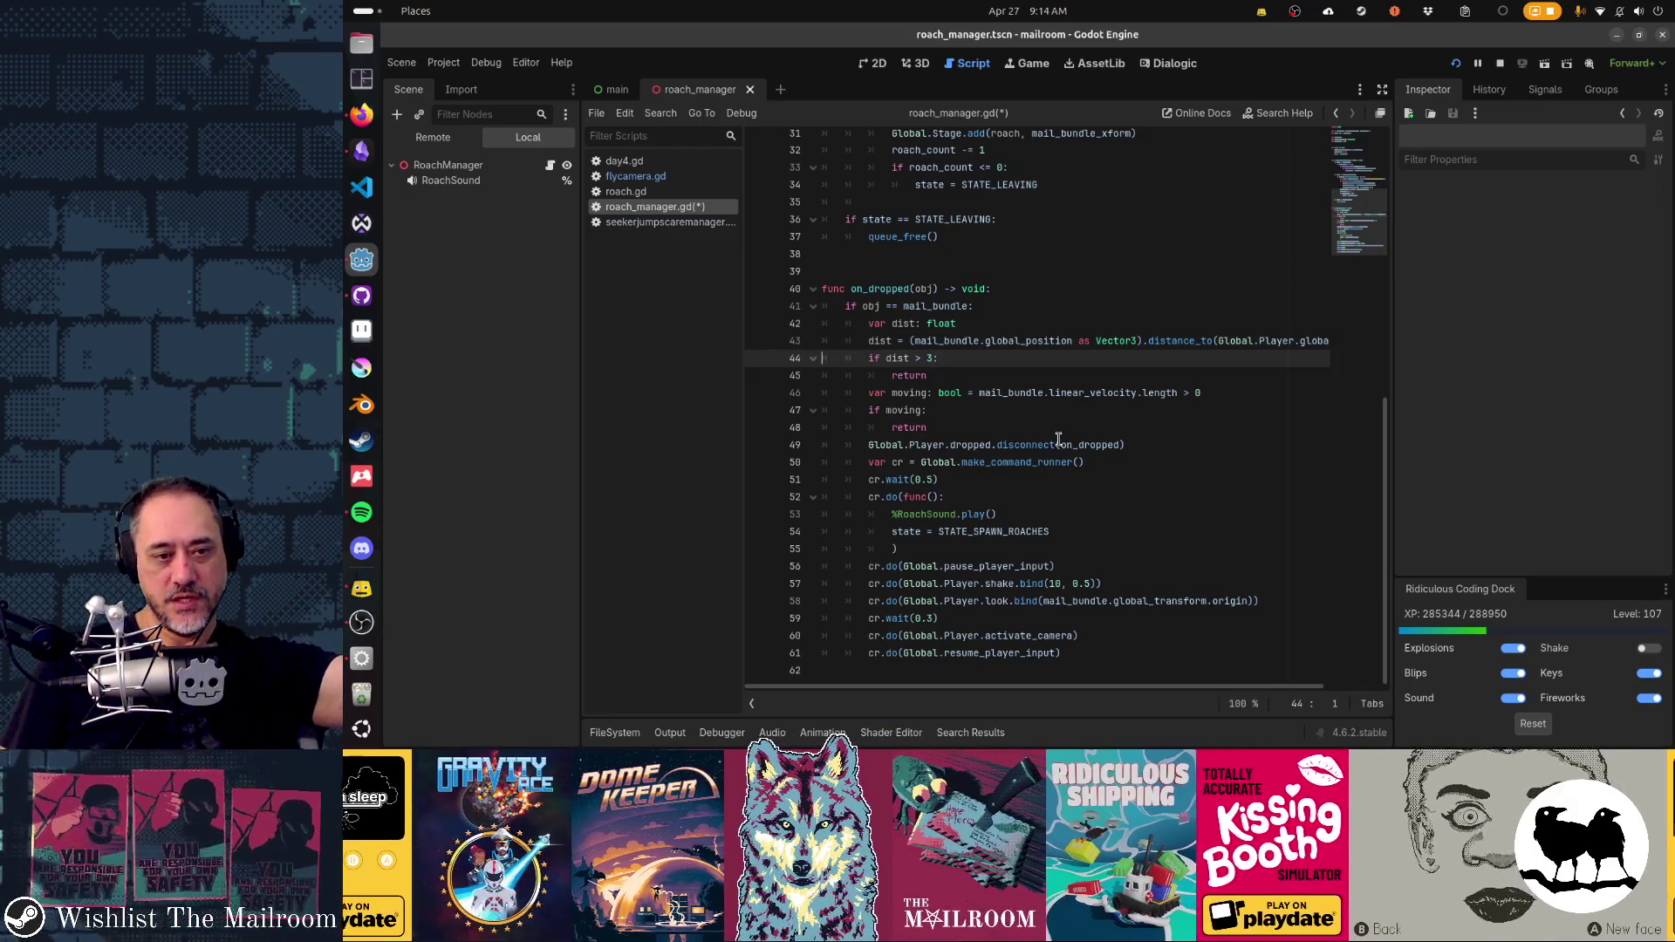
key("Down")
key("Down")
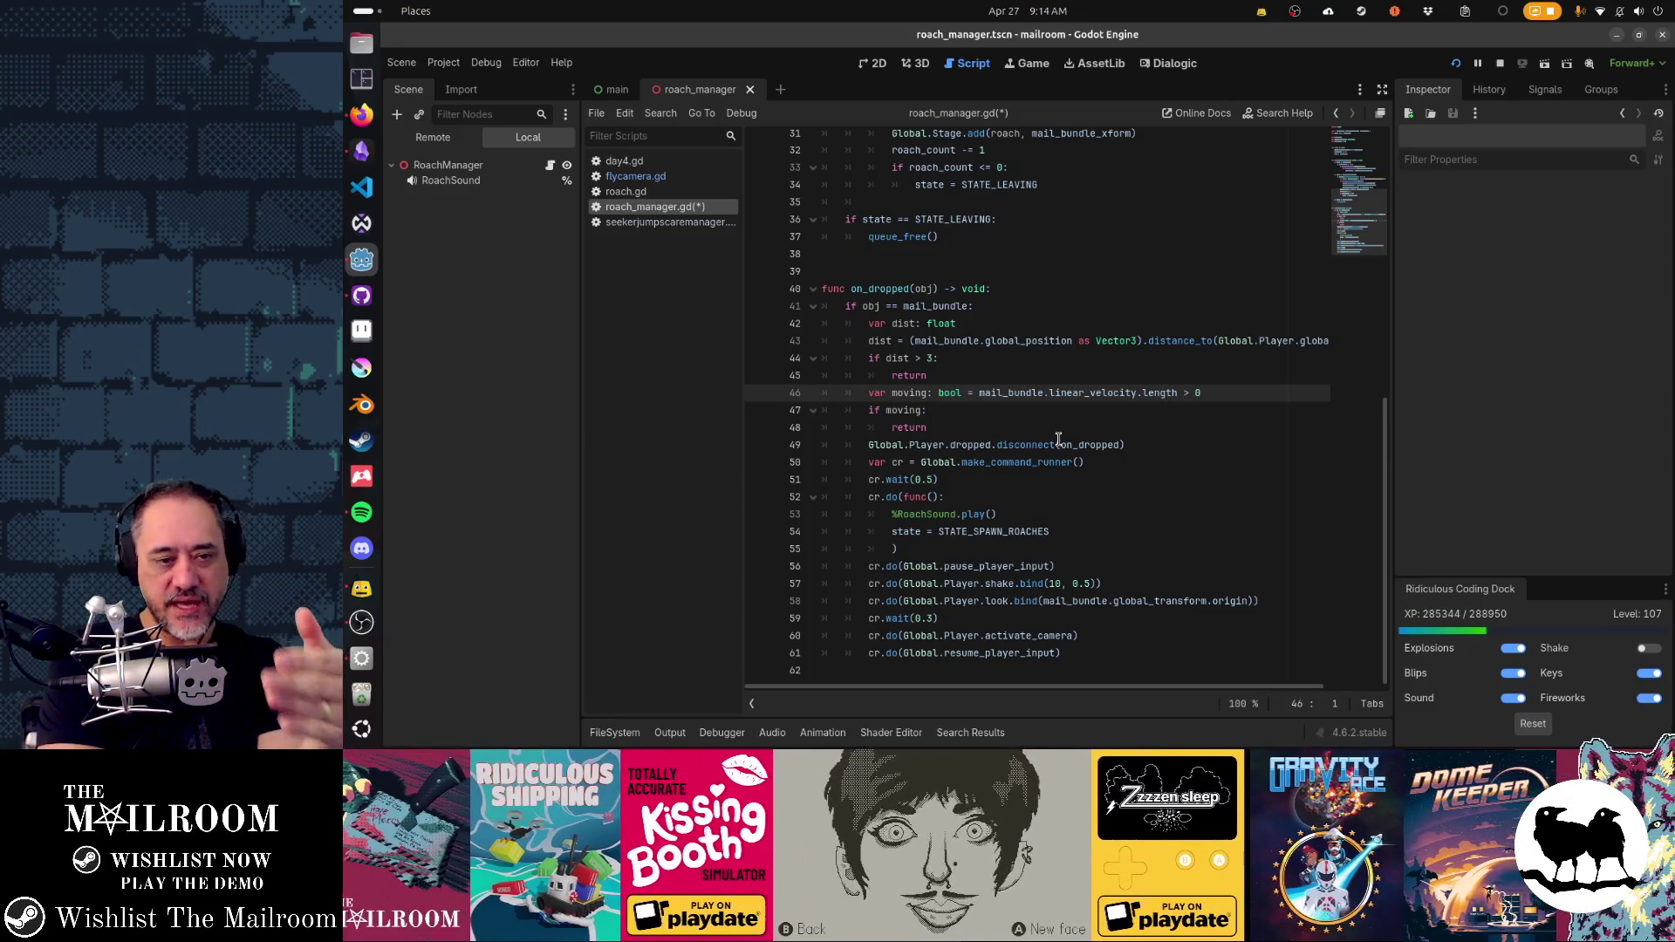
key("Down")
key("Down")
key("shift+Down")
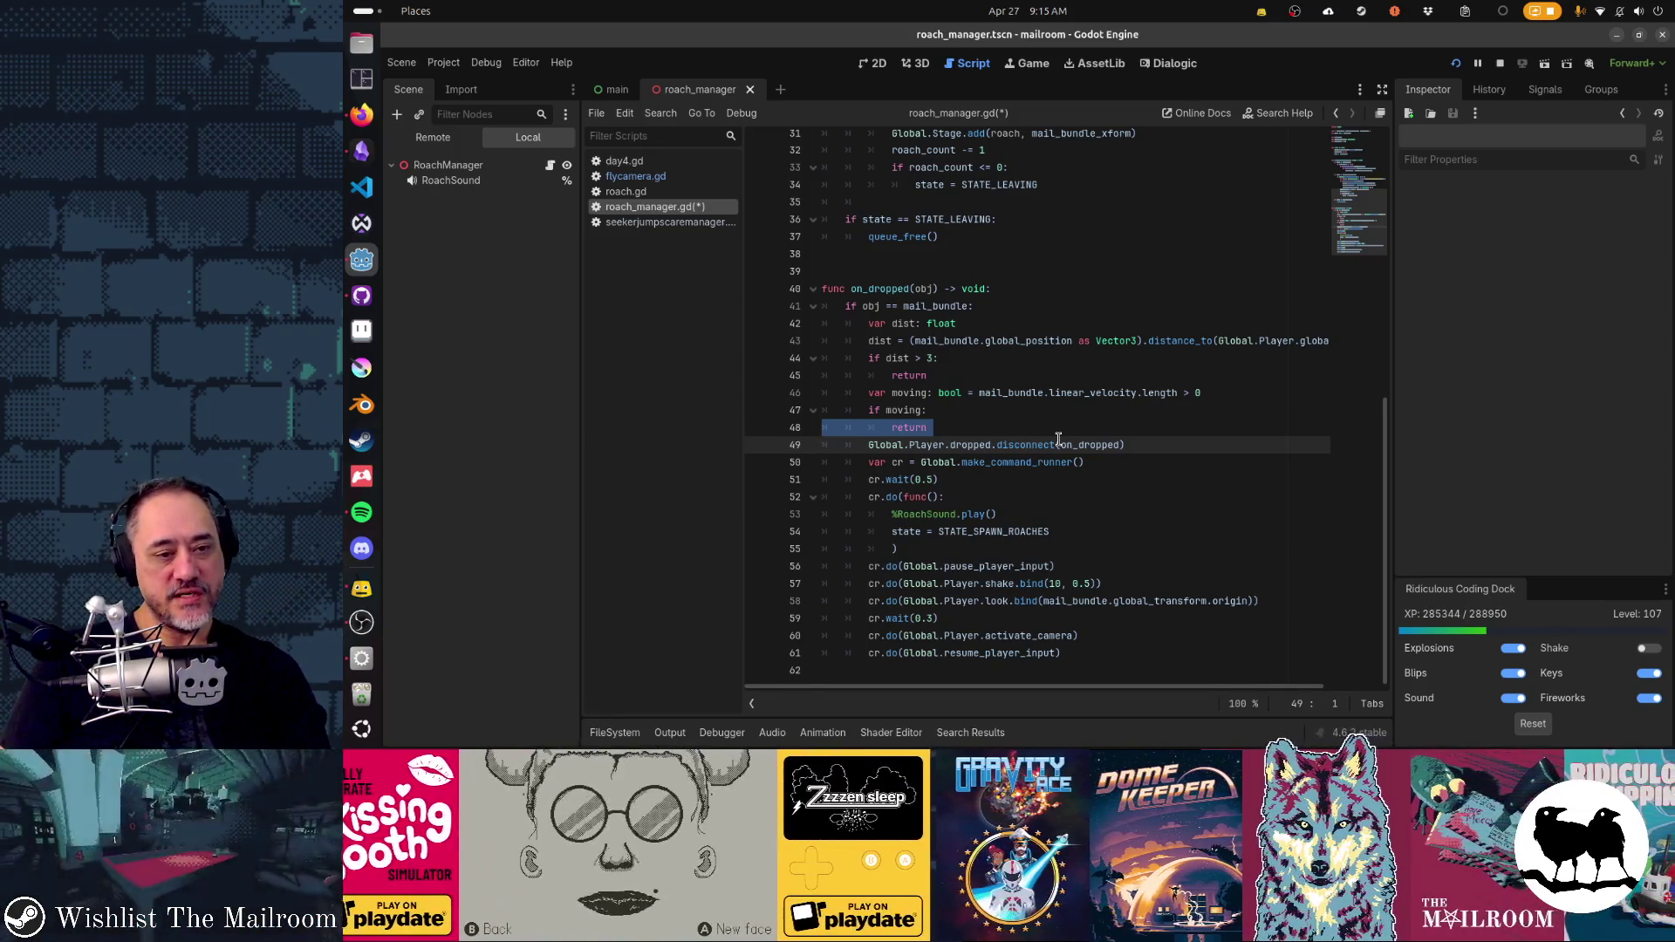
key("Down")
key("Down")
key("Down")
key("Up")
key("Up")
key("Up")
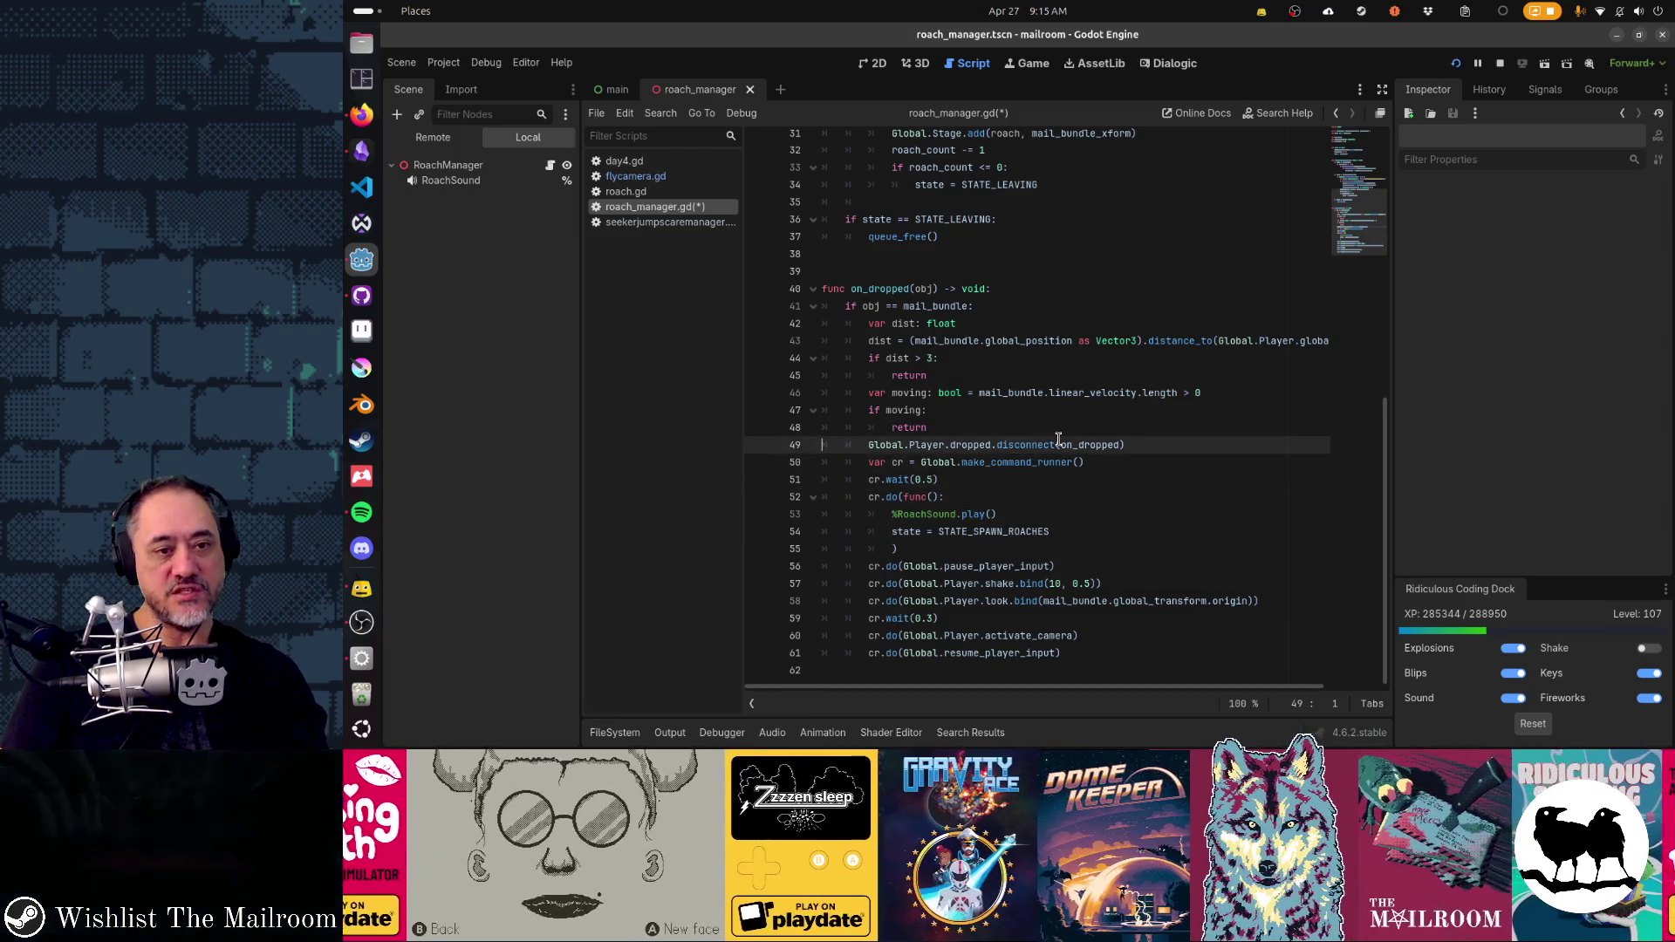
key("Up")
key("Up")
key("shift+Down")
key("shift+Down")
key("shift+Down")
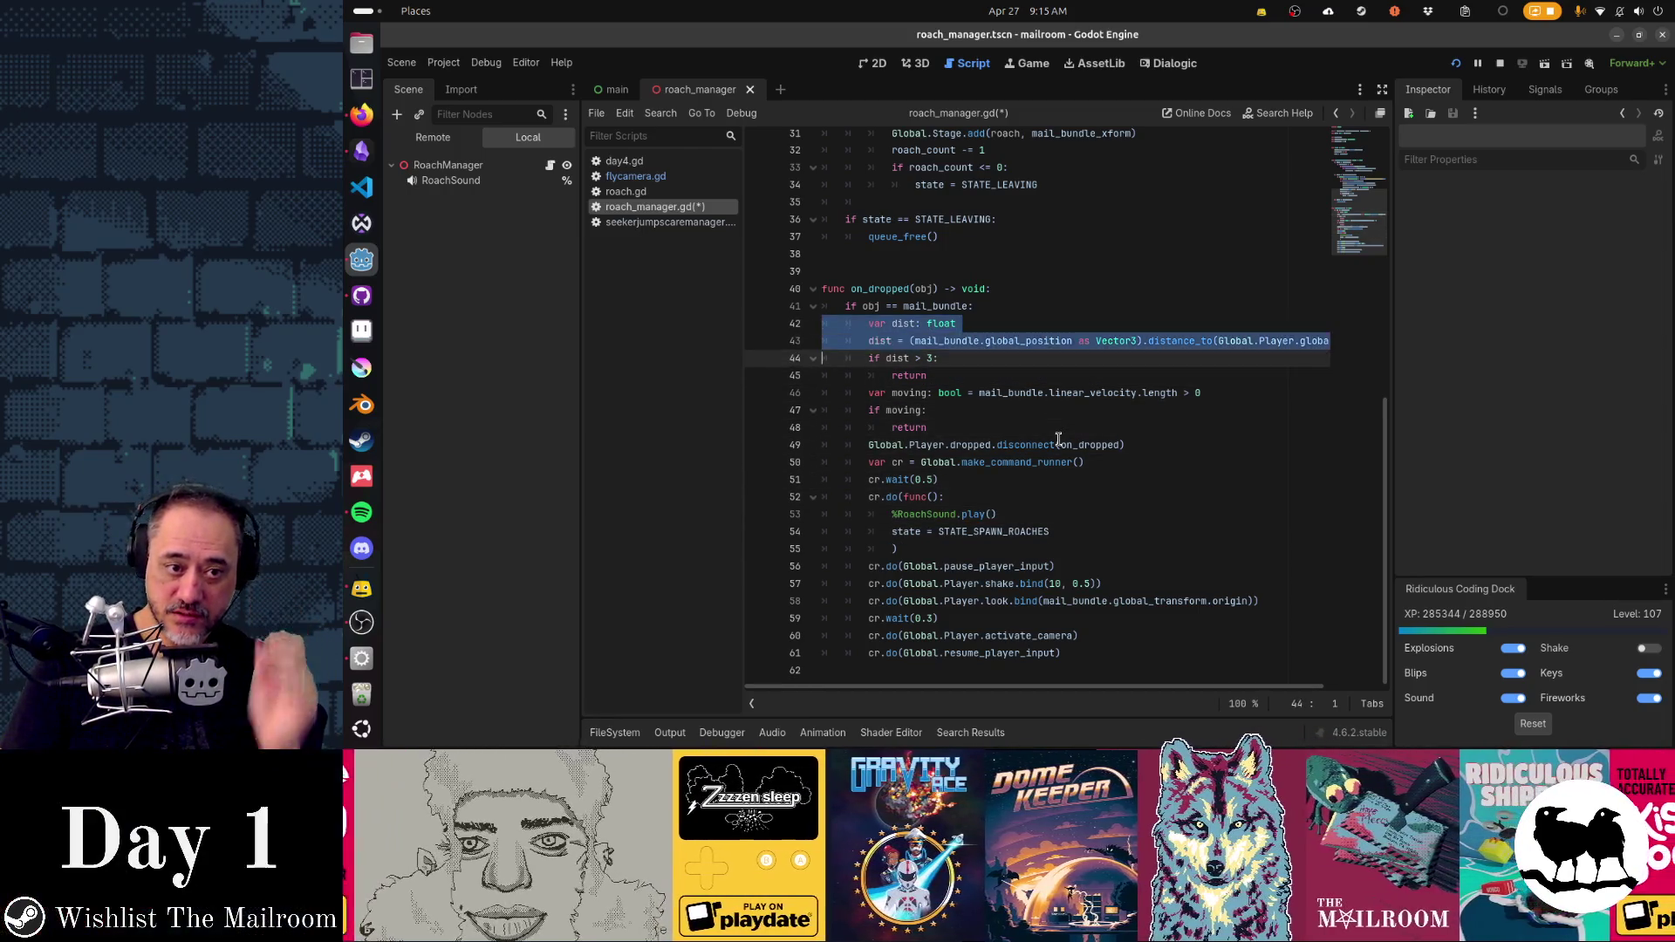
- Cut lines 42–48 holding the dist and moving early-return checks
key("shift+Down")
key("shift+Down")
key("ctrl+x")
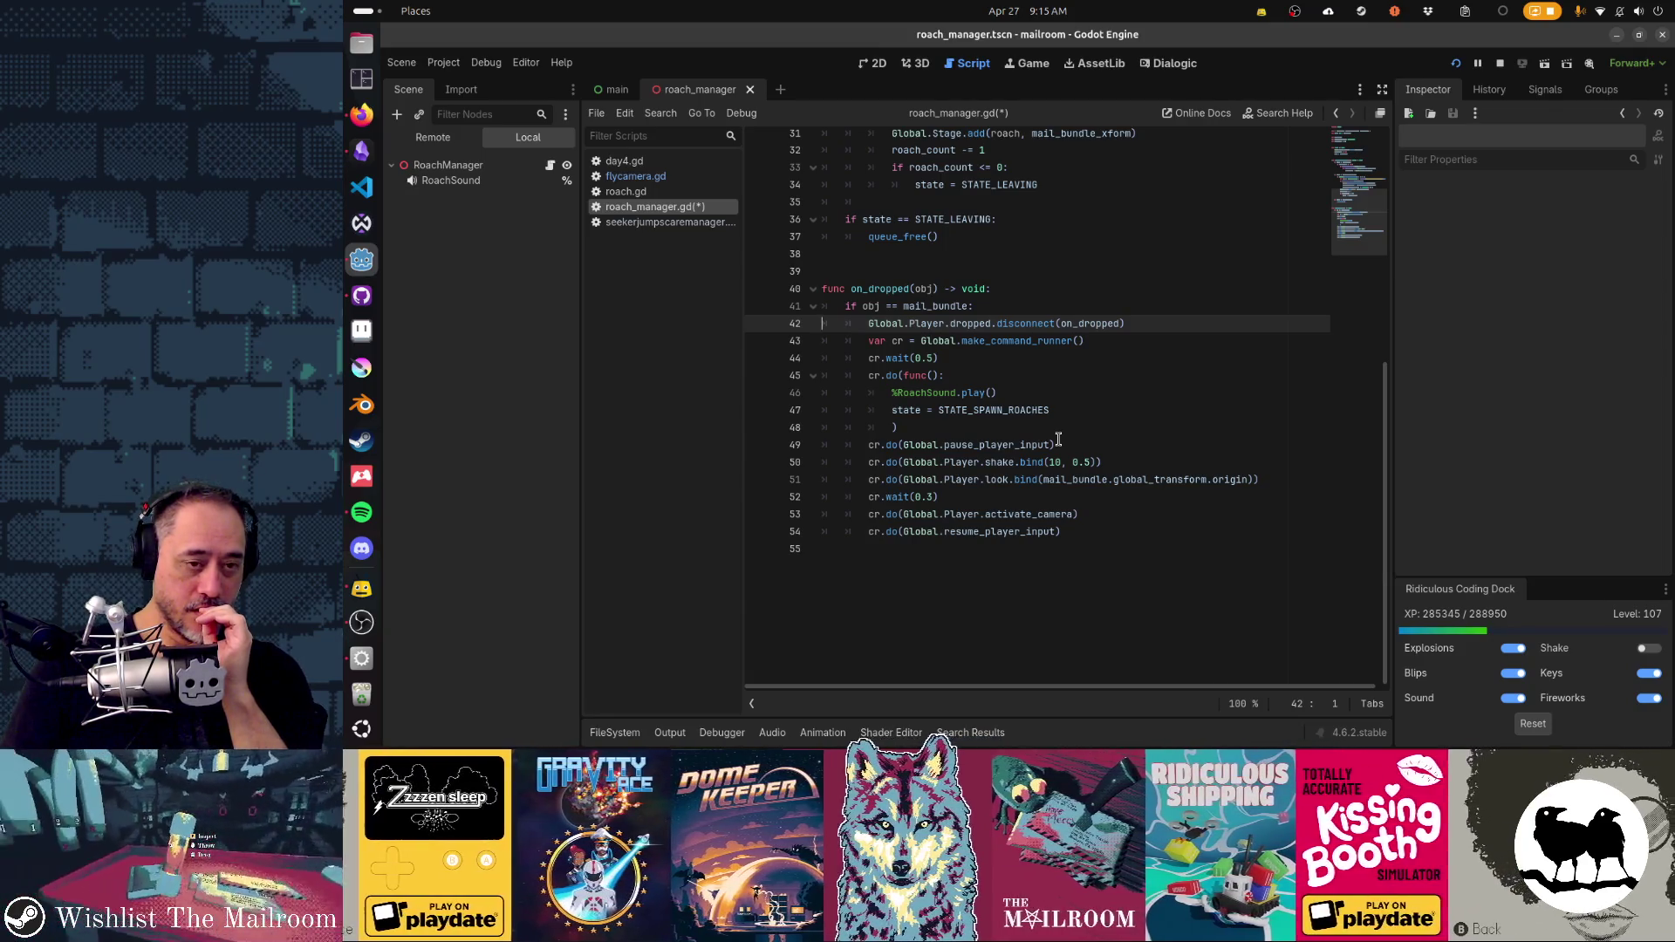
key("Up")
key("Up")
key("Up")
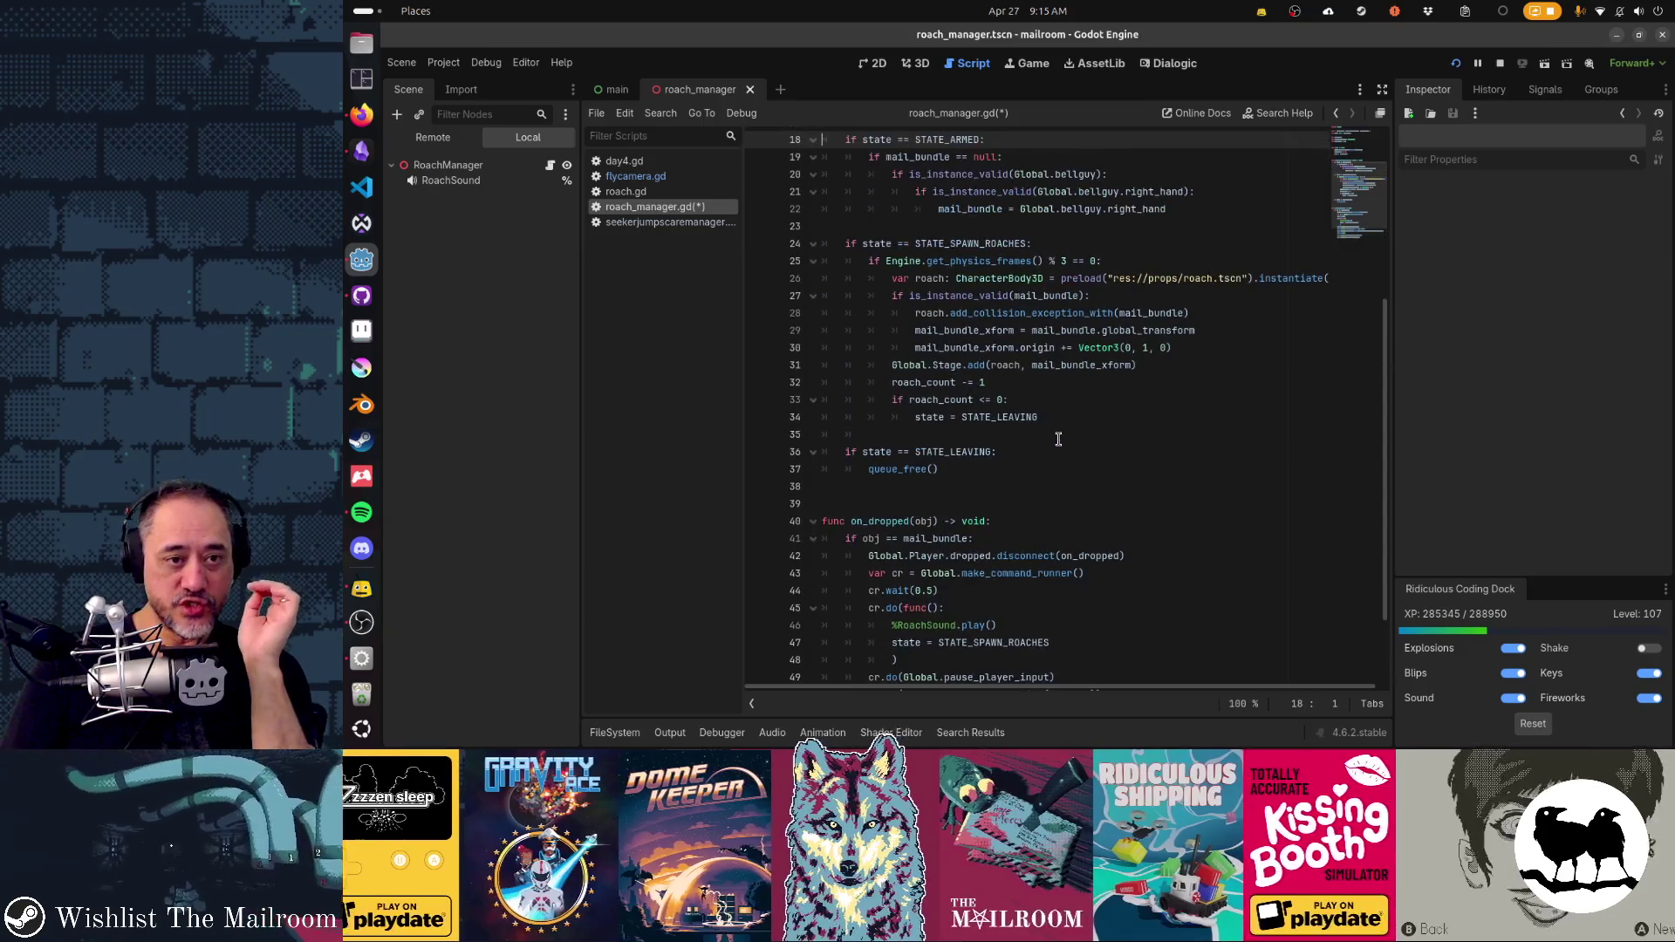
key("Down")
key("Down")
key("Down")
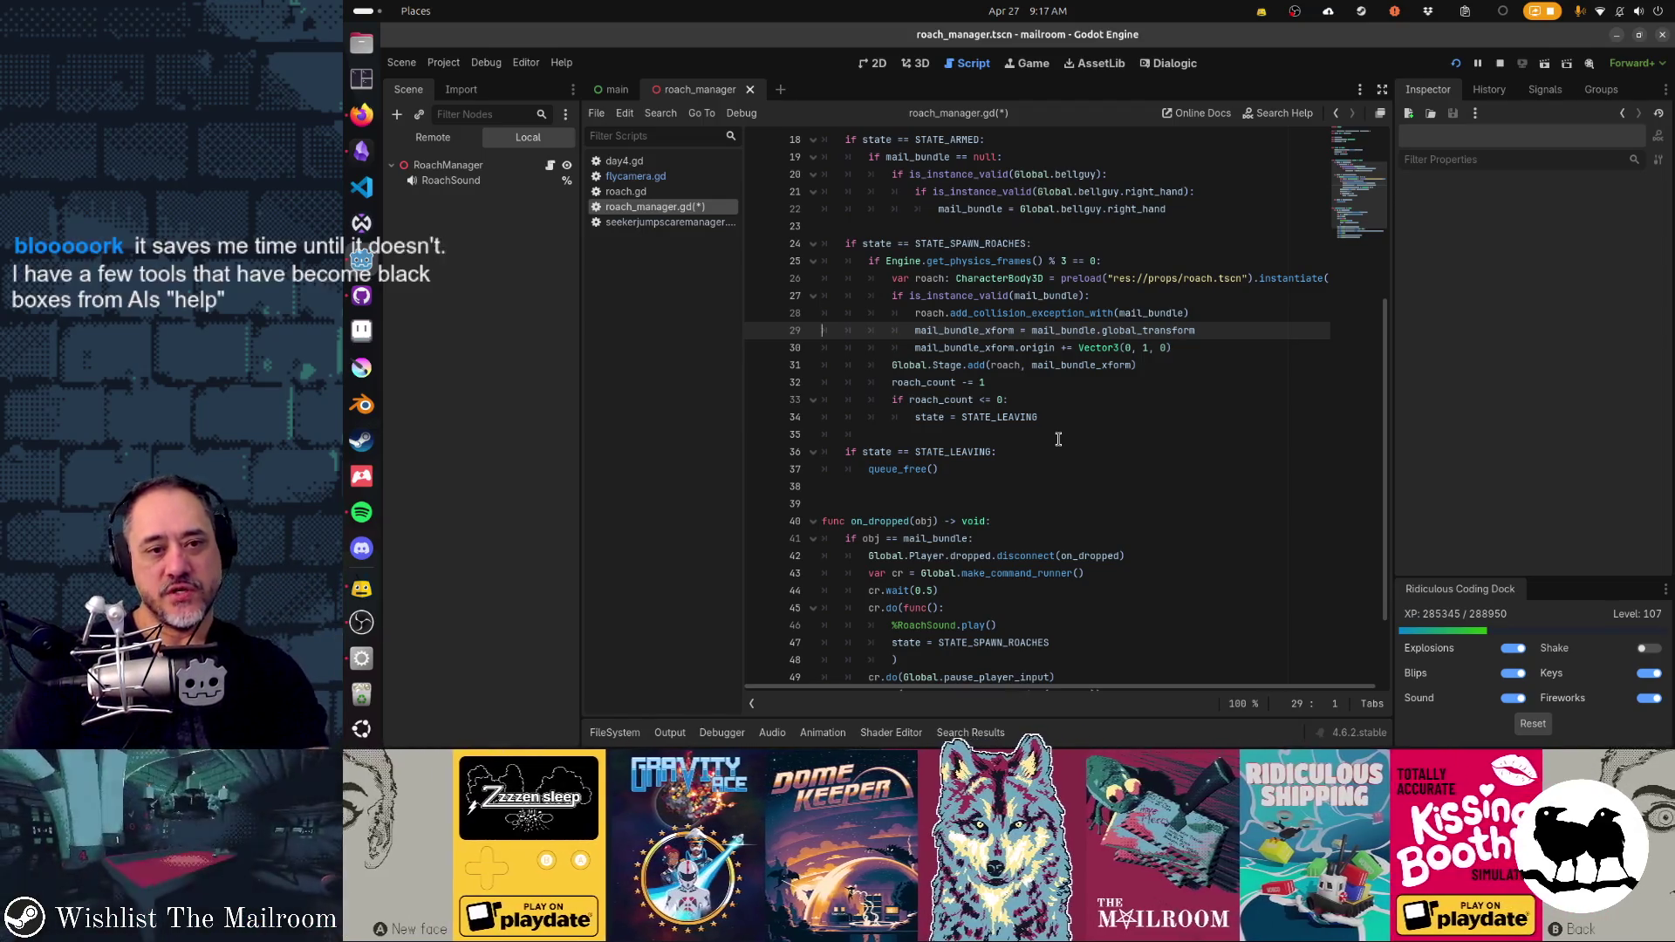
key("ctrl+Home")
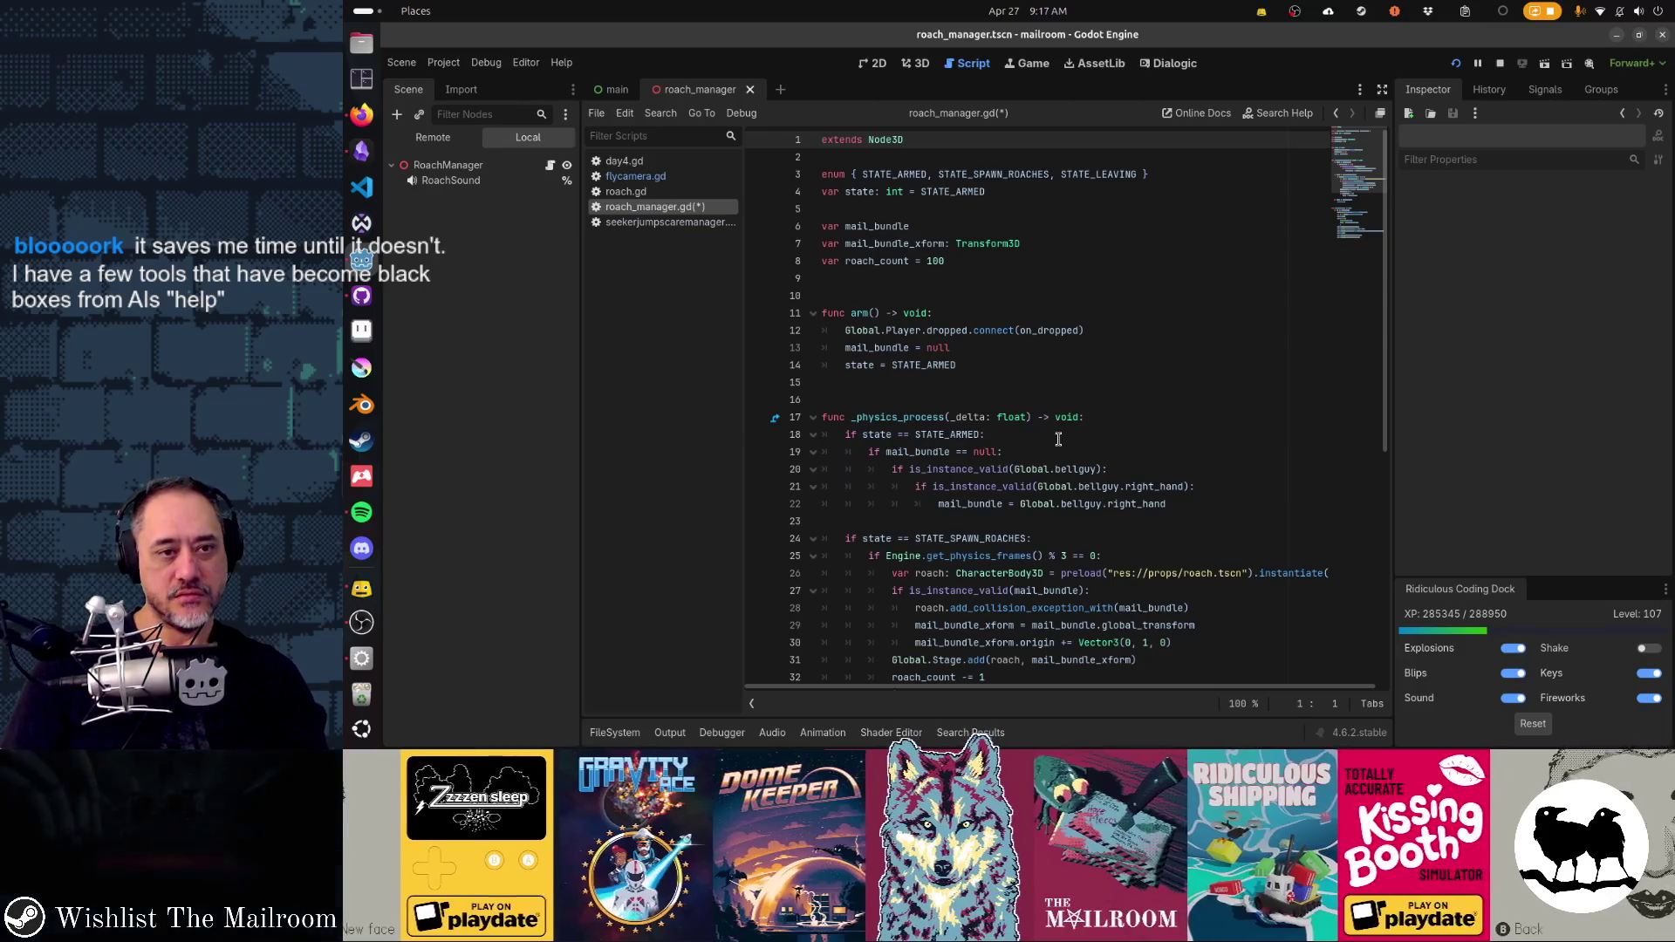
key("Down")
key("Down")
key("End")
key("Left")
key("Left")
key("Left")
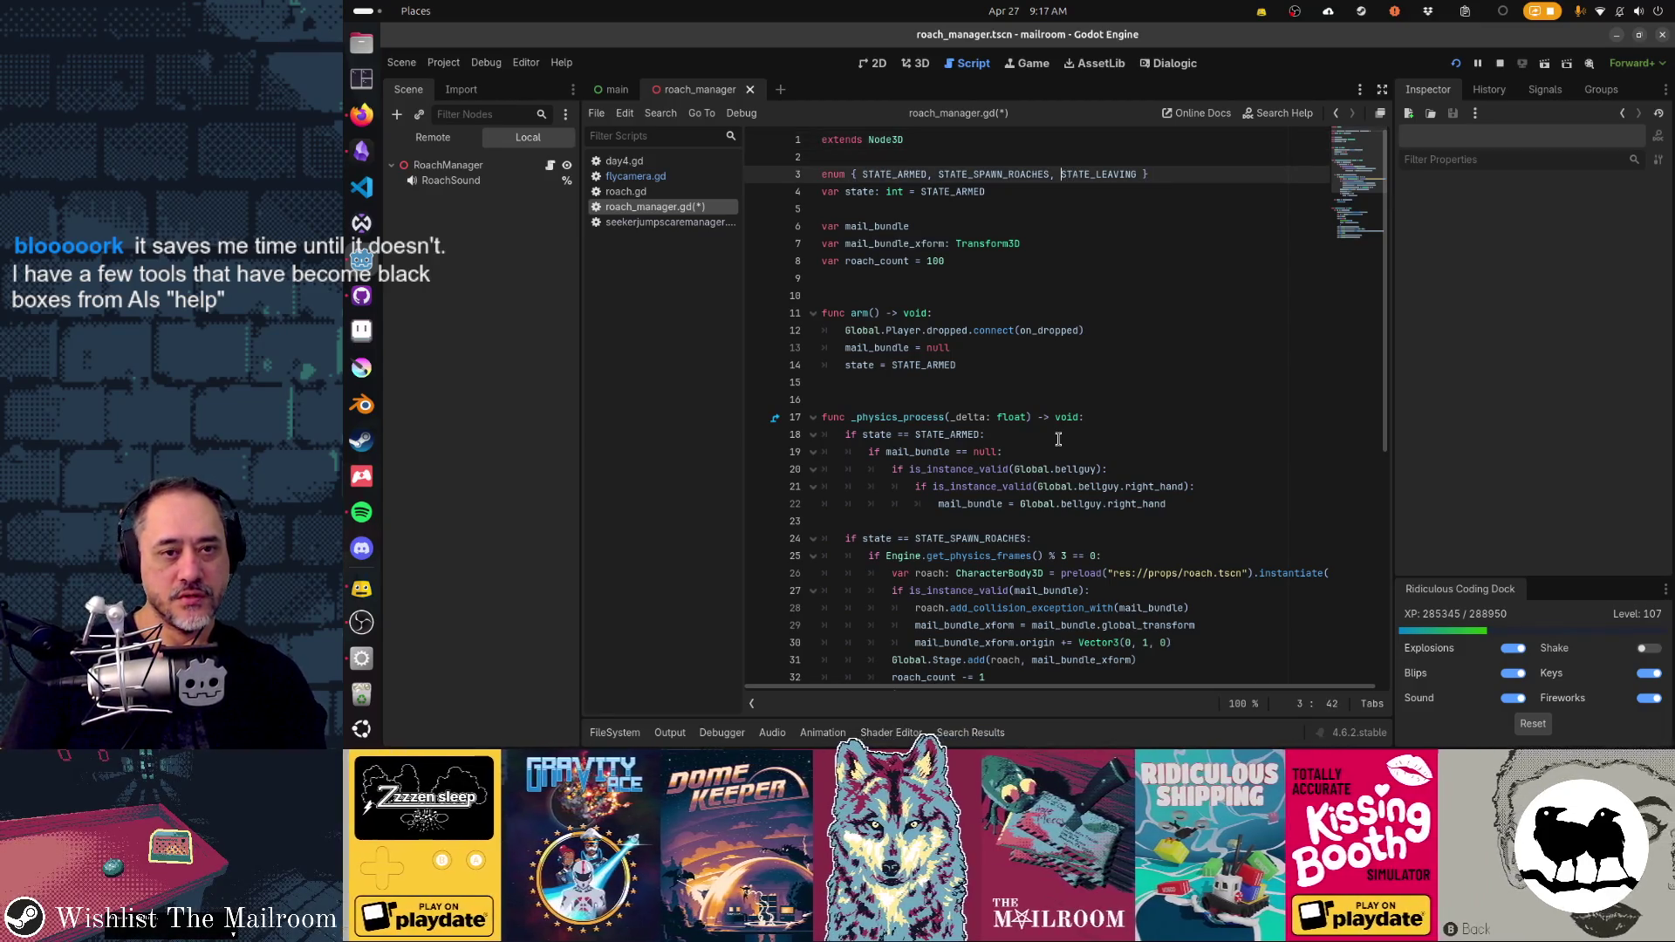
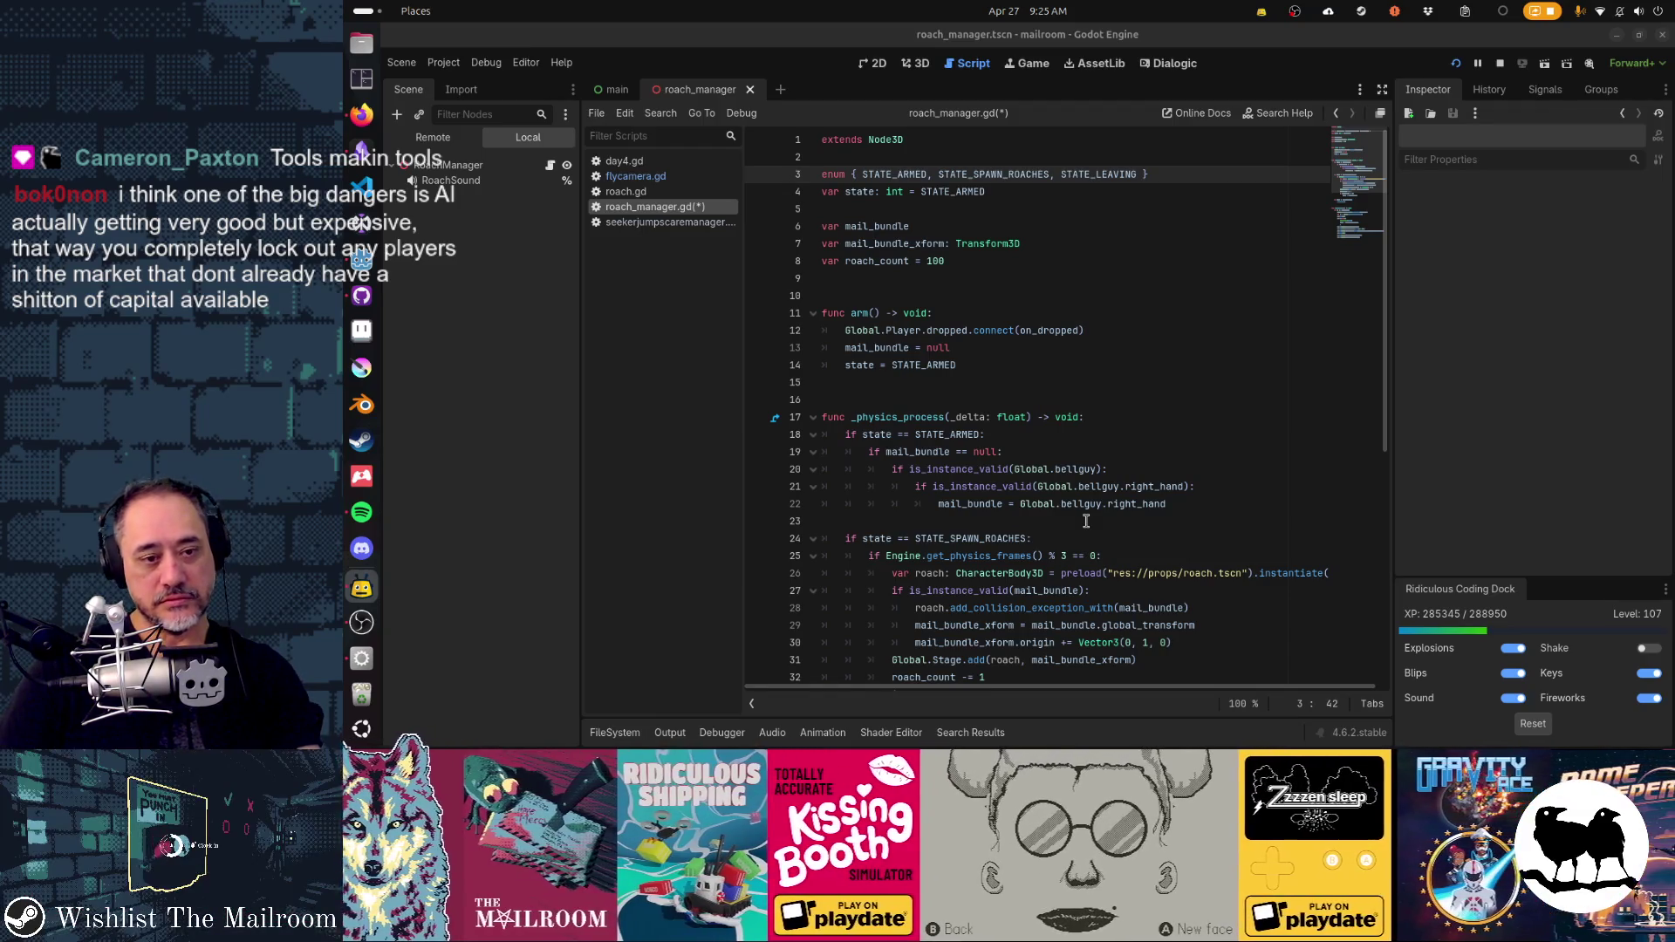
- Duplicate the STATE_SPAWN_ROACHES enum entry and rename the first copy to STATE_ARM_ROACHES
scroll(1086, 521, "down", 4)
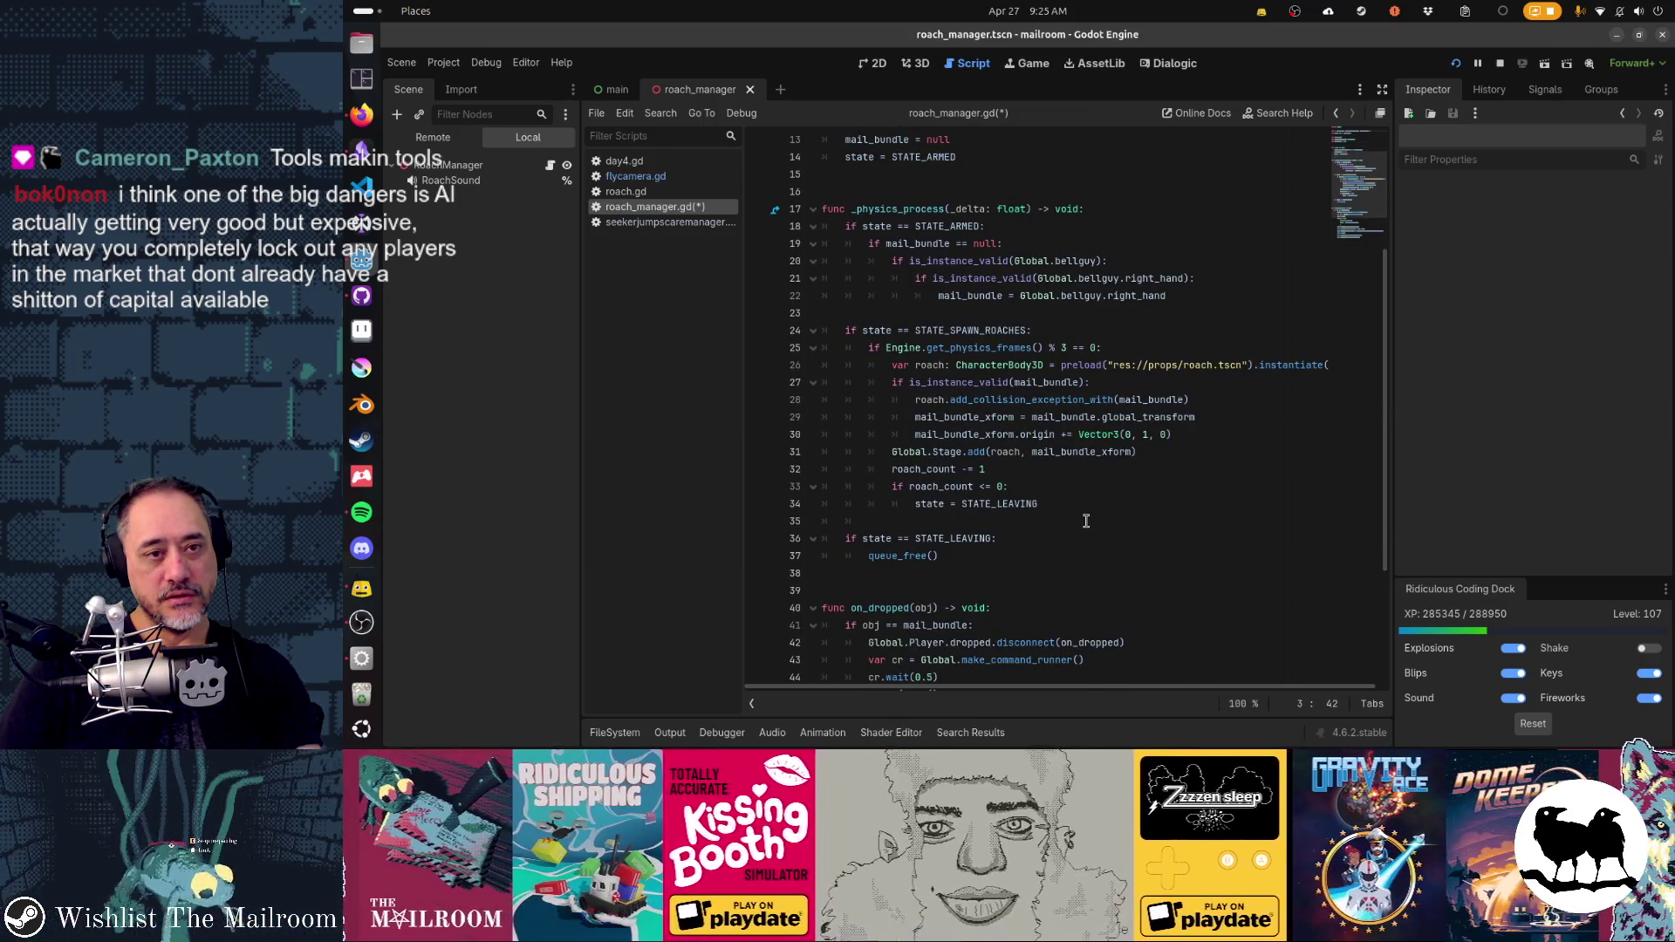
scroll(1086, 521, "up", 4)
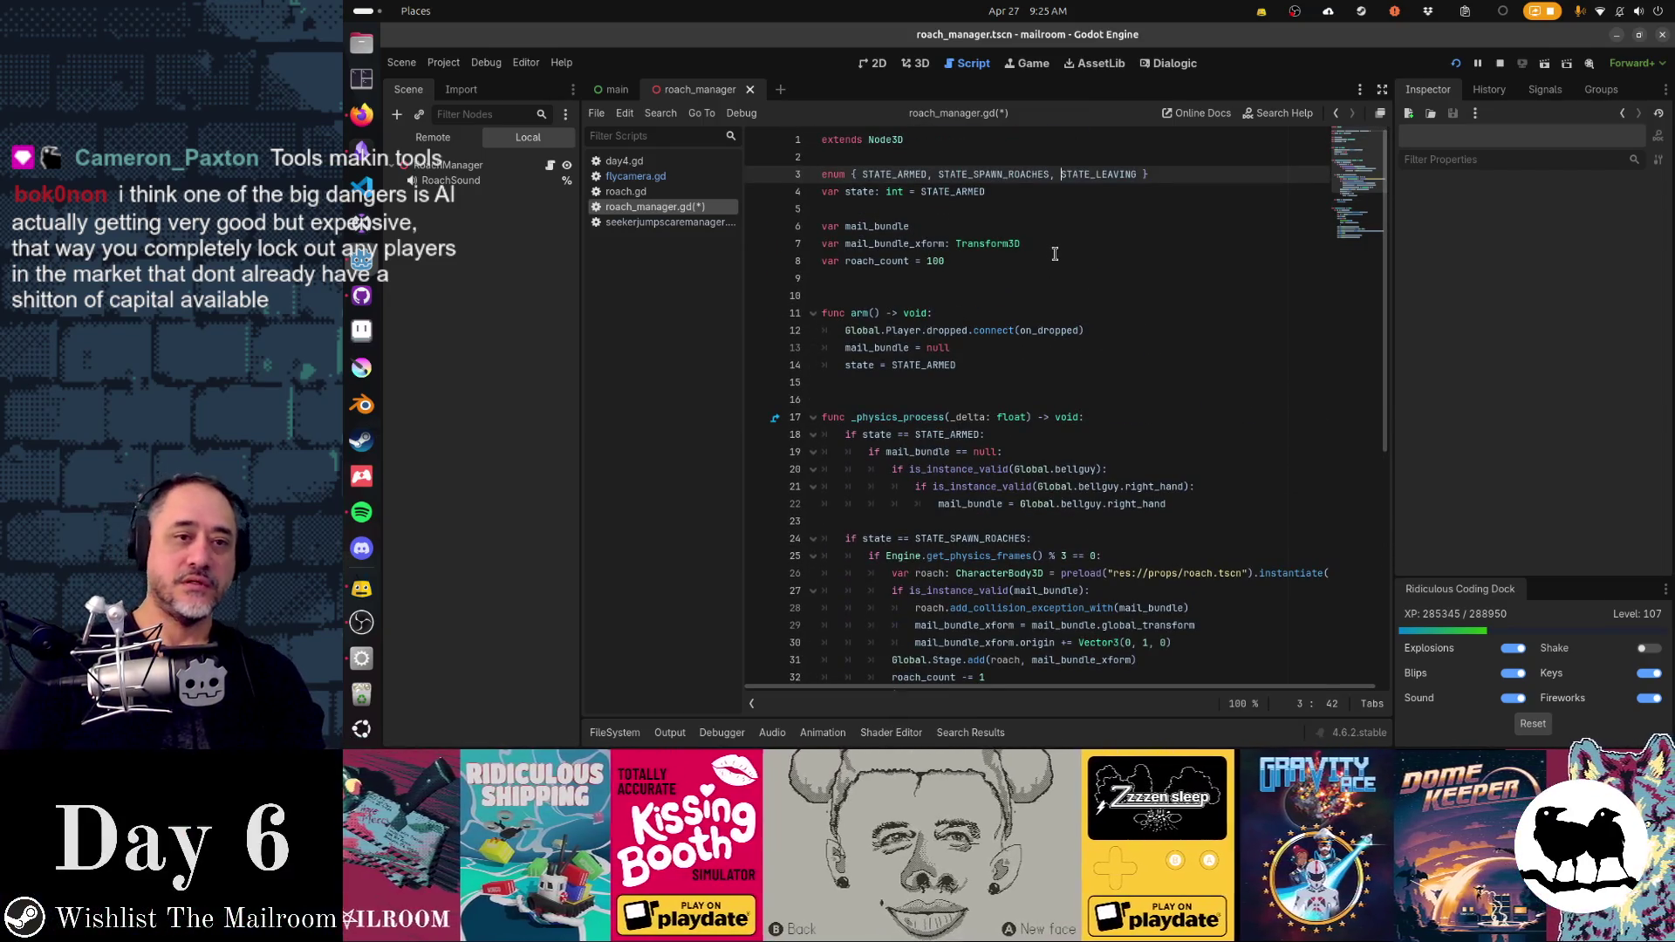
key("ctrl+shift+Left")
key("ctrl+shift+Left")
key("ctrl+c")
key("ctrl+v")
key("ctrl+v")
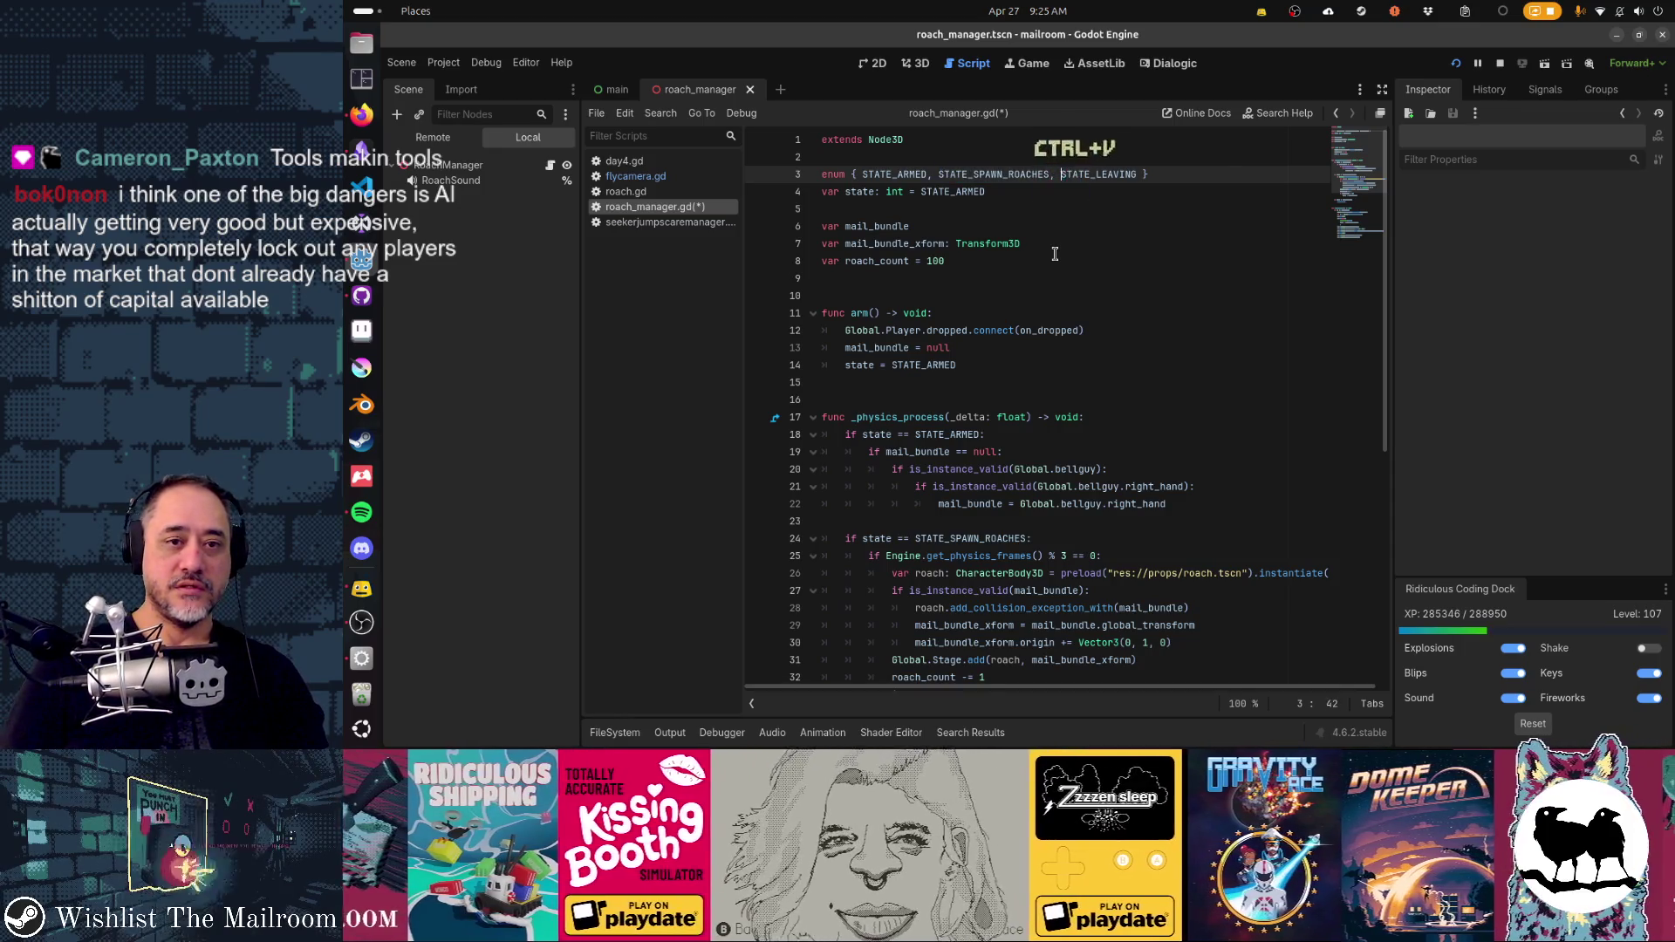
key("ctrl+Left")
key("ctrl+Left")
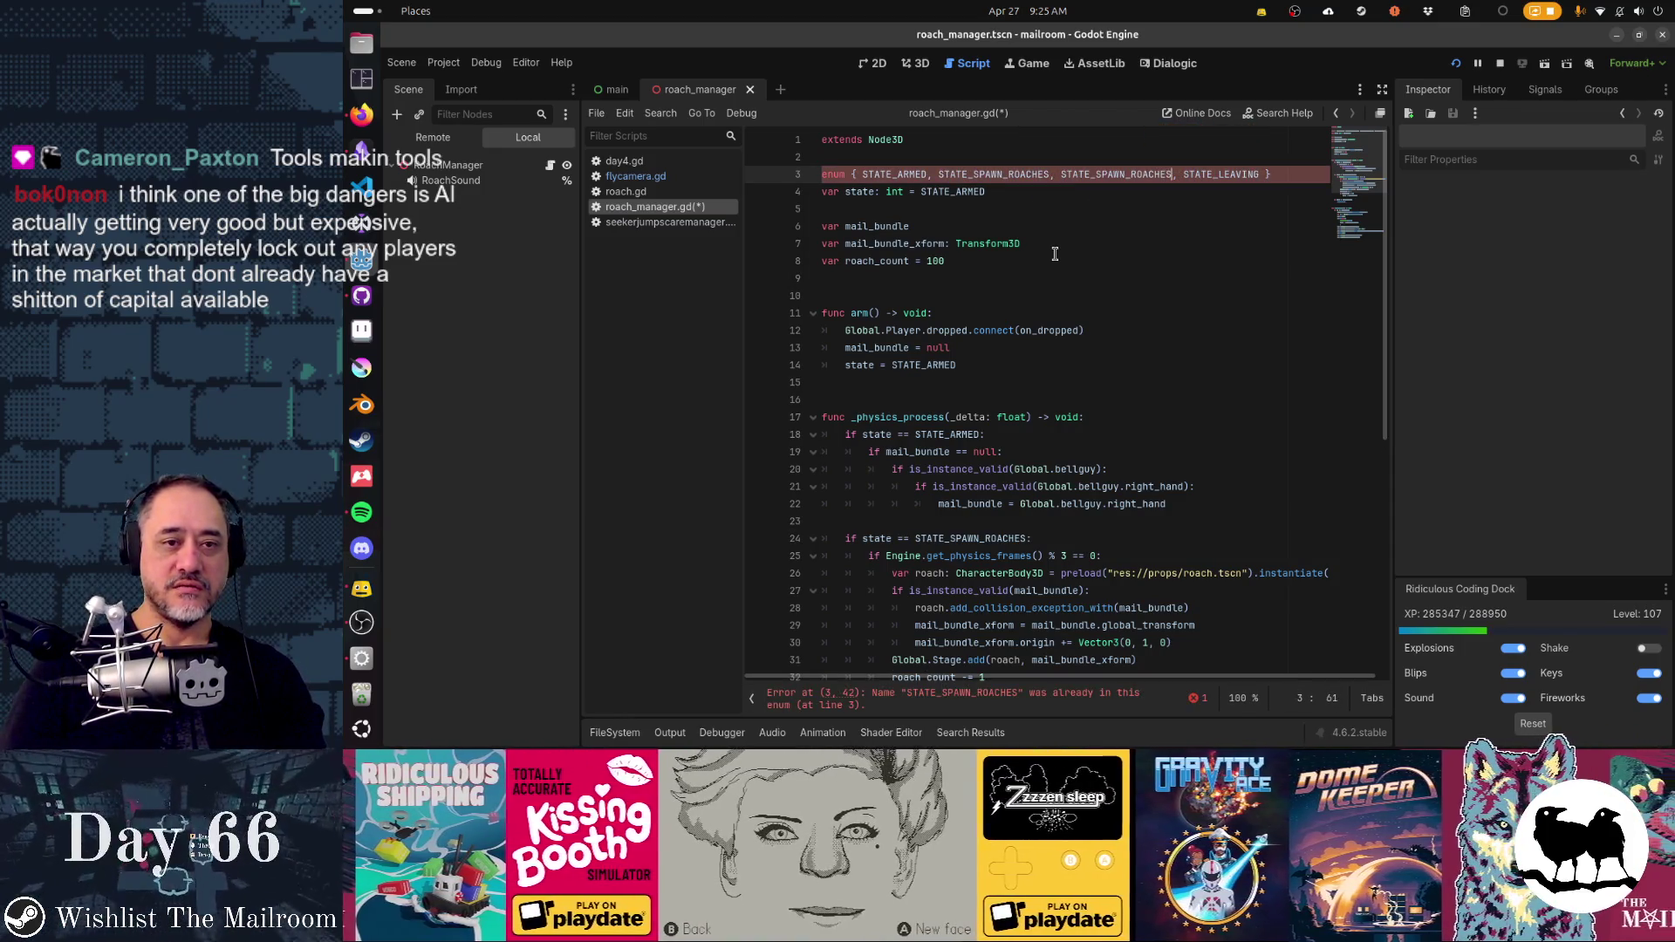
key("Left")
key("Left")
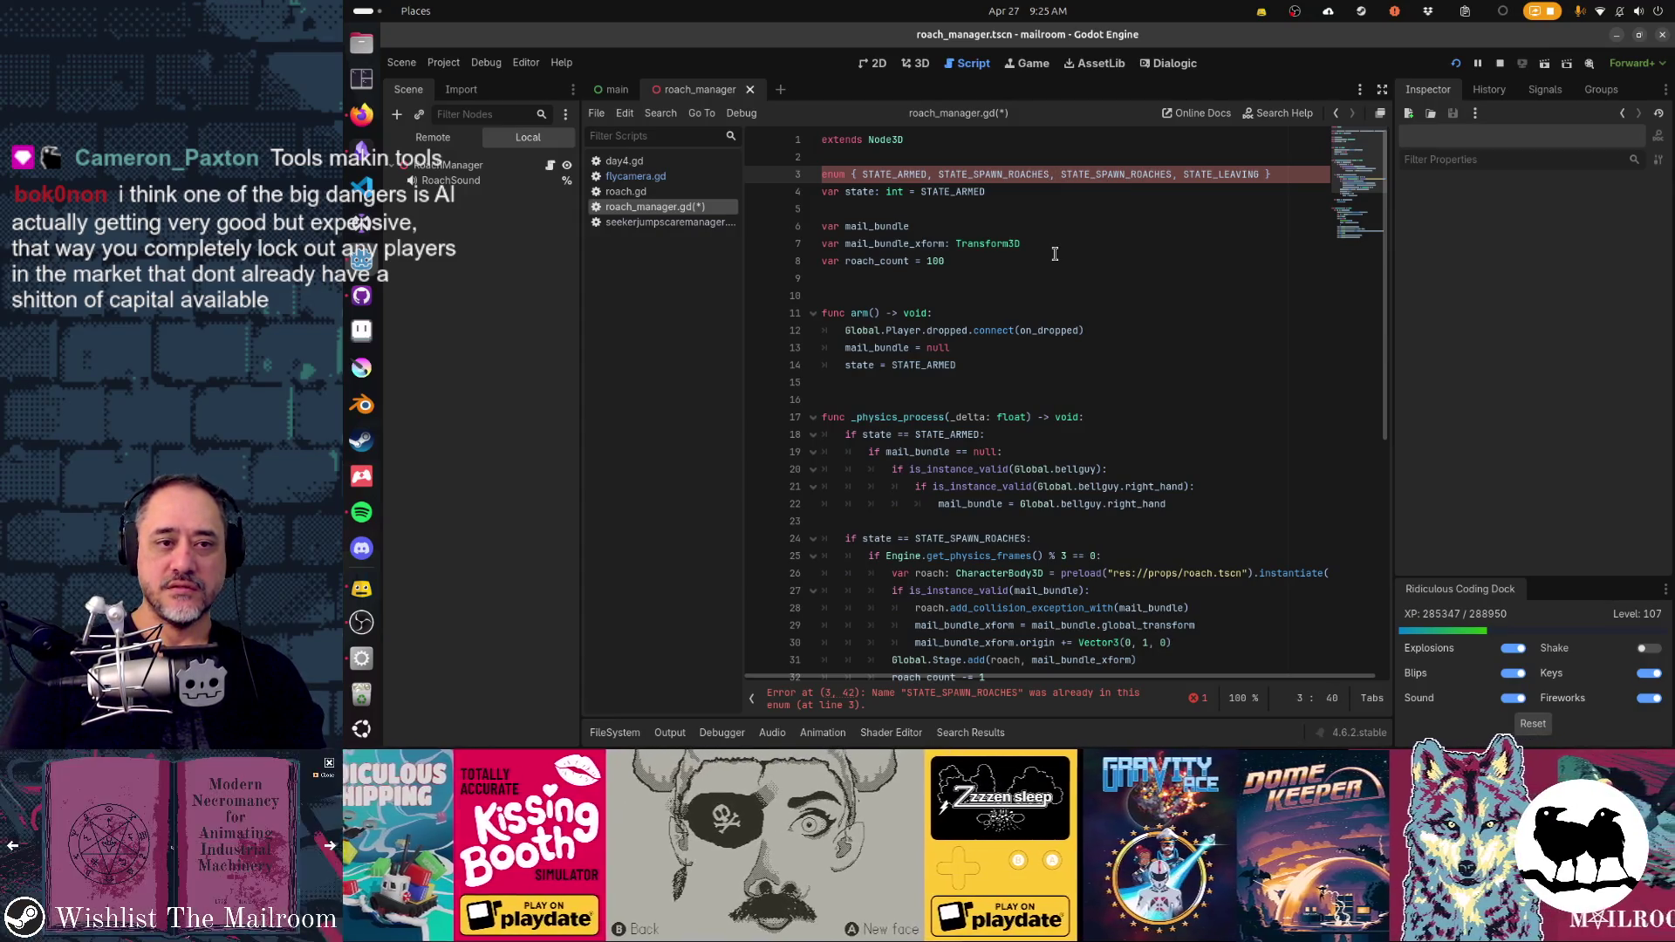
key("ctrl+shift+Left")
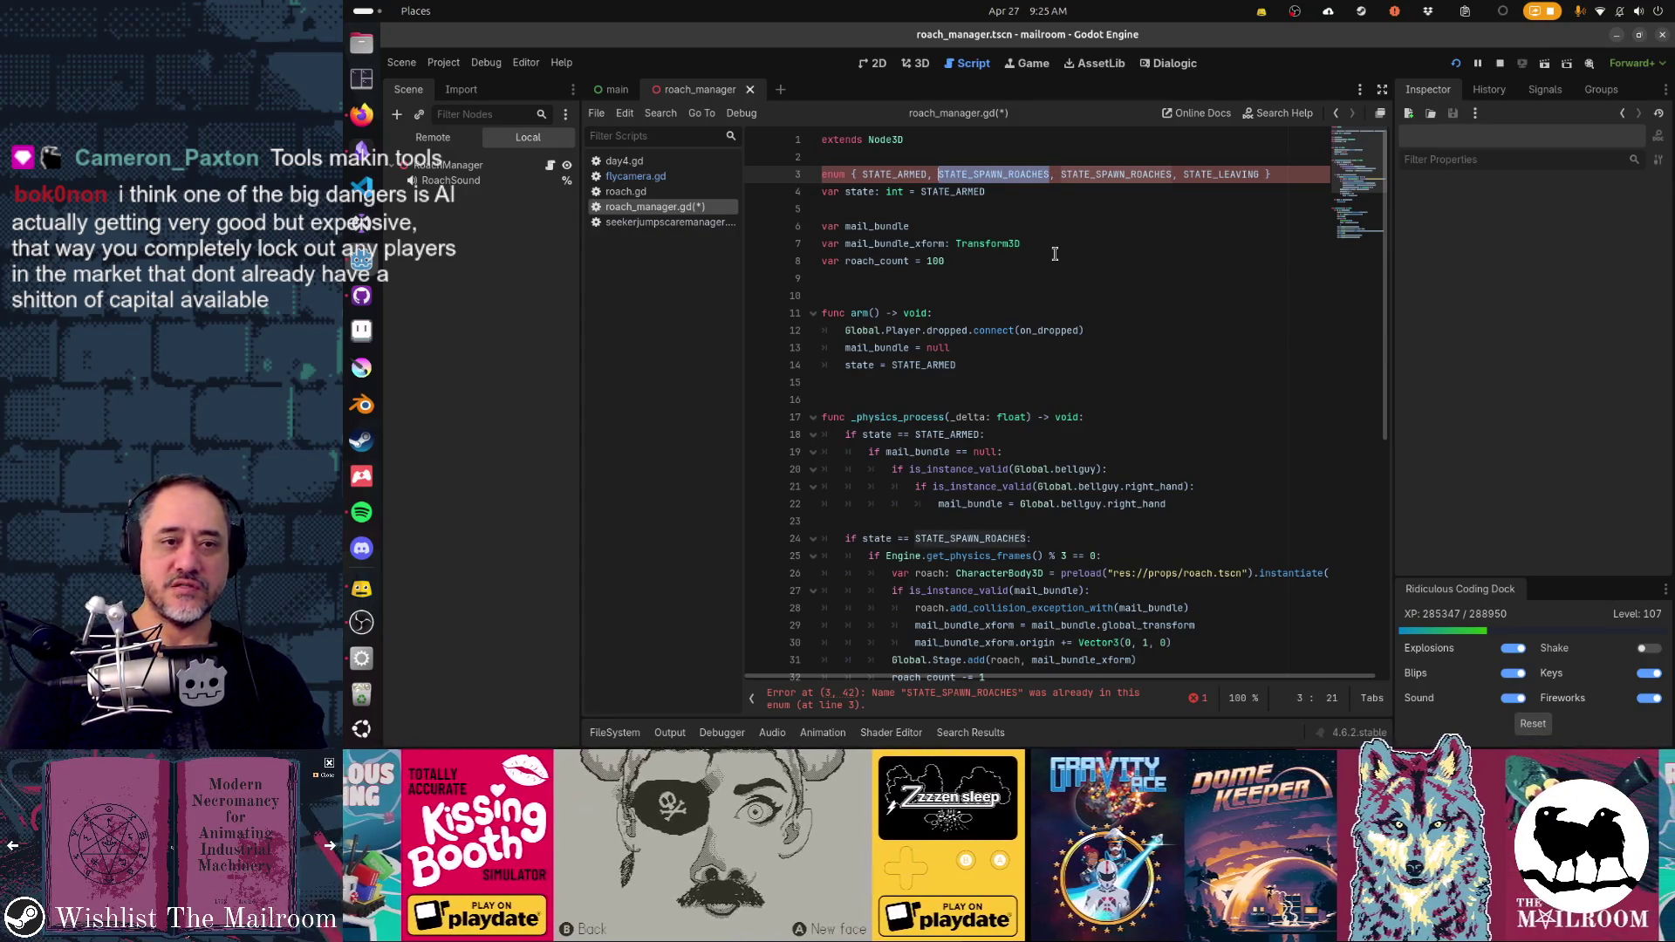
type("STATE_ARM_ROACHE")
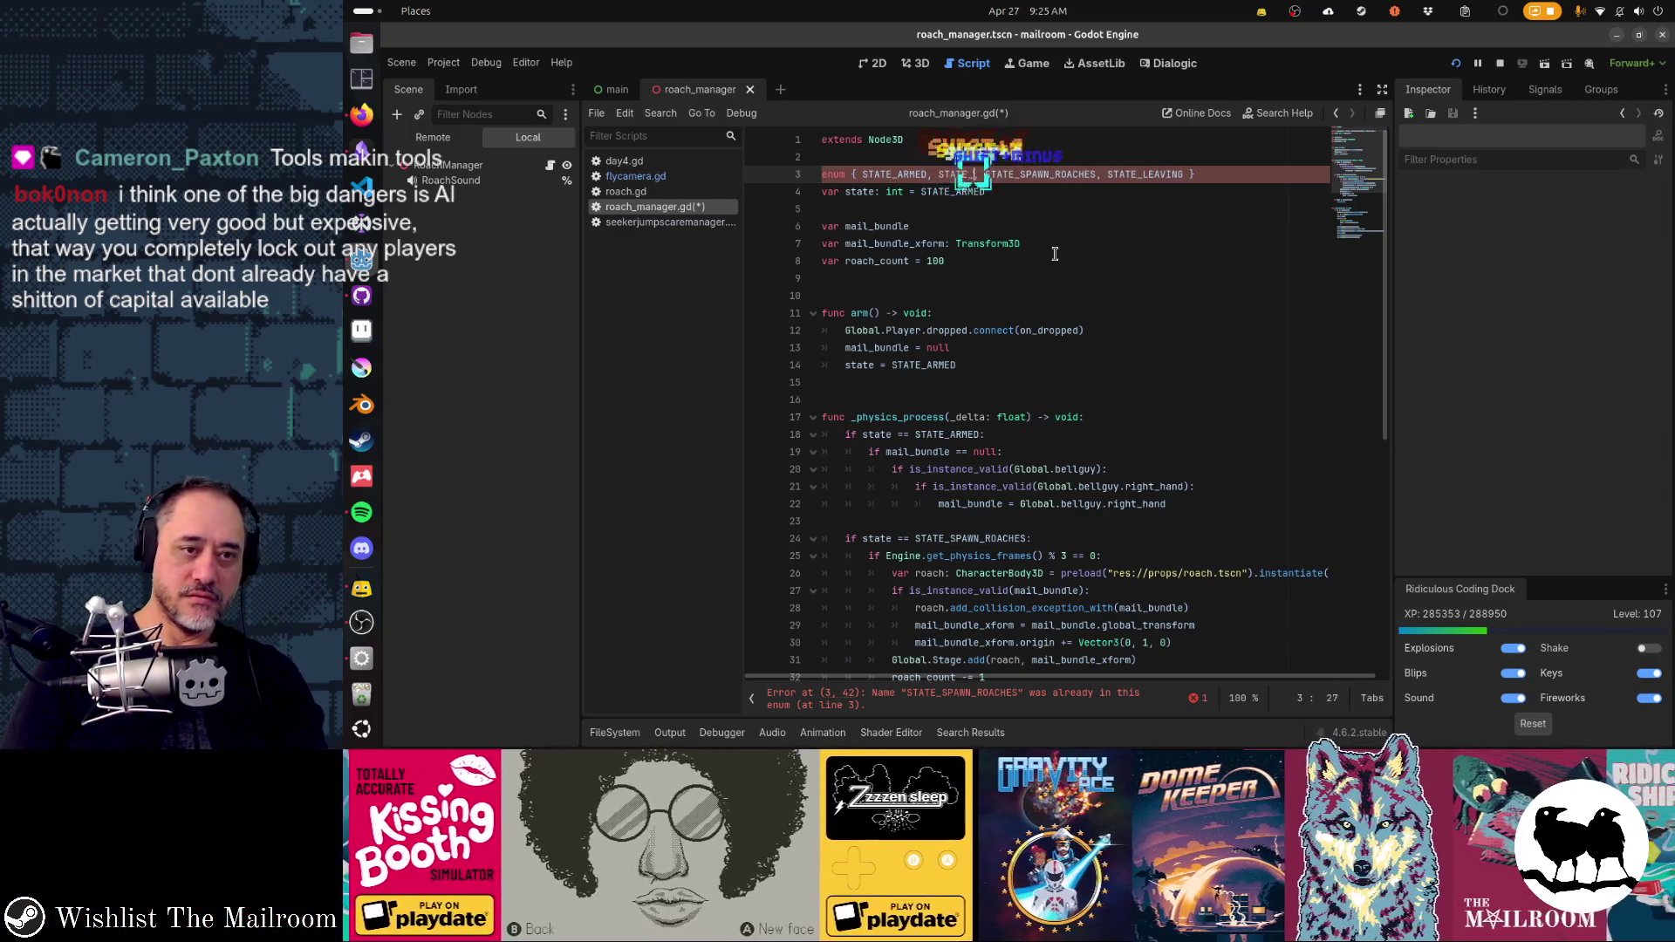
type("S")
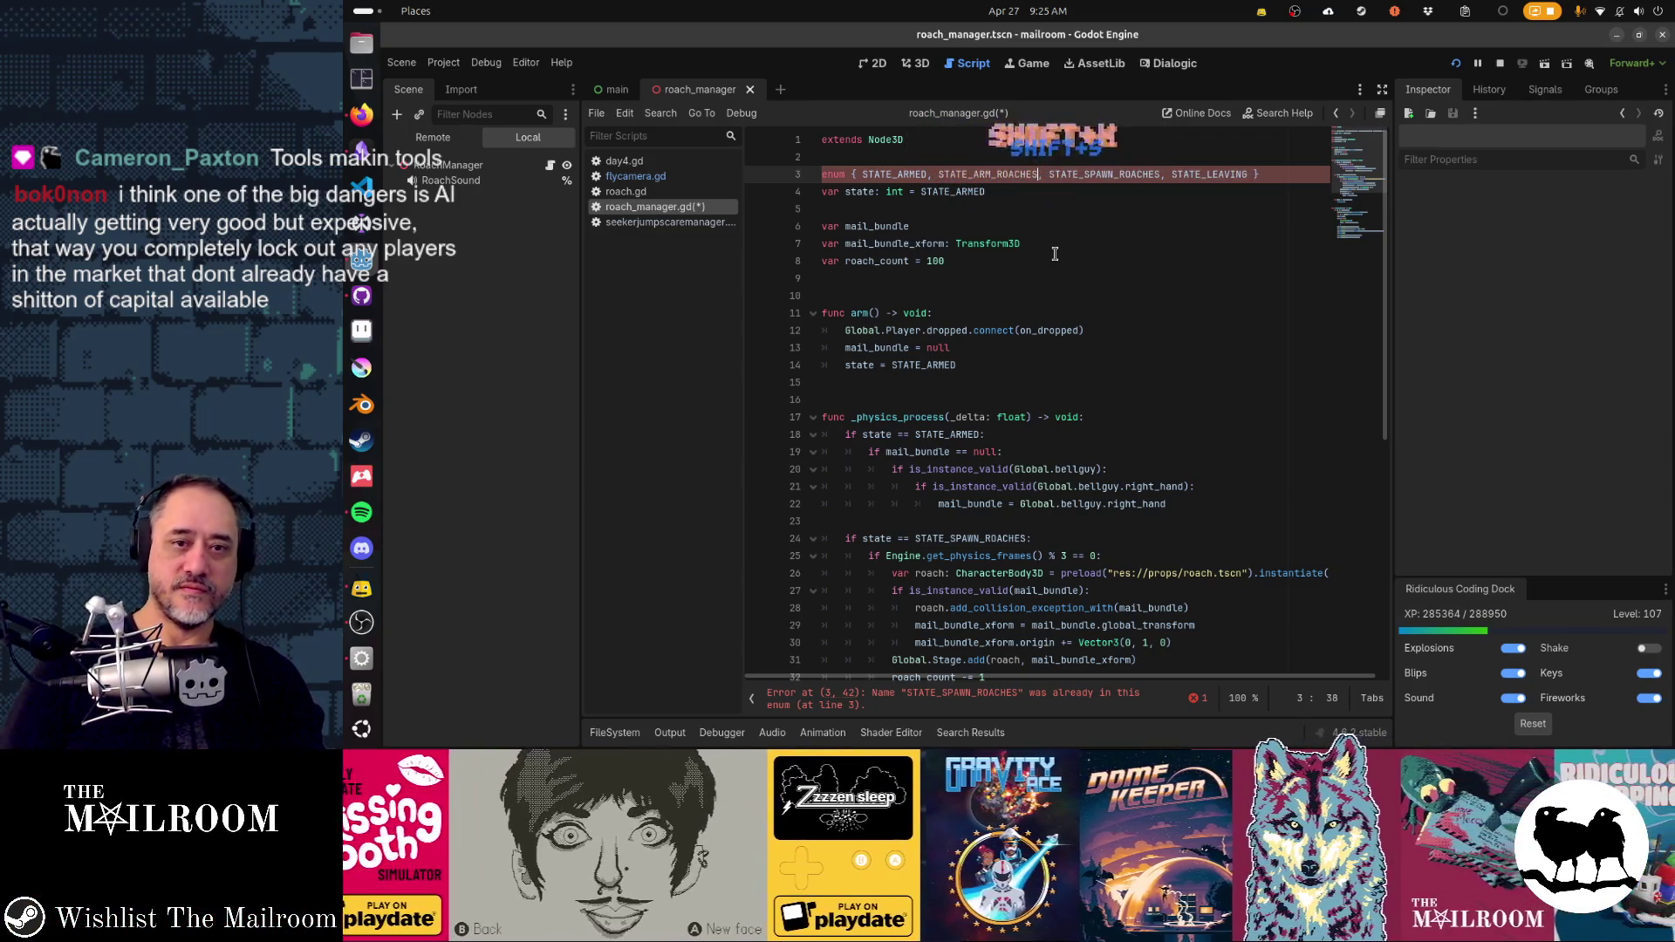
- Select the STATE_SPAWN_ROACHES if line below the STATE_ARMED branch
left_click(999, 522)
scroll(1233, 534, "down", 2)
key("shift+Down")
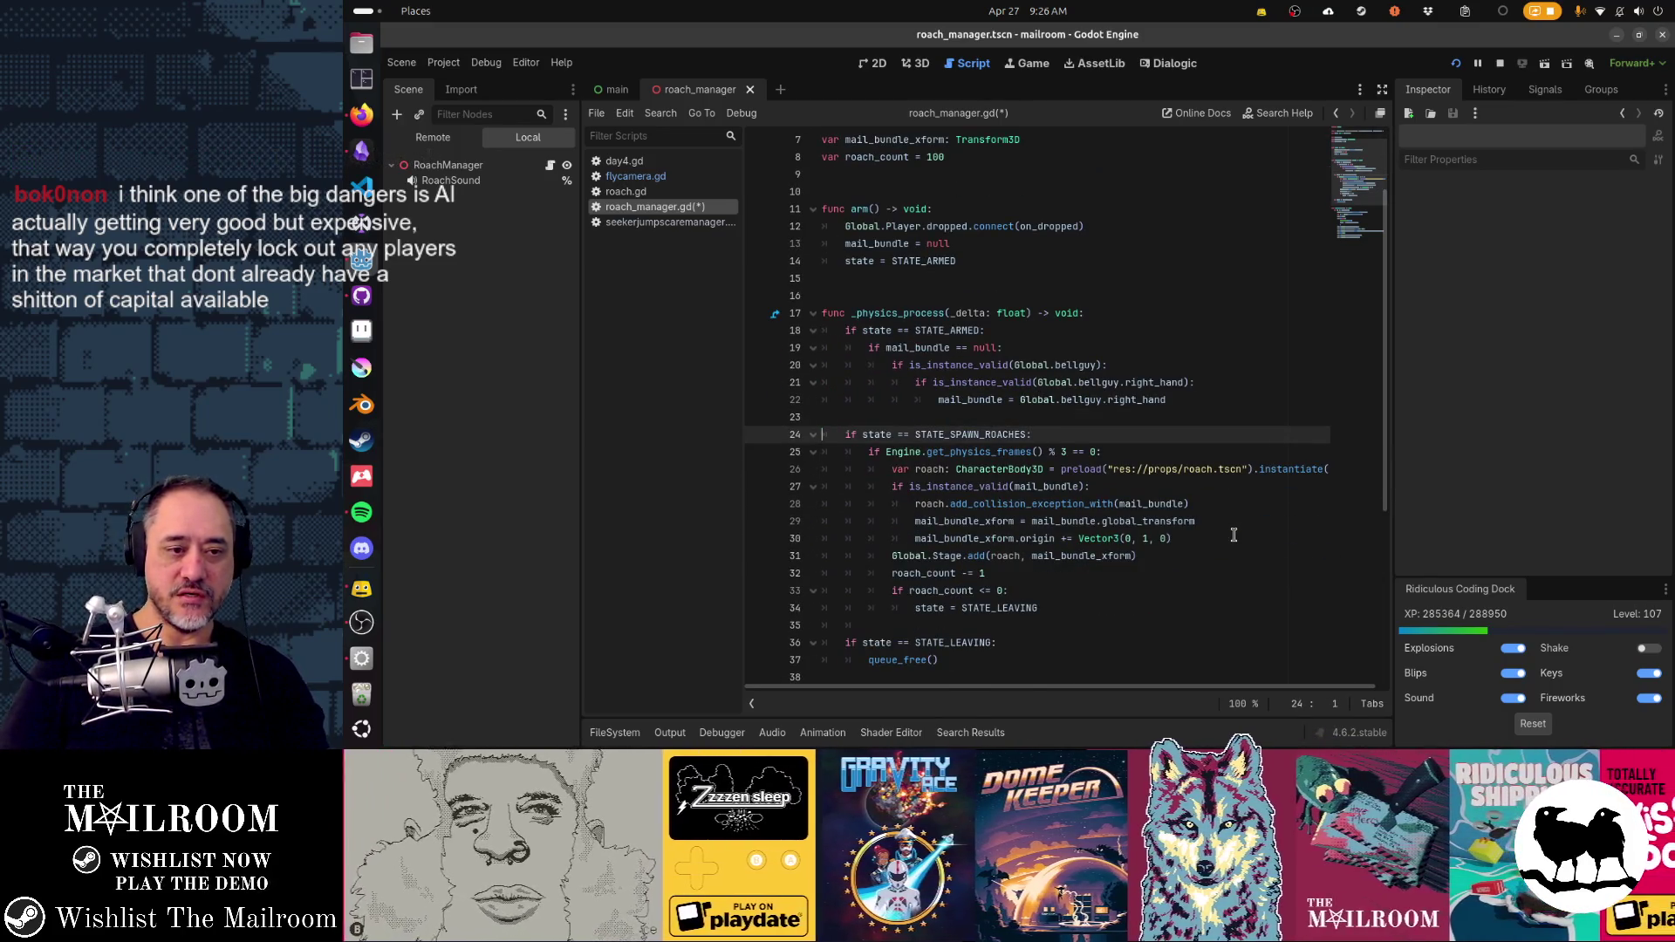
- Duplicate the STATE_SPAWN_ROACHES if line and rename the copy to STATE_ARM_ROACHES
key("shift+Down")
key("ctrl+v")
key("ctrl+z")
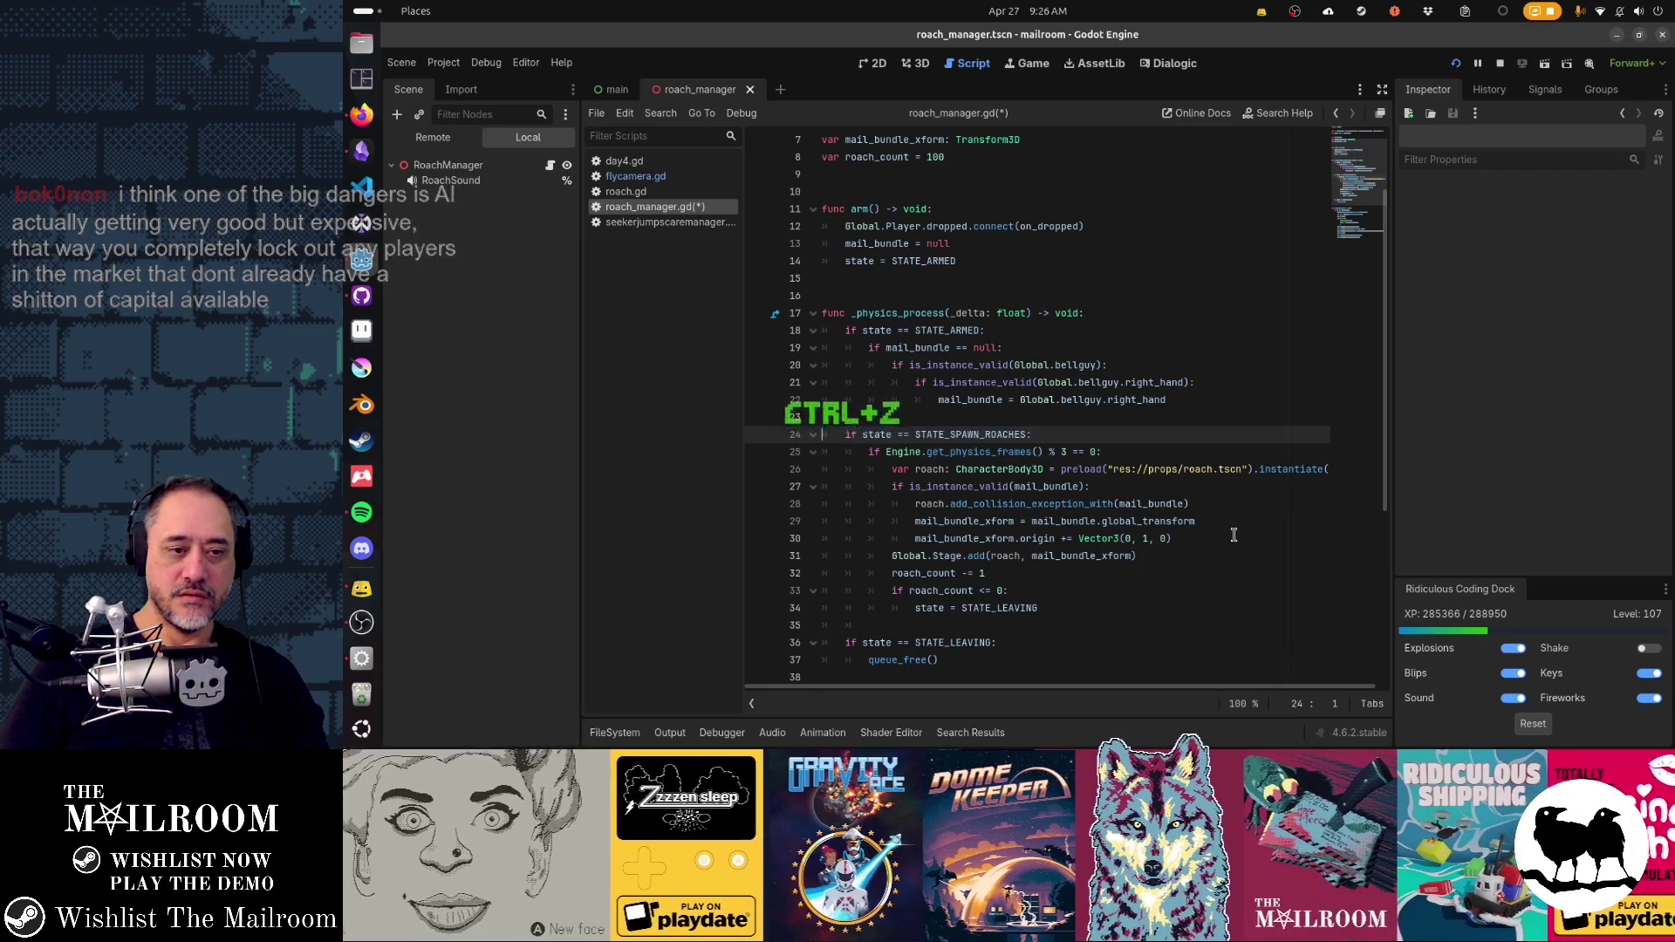
key("ctrl+v")
key("Return")
key("shift+Left")
key("shift+Left")
key("shift+Left")
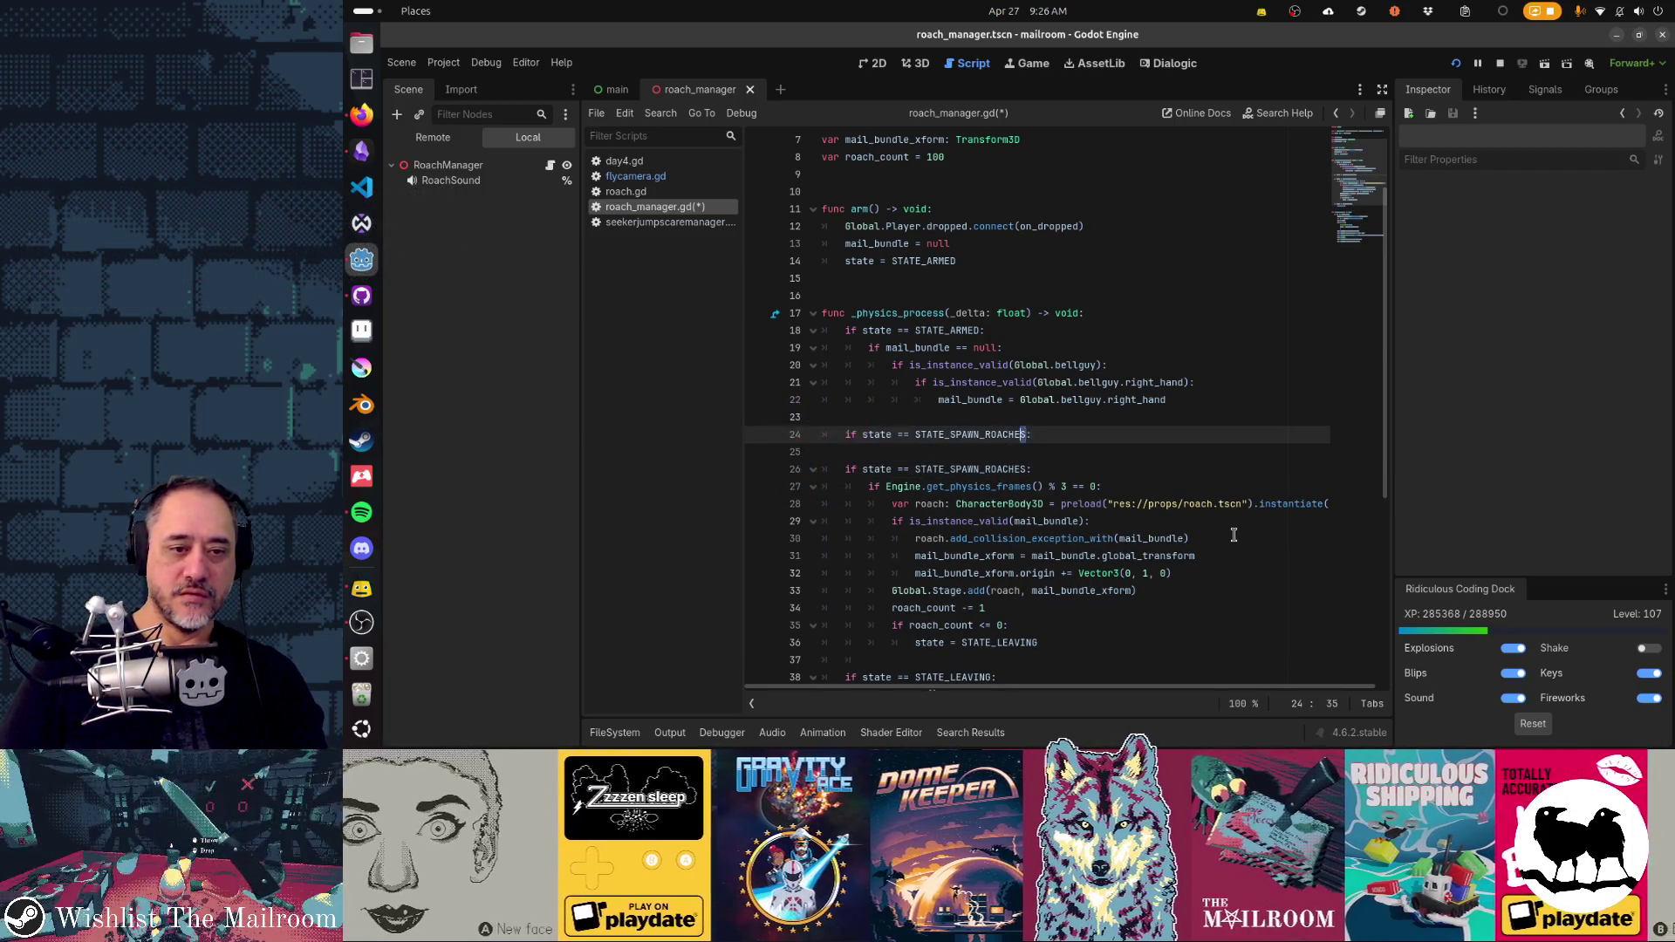
type("ARM_ROACHSE")
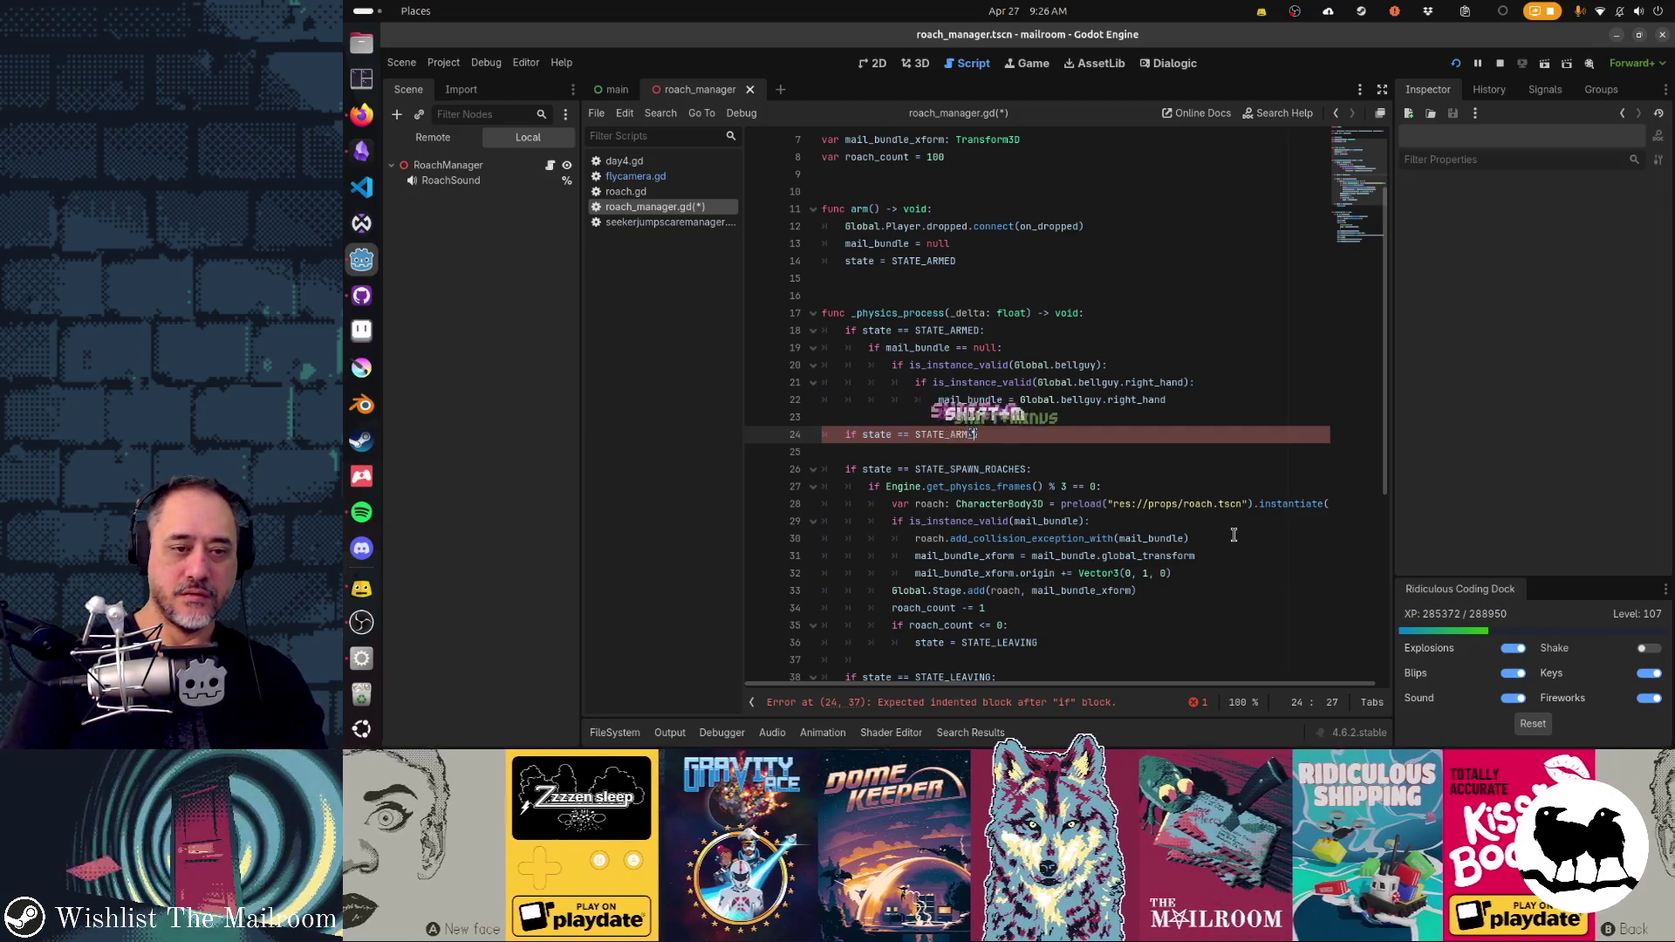
key("BackSpace")
key("BackSpace")
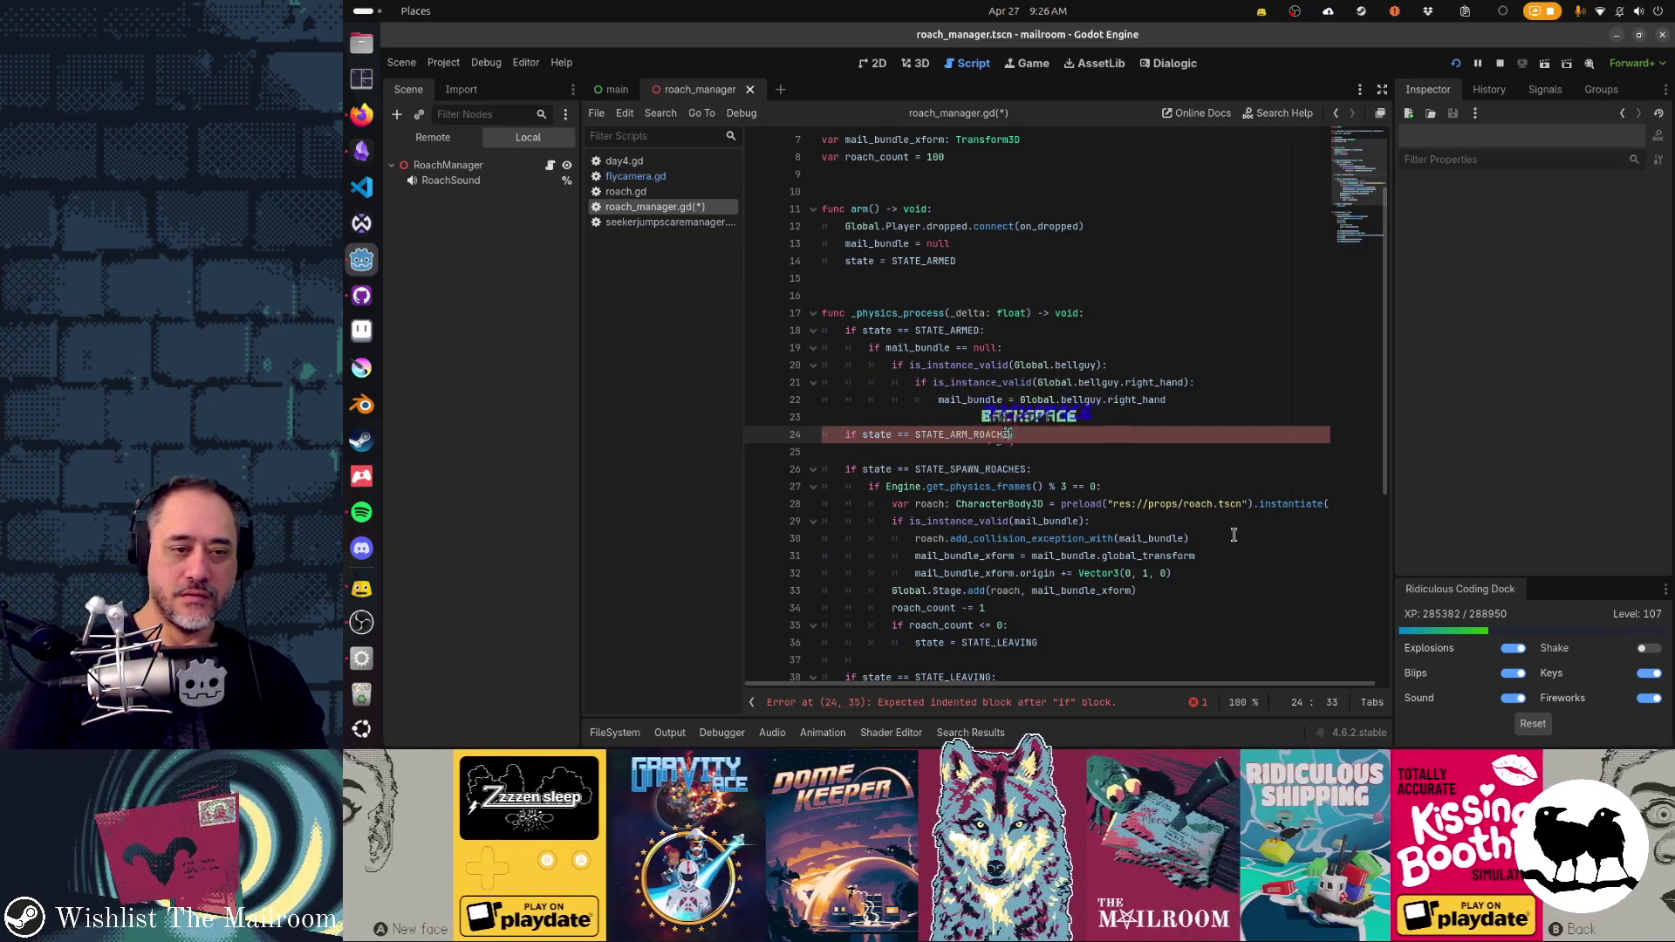
type("ES")
- Give the STATE_ARM_ROACHES branch a pass body and tidy the blank lines around it
key("Down")
key("Tab")
type("pass")
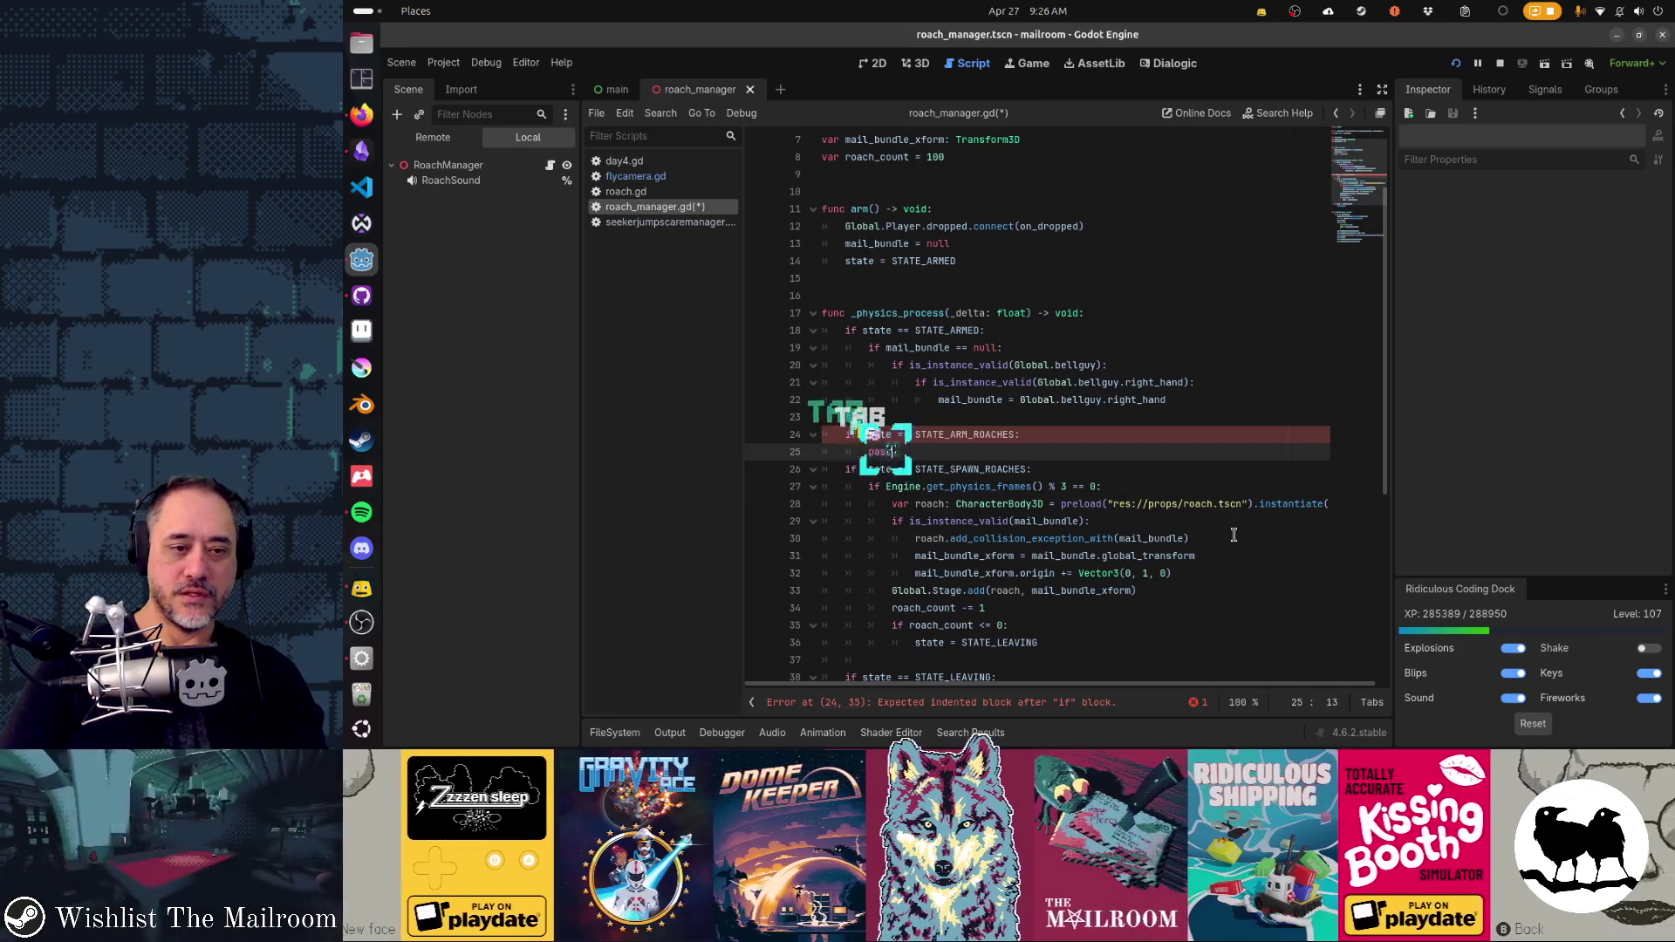
key("Return")
key("Up")
key("Up")
key("Up")
key("ctrl+x")
key("Return")
key("Up")
key("BackSpace")
key("Return")
- Change the on_dropped state assignment from STATE_SPAWN_ROACHES to STATE_ARM_ROACHES
key("Down")
key("Down")
key("Down")
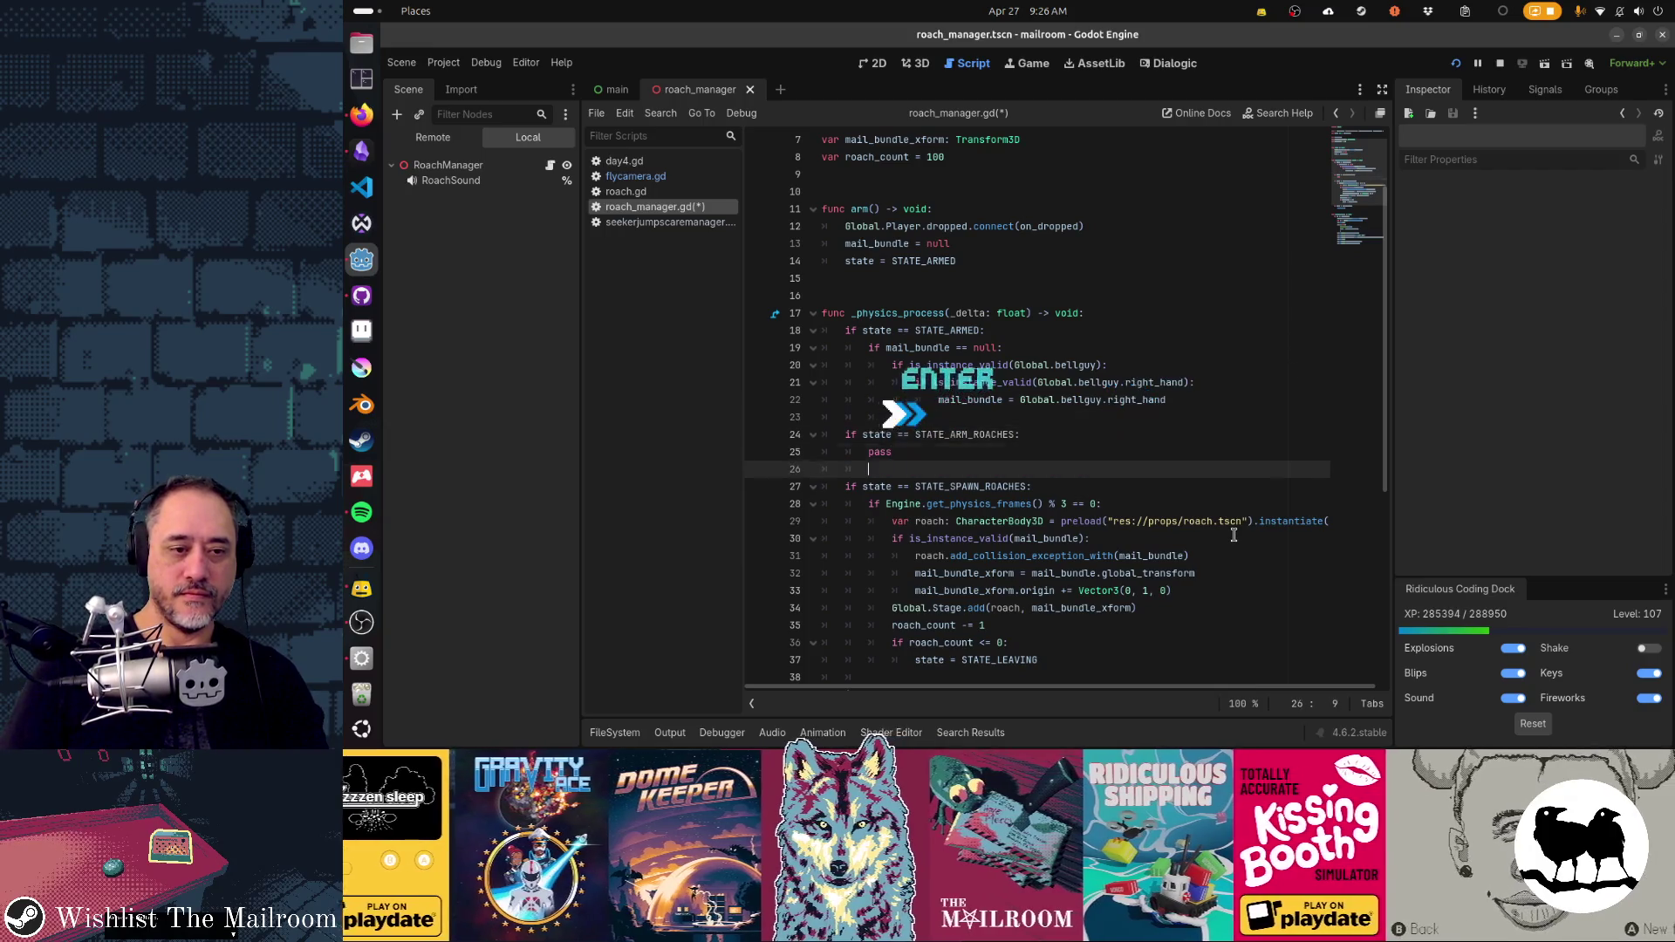
scroll(1234, 533, "down", 5)
key("Down")
key("Down")
key("Down")
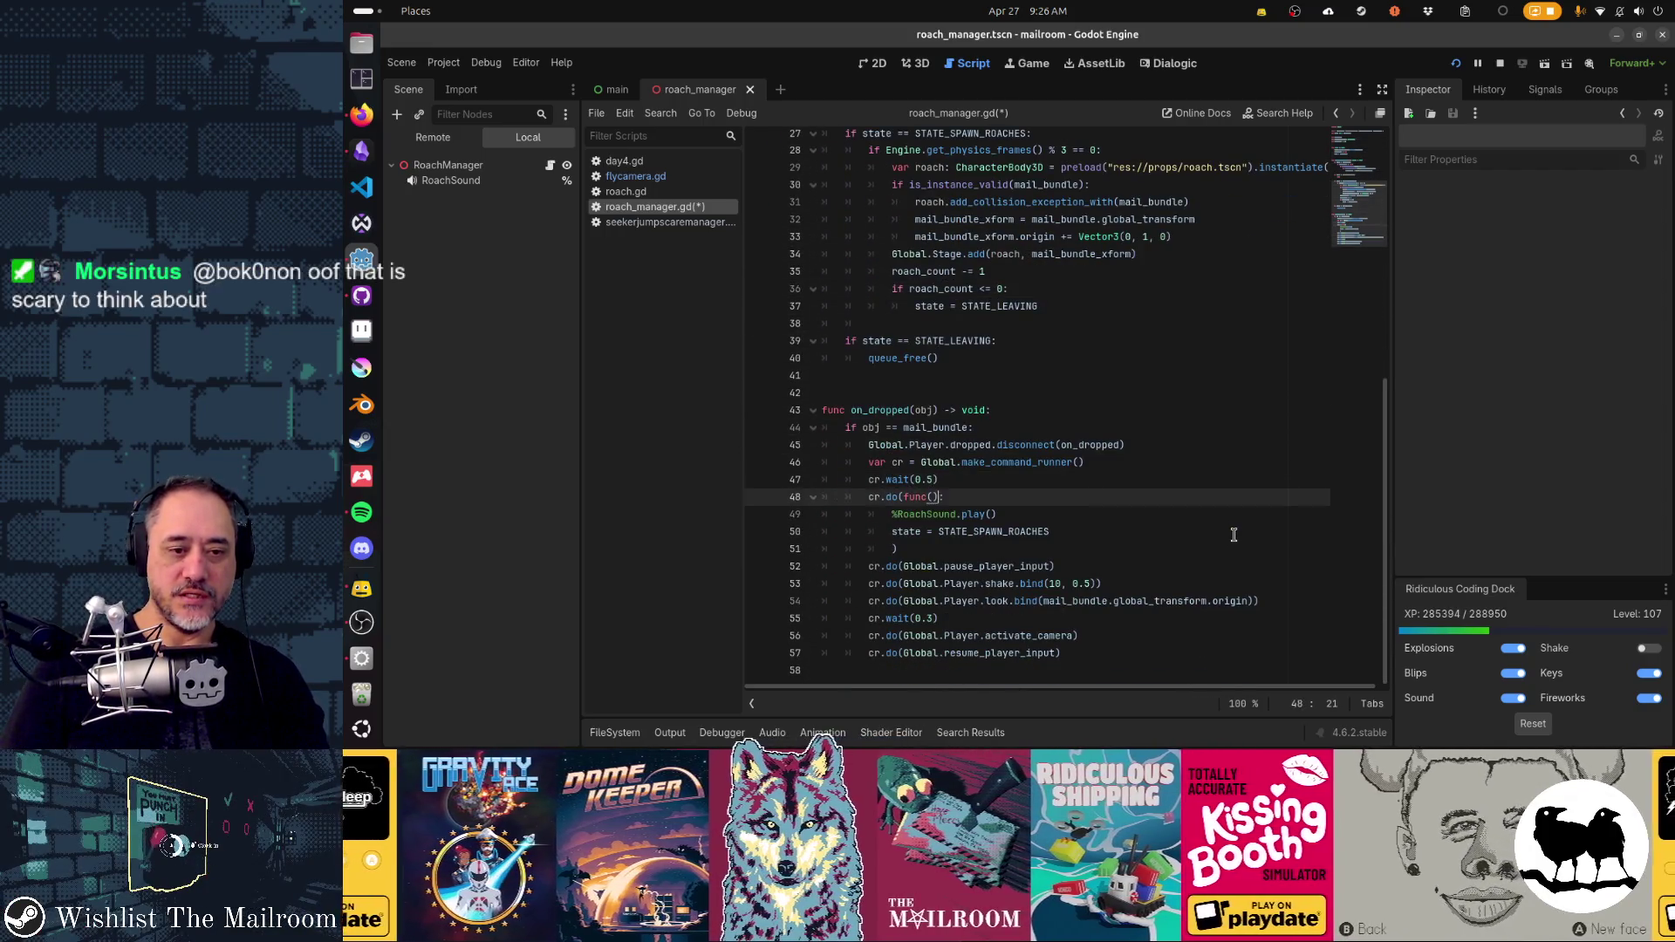
key("Right")
key("shift+Right")
key("shift+Right")
key("shift+Right")
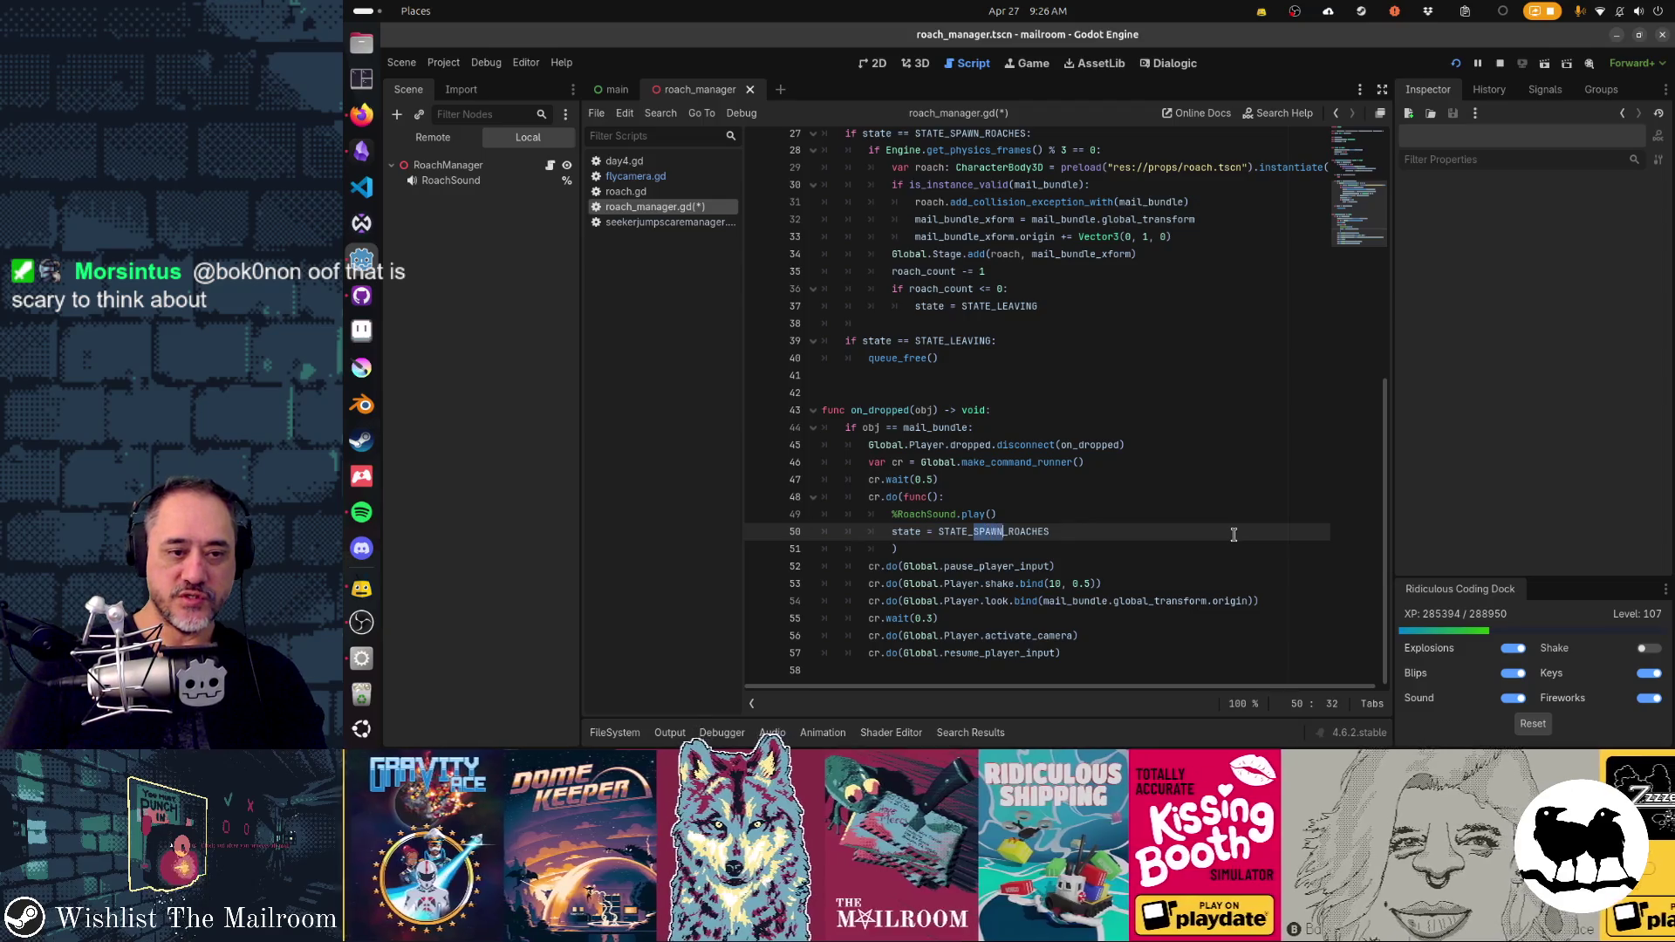
type("_ARM")
- Delete the cr.wait(0.5) line from on_dropped
key("Home")
key("Home")
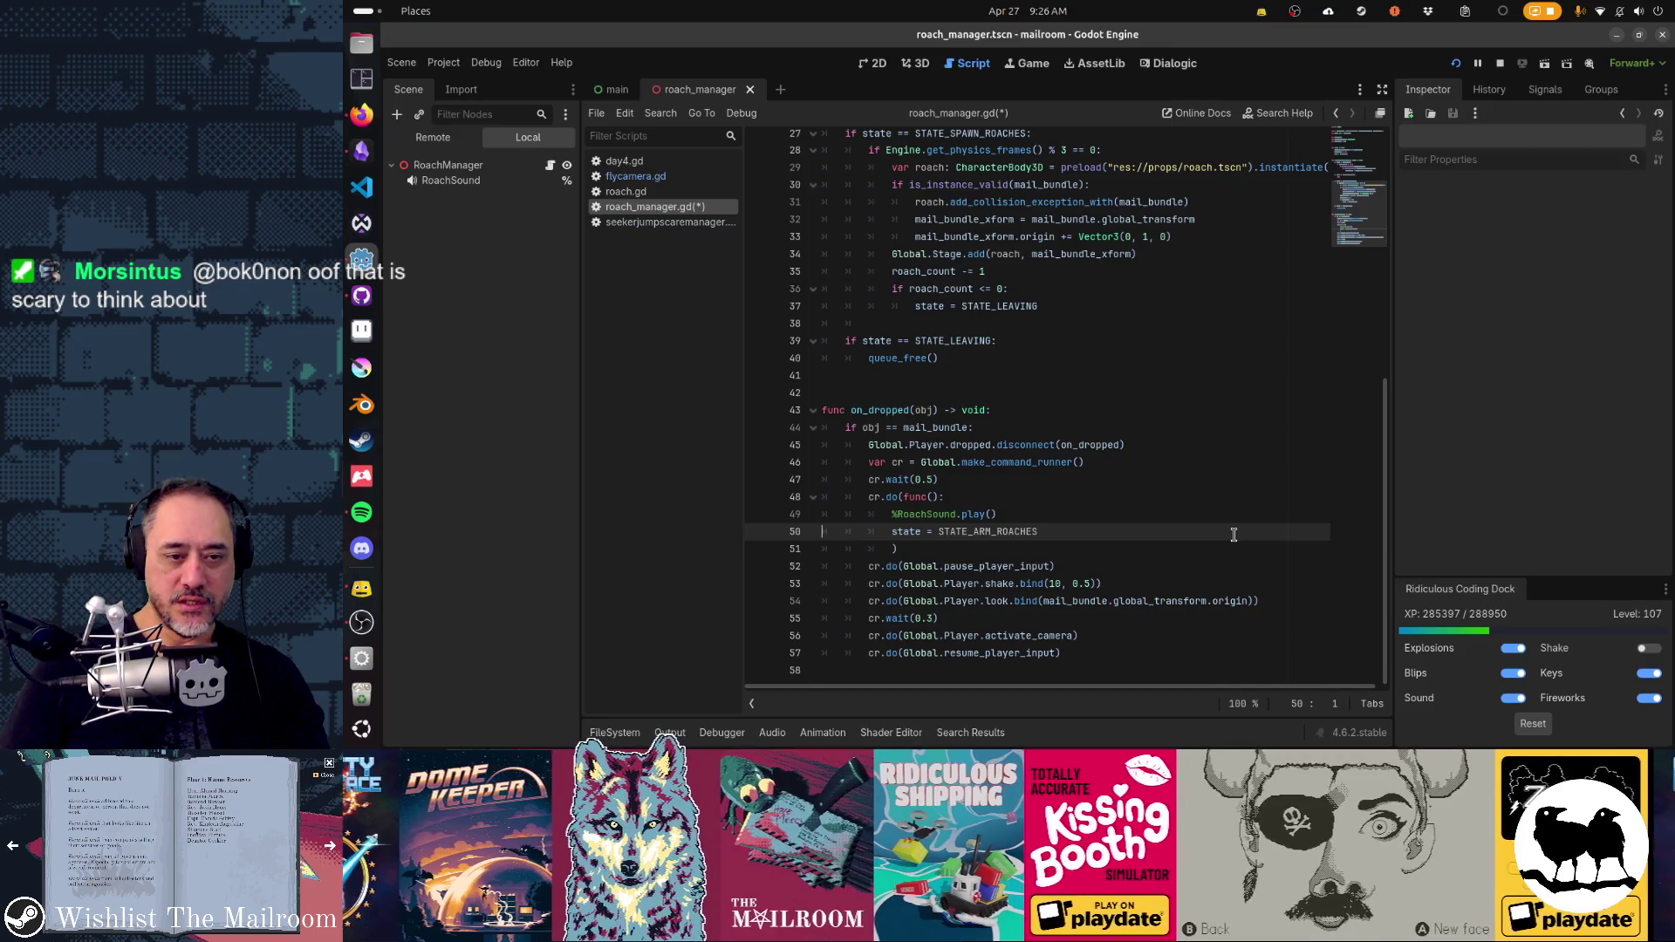
key("Up")
key("Up")
key("Up")
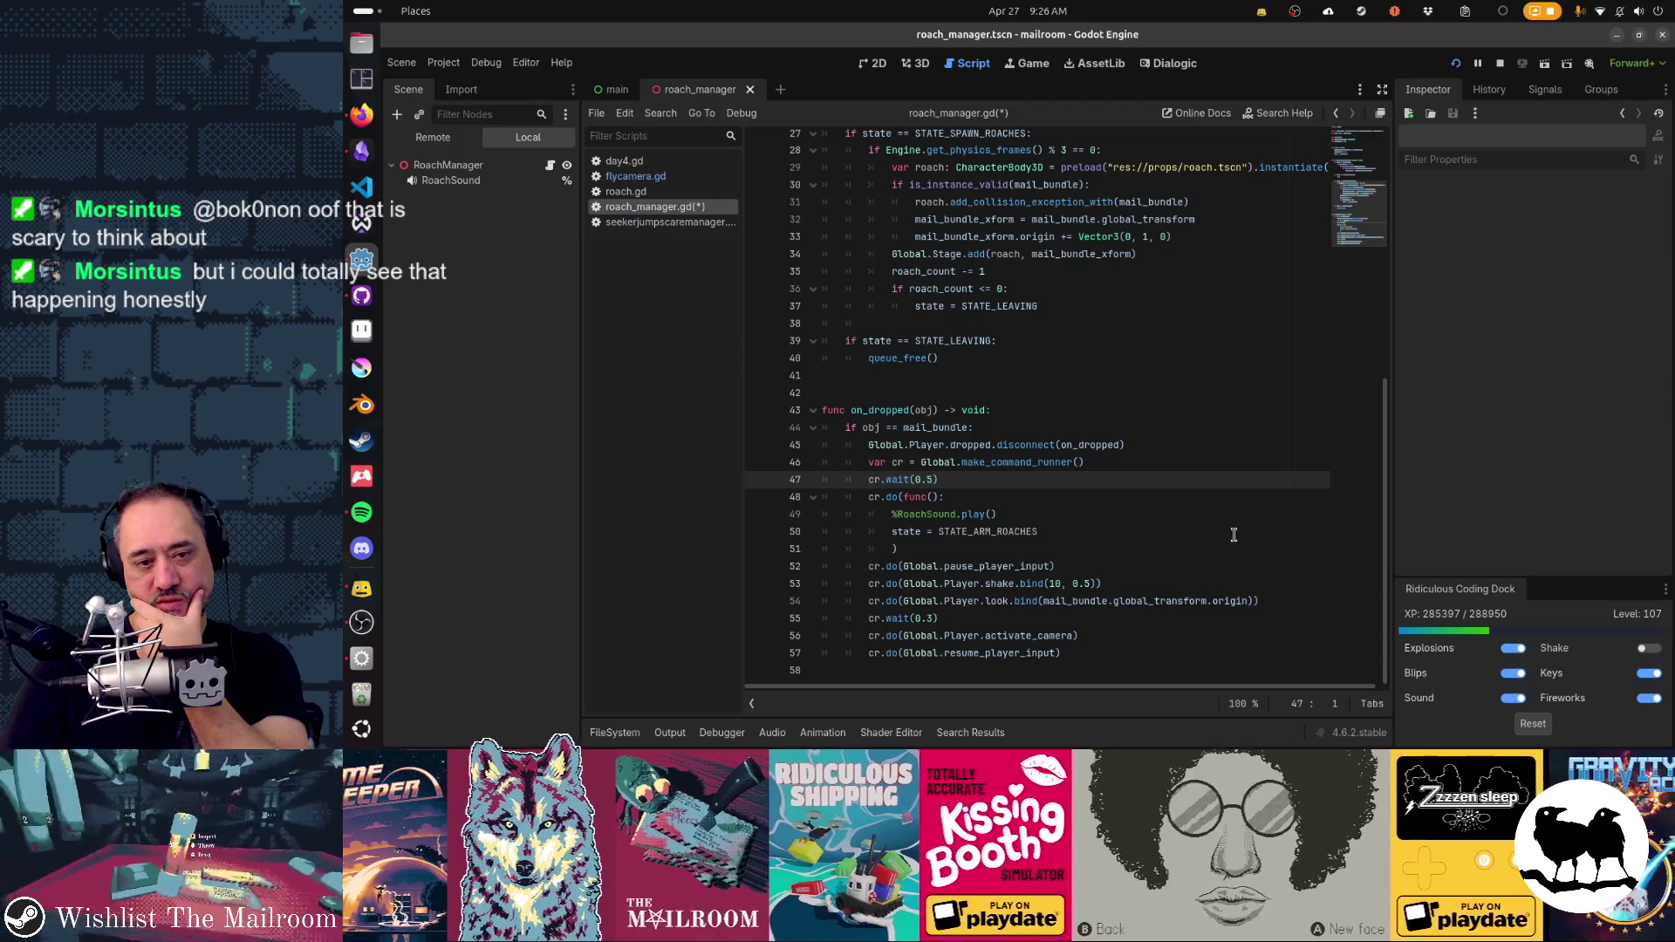
key("ctrl+shift+k")
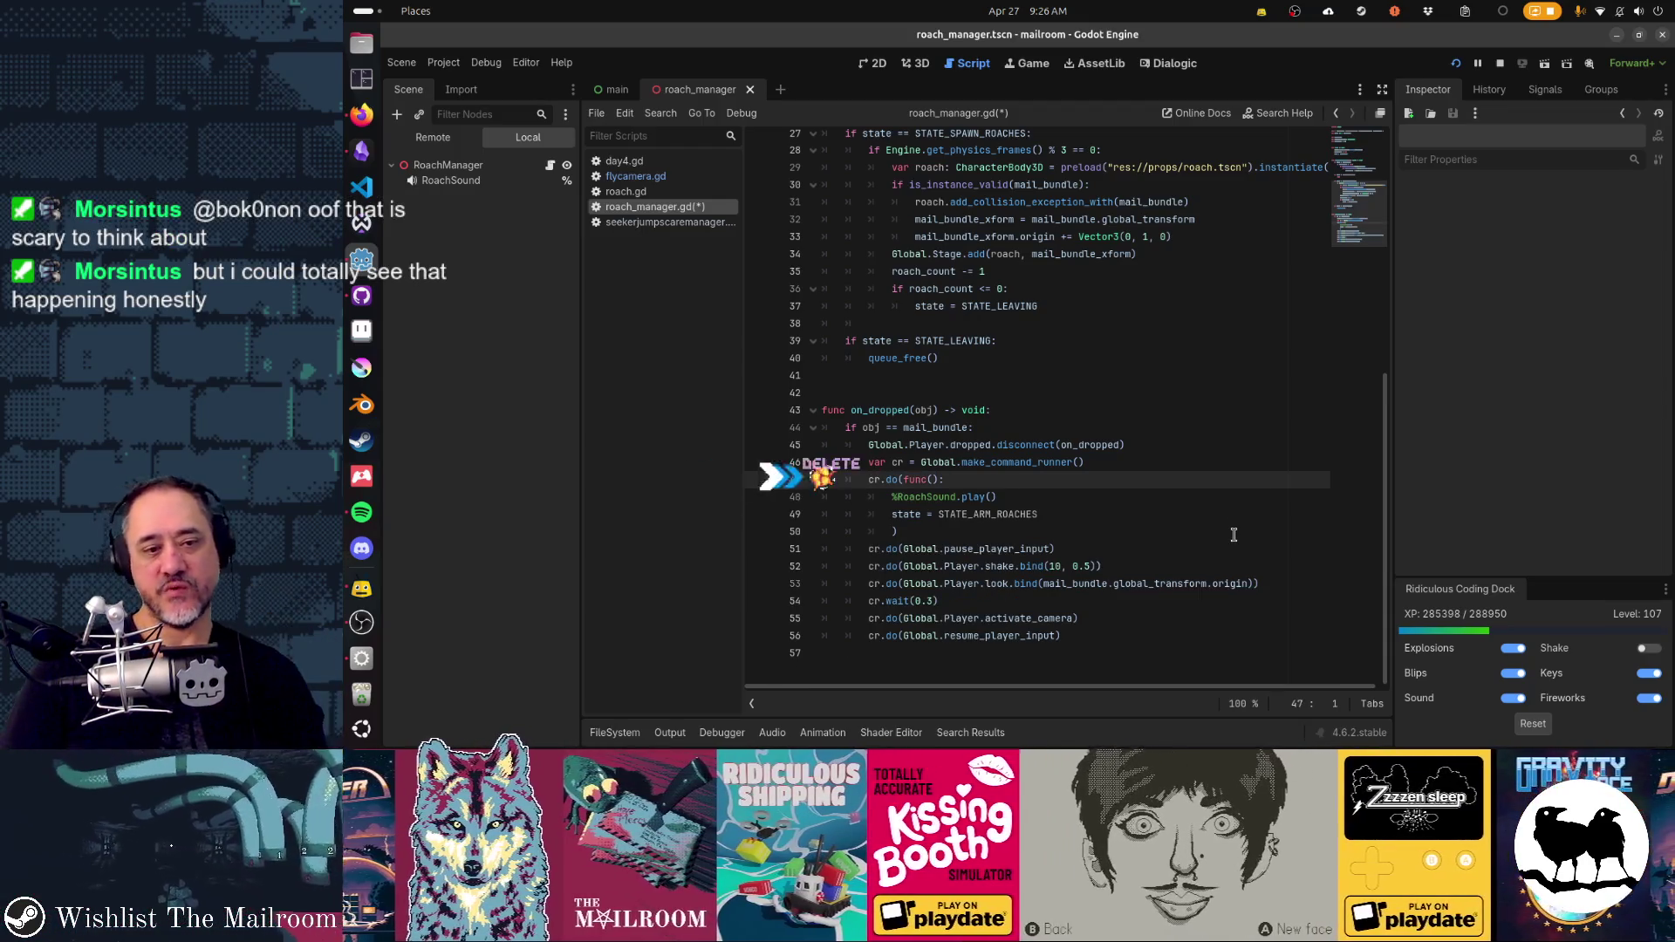
- Try moving and outdenting the state = STATE_ARM_ROACHES line, then undo it
key("Down")
key("Down")
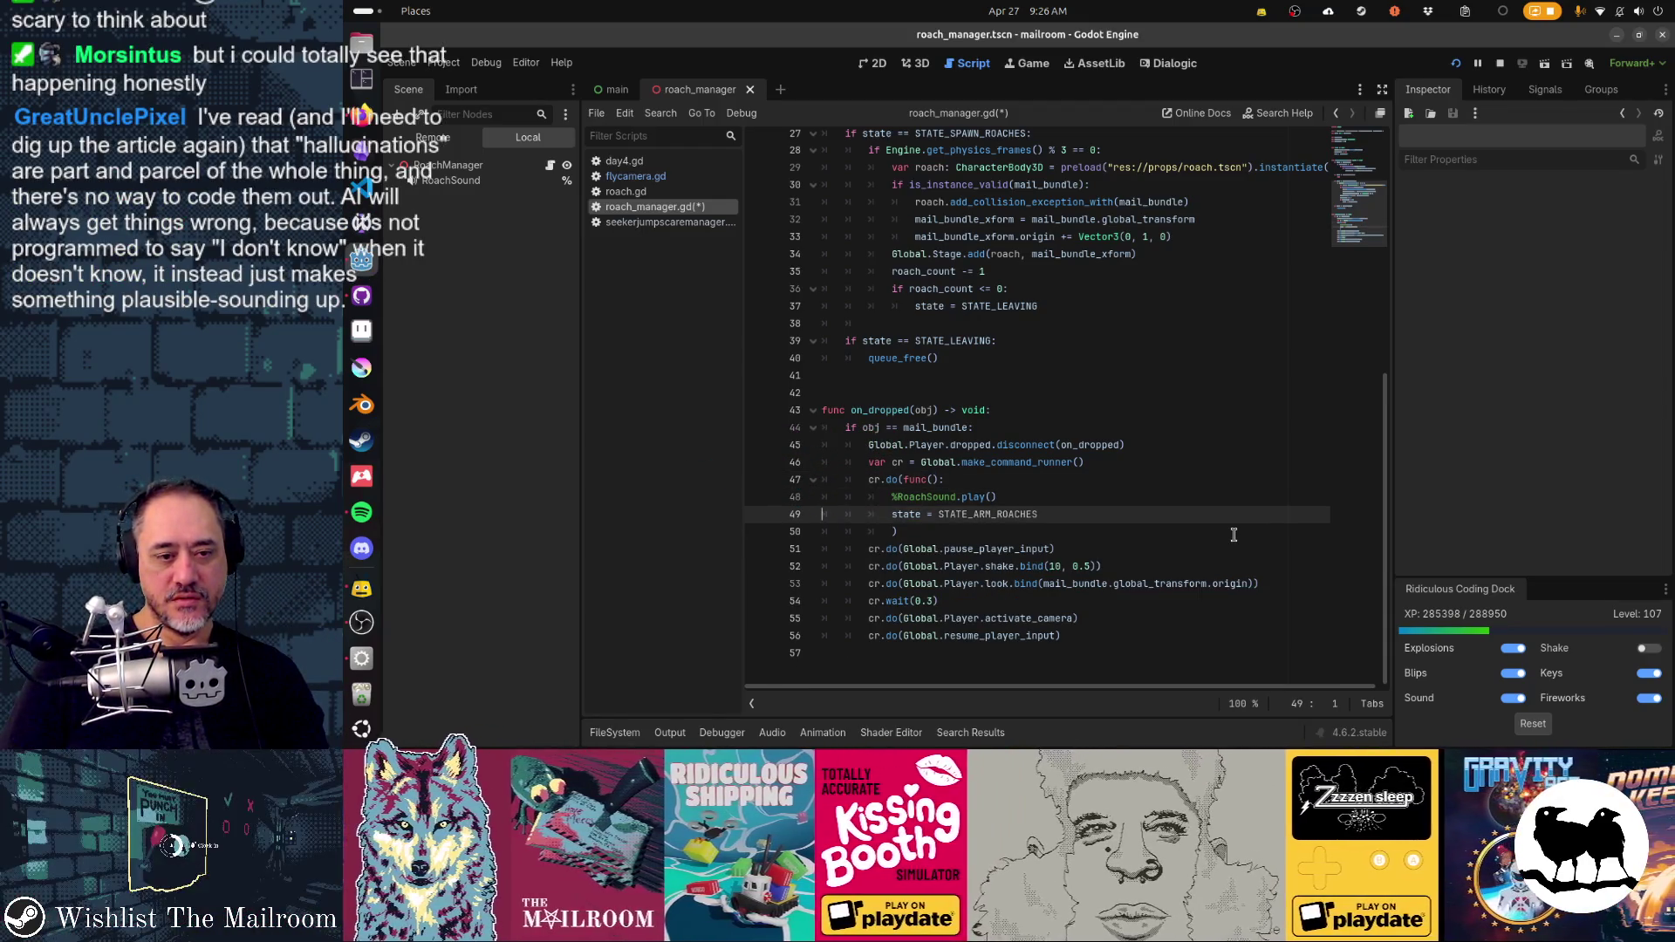
key("ctrl+x")
key("Up")
key("Up")
key("Up")
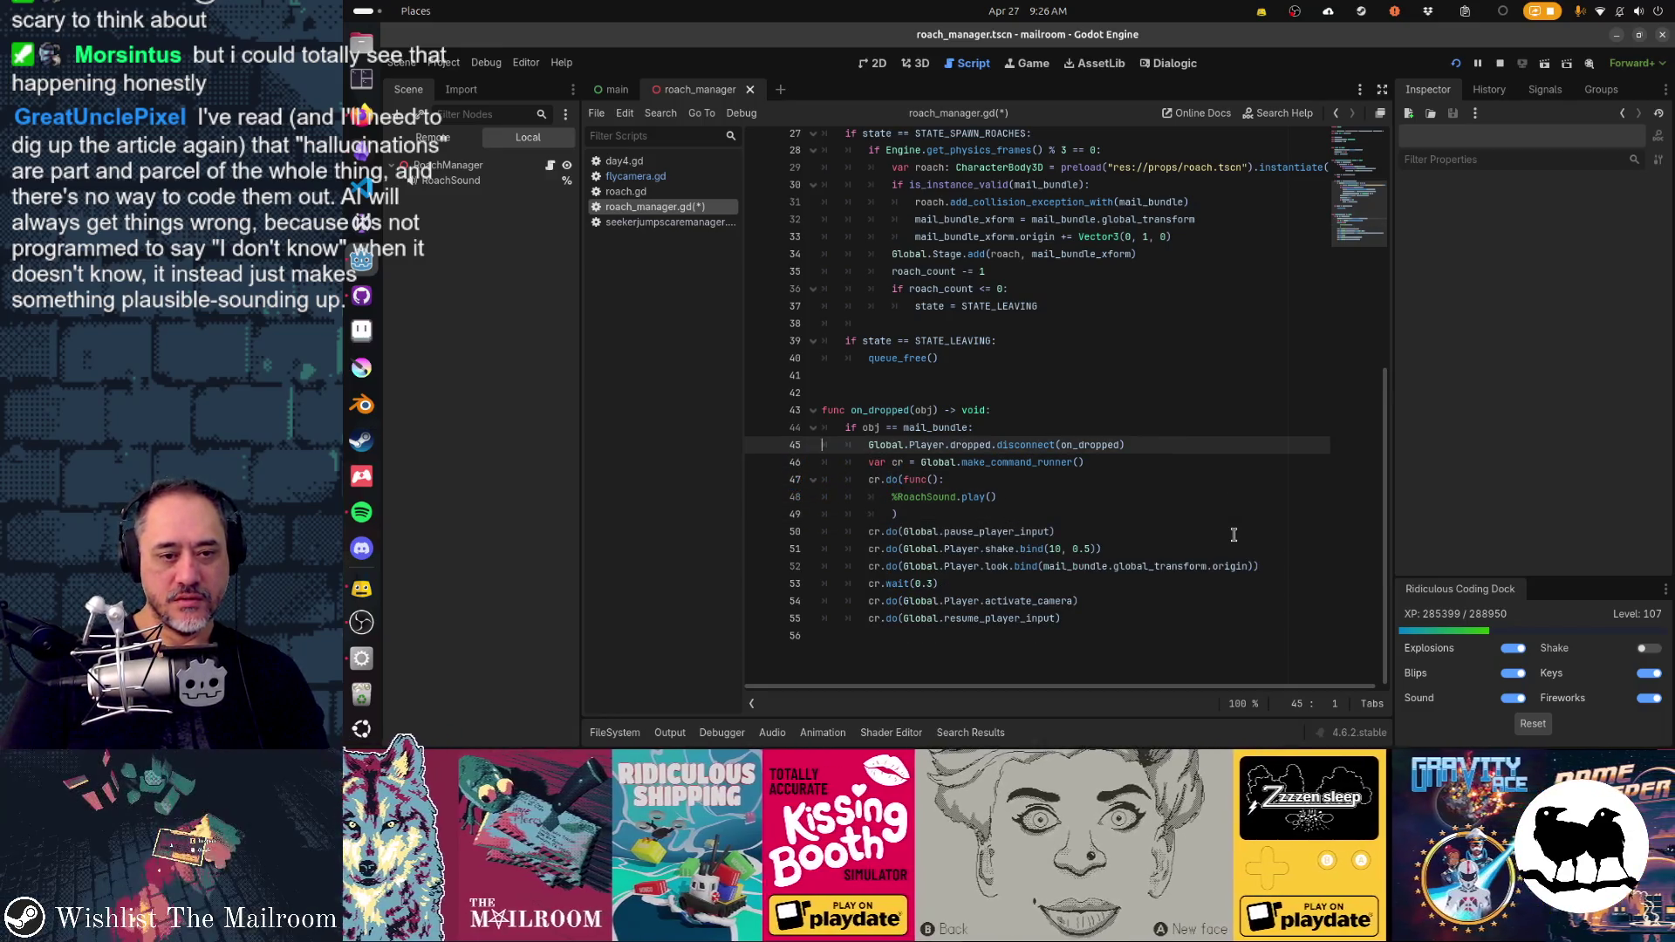
key("ctrl+v")
key("Up")
key("shift+Tab")
key("Down")
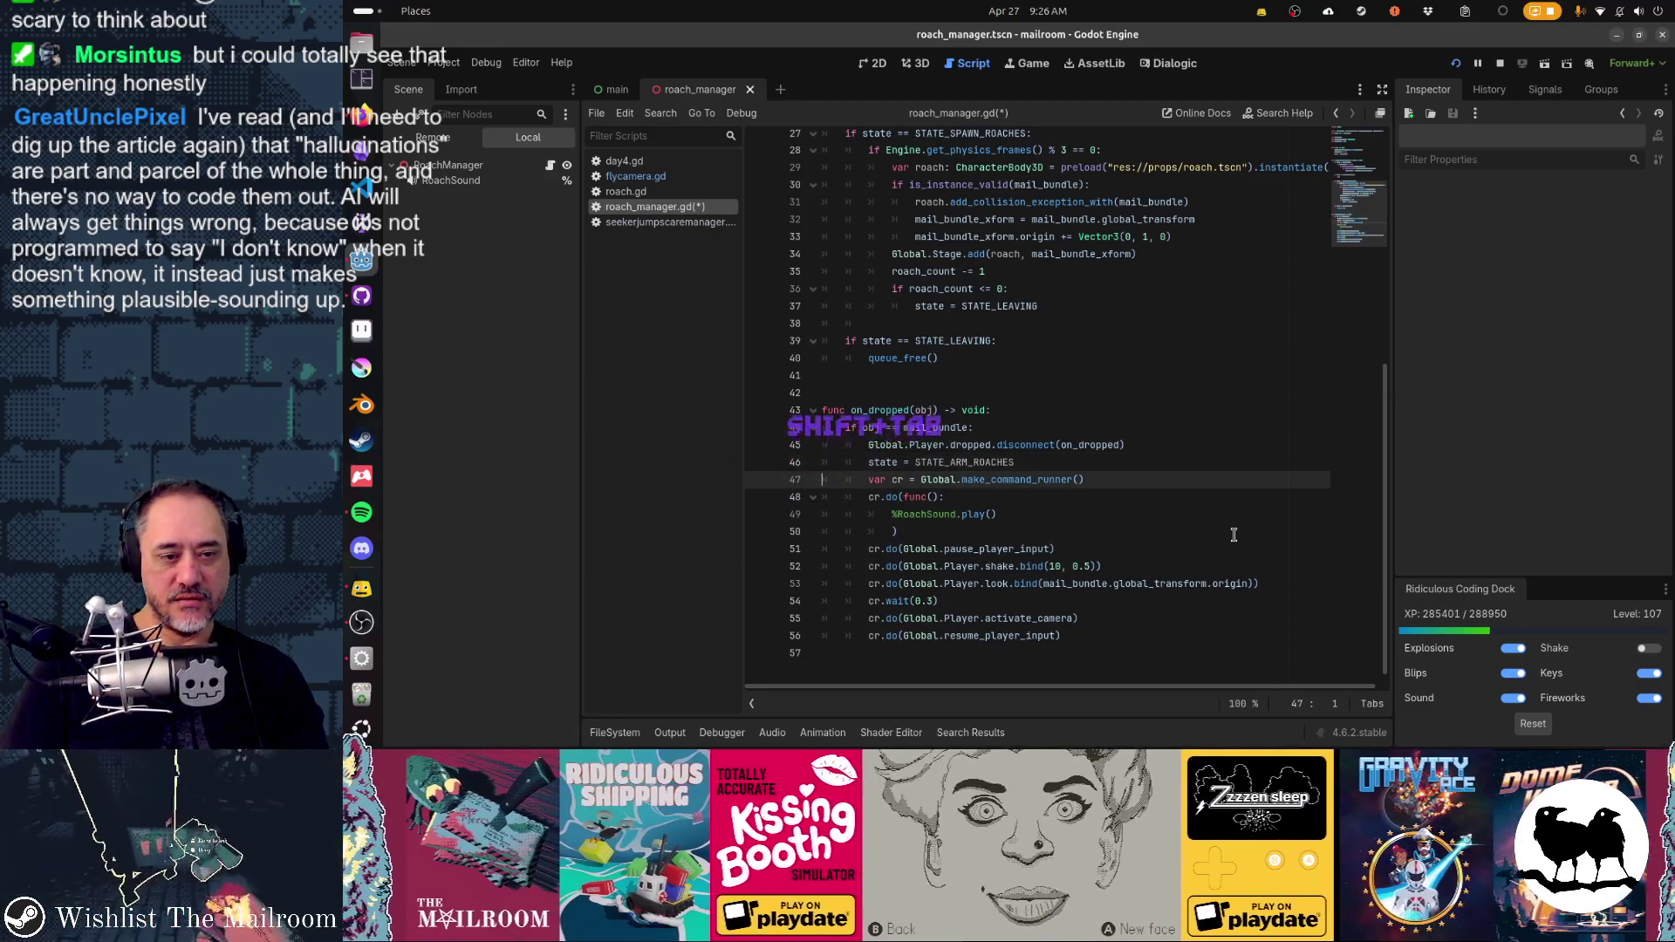
key("shift+Down")
key("shift+Down")
key("shift+Down")
key("Up")
key("Up")
key("Up")
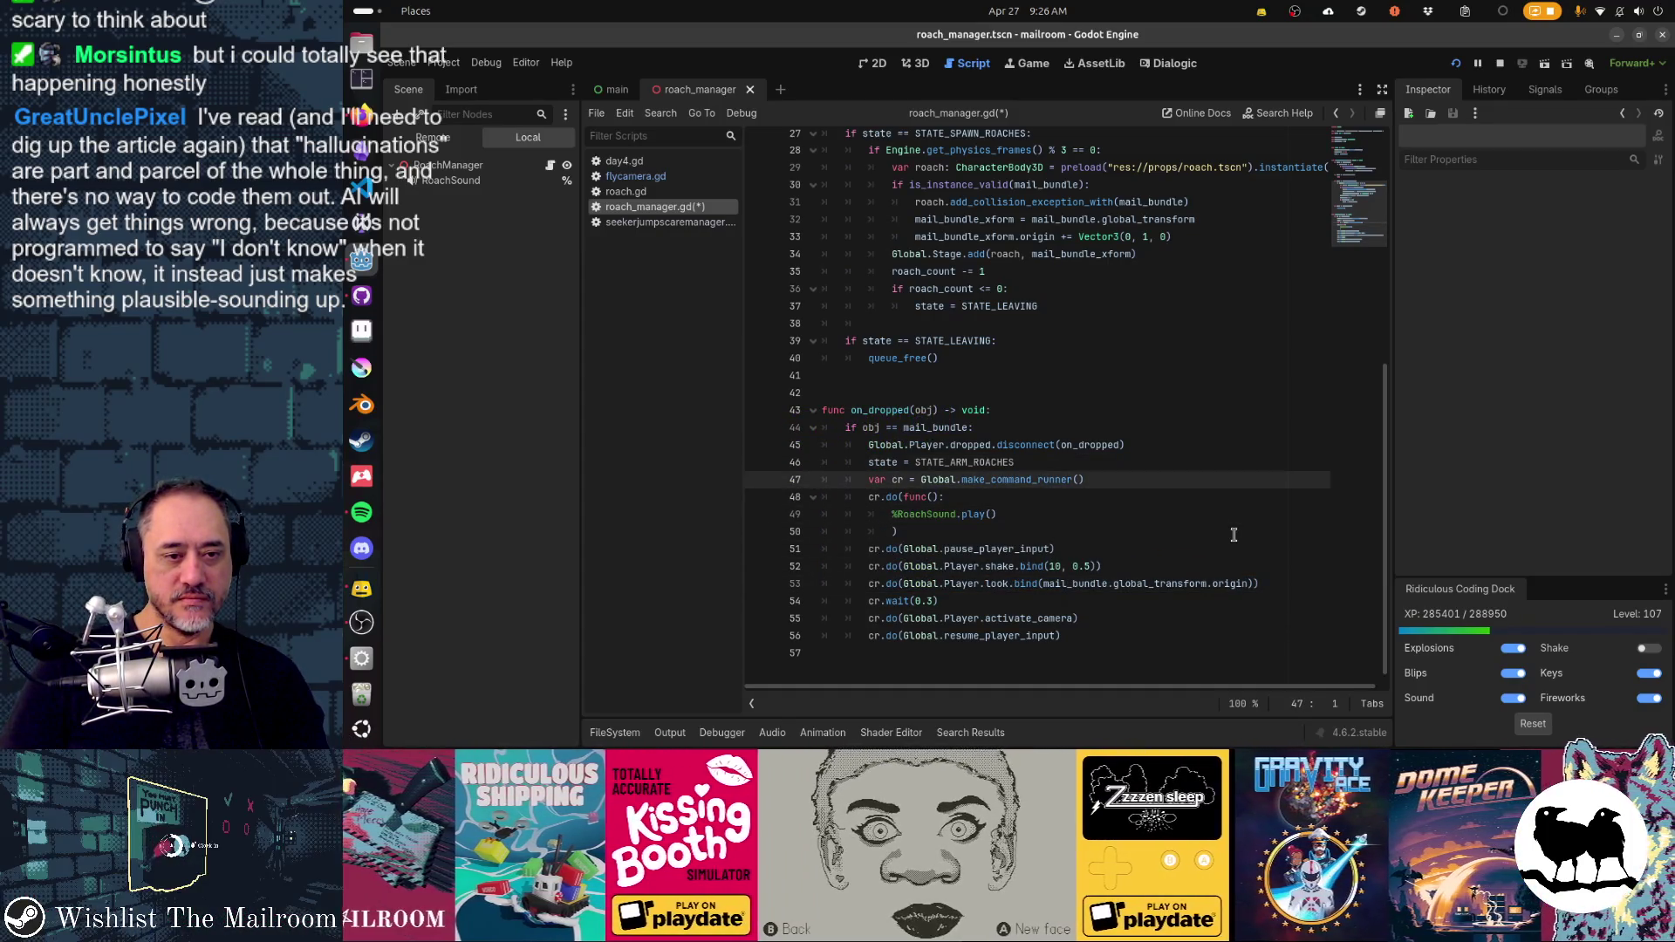
key("ctrl+z")
key("ctrl+z")
key("ctrl+z")
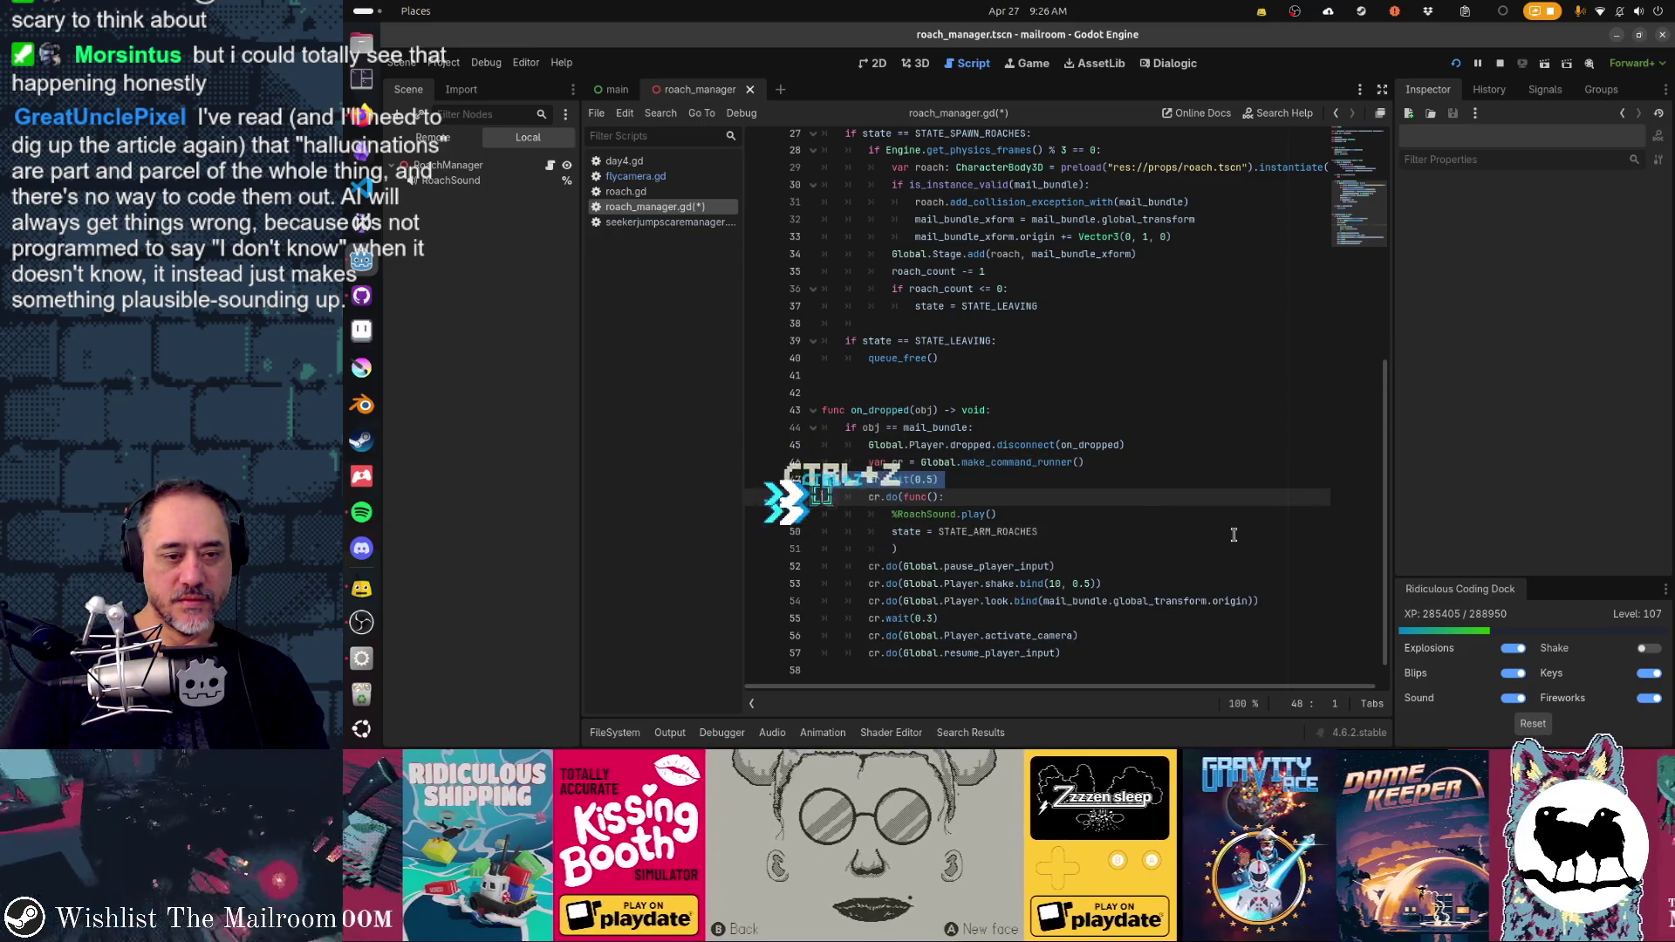
- Move the state = STATE_ARM_ROACHES assignment above the var cr line
key("Up")
key("Up")
key("Down")
key("Down")
key("Down")
key("ctrl+x")
key("Up")
key("Up")
key("Up")
key("ctrl+v")
key("Up")
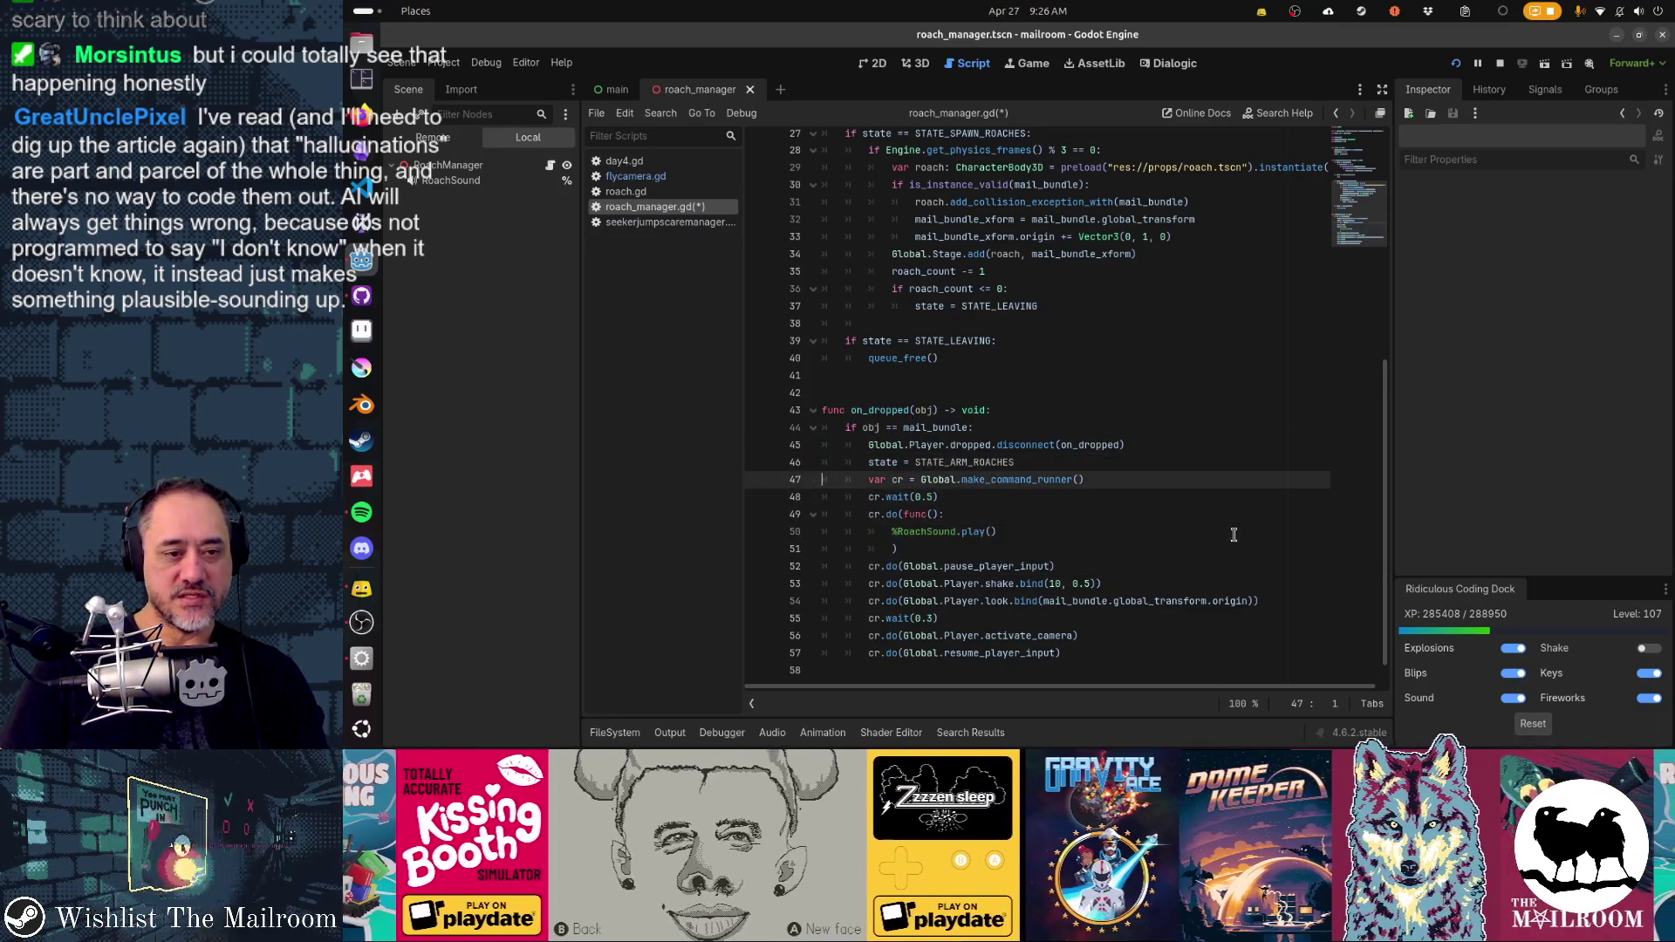
- Declare func spawn_roaches() -> void: before the command-runner code
key("End")
key("Return")
key("Return")
key("Return")
key("BackSpace")
key("BackSpace")
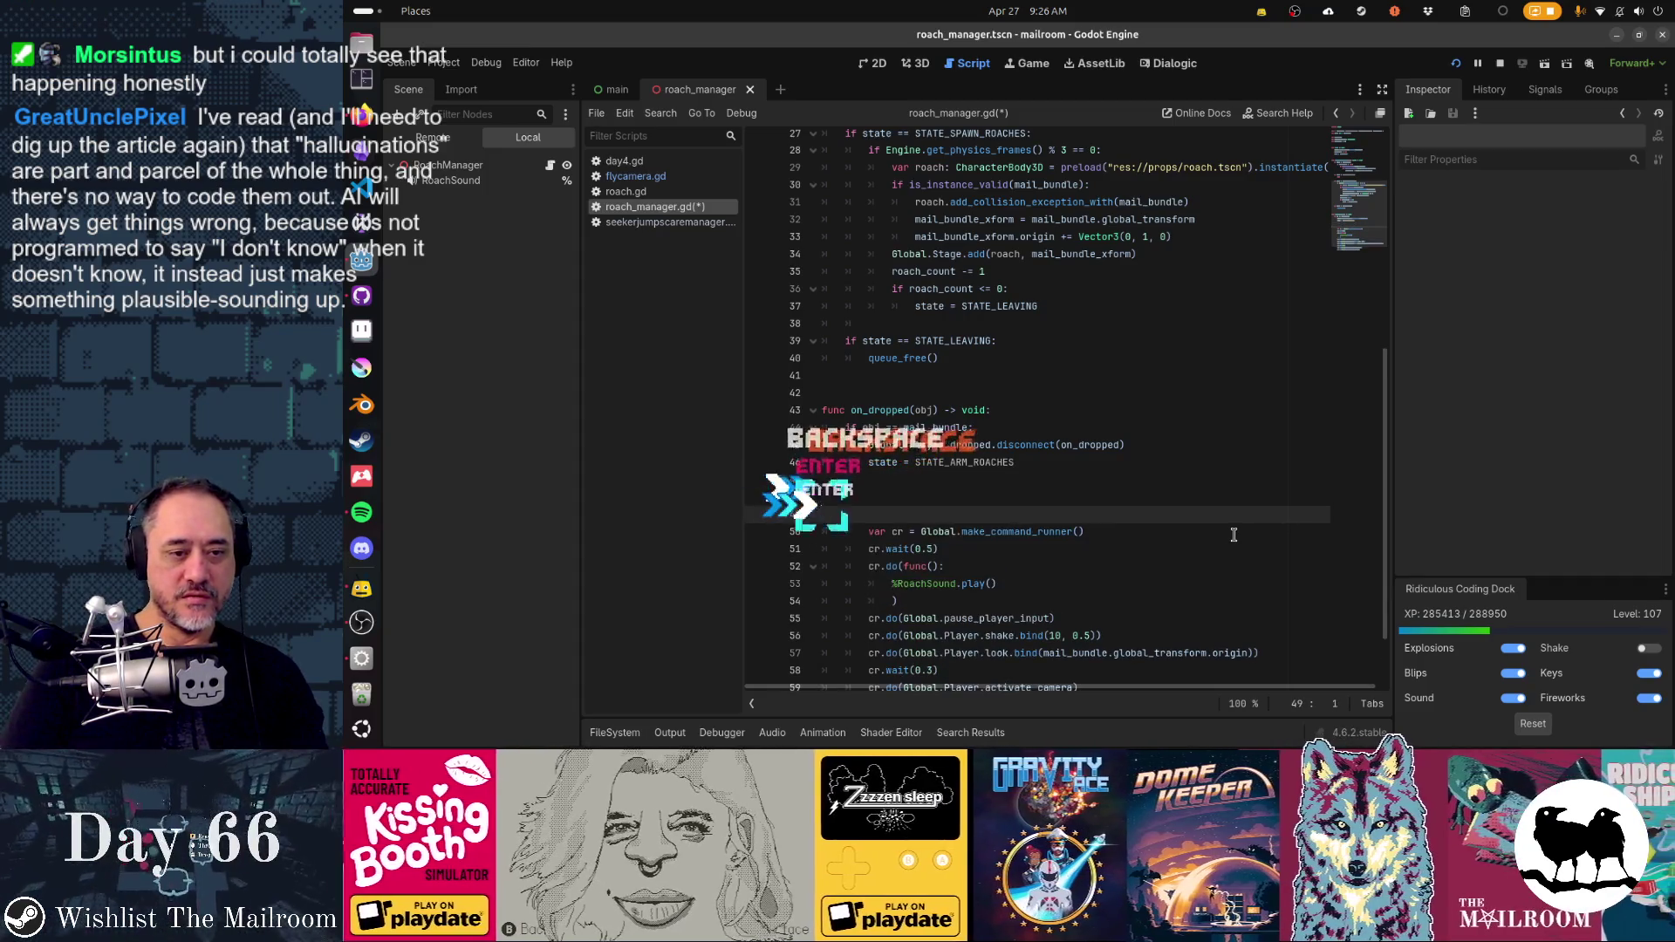
type("func spawn_roaches(")
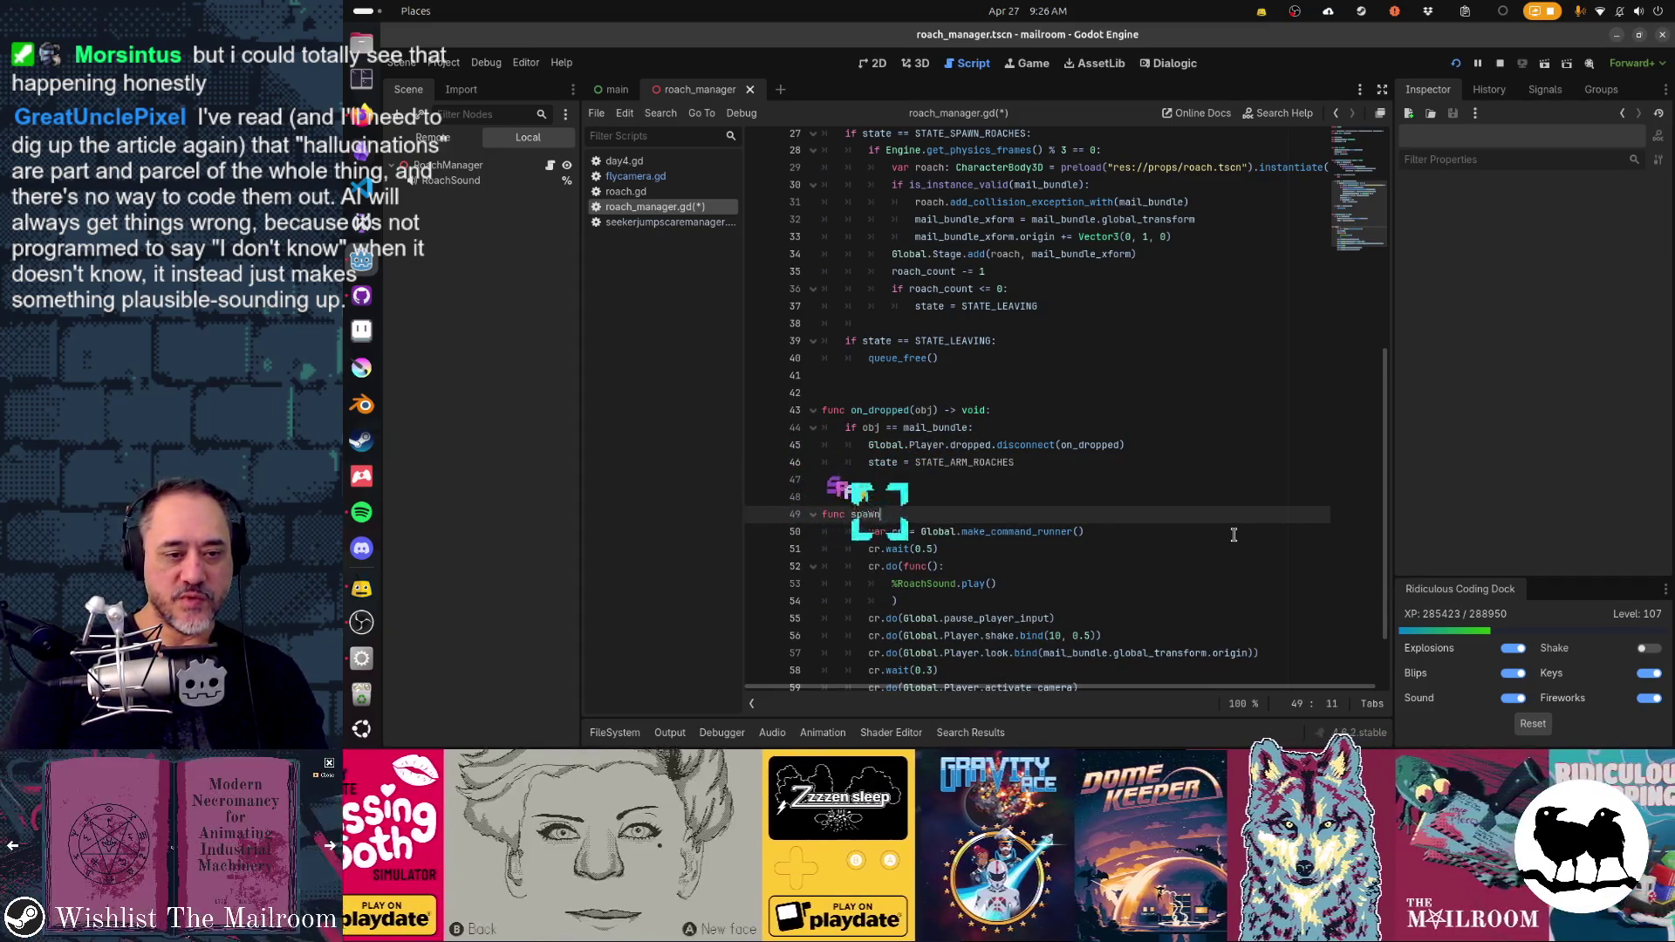
type(") -> void:")
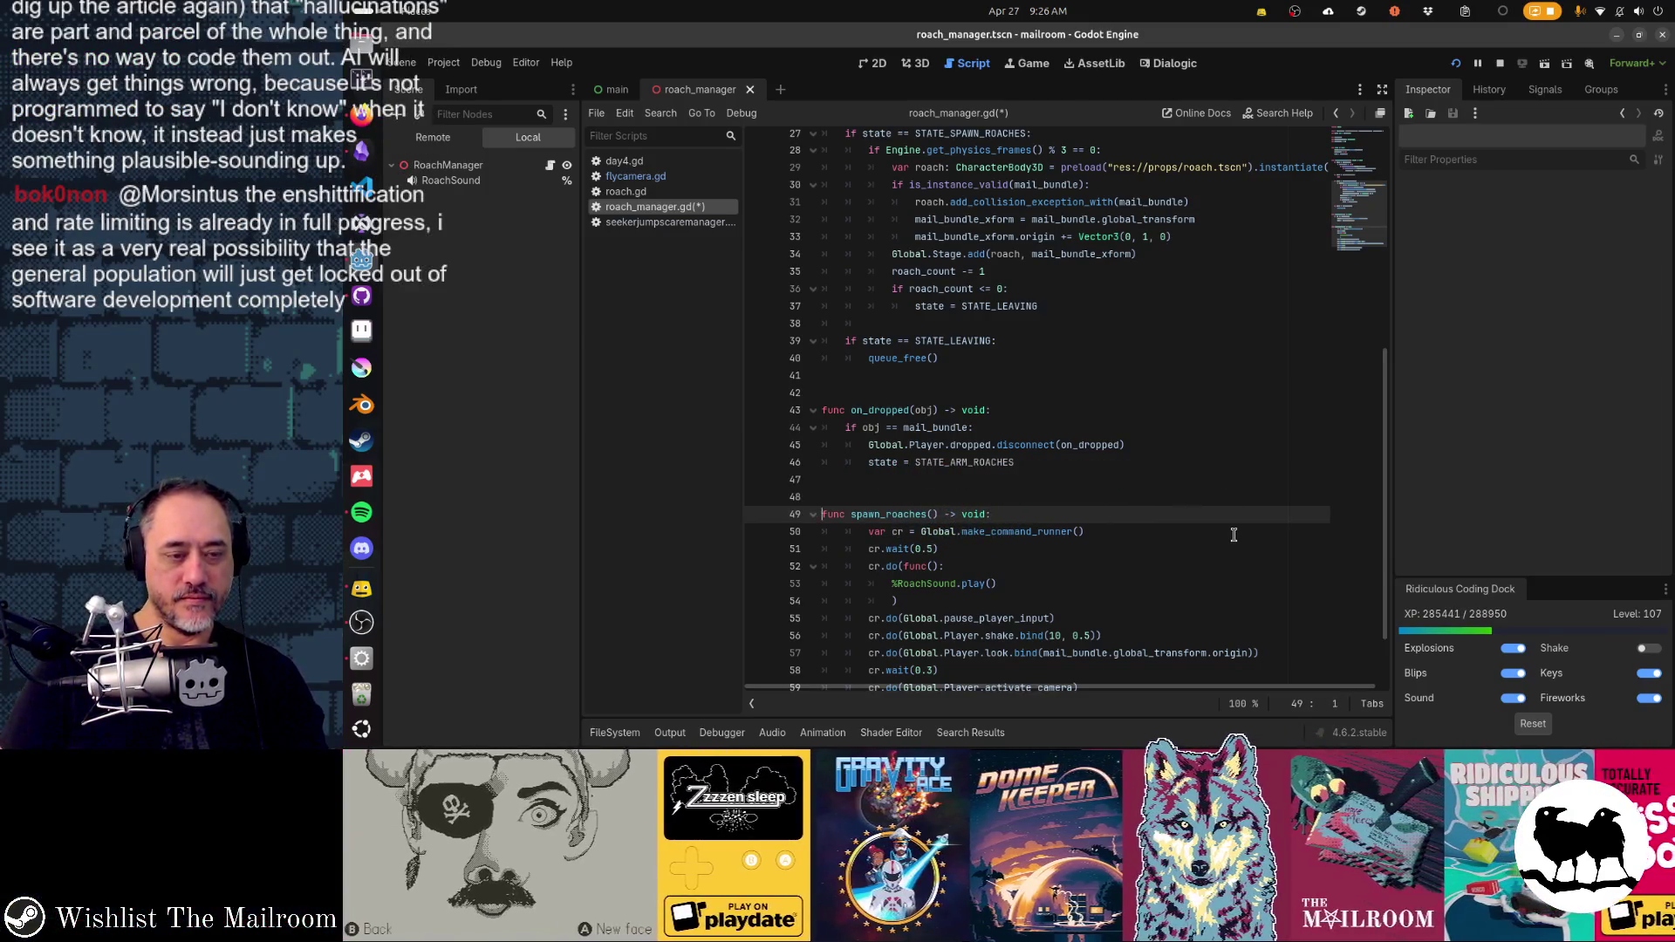
- Collapse the func() wrapper into a direct cr.do($RoachSound.play) call
key("Down")
key("Down")
key("Down")
key("Down")
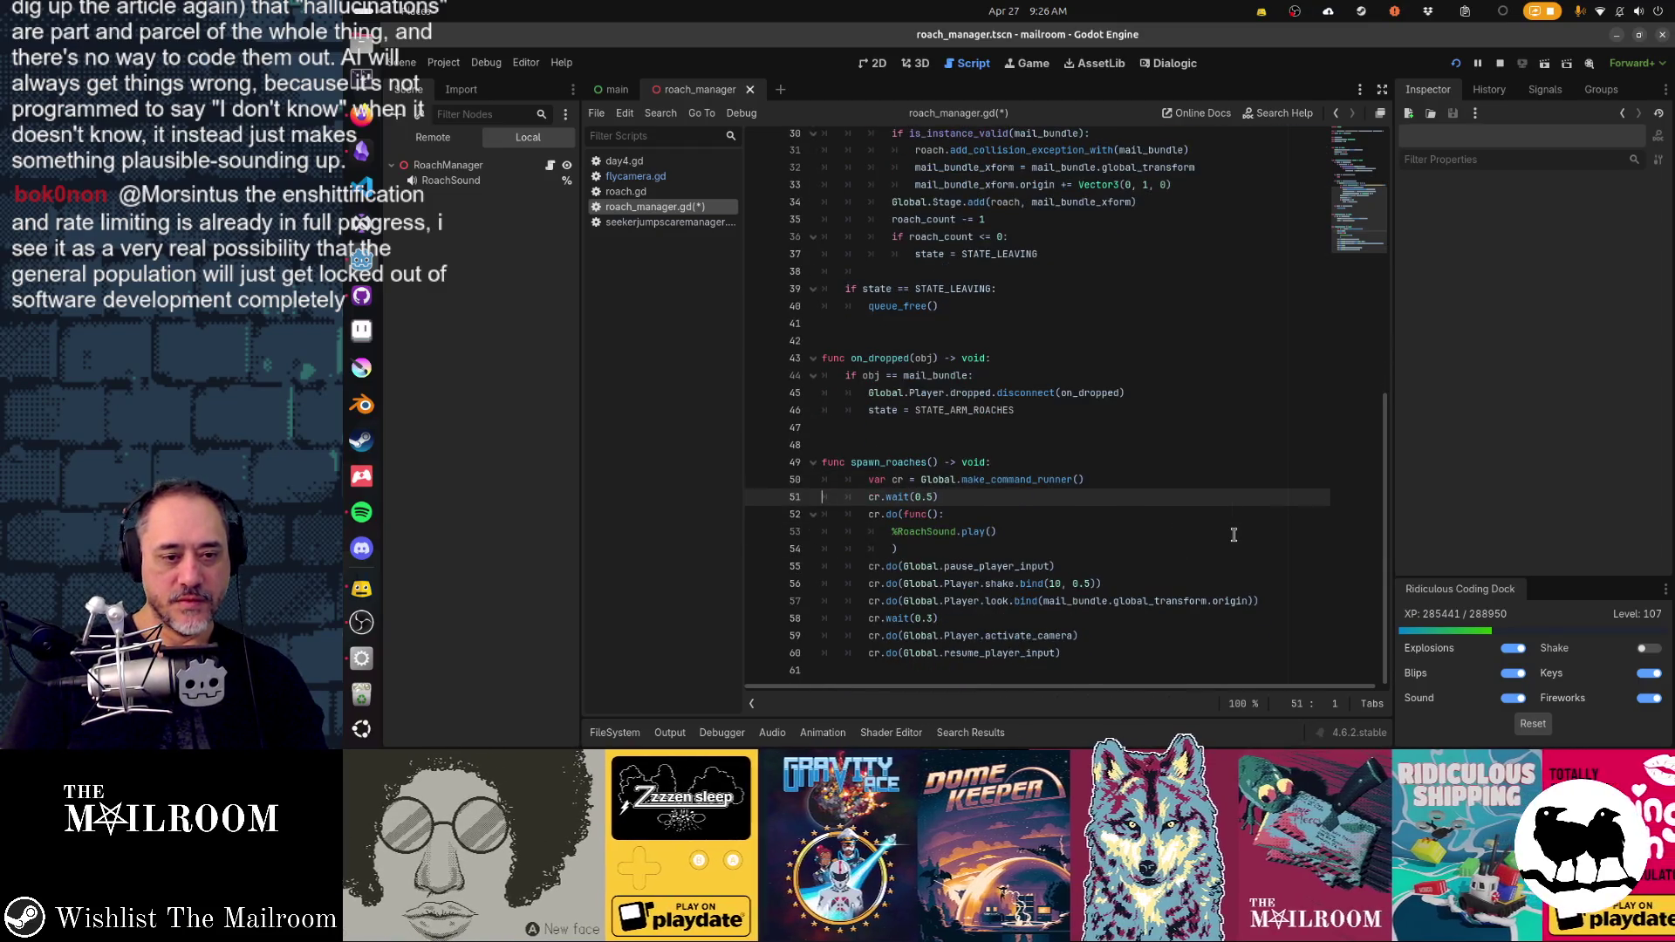
key("shift+Home")
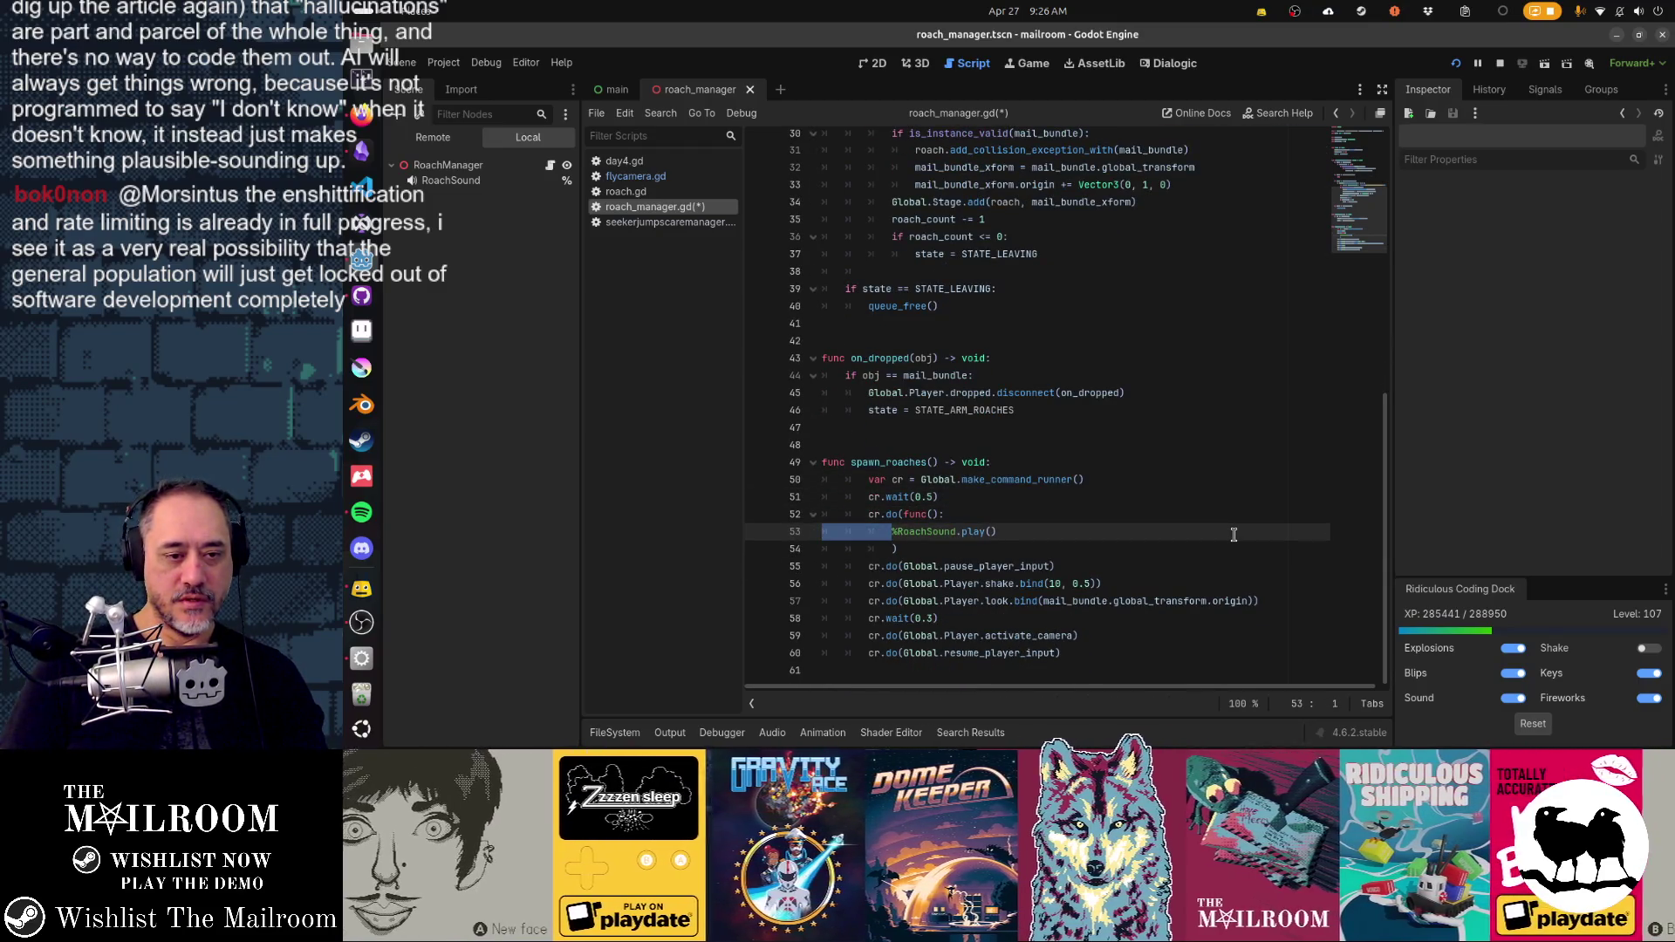
key("BackSpace")
key("BackSpace")
key("BackSpace")
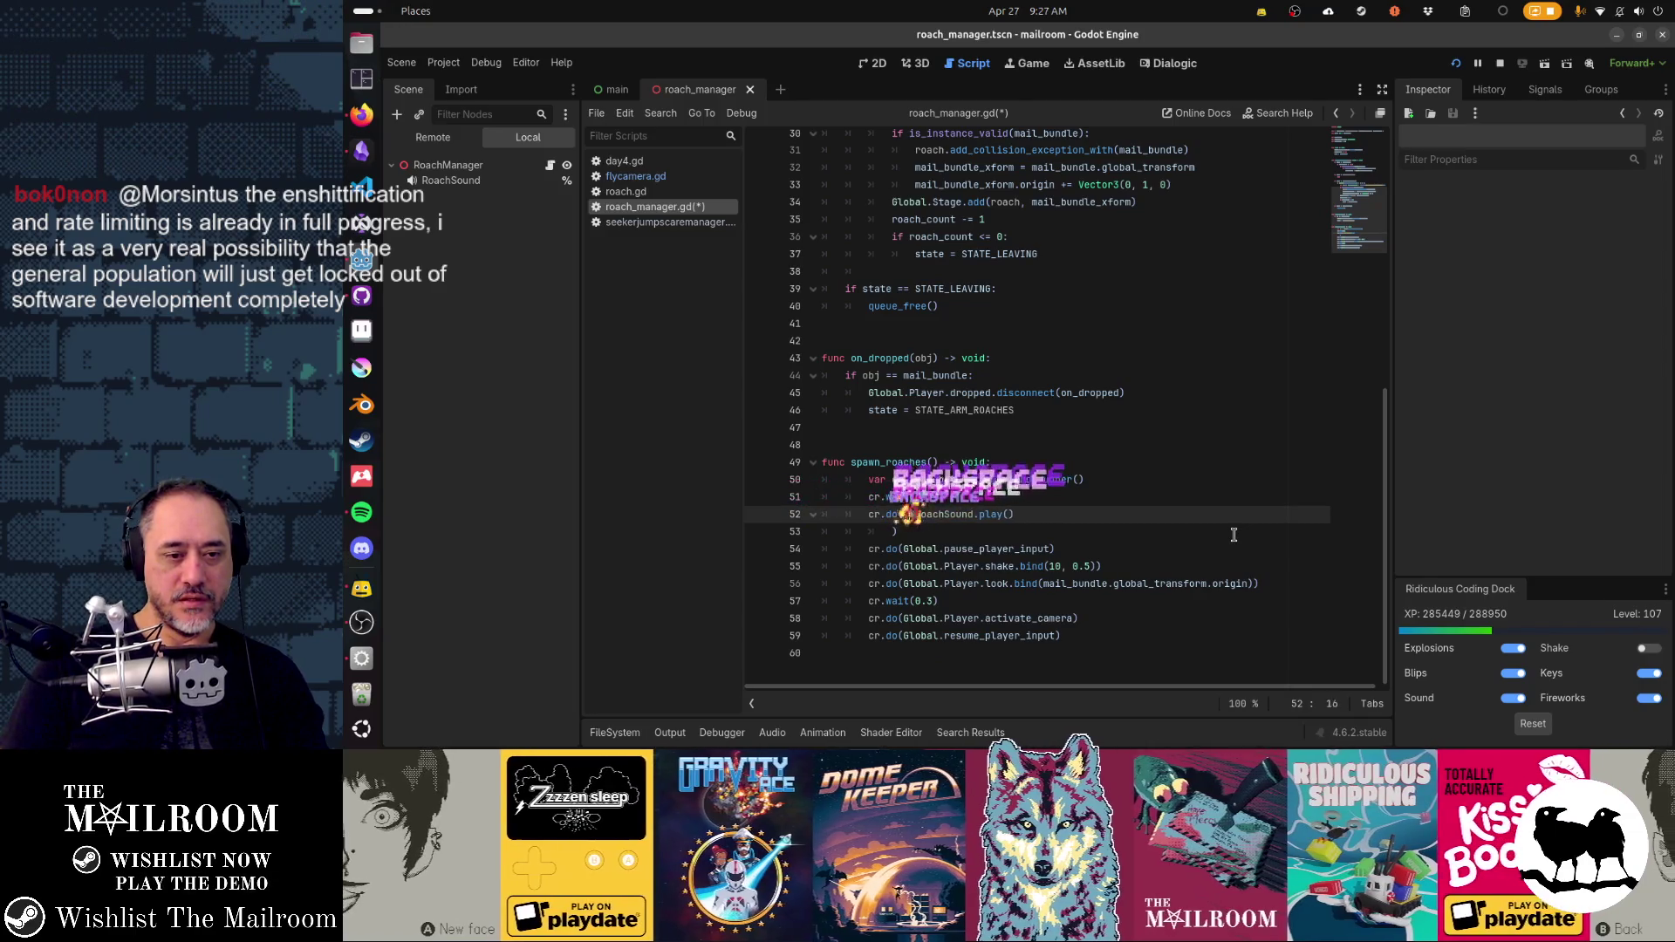
key("Down")
key("End")
key("BackSpace")
key("BackSpace")
key("BackSpace")
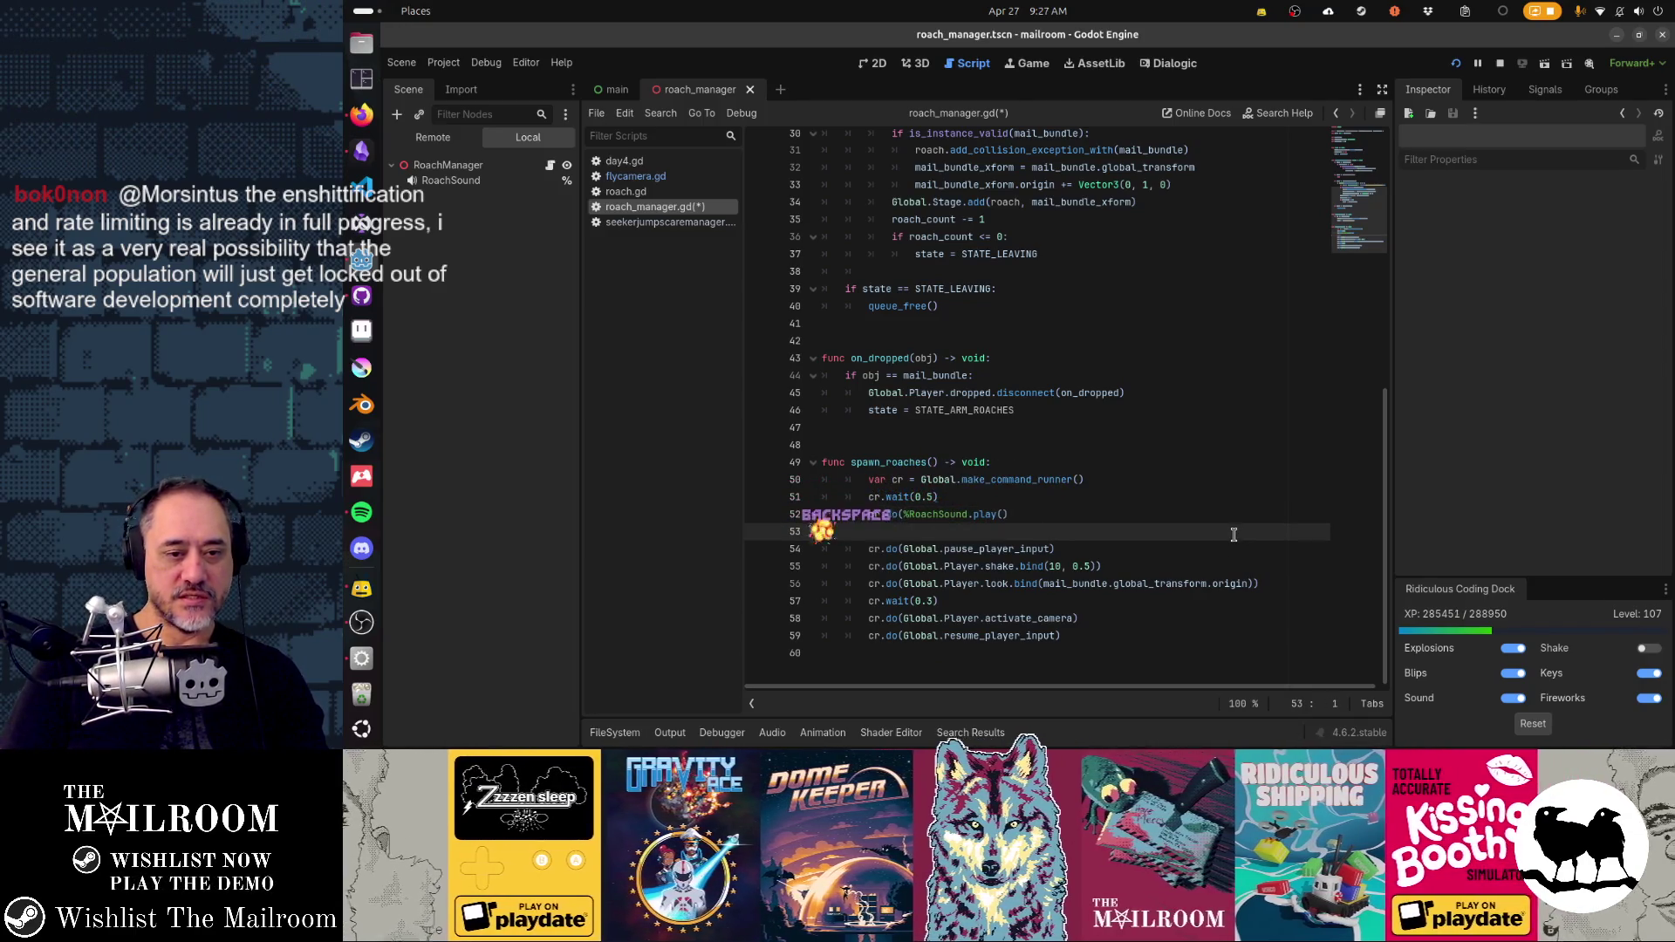
key("BackSpace")
type(")")
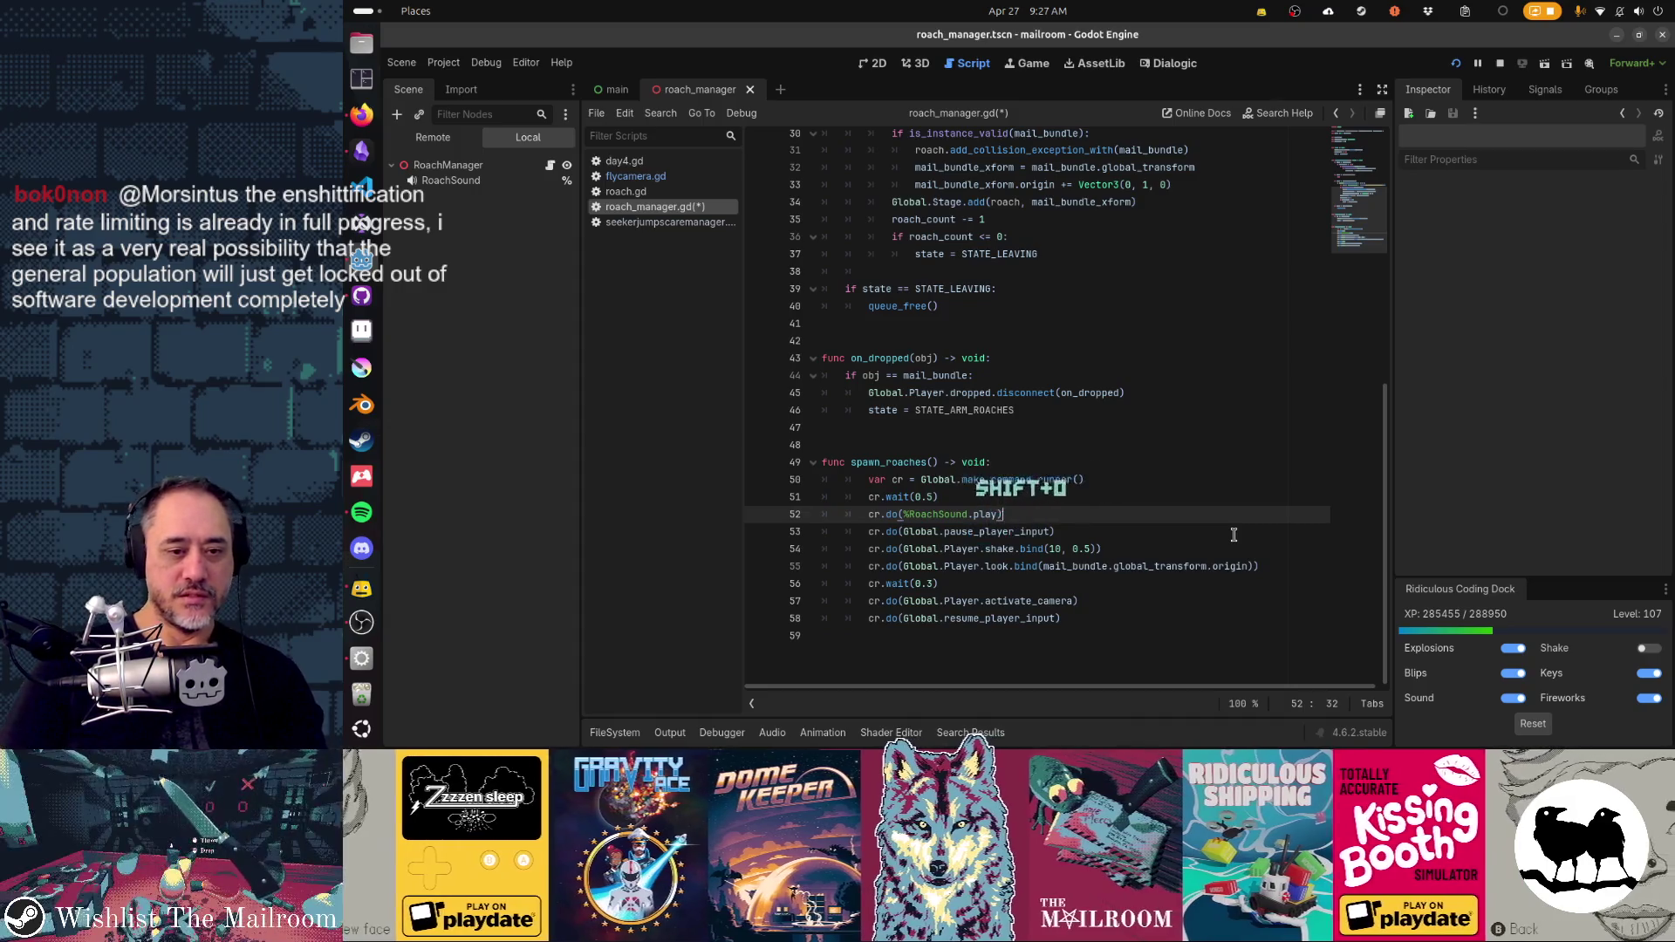
key("Down")
key("Down")
key("Down")
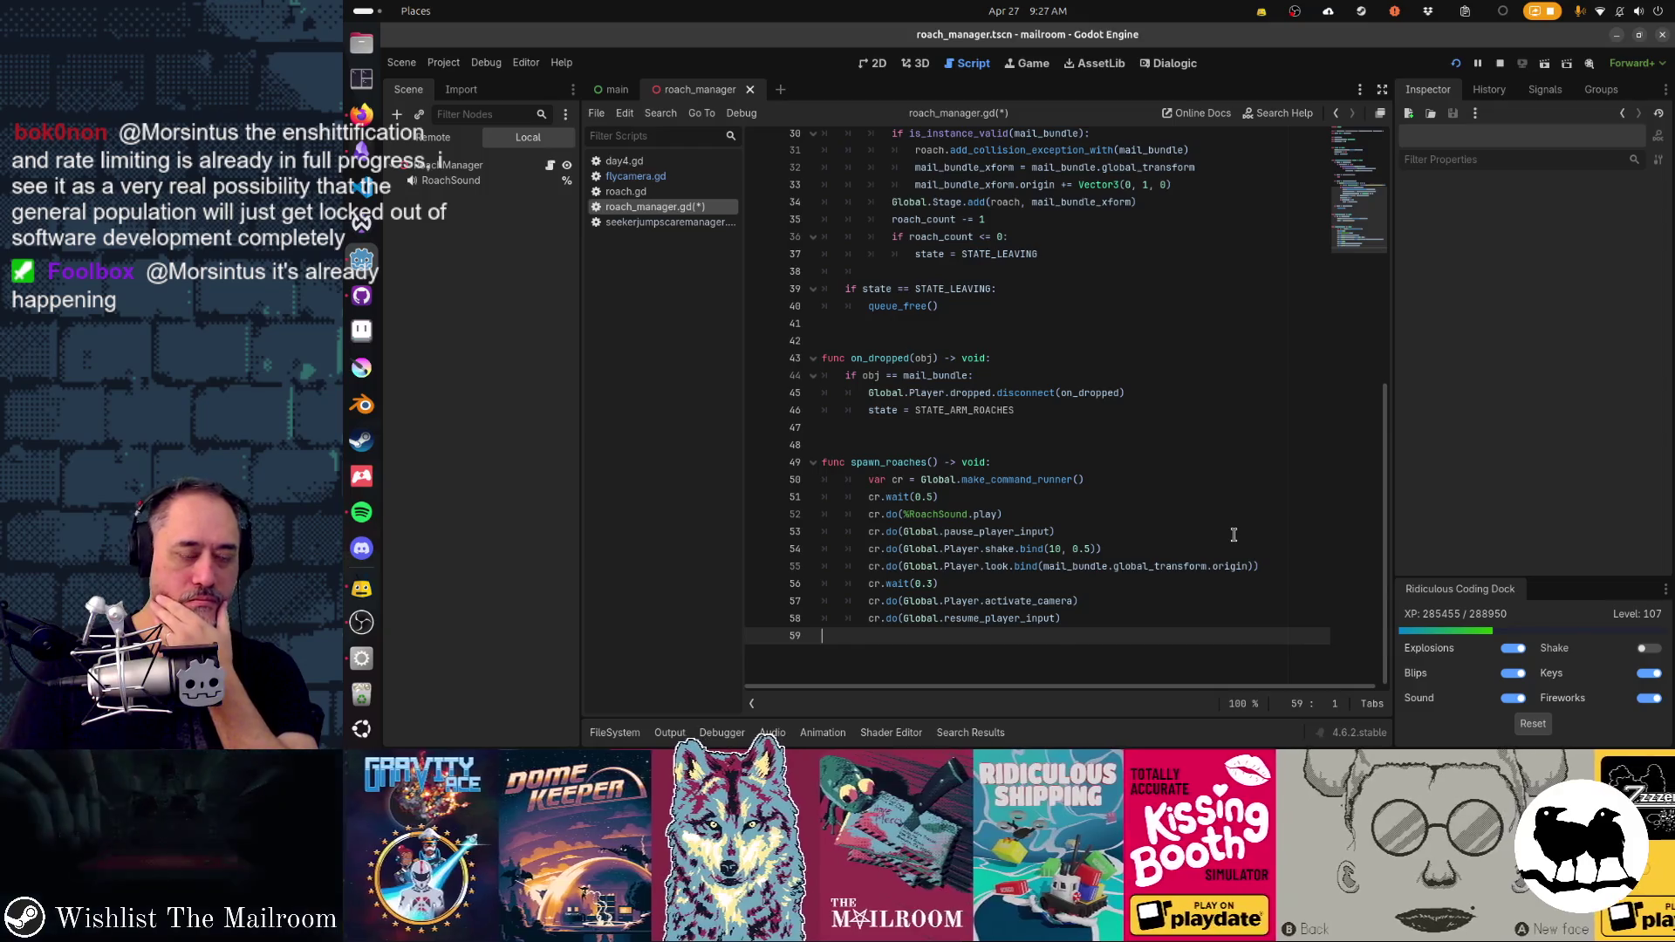
key("Up")
key("Up")
key("Up")
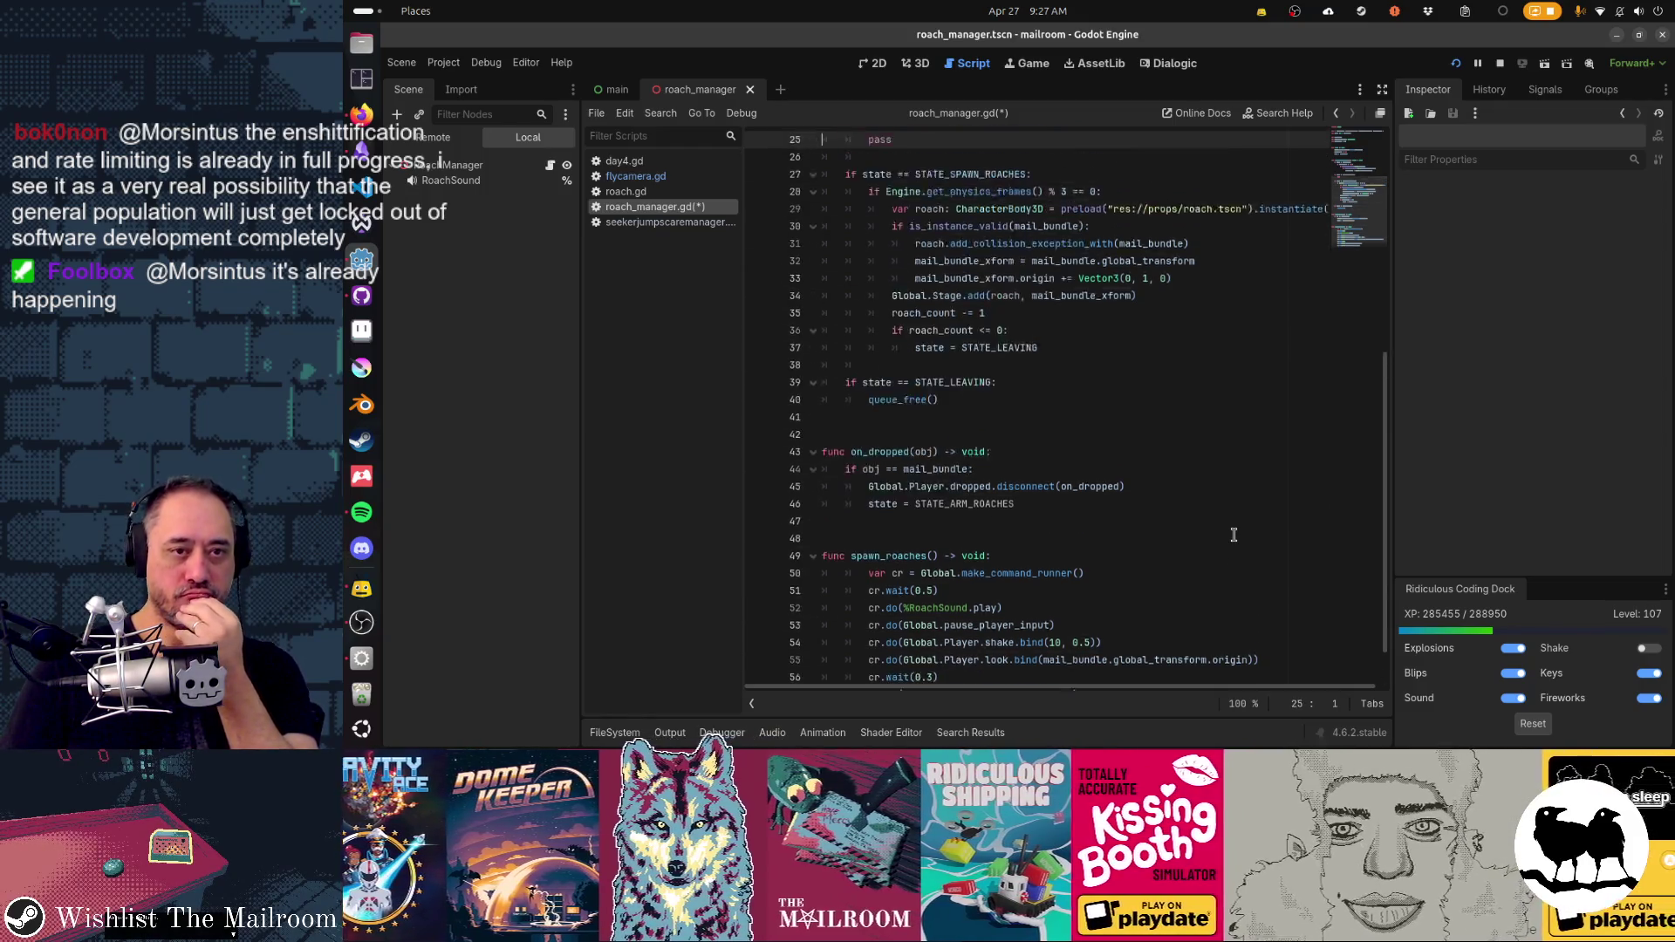
key("Up")
key("Up")
key("Up")
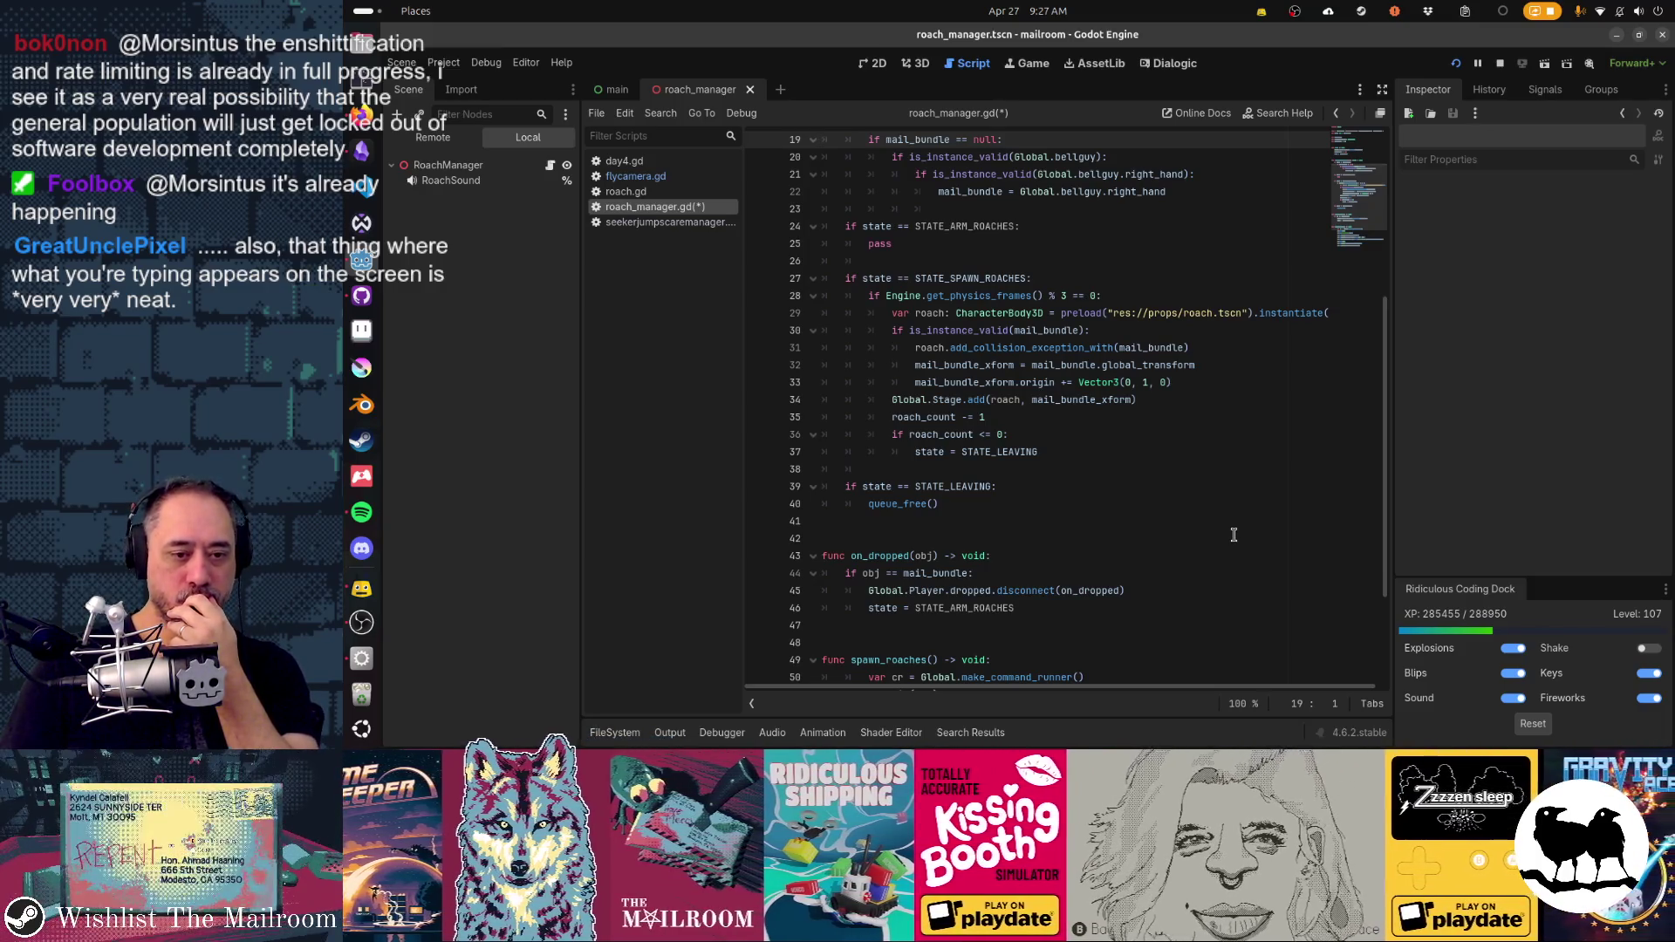
key("Down")
key("Down")
key("Down")
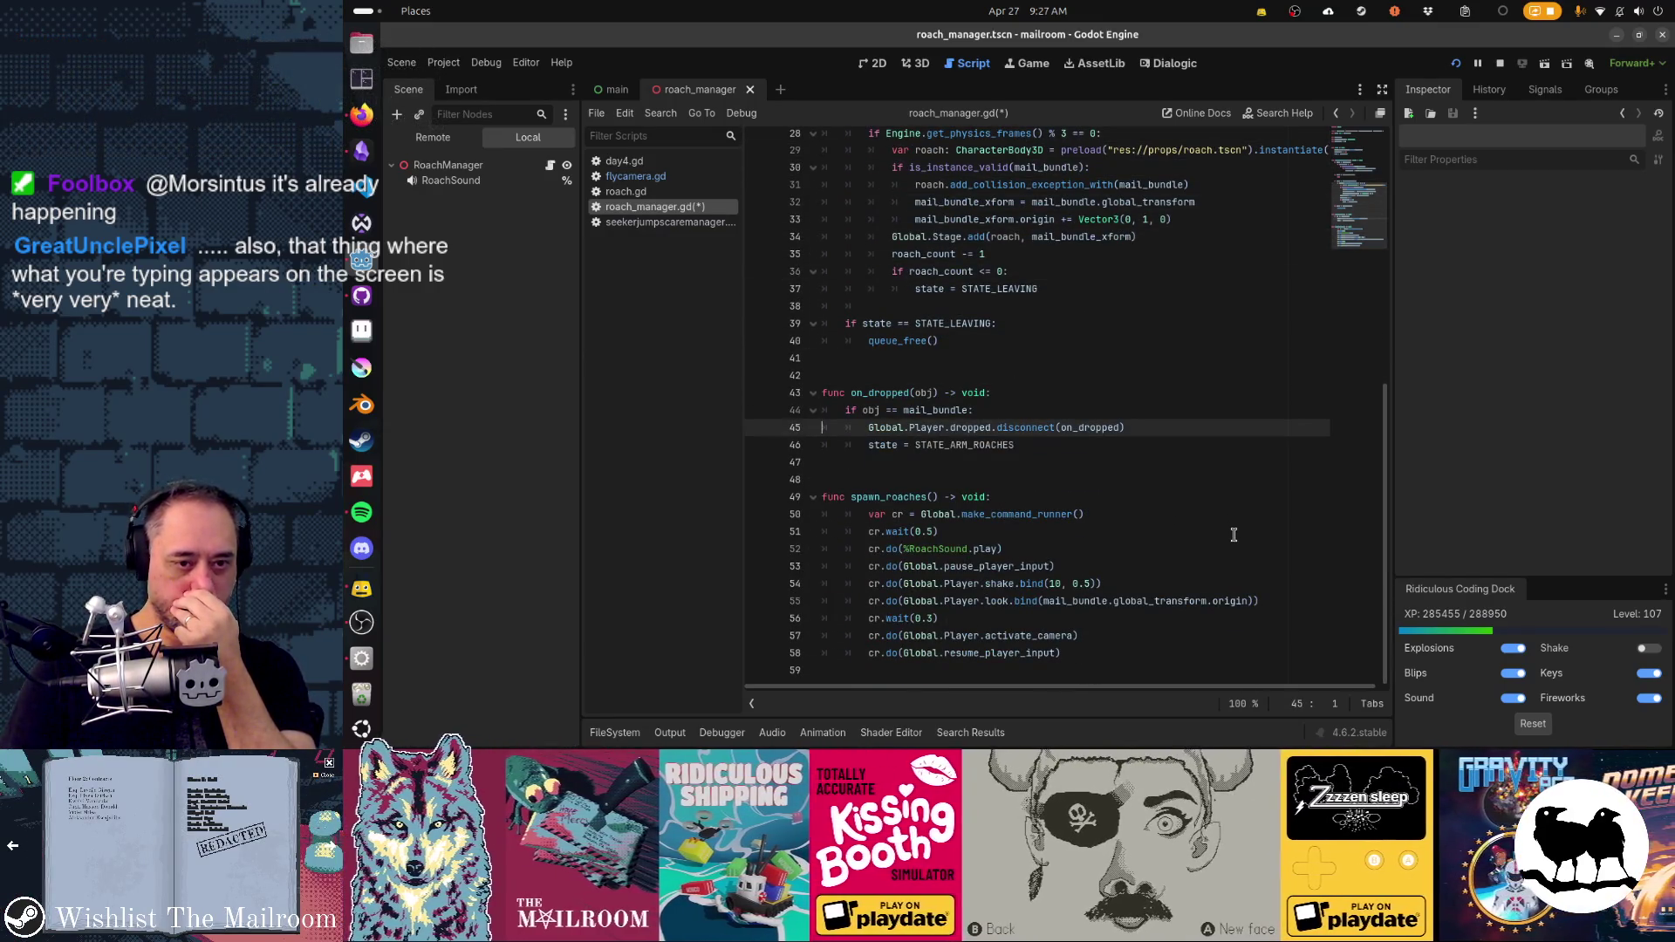
key("Up")
key("Up")
key("Up")
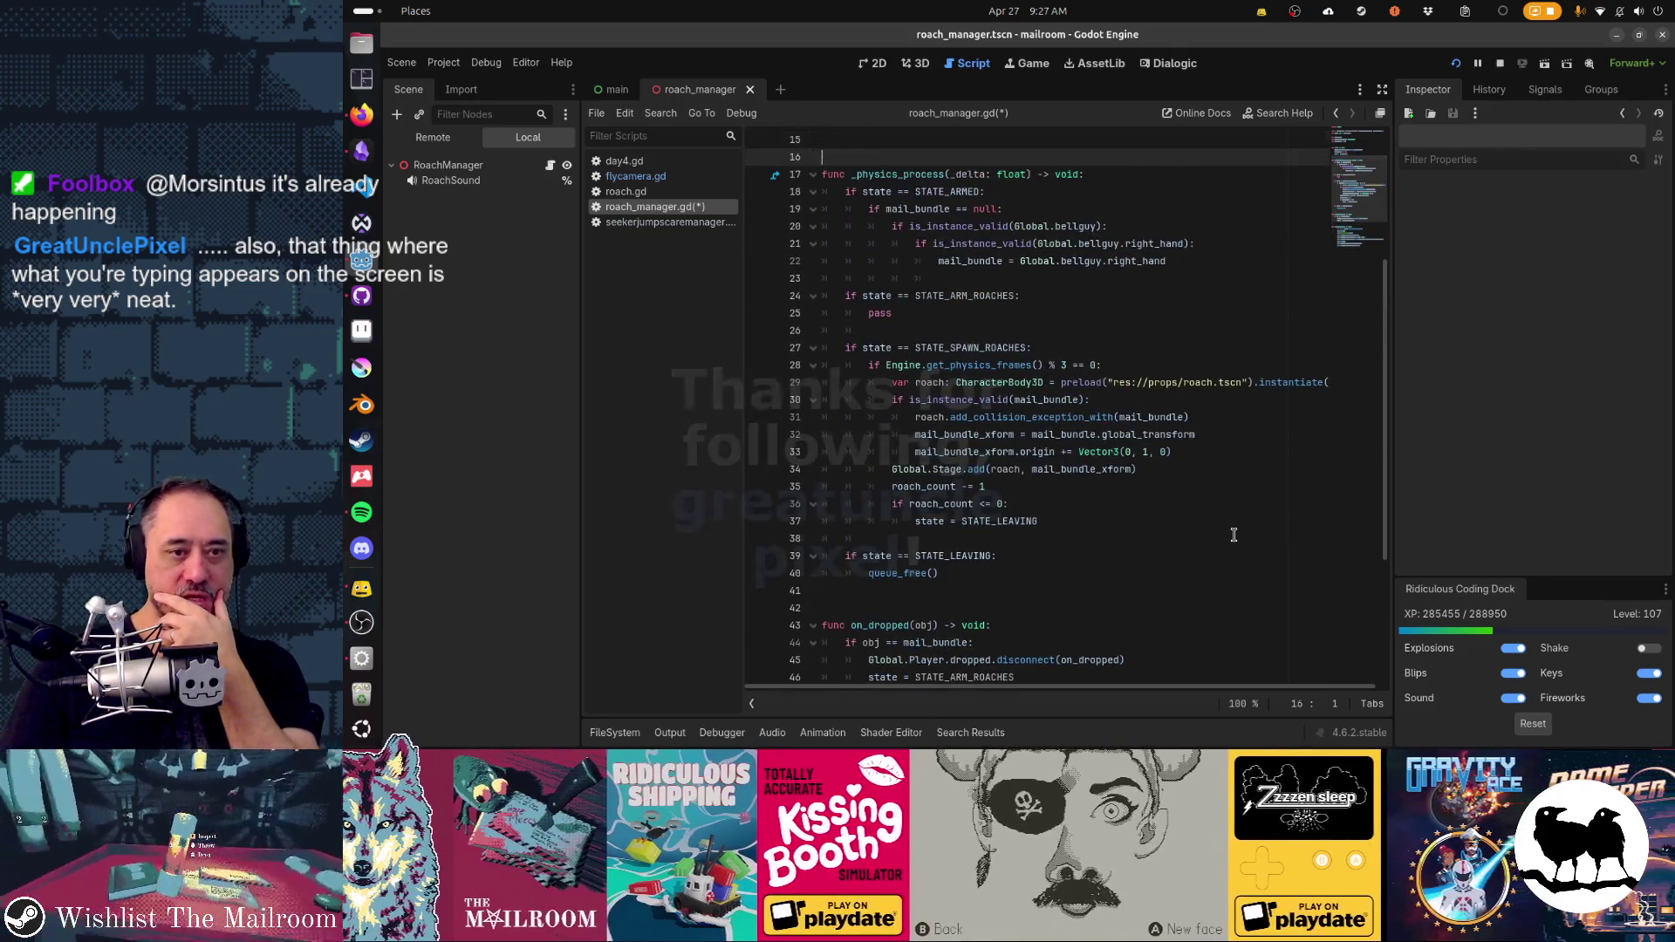
key("Down")
key("Down")
key("Down")
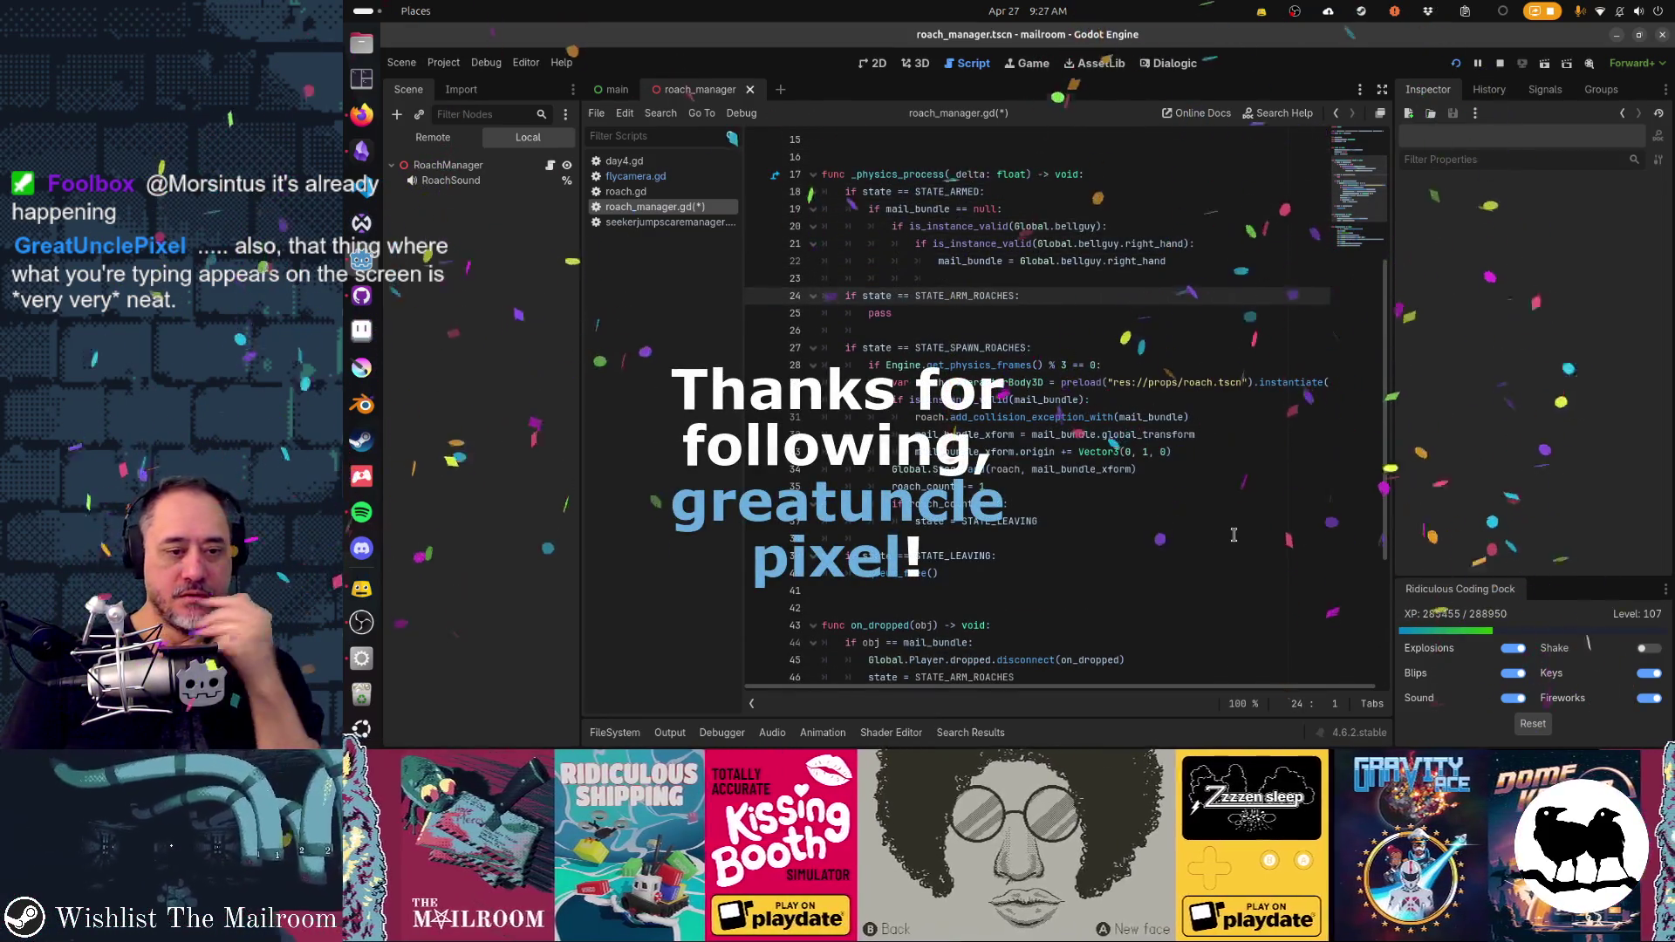
key("Down")
key("End")
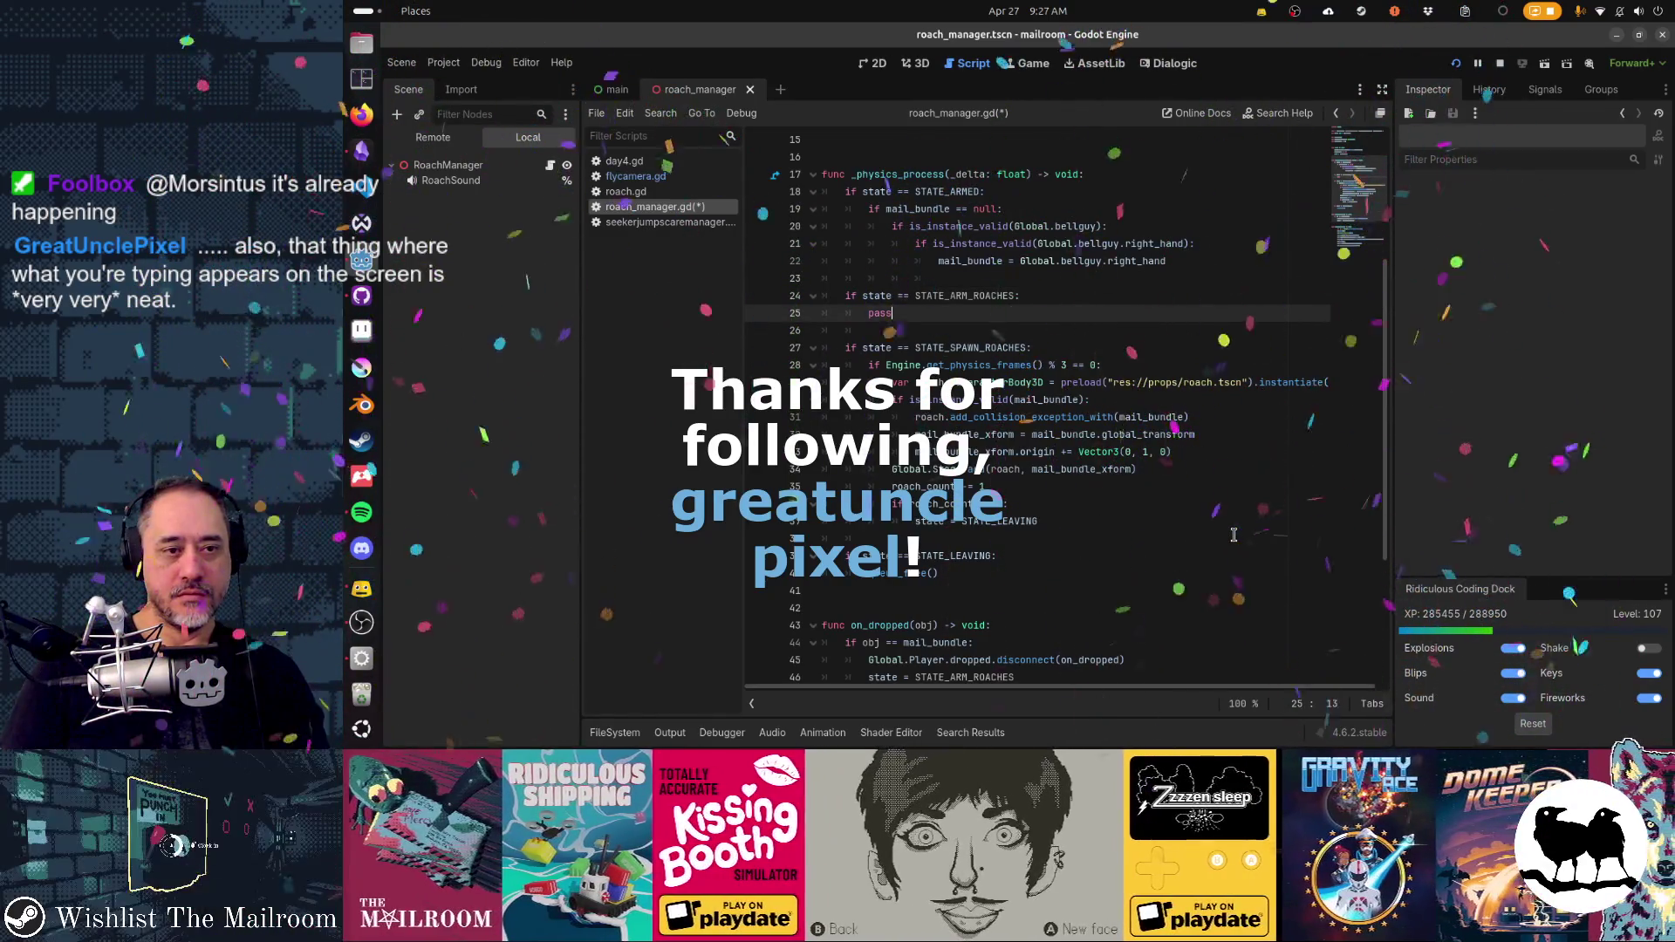
key("shift+Home")
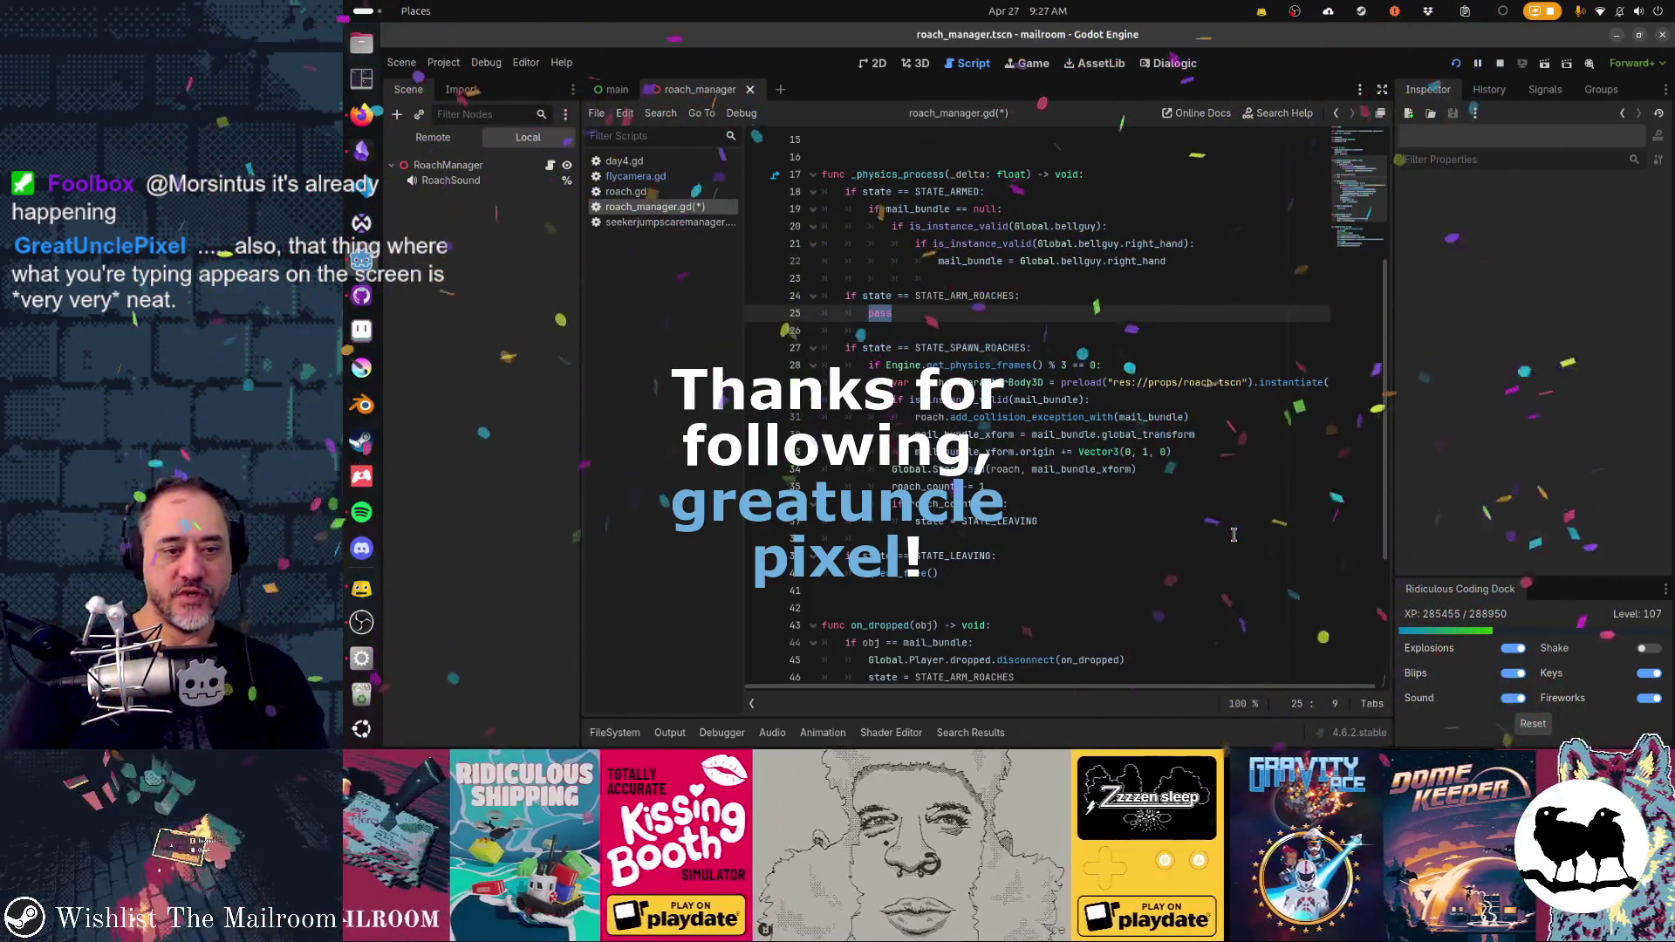